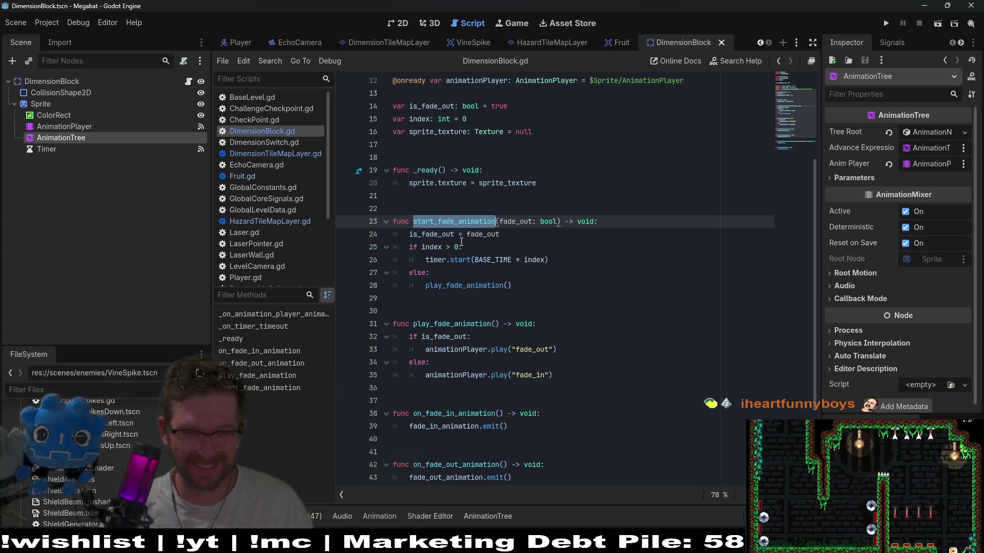
Review the fade functions in DimensionBlock.gd and add a blank line below the animationPlayer declaration
scroll(581, 225, down, 2)
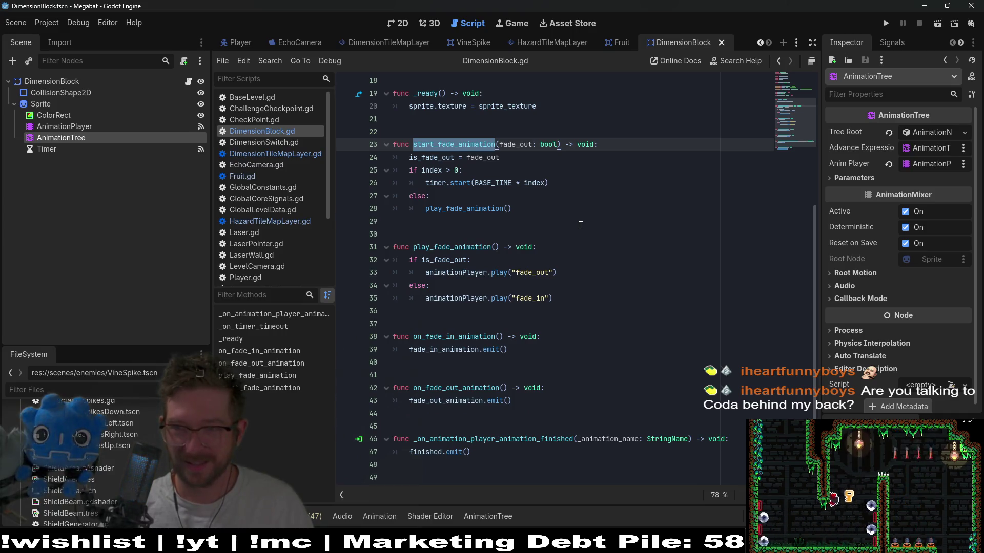
click(537, 217)
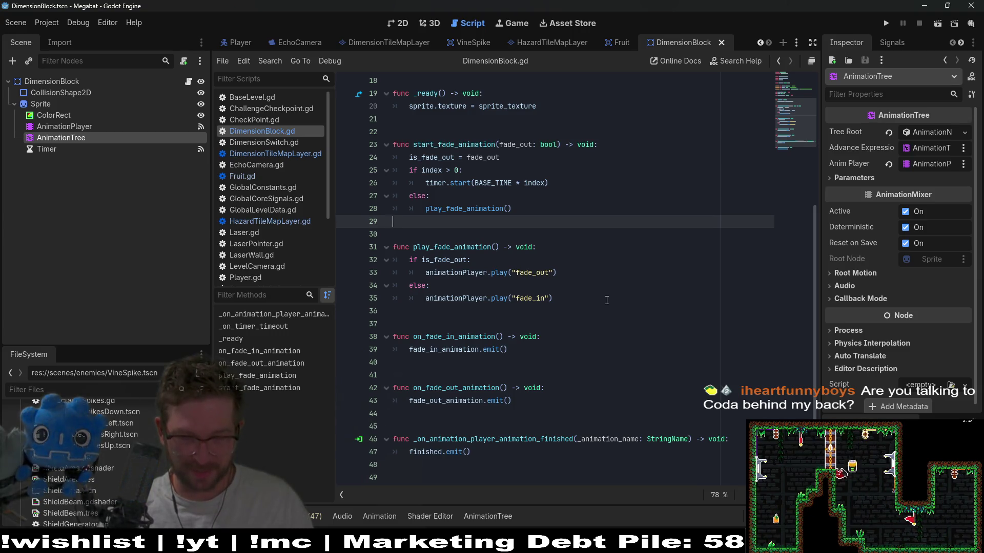
scroll(605, 300, up, 3)
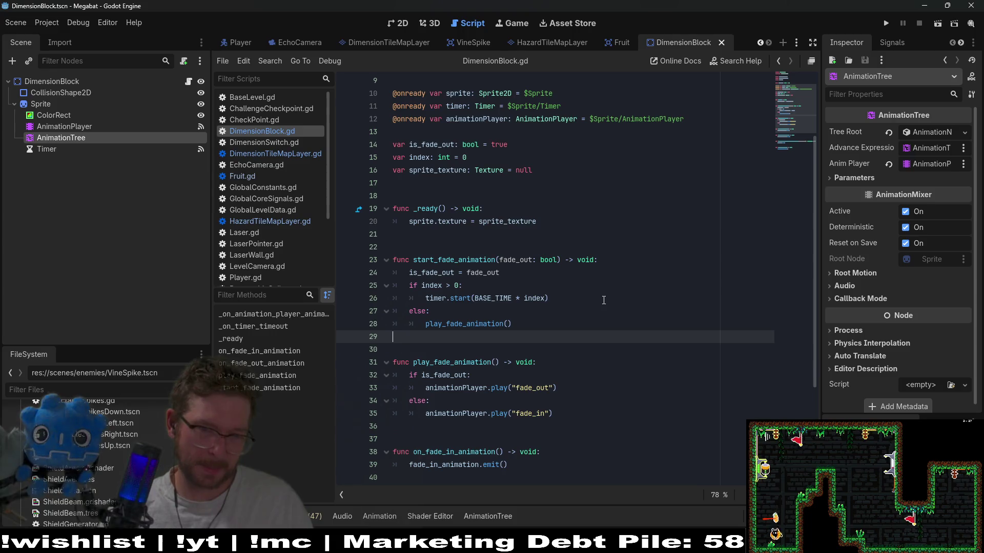
scroll(604, 300, down, 1)
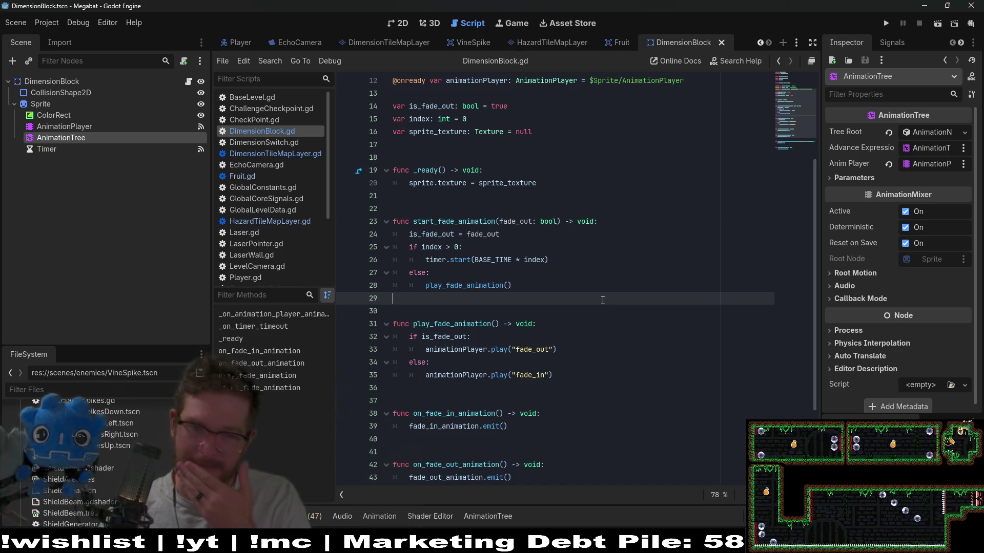
double_click(464, 289)
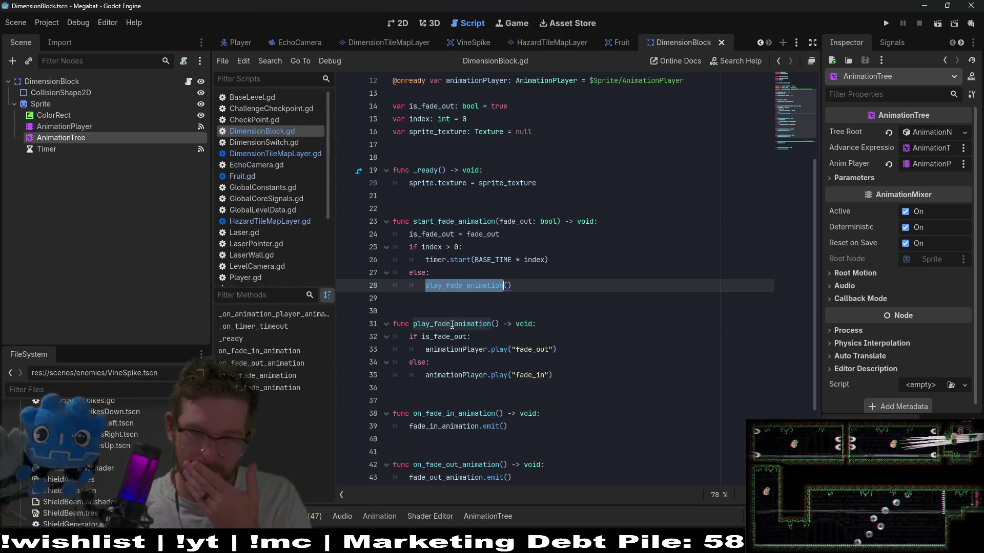
click(442, 218)
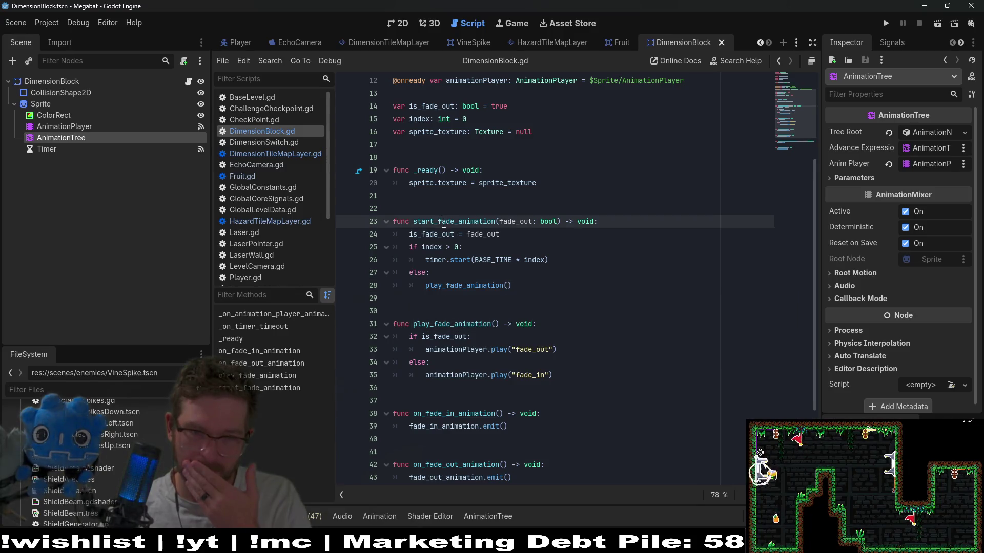
double_click(443, 224)
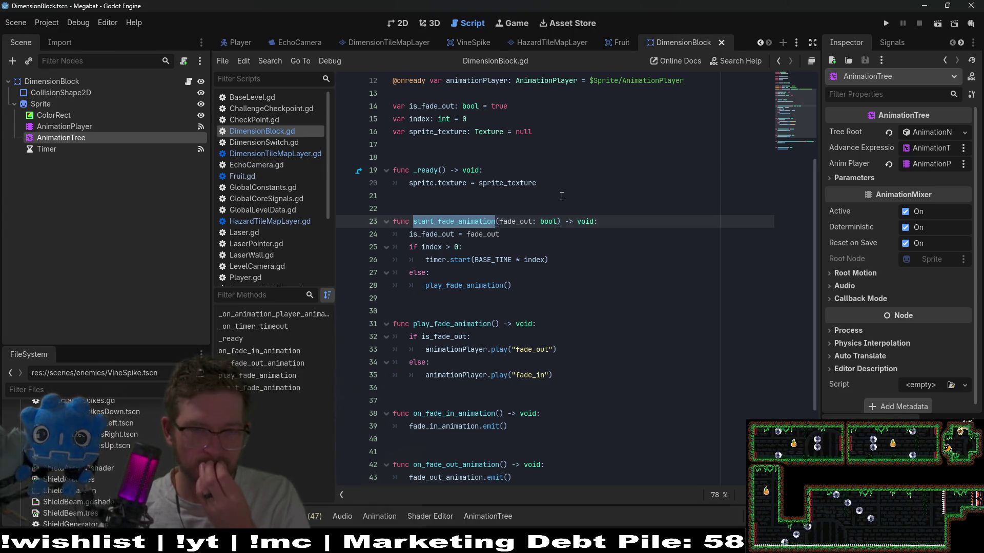
click(542, 182)
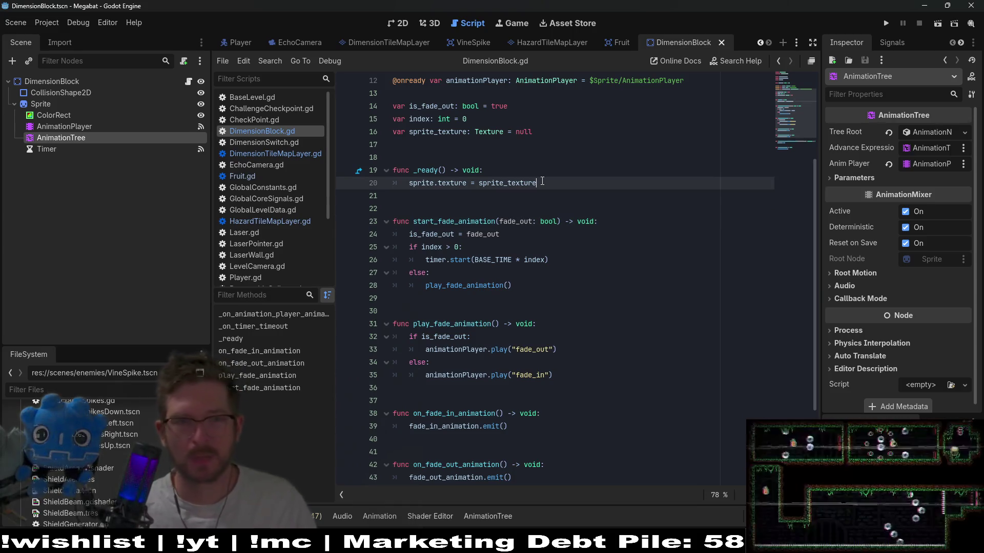
scroll(542, 182, up, 2)
double_click(482, 157)
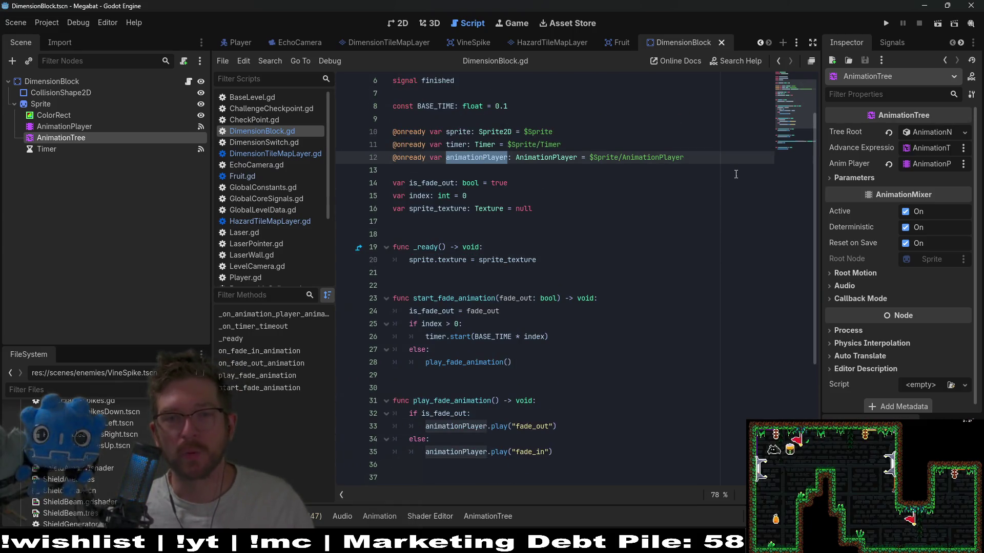
click(708, 158)
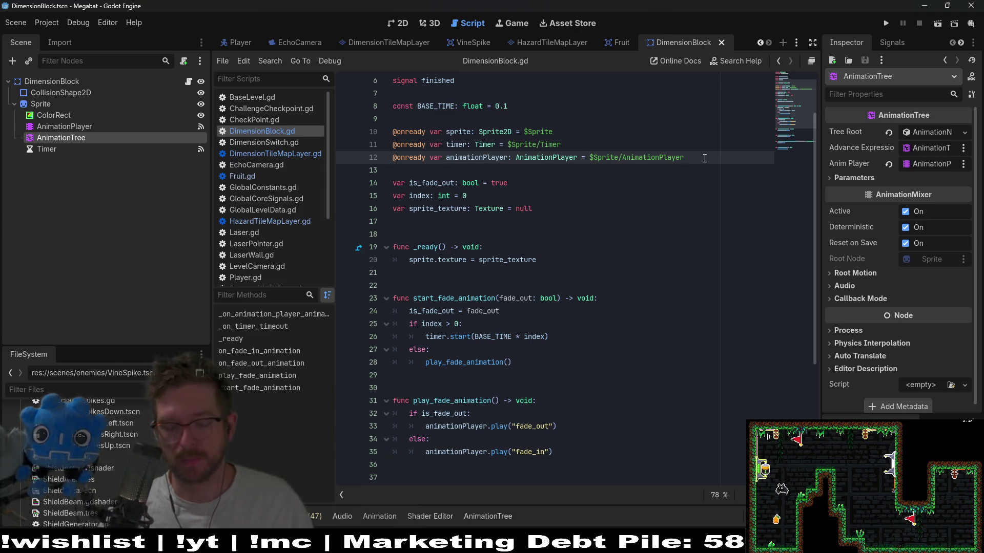
key(Return)
Add an onready animationTree variable referencing $Sprite/AnimationTree
drag(129, 138, 389, 169)
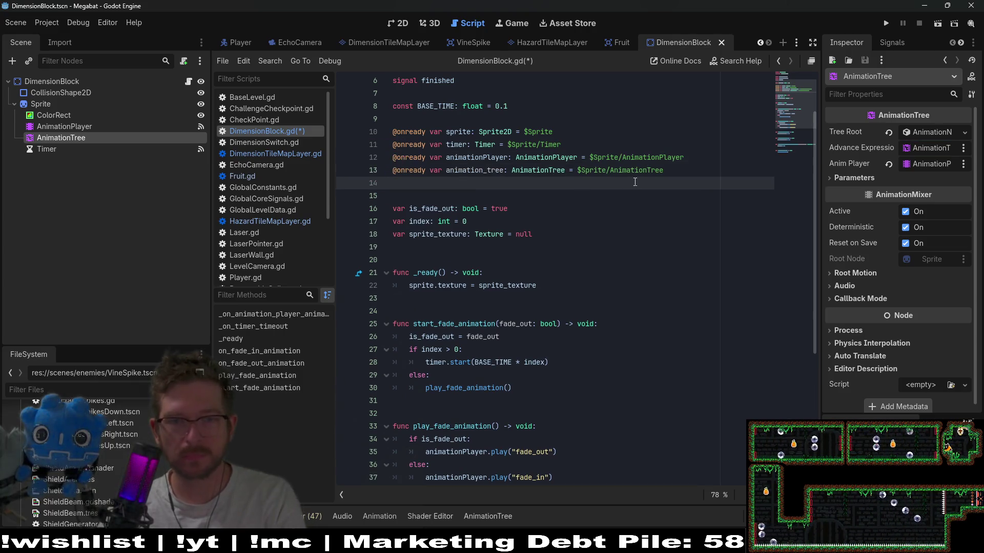
click(489, 171)
key(BackSpace)
key(BackSpace)
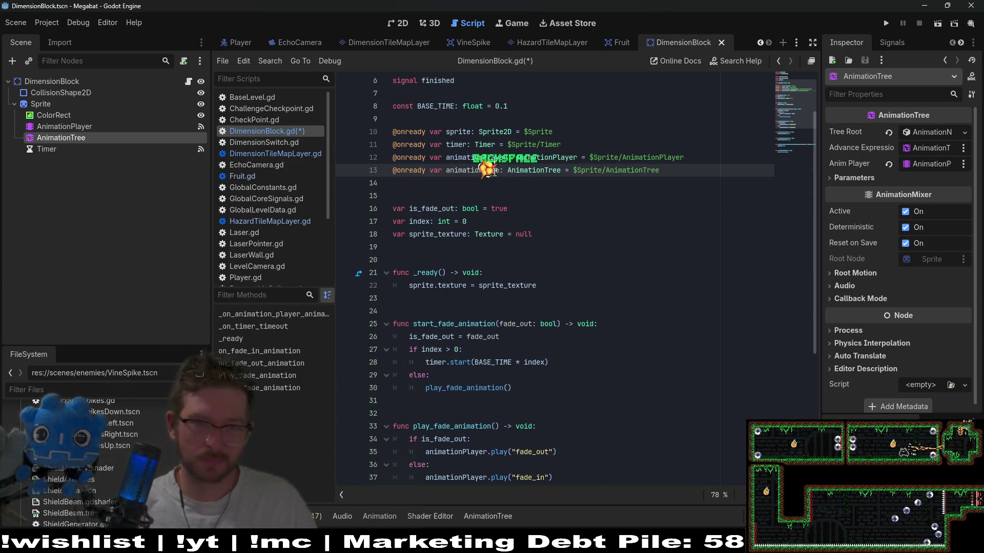
text(T)
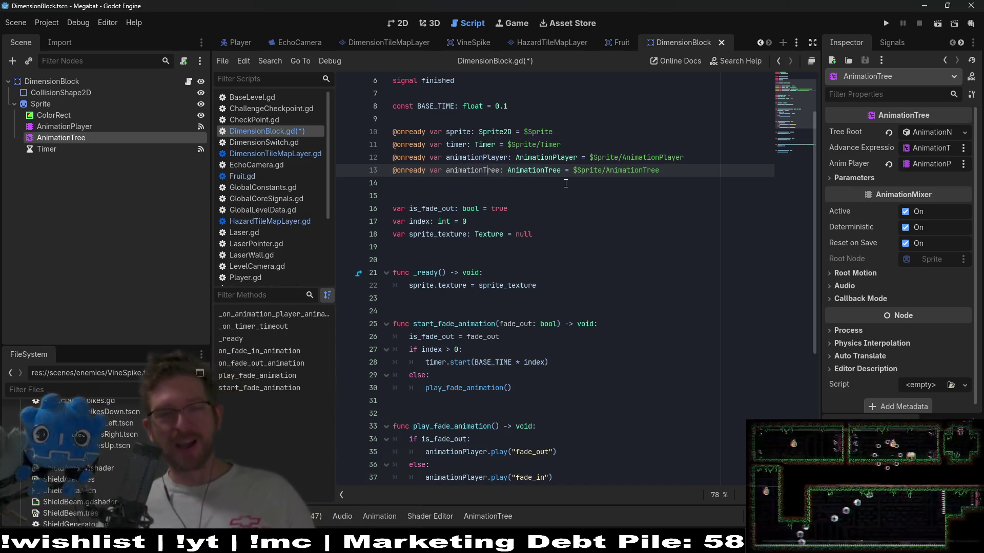
click(569, 184)
Open Player.tscn from the quick file search for 'player'
key(alt+shift+o)
text(player)
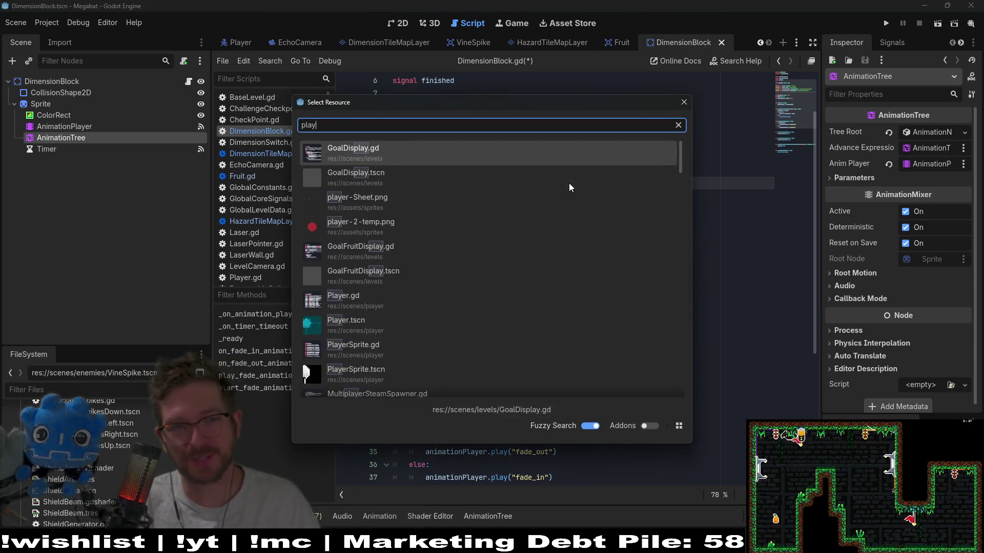
key(Down)
key(Down)
key(Down)
key(Up)
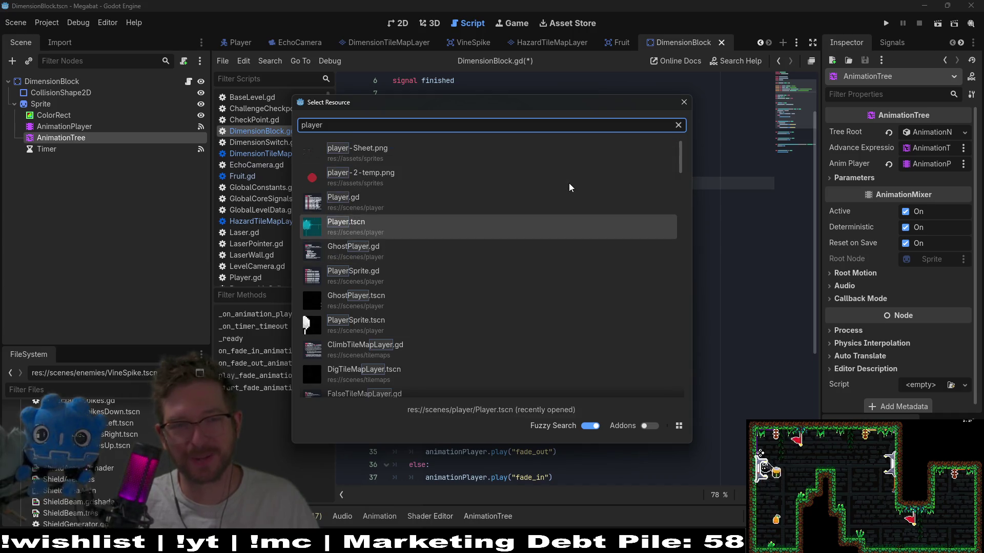
key(Return)
scroll(569, 183, up, 20)
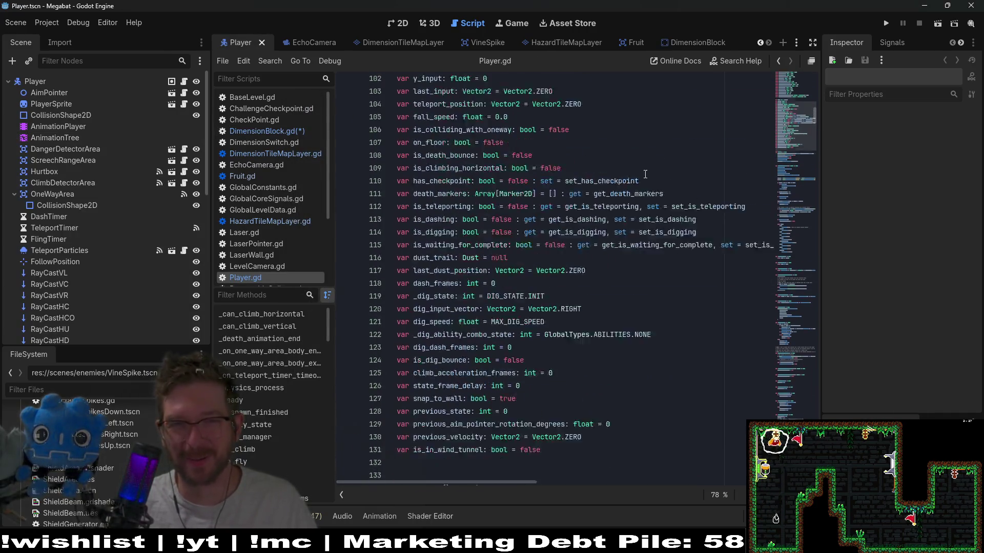
scroll(660, 187, up, 7)
scroll(632, 264, down, 6)
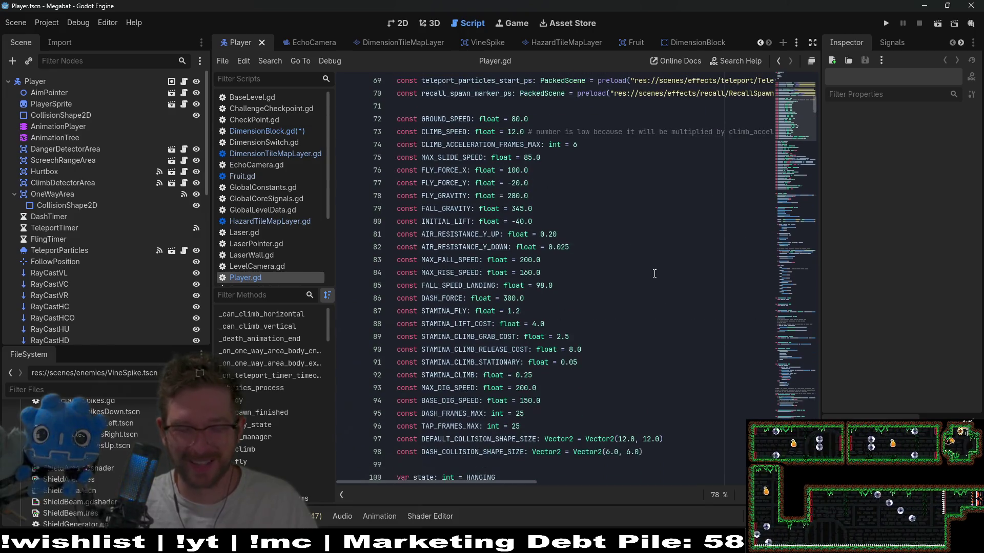
Find the animationTree code in Player.gd, copy the animationState declaration, and return to DimensionBlock.gd
click(649, 273)
key(ctrl+f)
text(animation)
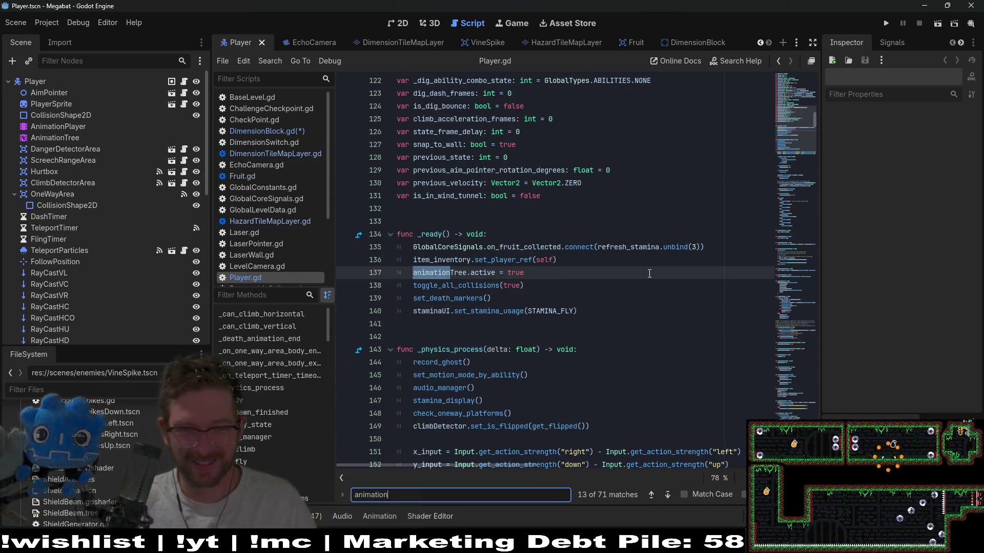
text(Tre)
key(shift+Return)
key(shift+Return)
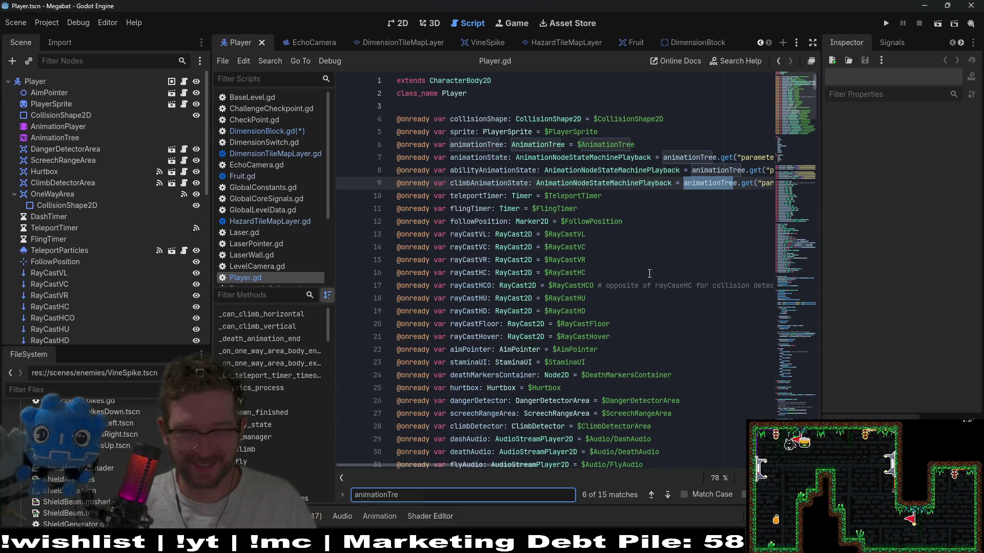
click(446, 170)
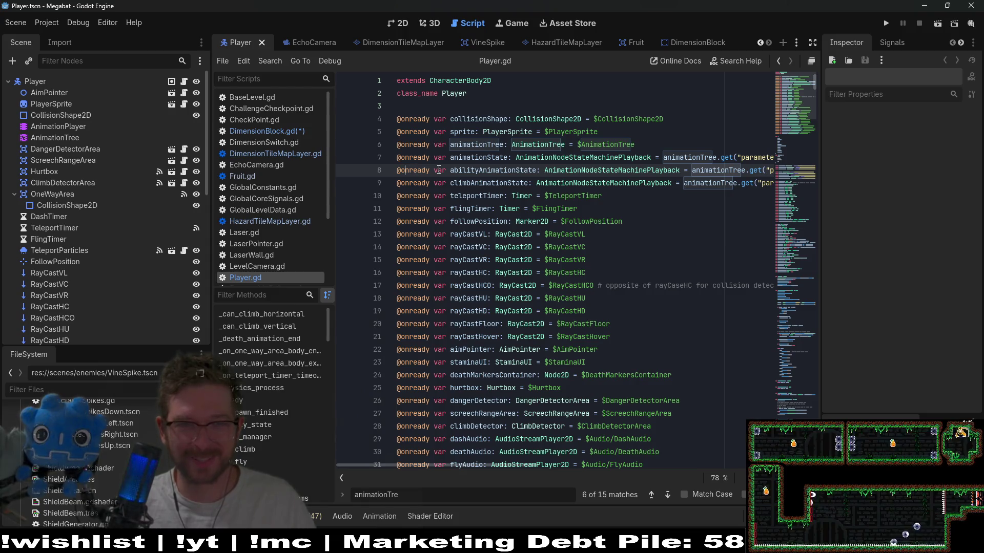
key(Home)
key(shift+Up)
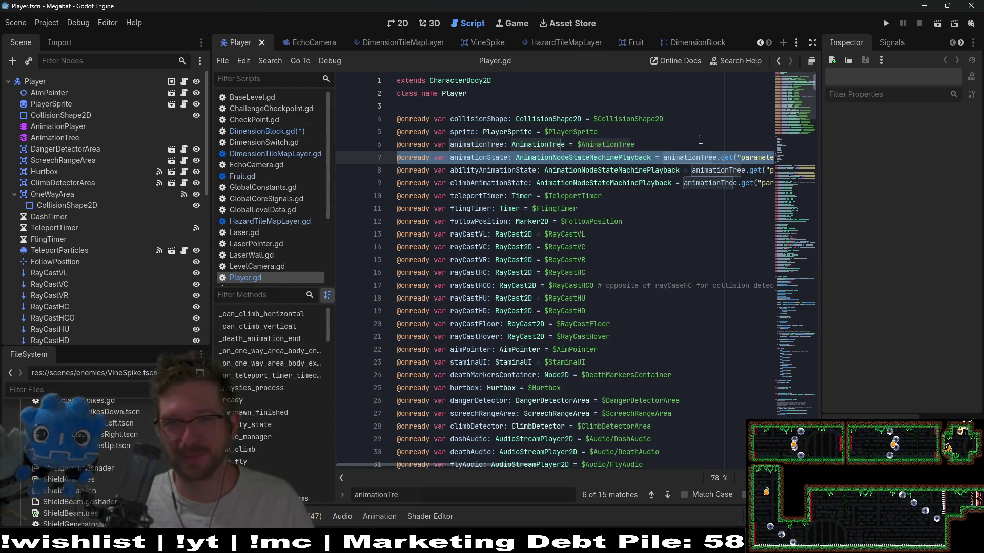
click(291, 132)
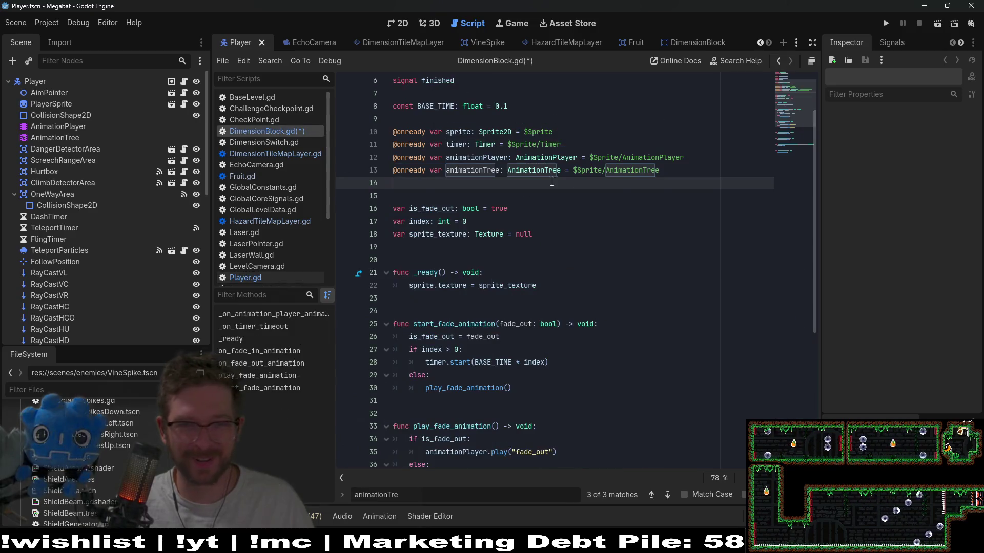
Paste the animationState declaration and delete the old animationPlayer declaration line
key(ctrl+v)
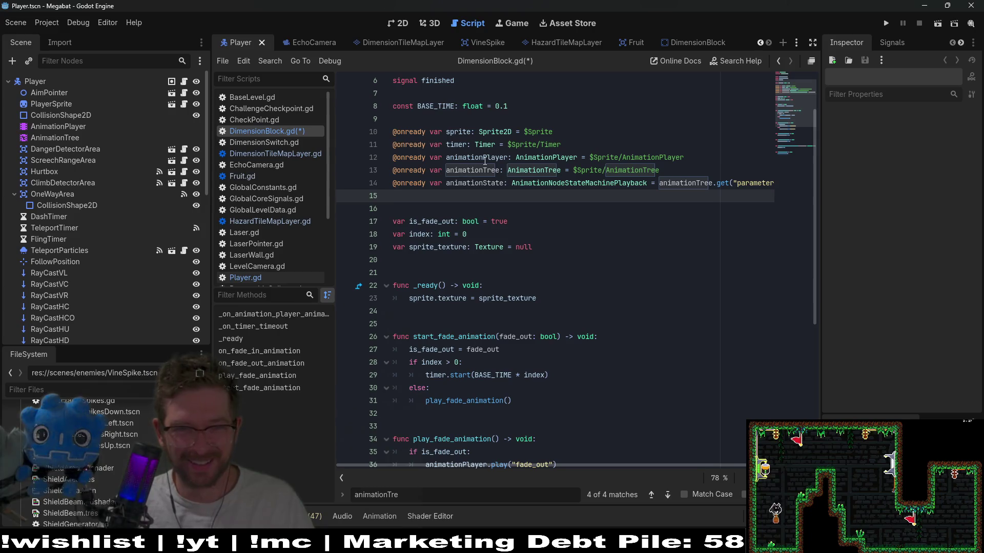
click(694, 157)
key(shift+Up)
key(BackSpace)
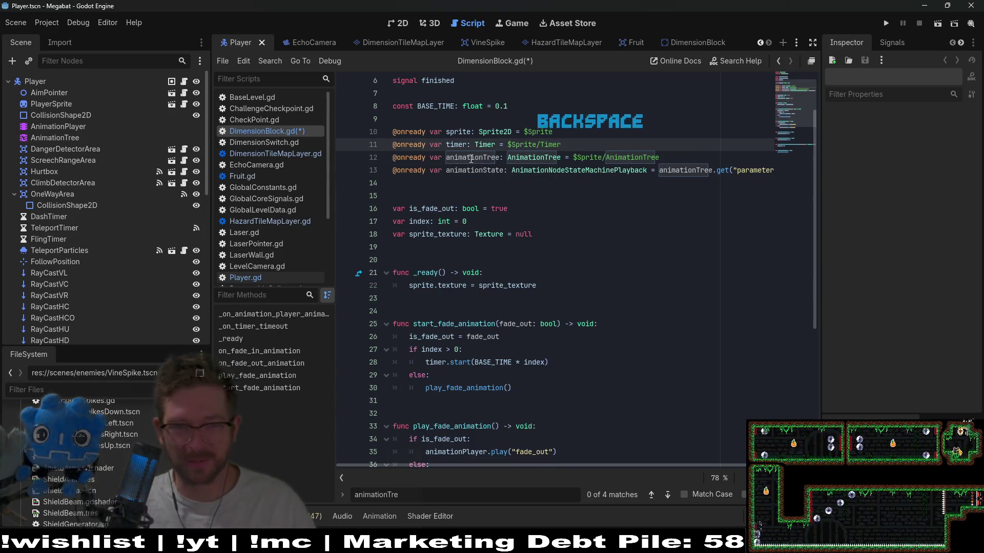
double_click(475, 169)
key(ctrl+c)
Change both animationPlayer.play calls to animationState.travel for fade_out and fade_in, then save
scroll(506, 344, down, 2)
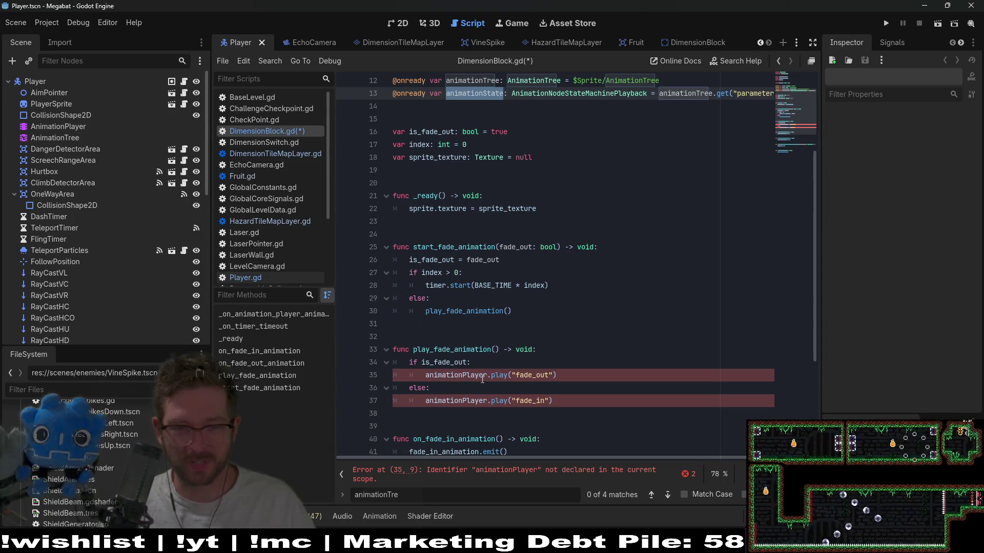
double_click(456, 375)
key(ctrl+v)
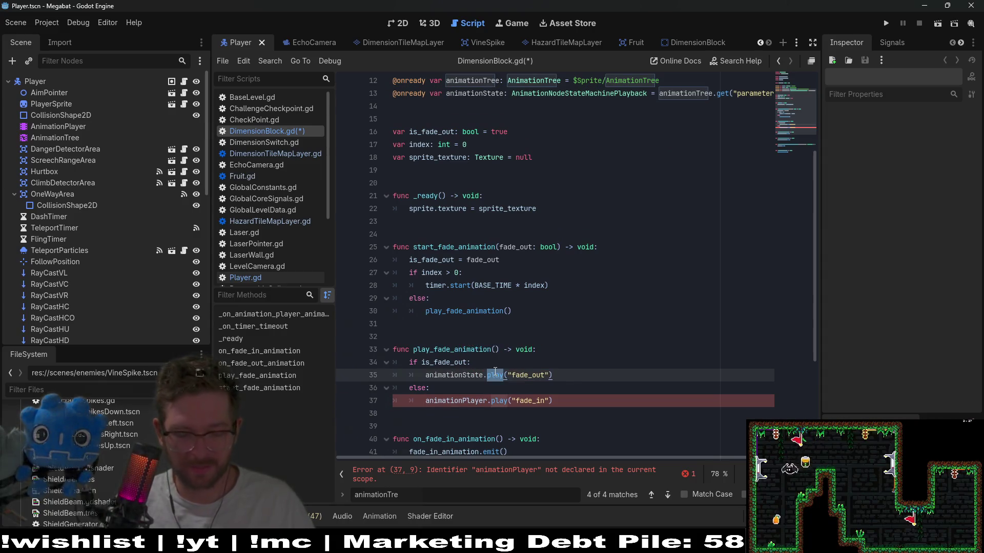
text(travel)
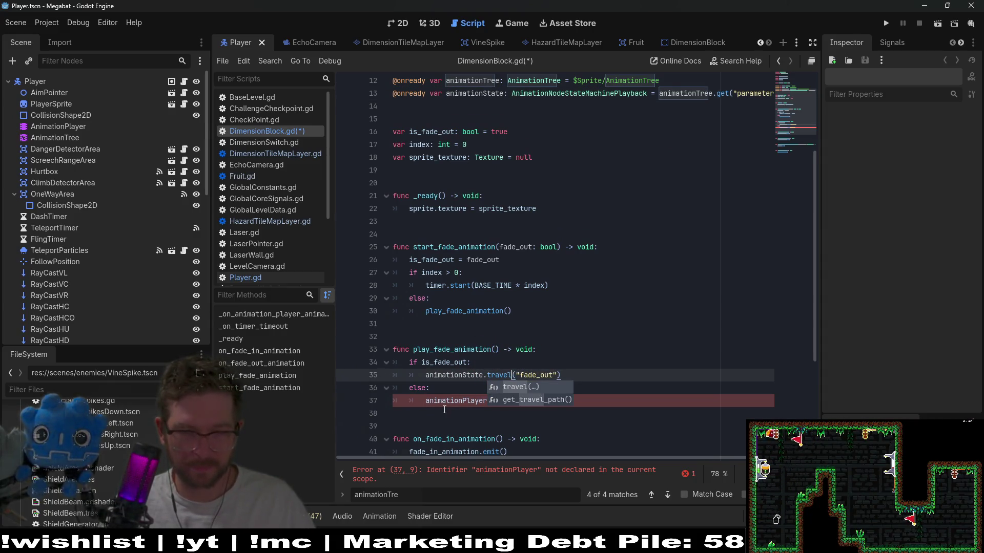
double_click(453, 401)
key(ctrl+v)
double_click(494, 401)
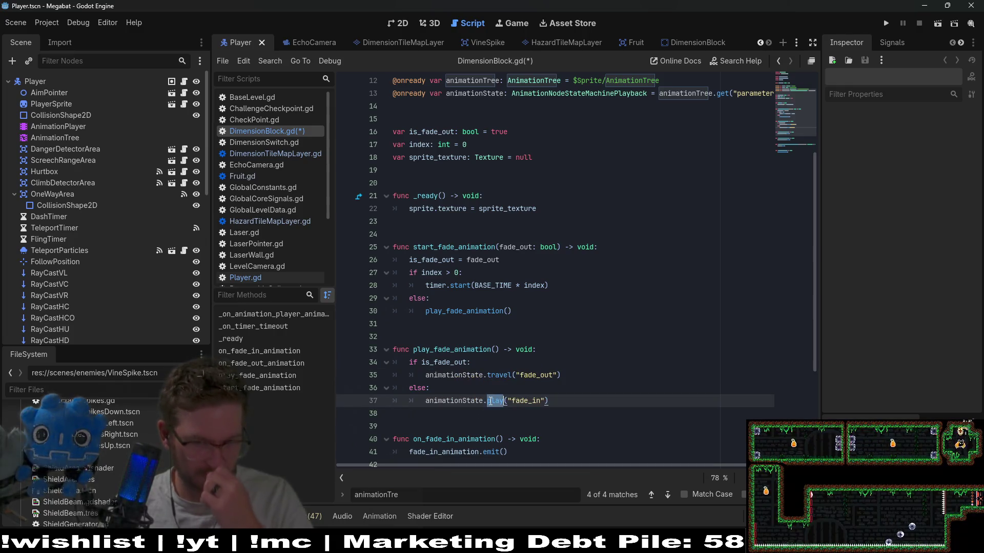
text(travel)
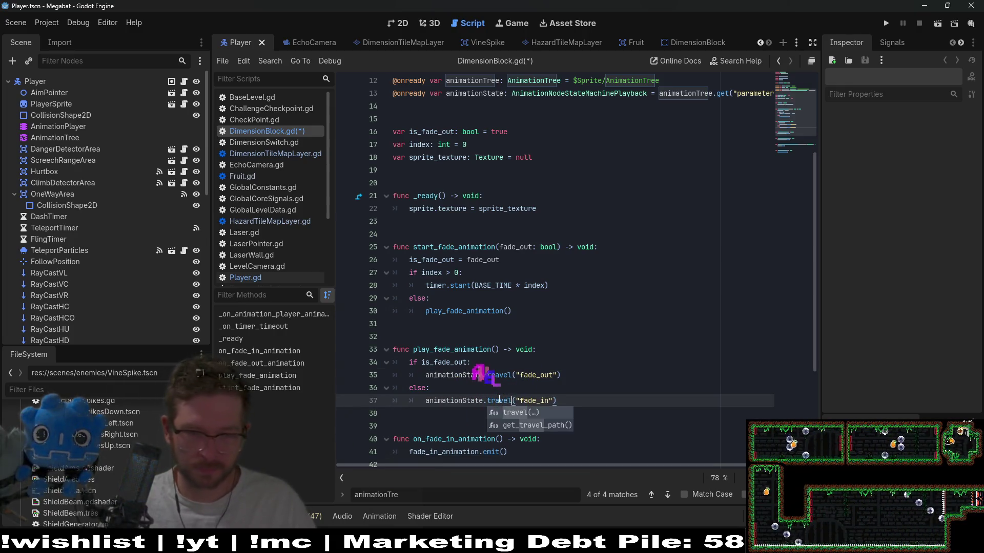
click(589, 334)
scroll(588, 331, down, 4)
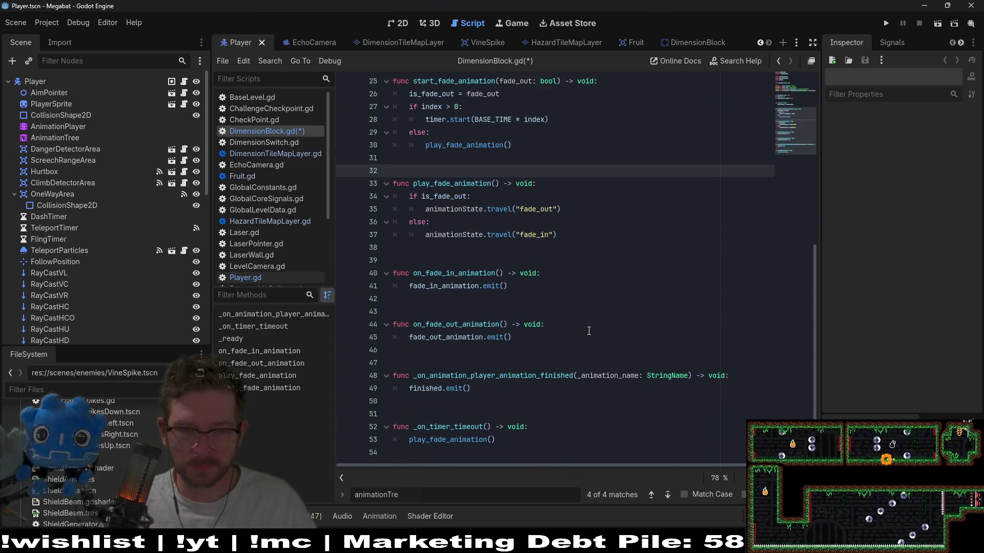
scroll(588, 331, up, 4)
key(ctrl+s)
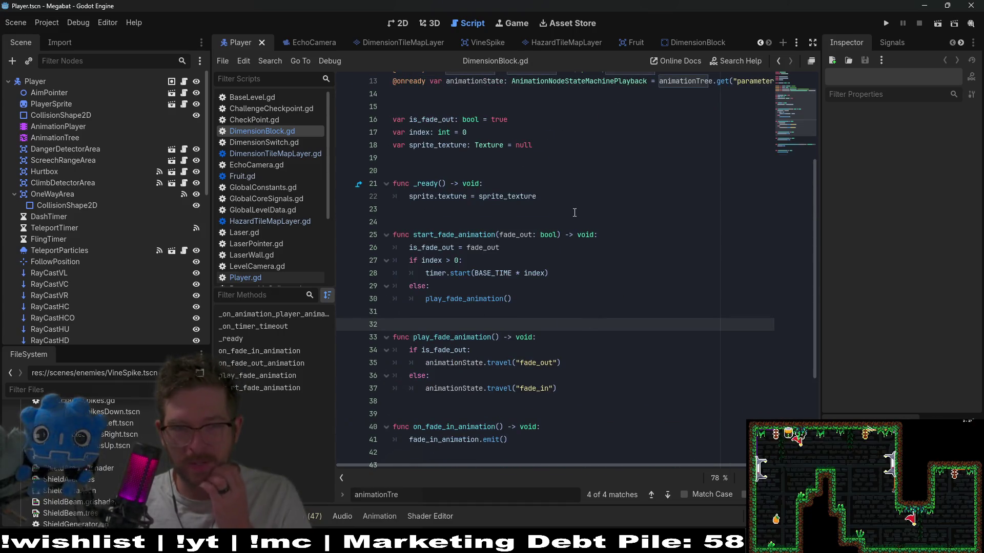
Add animationState.travel("idle") after the sprite texture line in _ready and save
click(564, 198)
key(Return)
key(ctrl+v)
text(.)
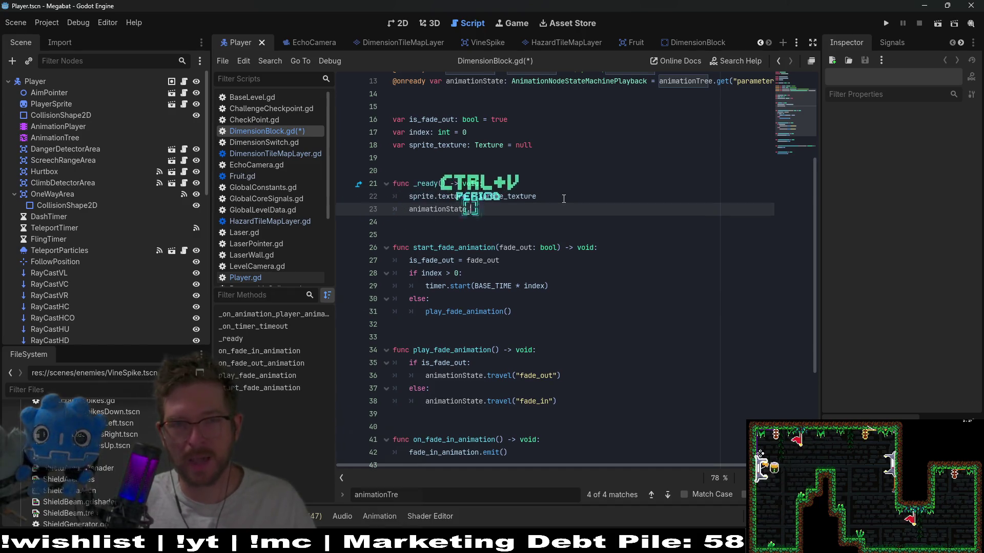
text(tr)
key(Return)
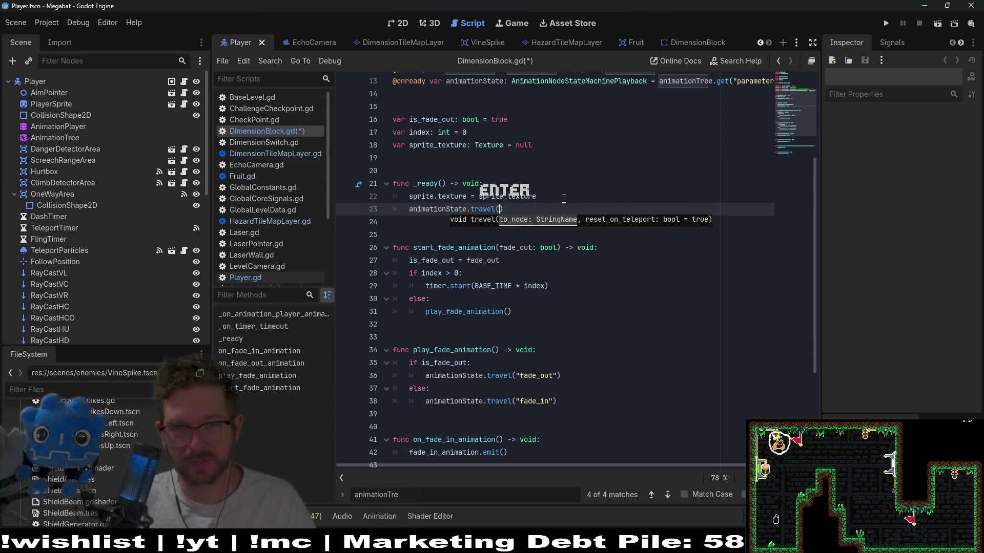
text("idle)
key(ctrl+s)
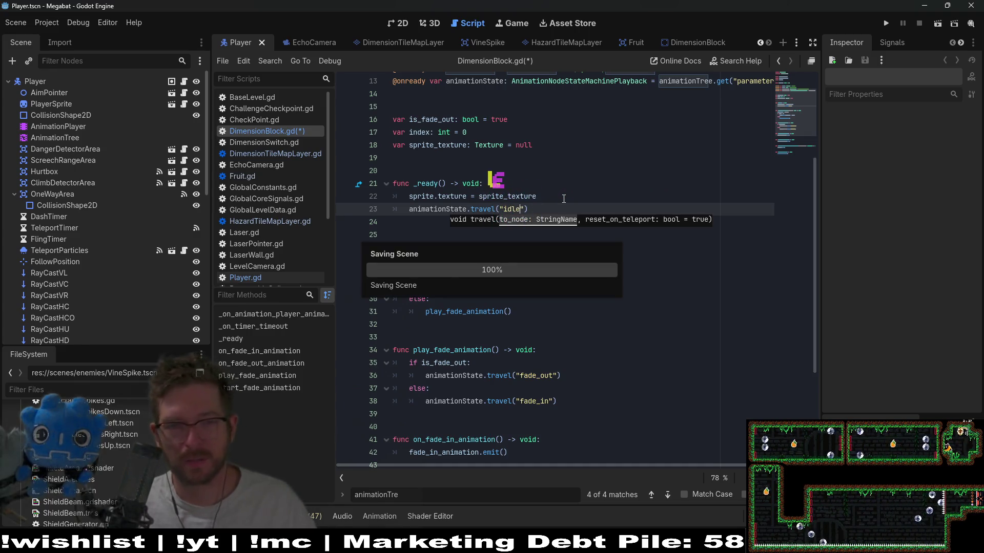
Insert animationState.active = true above the idle travel call and save
click(559, 196)
key(Return)
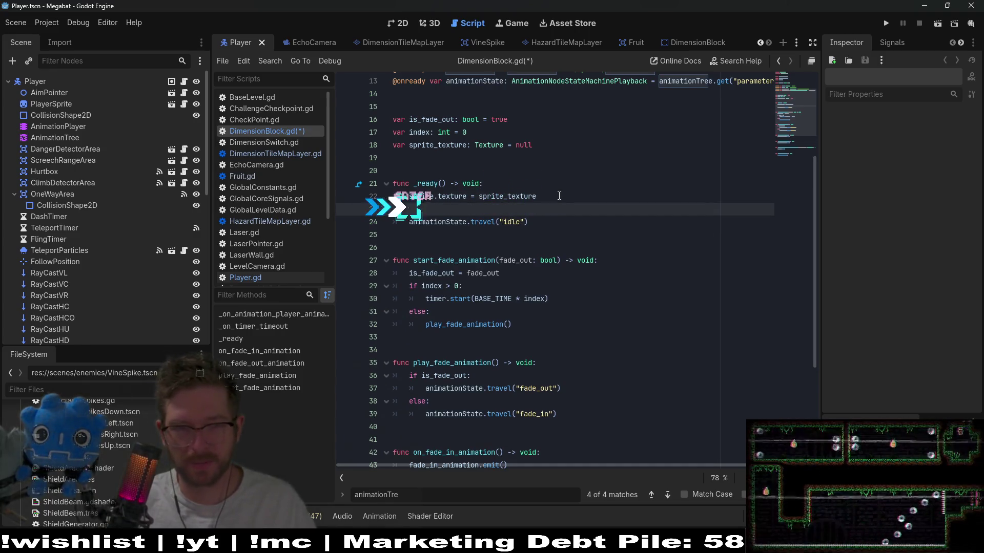
text(animationState)
key(ctrl+v)
text(.a)
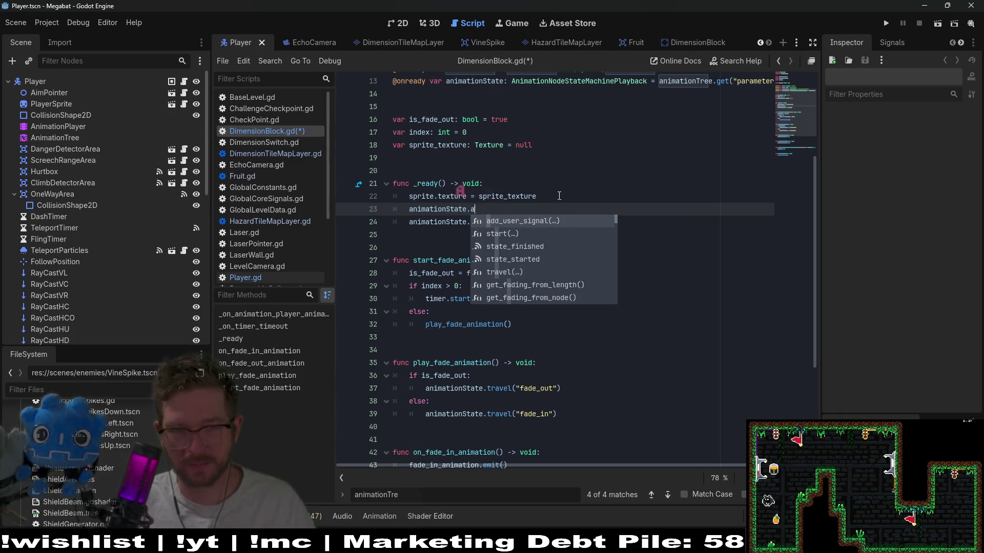
text(ctive = true)
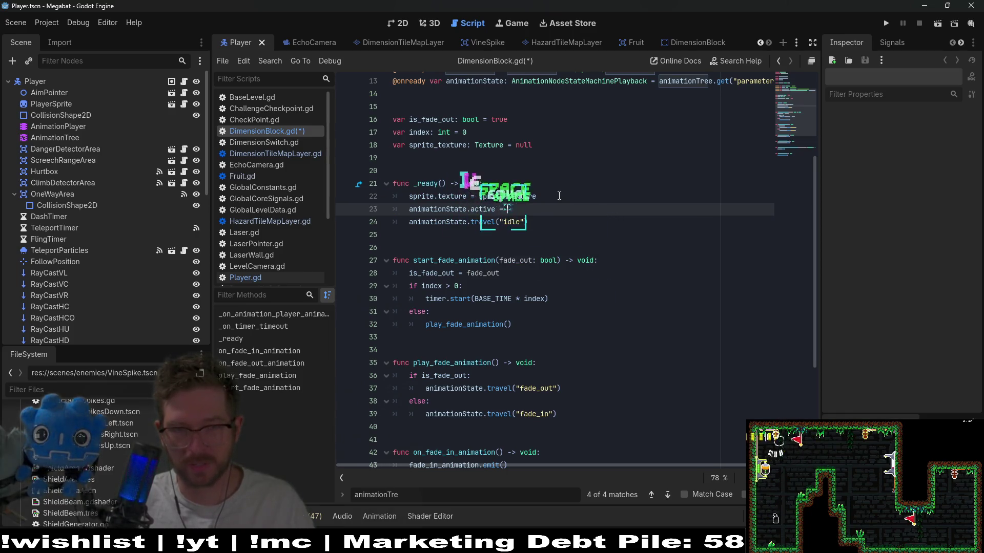
key(ctrl+s)
click(579, 196)
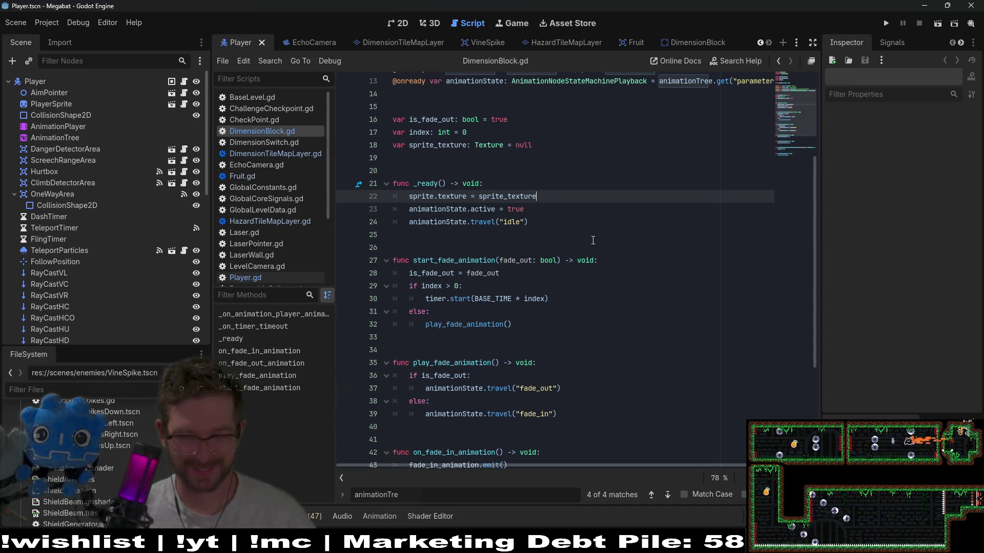
Clear the old 'animationTre' search from the Find bar
click(439, 496)
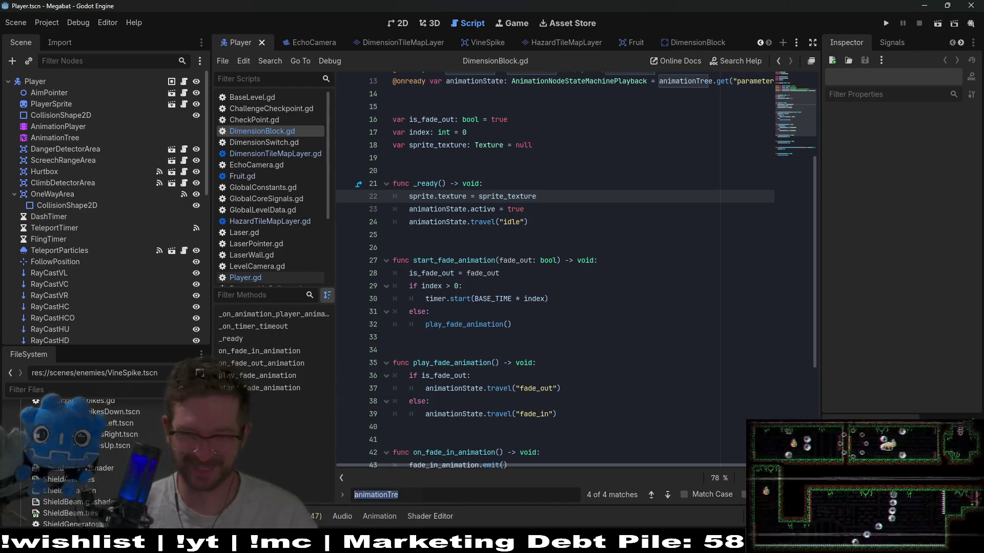
key(ctrl+a)
key(BackSpace)
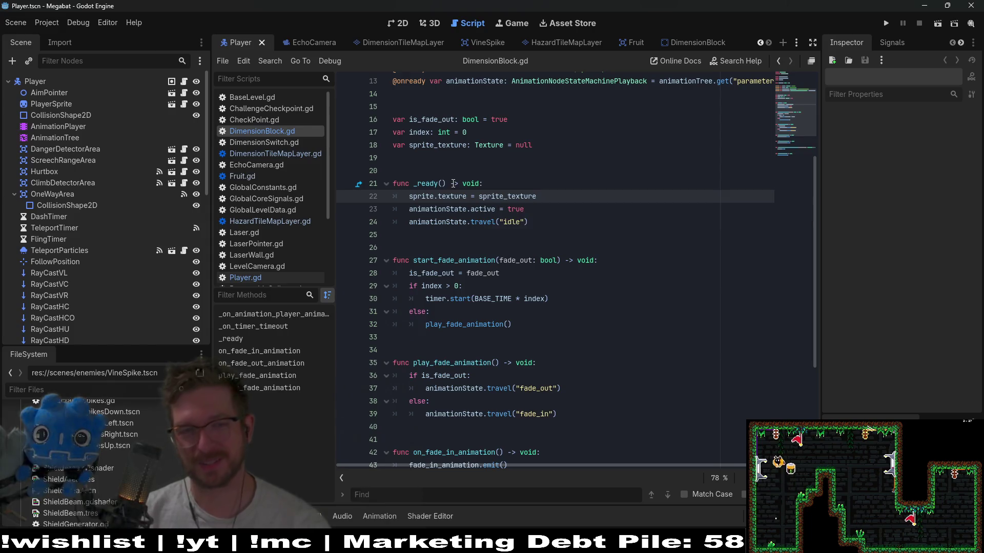
double_click(490, 260)
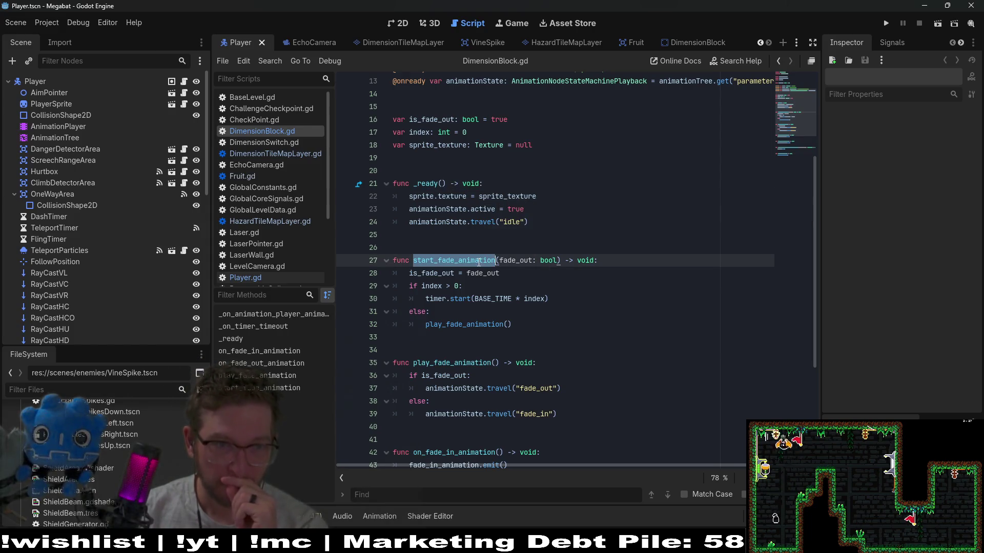
Open DimensionTileMapLayer.gd and browse it, comparing against DimensionBlock.gd
click(296, 158)
scroll(577, 224, up, 8)
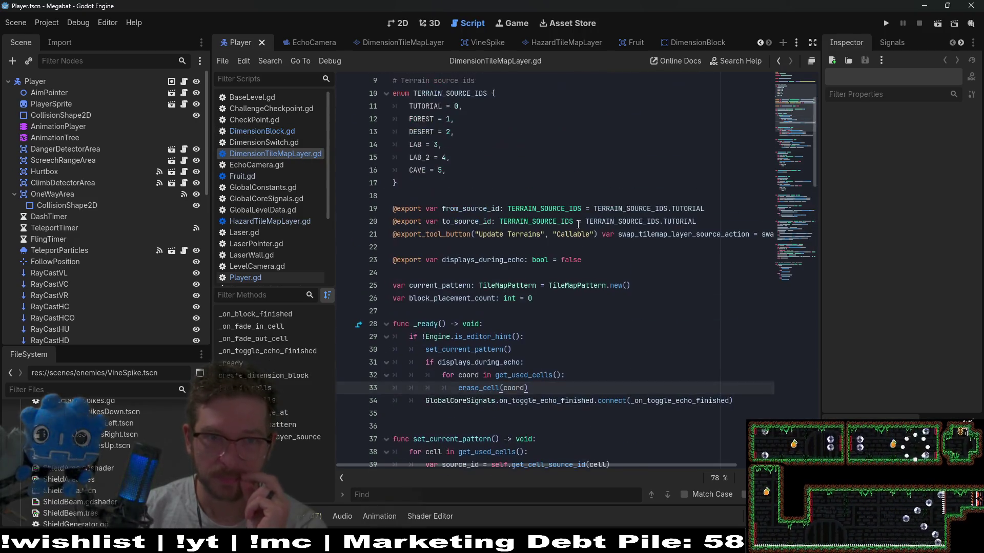
scroll(578, 224, up, 3)
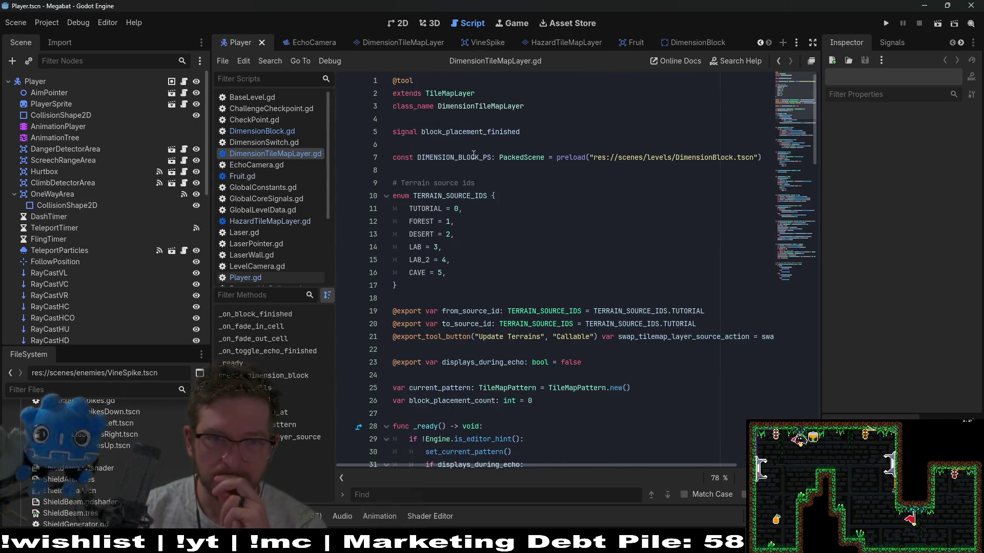
click(486, 227)
scroll(485, 227, down, 6)
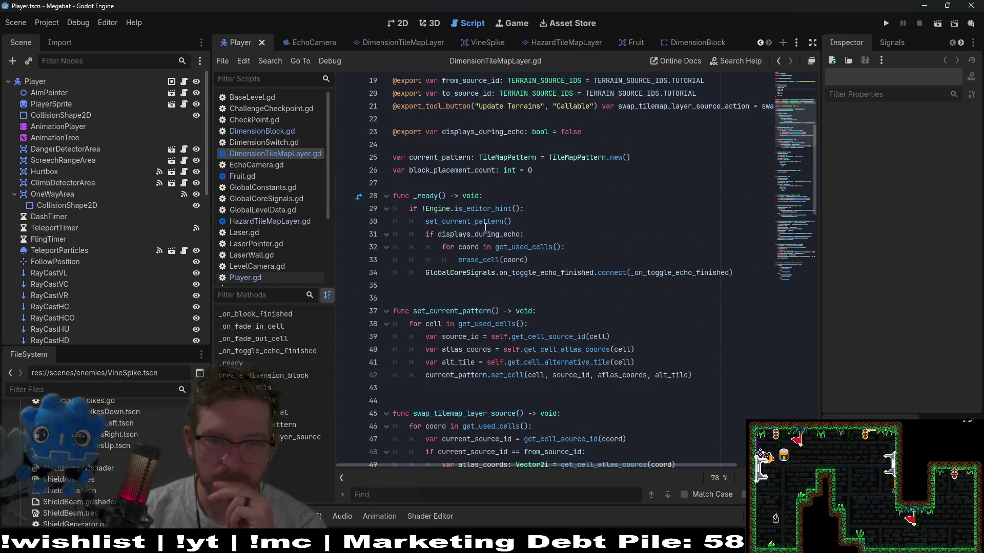
scroll(563, 209, down, 5)
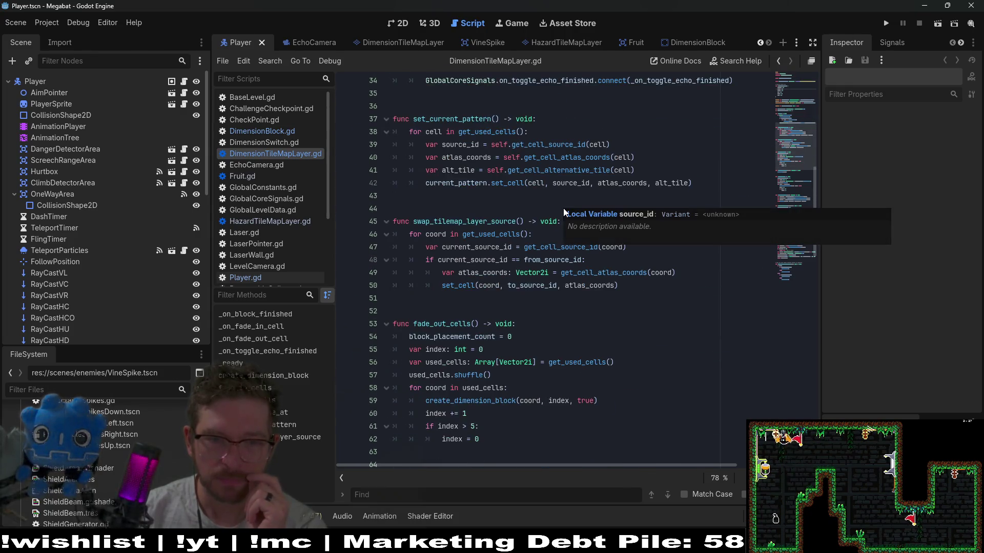
click(532, 208)
click(272, 132)
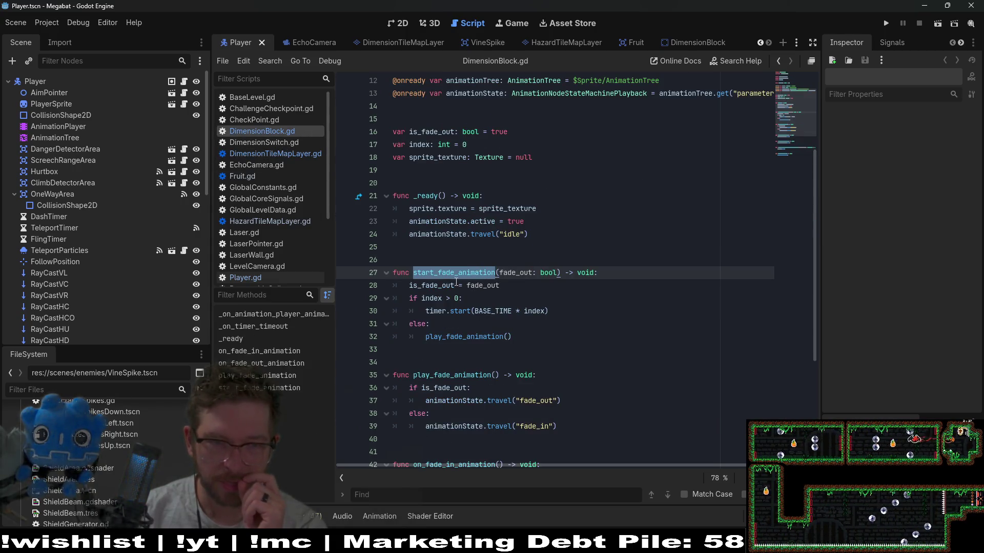
scroll(427, 192, up, 4)
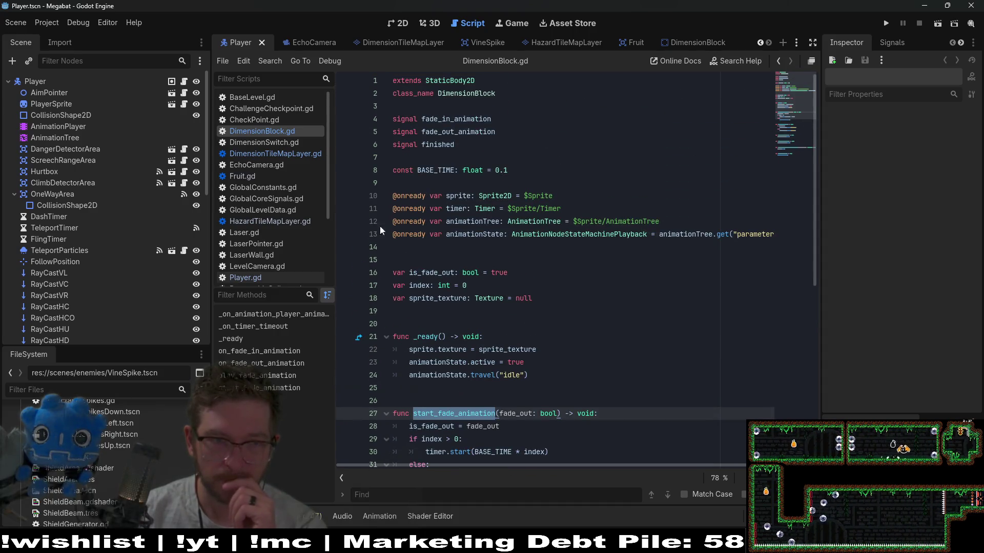
click(290, 153)
Search for 'animation', 'block' and DimensionBlock to reach the DIMENSION_BLOCK_PS preload on line 7
key(ctrl+f)
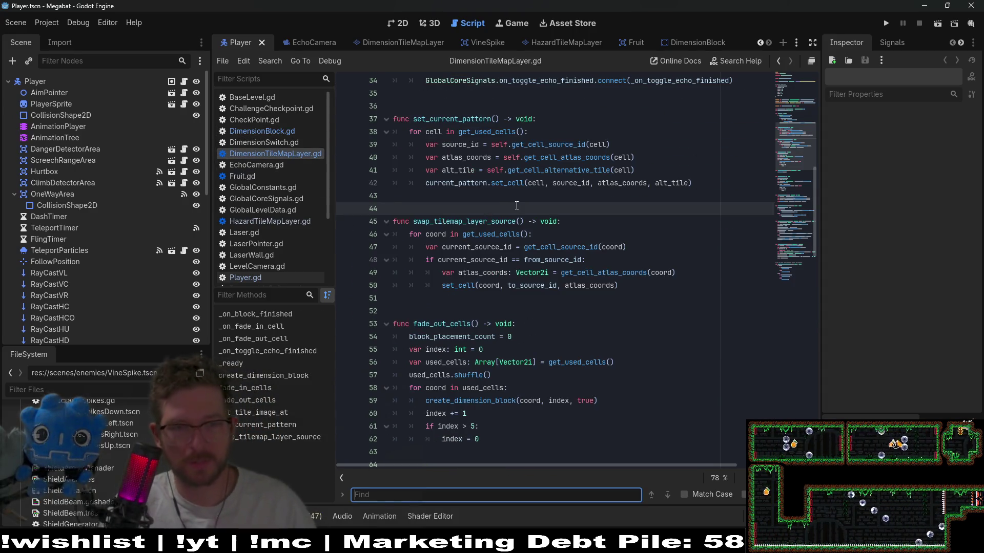
text(animationB)
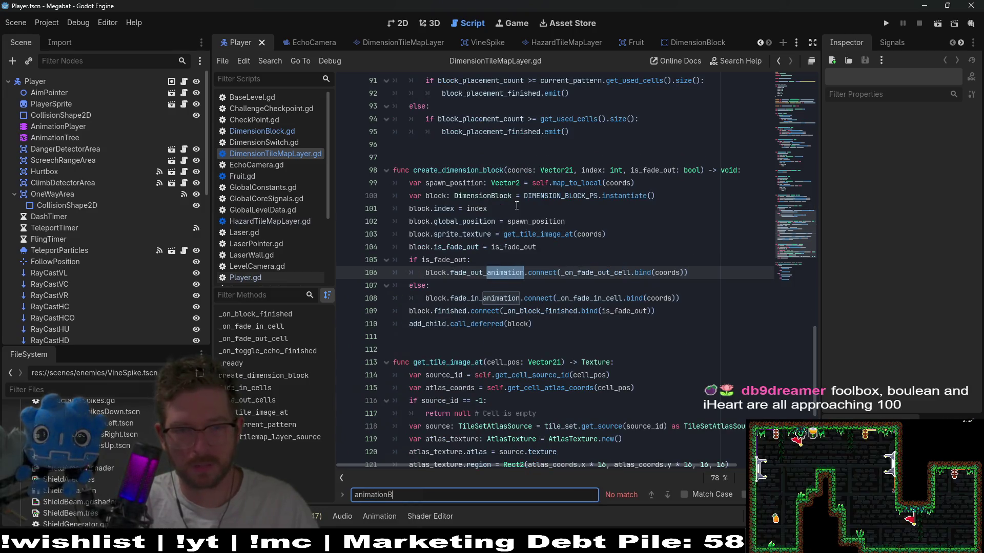
key(BackSpace)
key(BackSpace)
key(BackSpace)
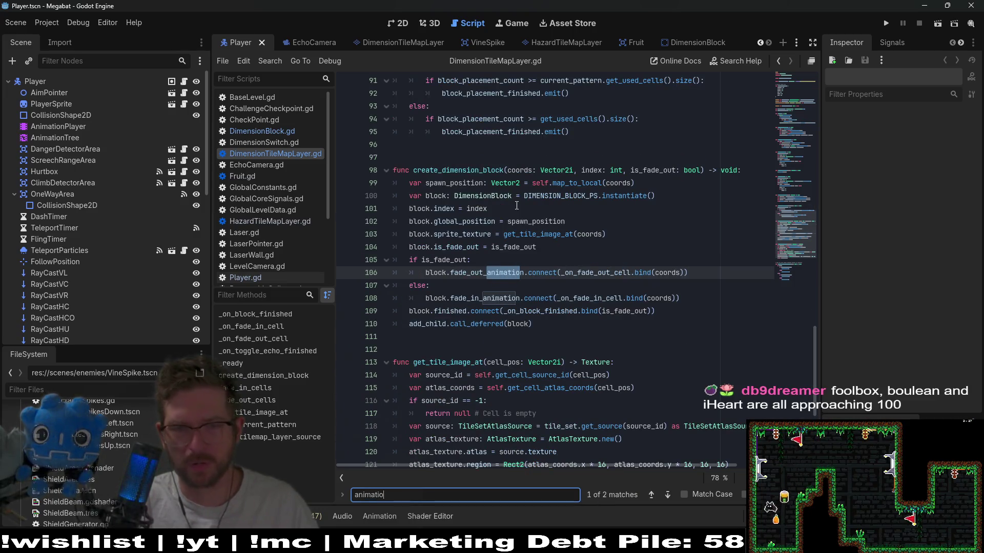
key(BackSpace)
key(BackSpace)
key(BackSpace)
text(block)
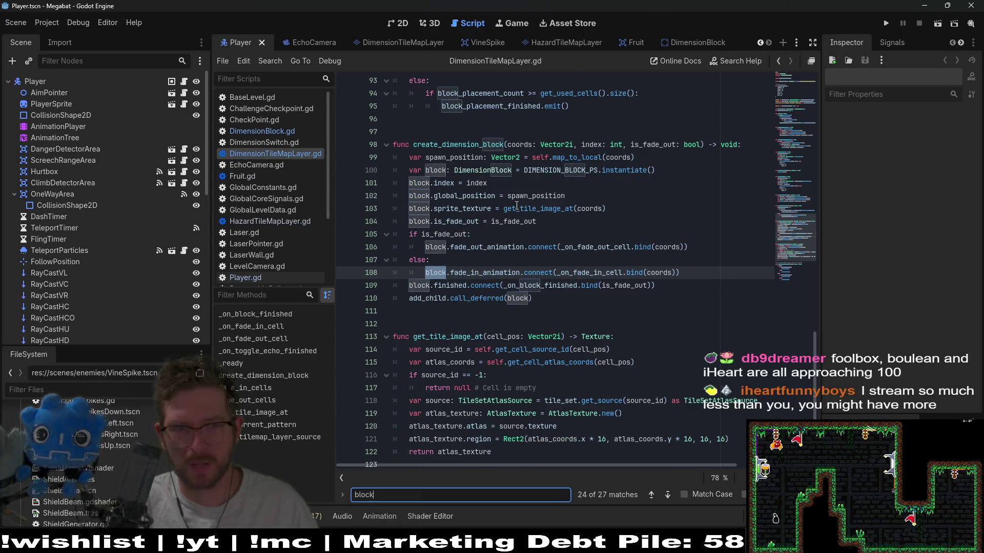
double_click(510, 169)
key(ctrl+f)
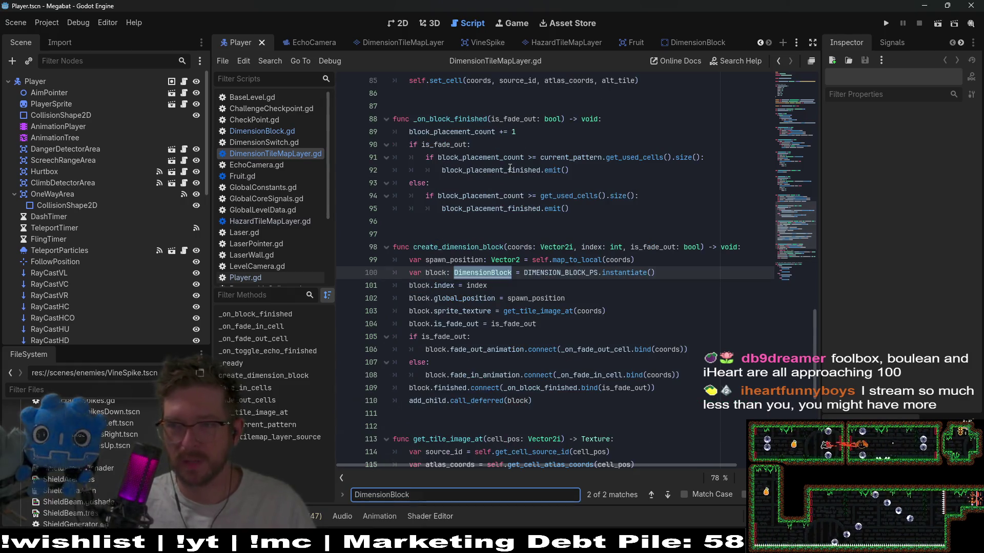
key(Return)
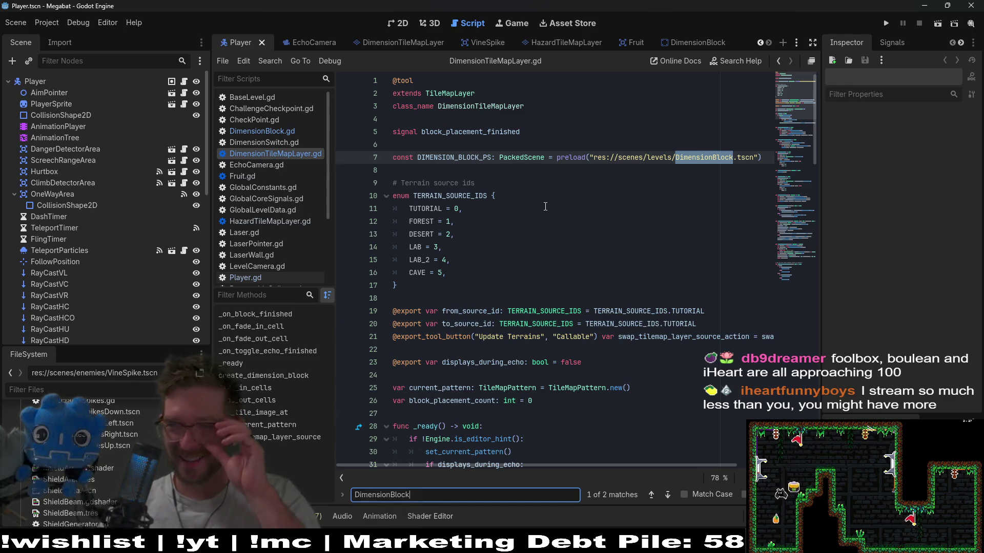
click(543, 185)
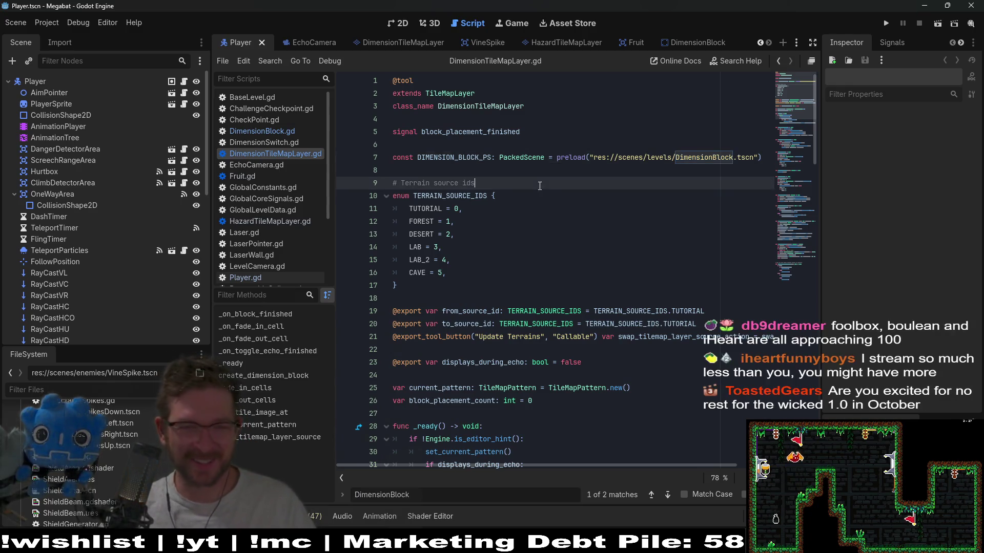
click(543, 193)
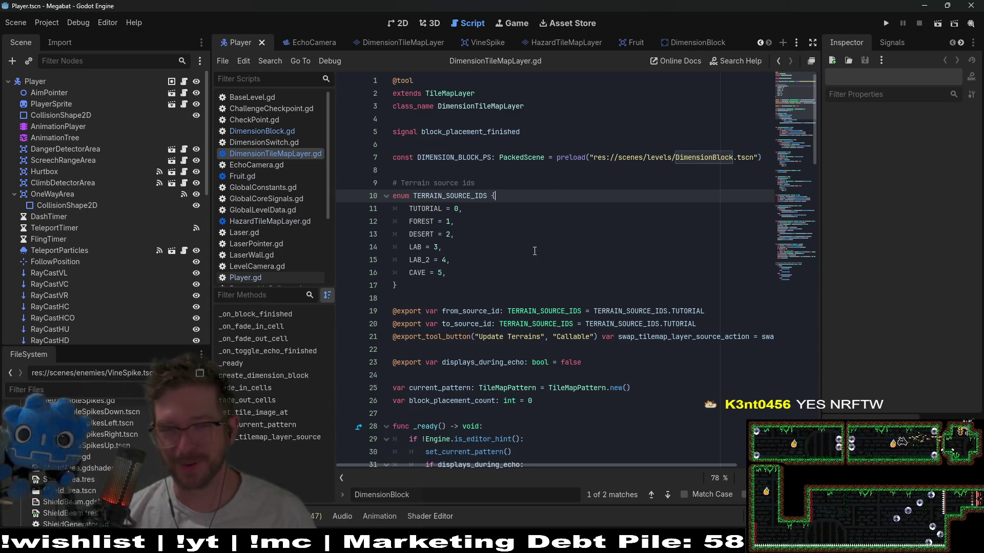
click(551, 180)
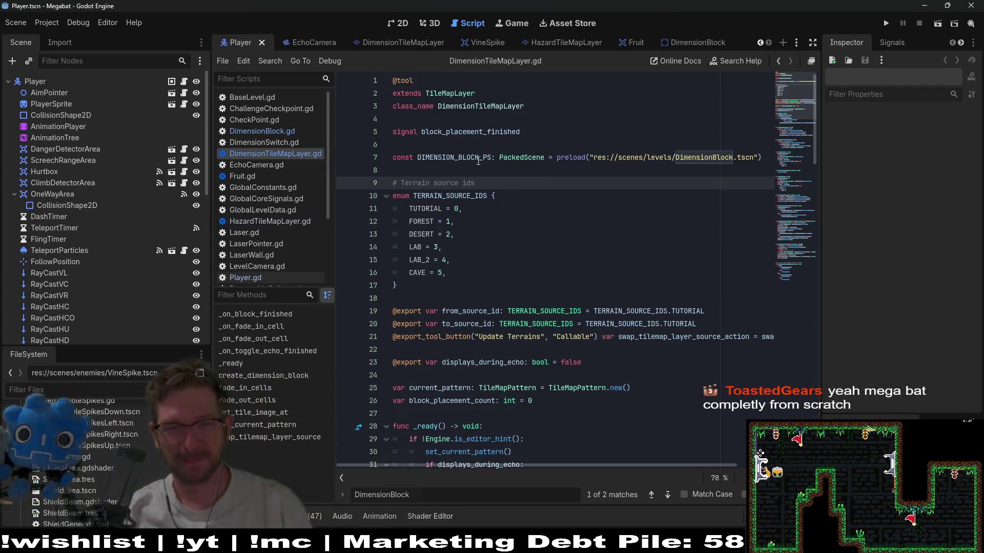
double_click(457, 158)
key(ctrl+f)
key(Return)
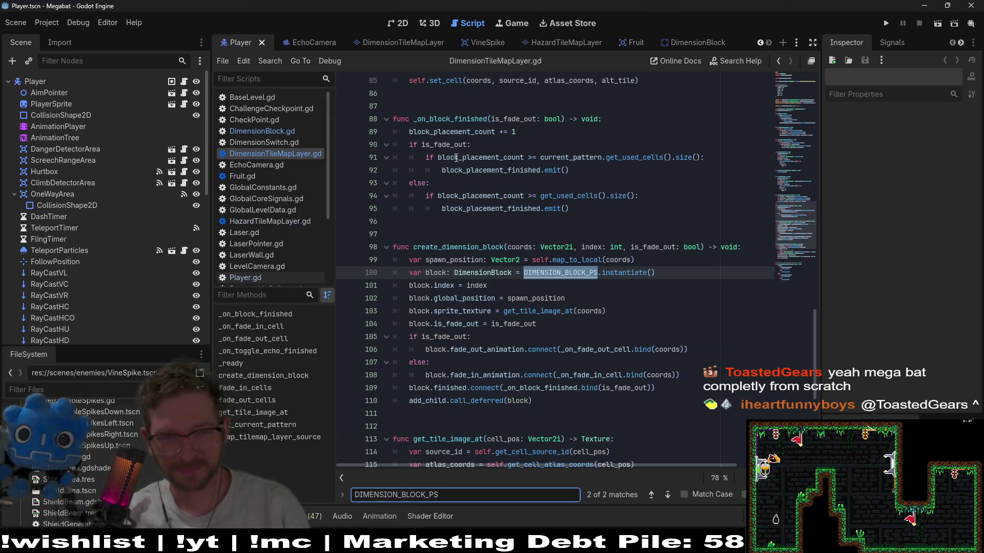
double_click(444, 286)
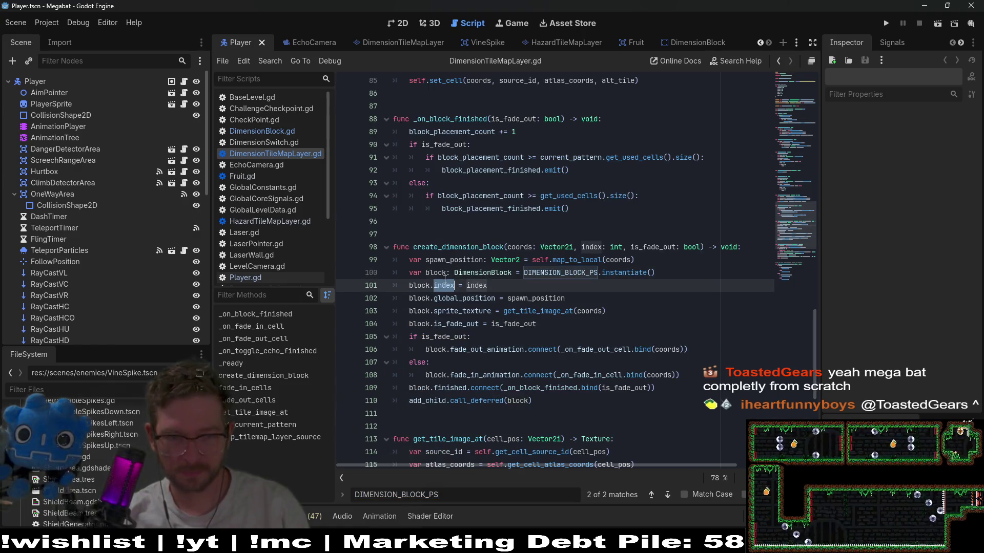
click(576, 322)
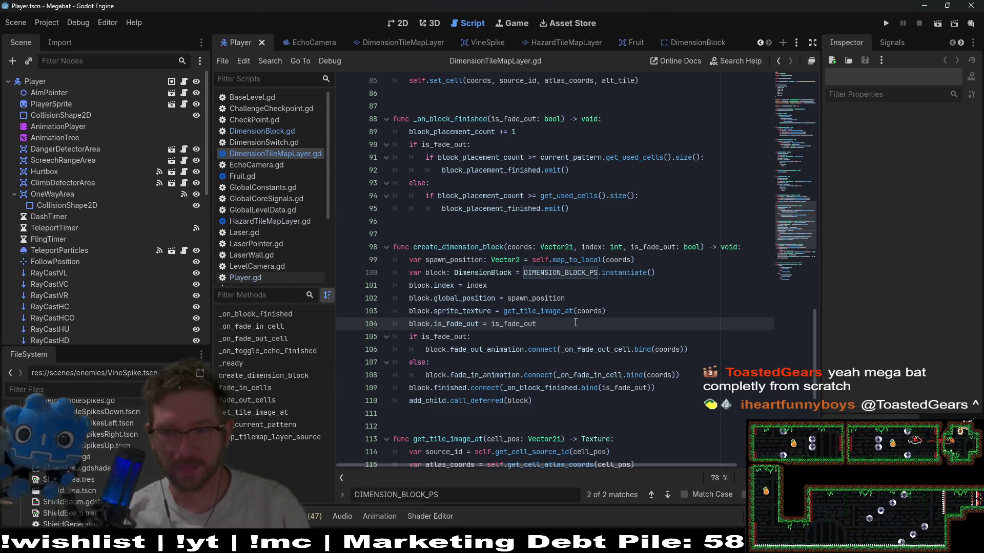
mouse_move(566, 309)
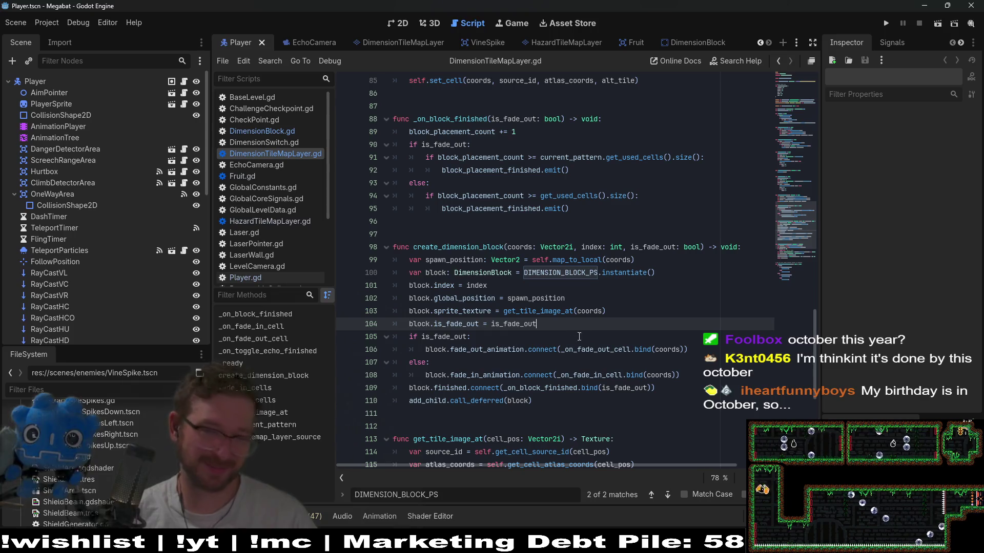
click(530, 266)
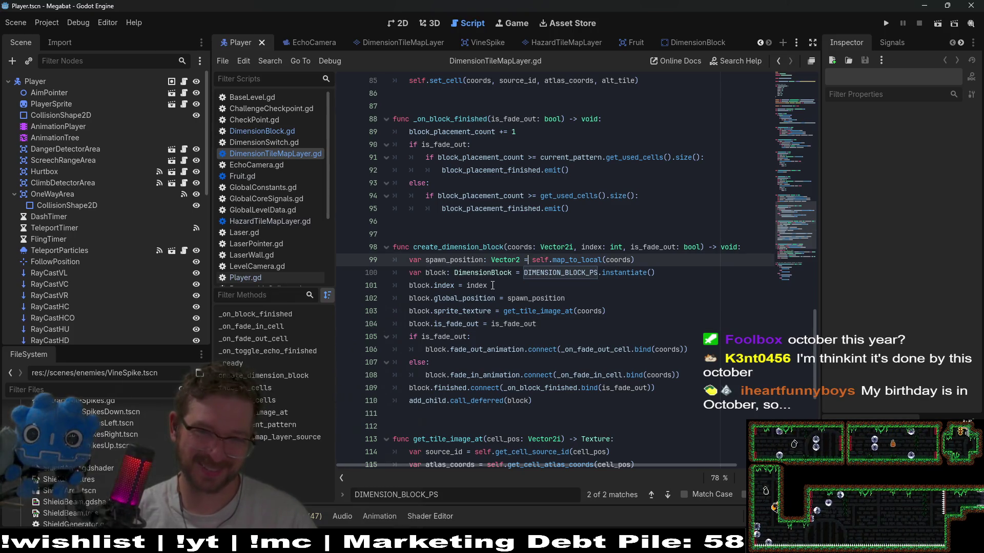
click(647, 293)
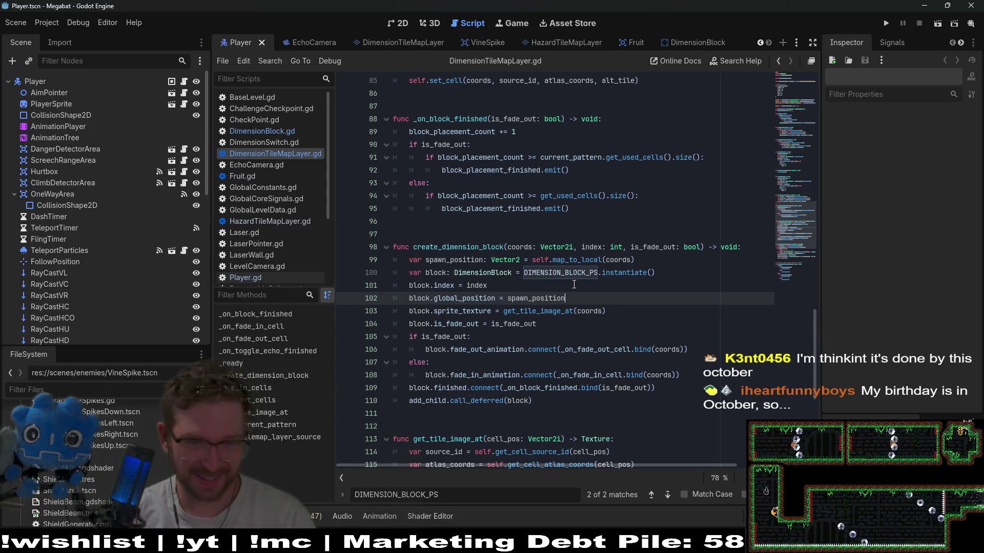
double_click(443, 286)
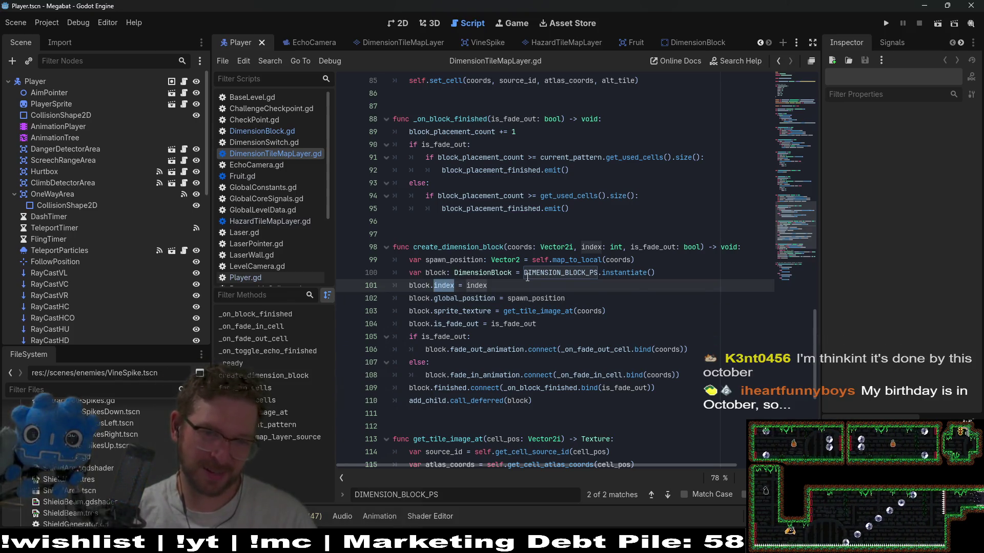
click(537, 323)
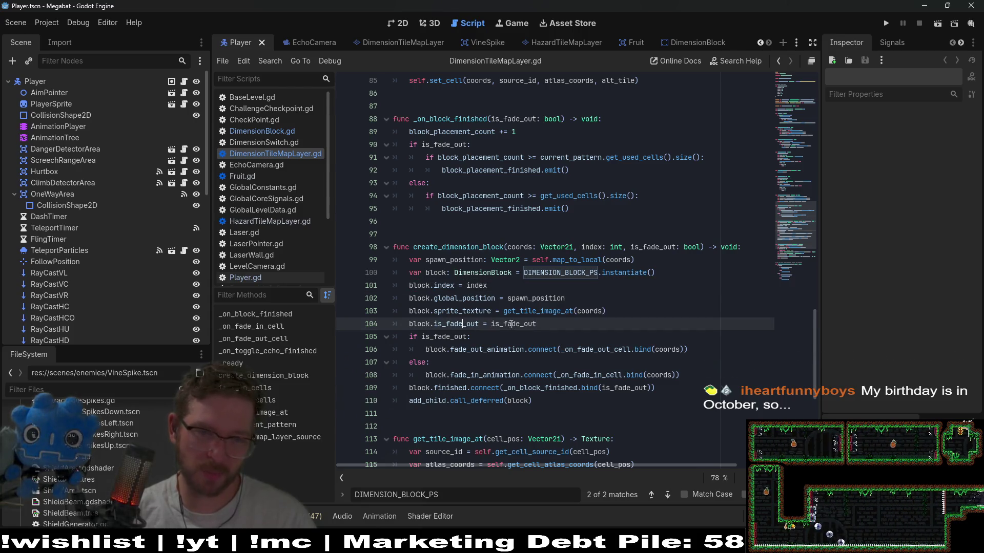
drag(625, 324, 630, 311)
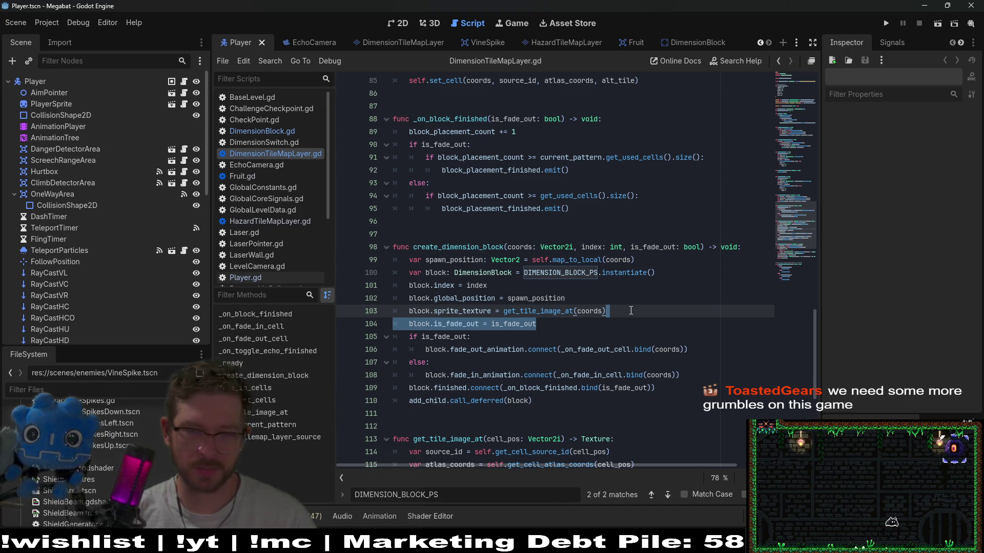
Delete the block.is_fade_out assignment and the if is_fade_out/else lines
key(Return)
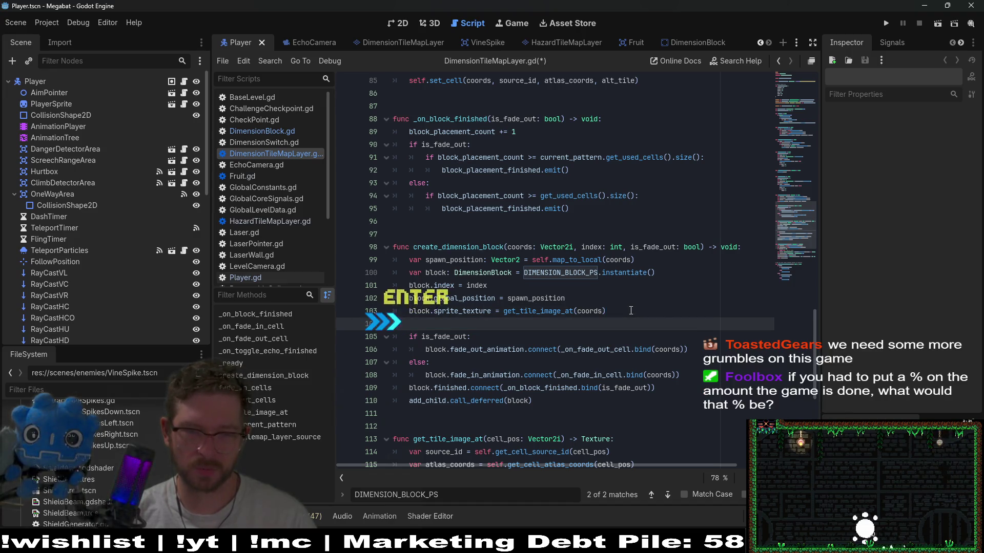
key(BackSpace)
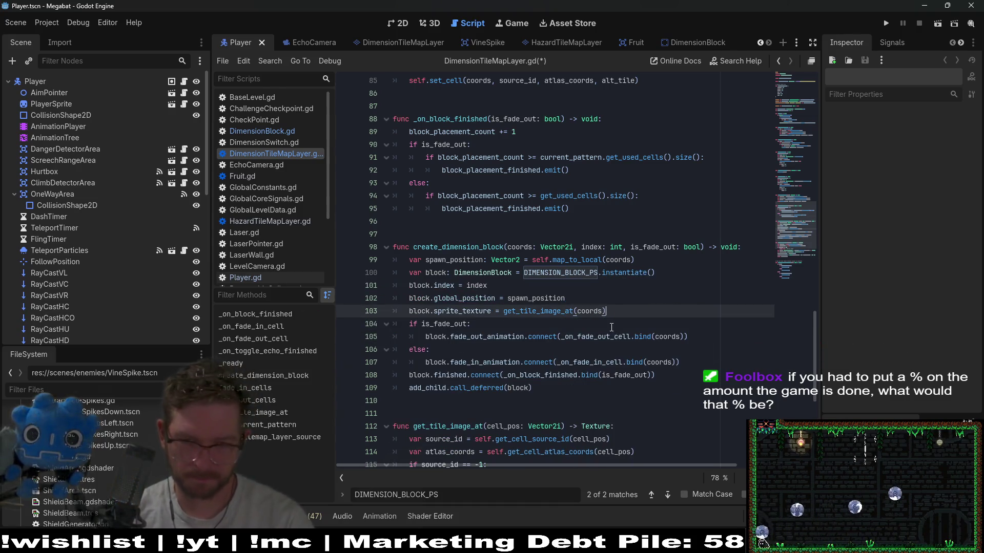
key(BackSpace)
key(BackSpace)
click(430, 337)
key(BackSpace)
key(BackSpace)
key(BackSpace)
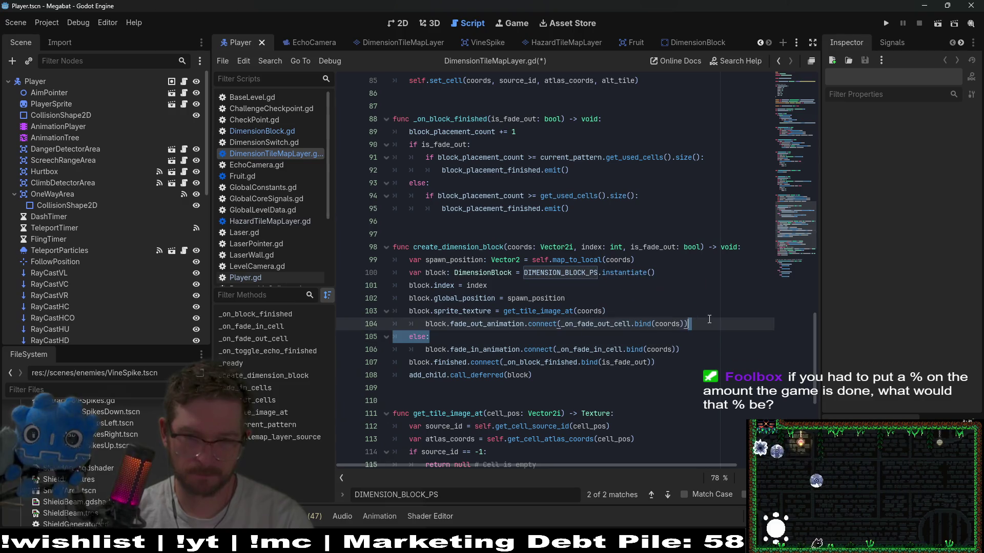
Unindent the fade connect lines so all three signals connect unconditionally
drag(466, 337, 446, 326)
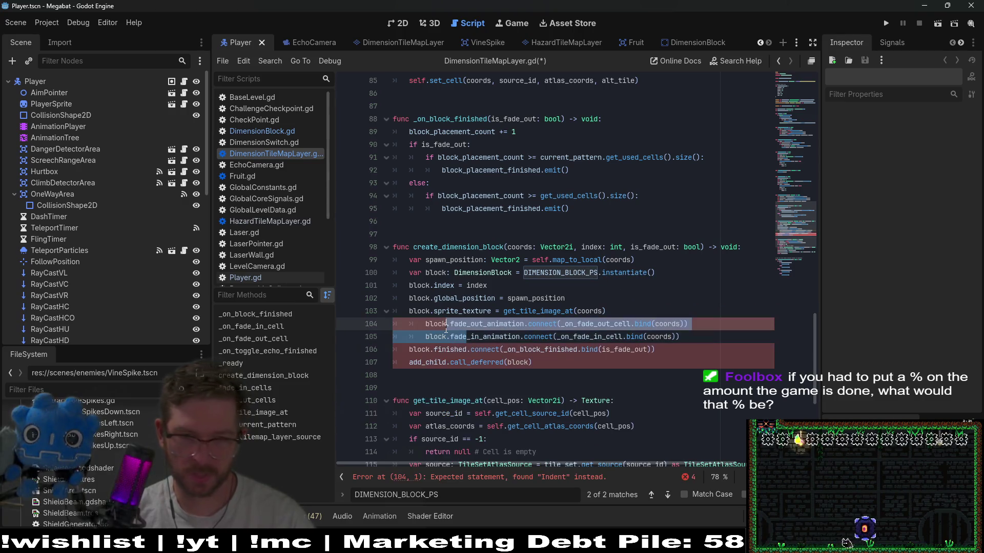
key(shift+Tab)
click(640, 298)
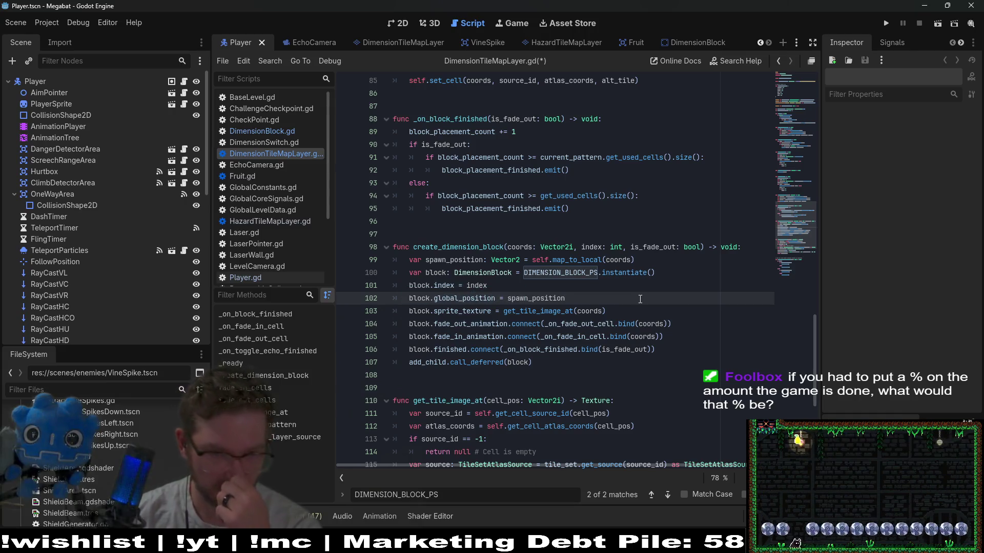
mouse_move(656, 350)
mouse_down()
mouse_move(512, 350)
mouse_move(410, 337)
mouse_move(397, 324)
mouse_up()
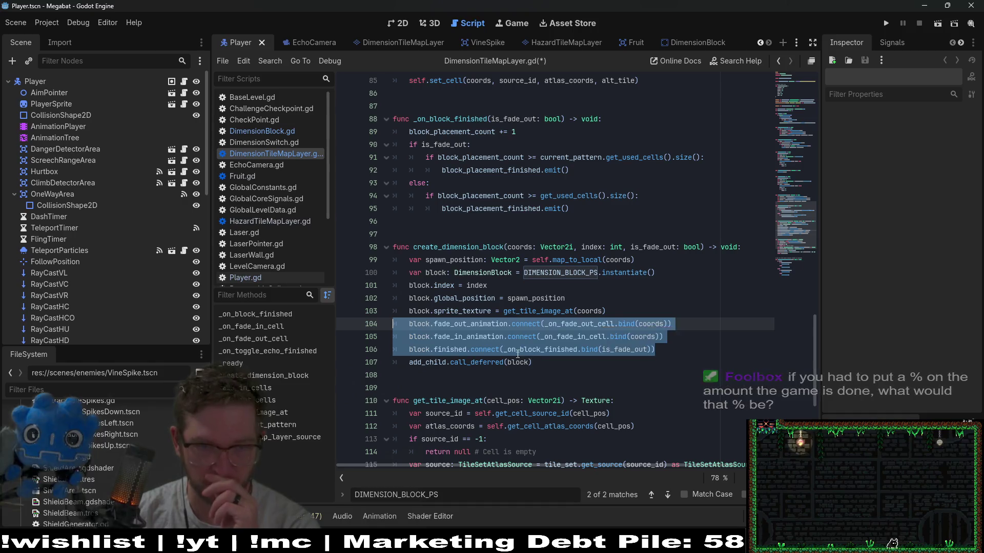
key(Right)
Search for create_dimension_block and jump to its first call
double_click(453, 246)
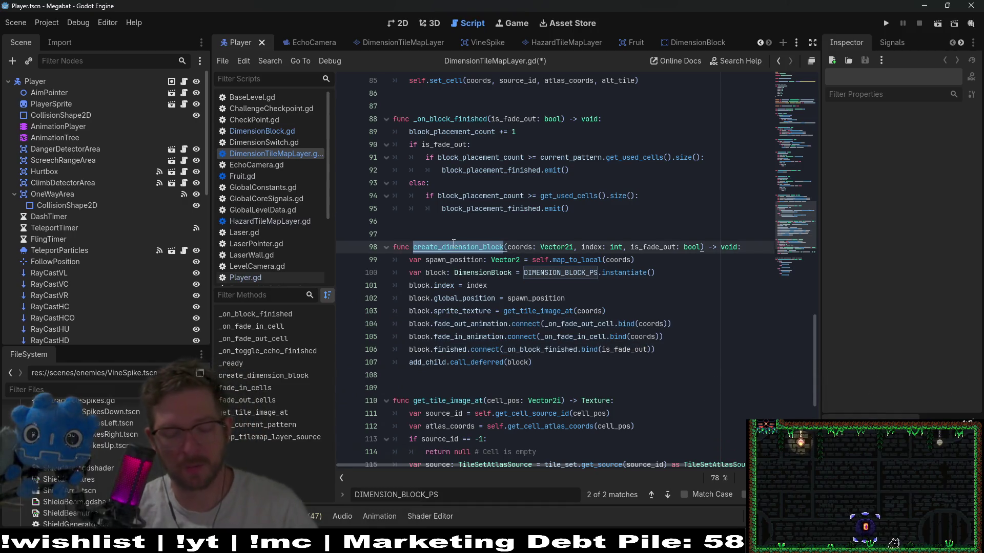
key(ctrl+f)
key(Return)
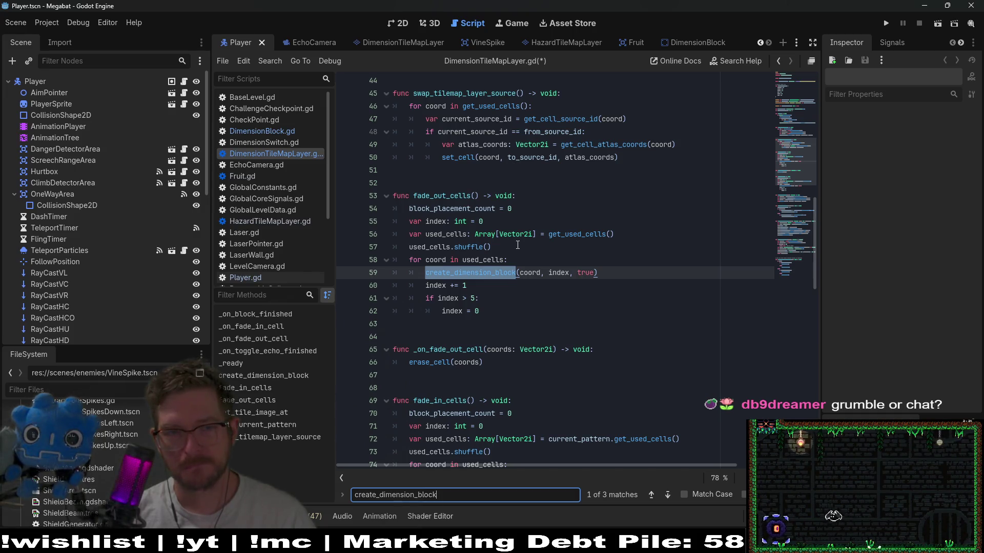
Select the used-cells loop in fade_out_cells that calls create_dimension_block and resets index to 0
scroll(517, 245, up, 4)
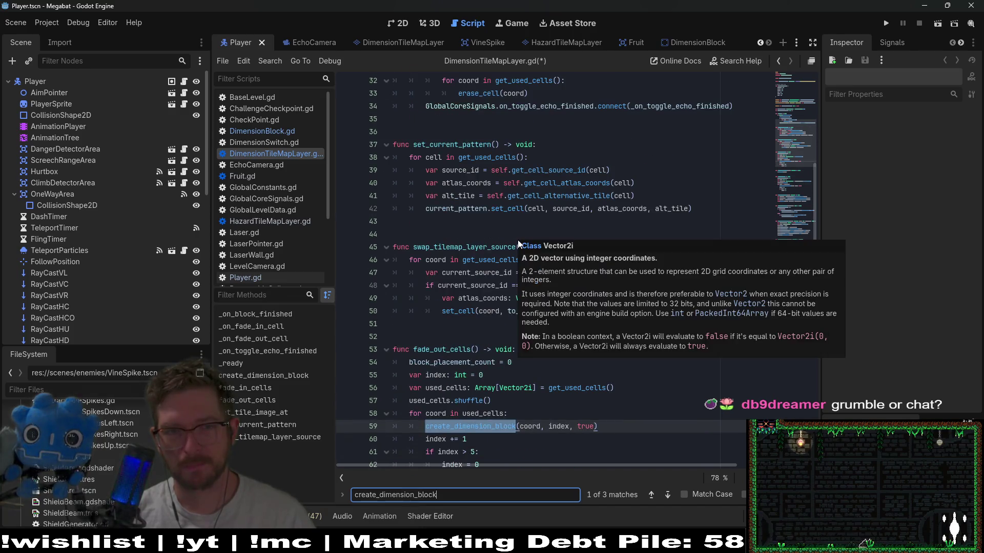
scroll(448, 230, up, 3)
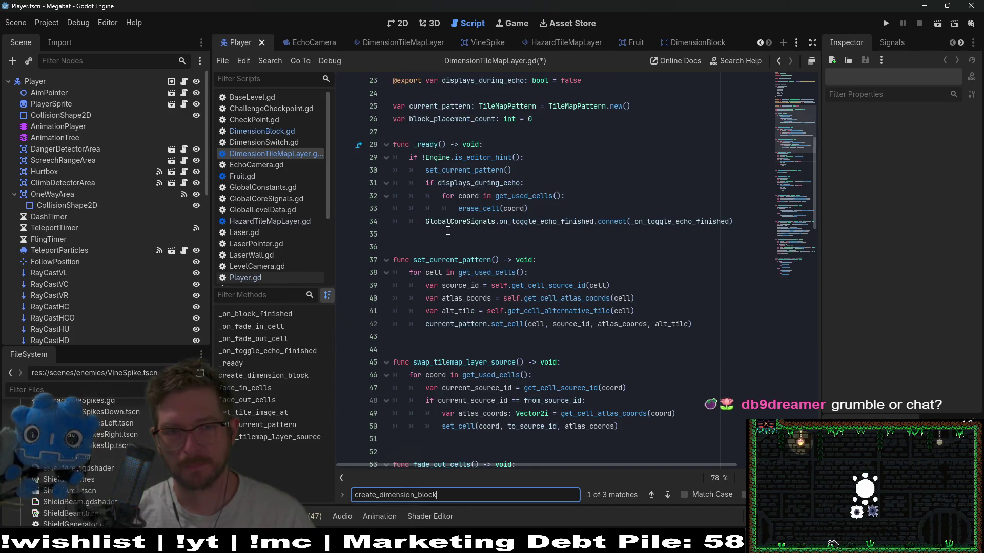
scroll(448, 230, down, 3)
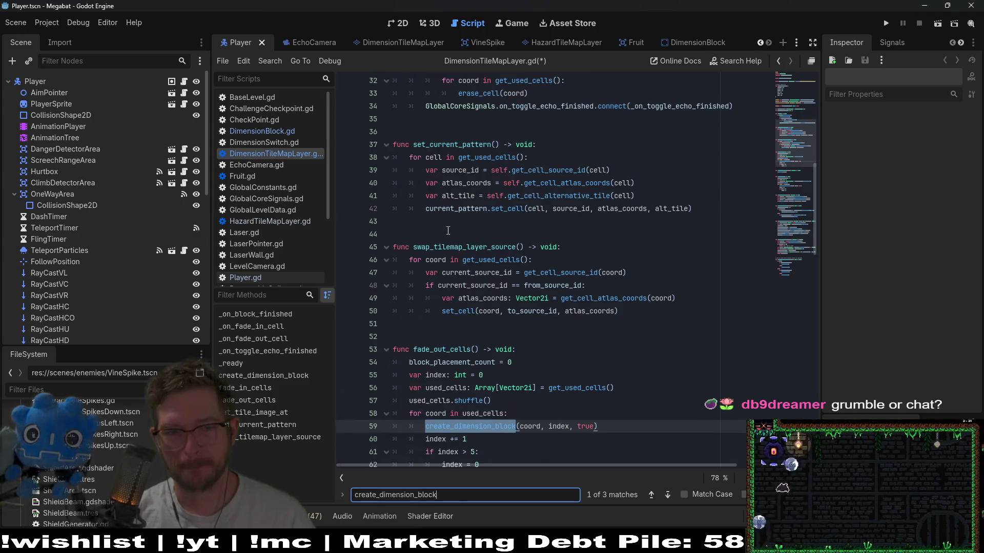
scroll(512, 406, down, 2)
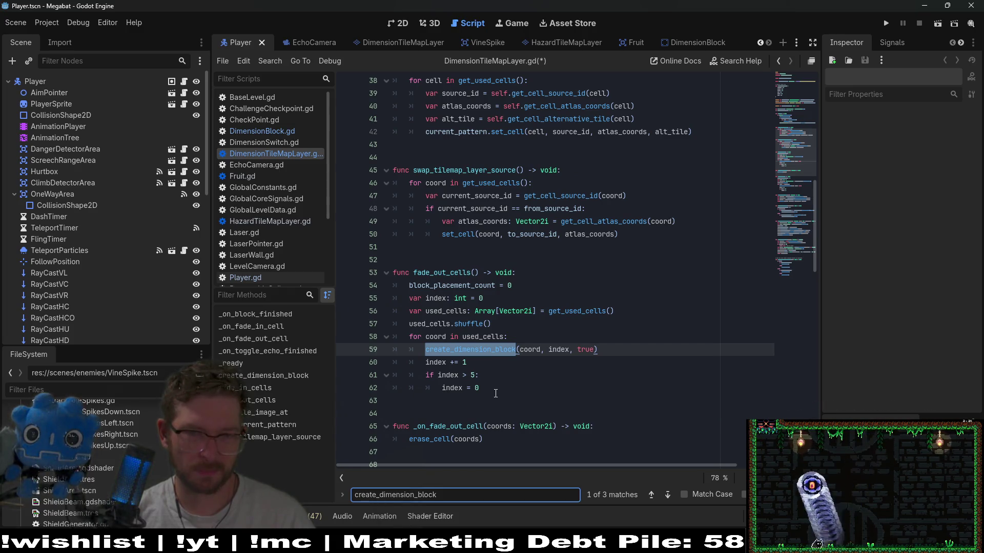
scroll(496, 393, up, 5)
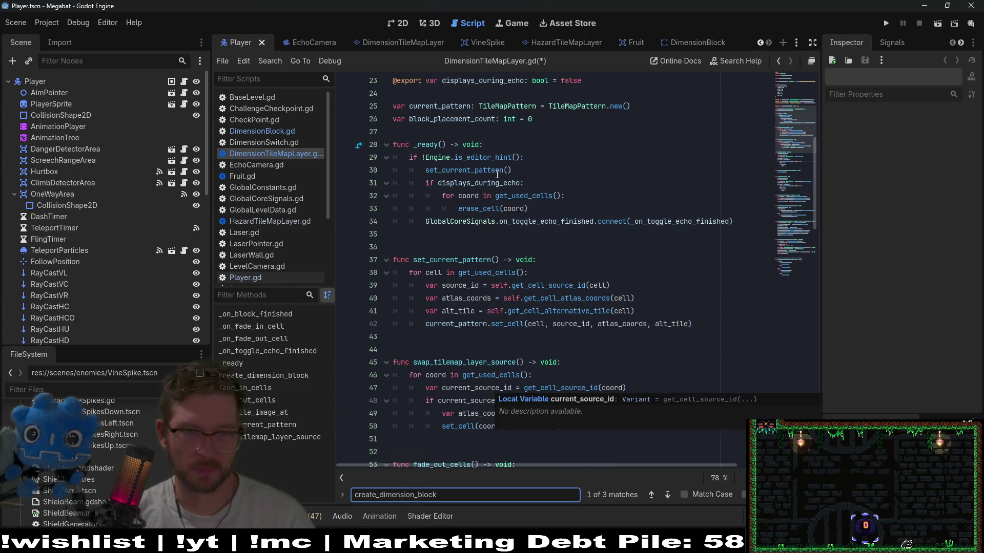
scroll(492, 384, down, 3)
scroll(487, 373, down, 1)
click(491, 414)
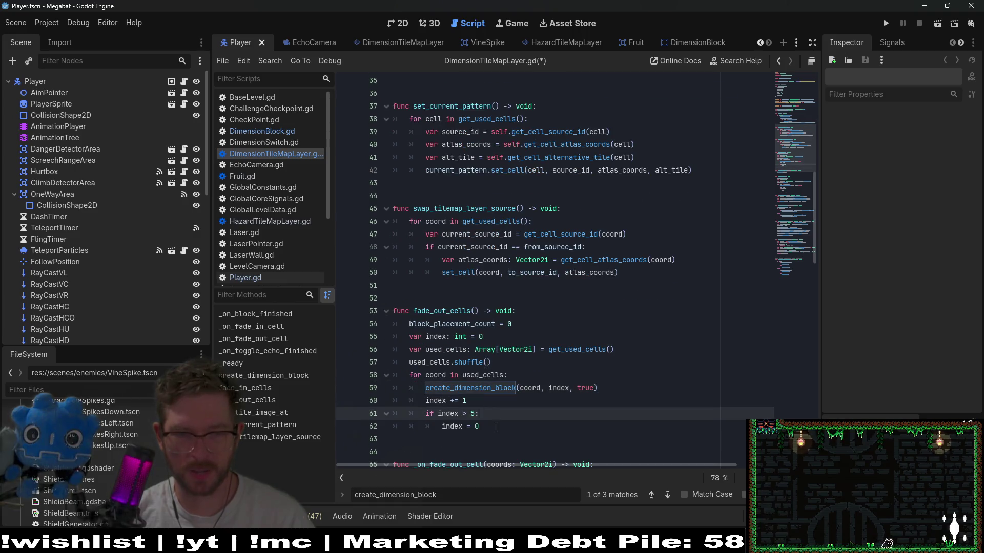
click(496, 426)
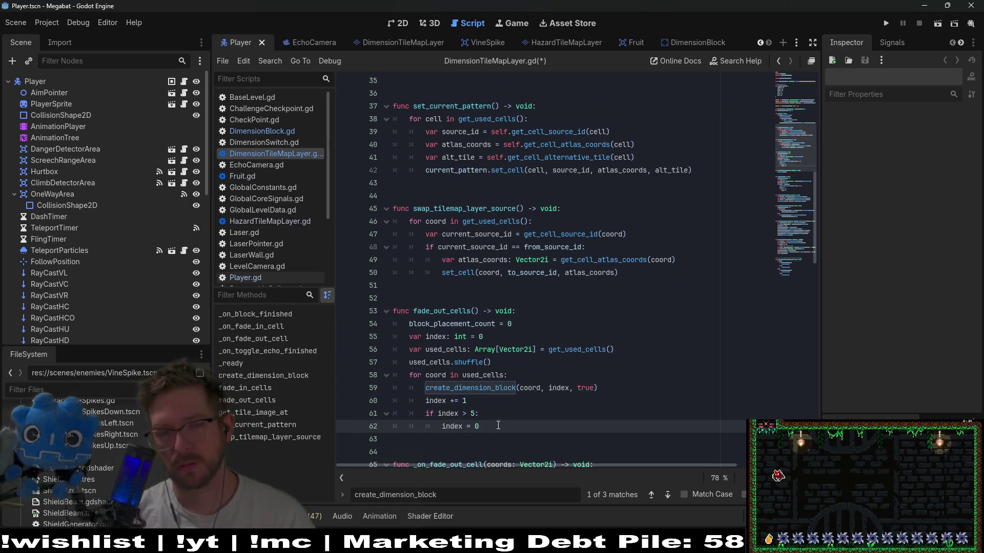
mouse_move(496, 427)
mouse_down()
mouse_move(400, 410)
mouse_move(310, 375)
mouse_up()
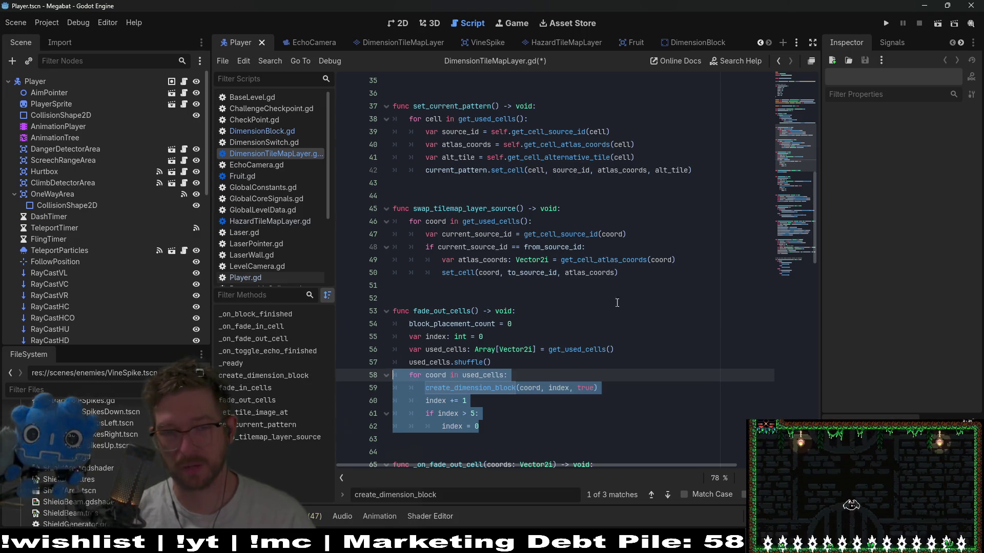
Paste the used-cells loop into _ready after line 32 and fix its indentation
key(Right)
shift+click(393, 350)
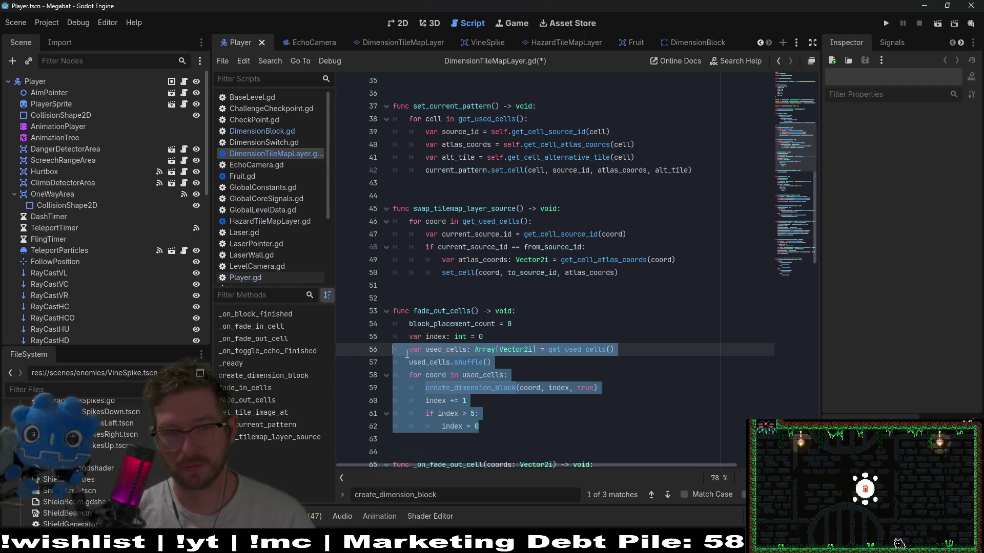
scroll(491, 260, up, 3)
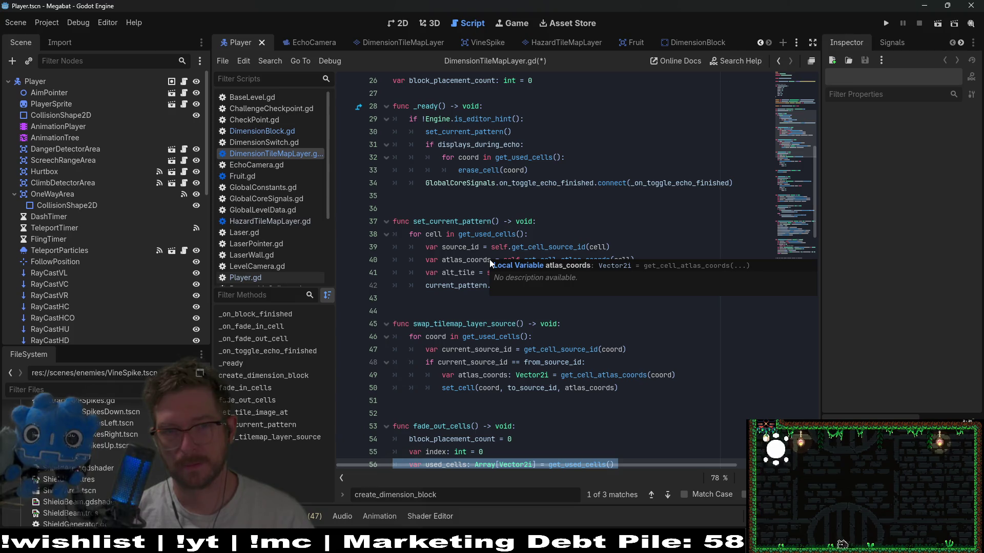
click(580, 156)
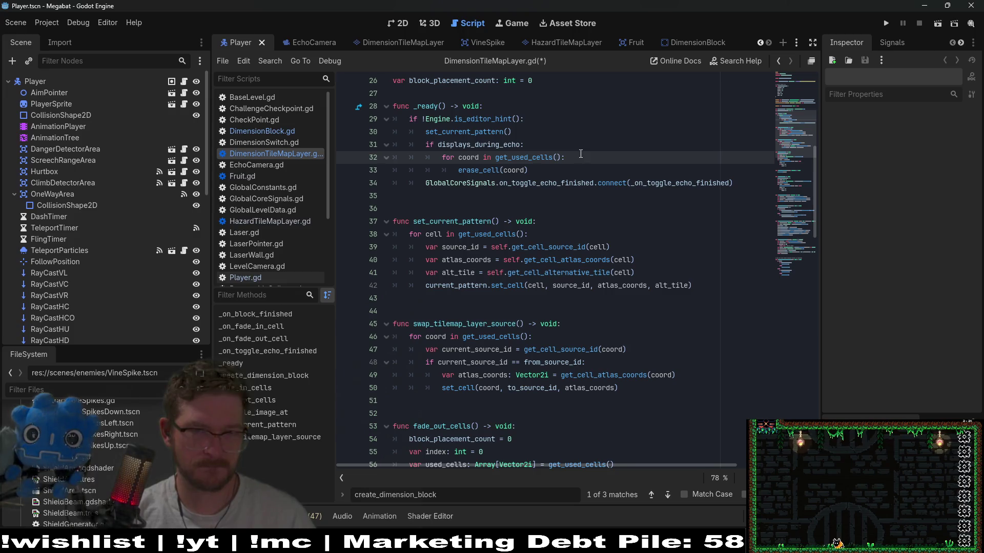
key(Return)
text(var used_cells: Array[Vector2i] = get_used_cells() 	used_cells.shuffle() 	for coord in used_cells: 		create_dimension_block(coord, index, true) 		index += 1 		if index > 5: 			index = 0)
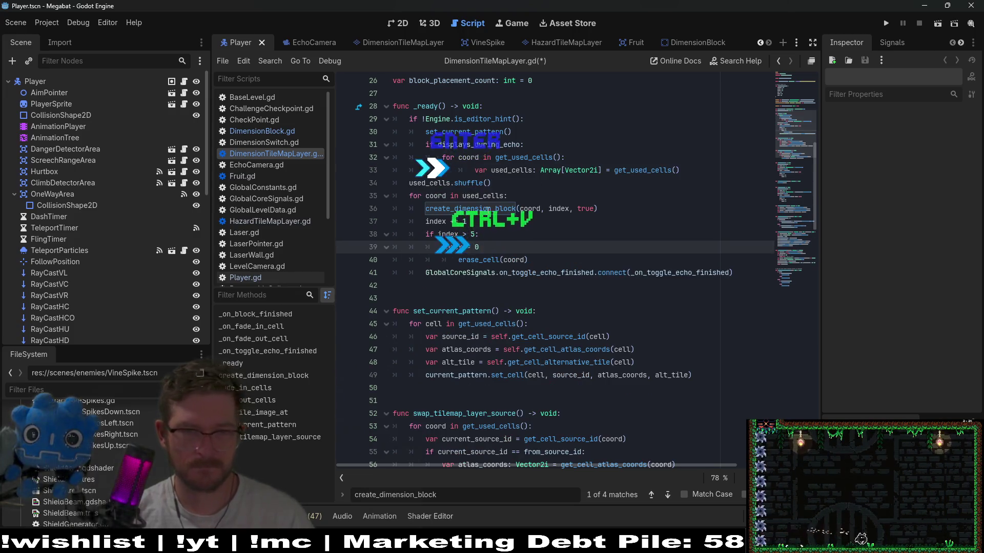
drag(477, 247, 359, 195)
key(shift+Up)
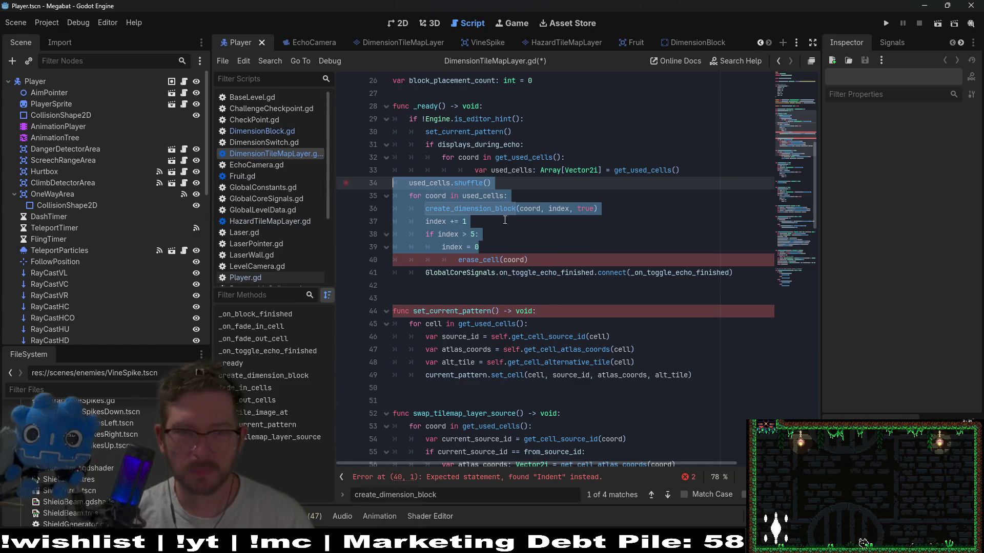
key(Tab)
key(Tab)
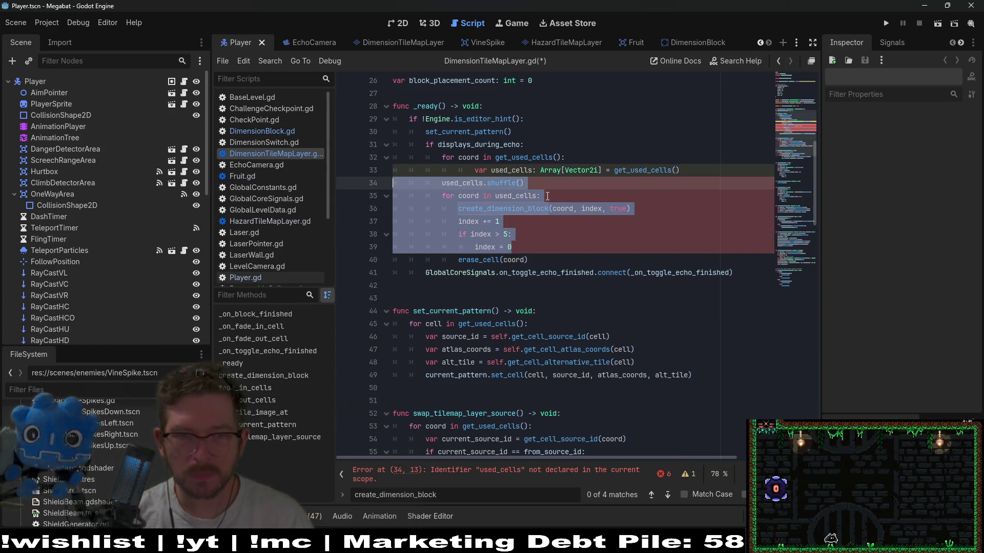
click(548, 182)
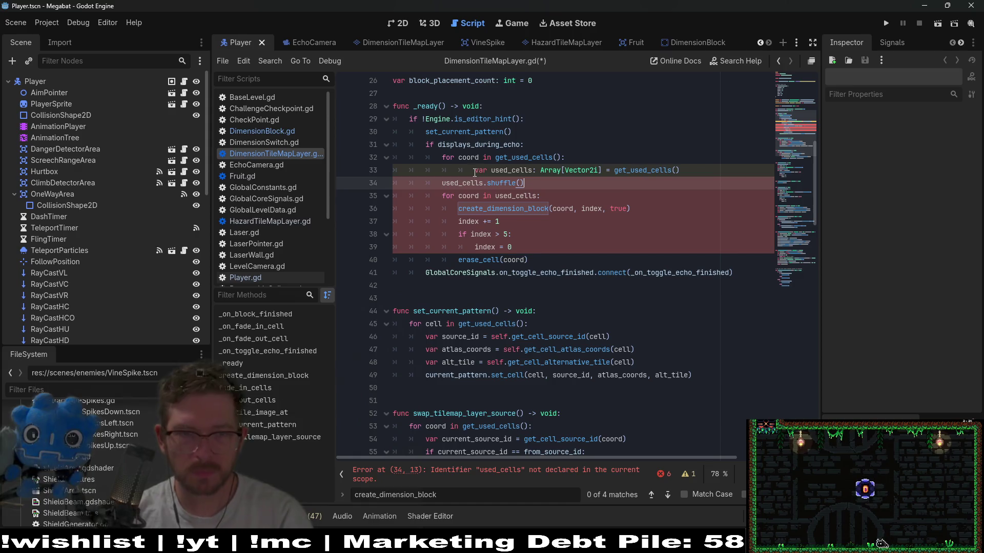
key(BackSpace)
key(BackSpace)
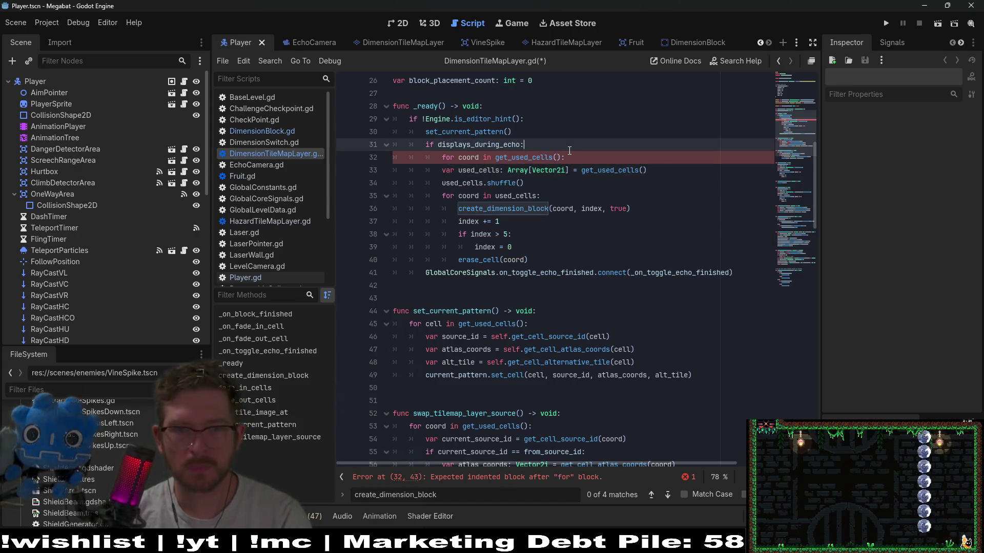
Delete the old get_used_cells loop header and declare index: int = 0 under the displays_during_echo check
drag(569, 156, 578, 150)
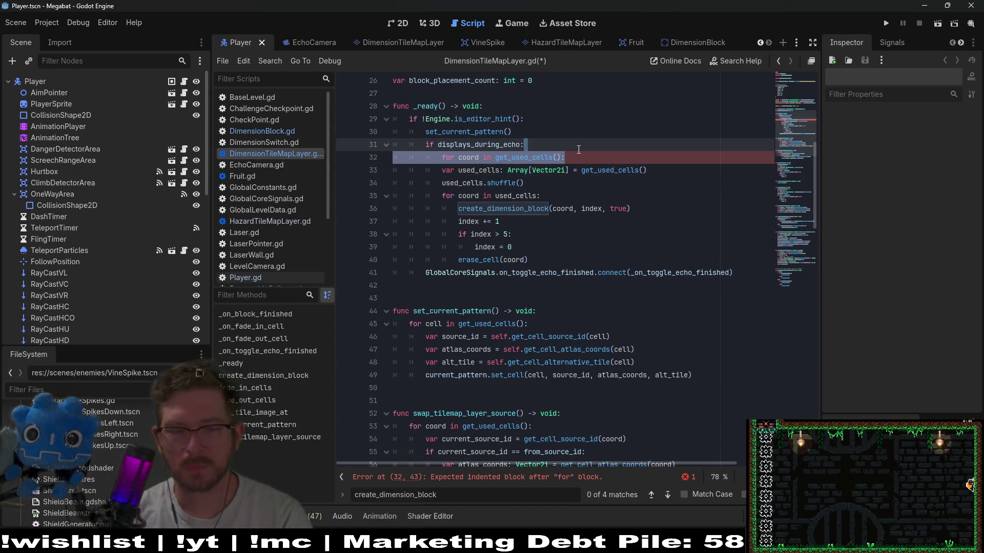
key(BackSpace)
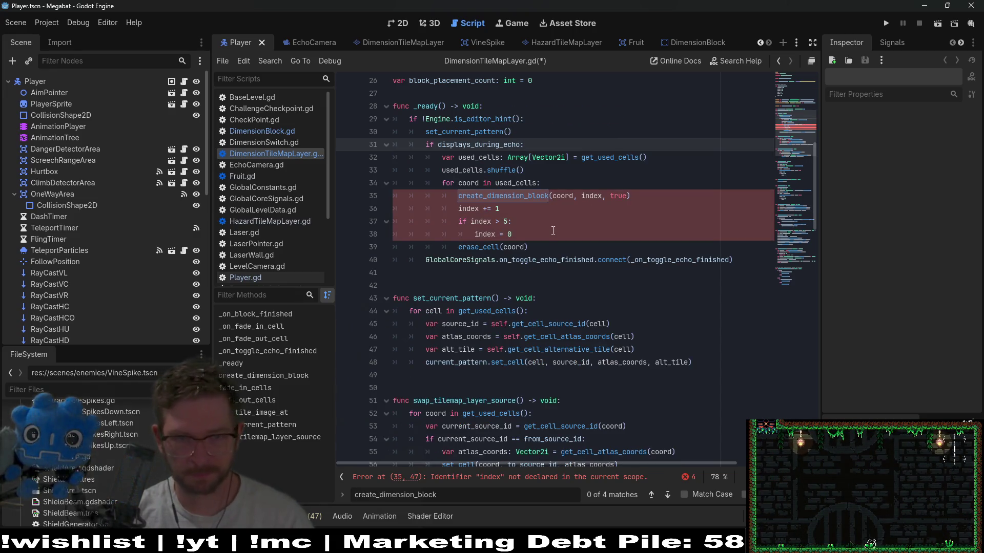
double_click(526, 198)
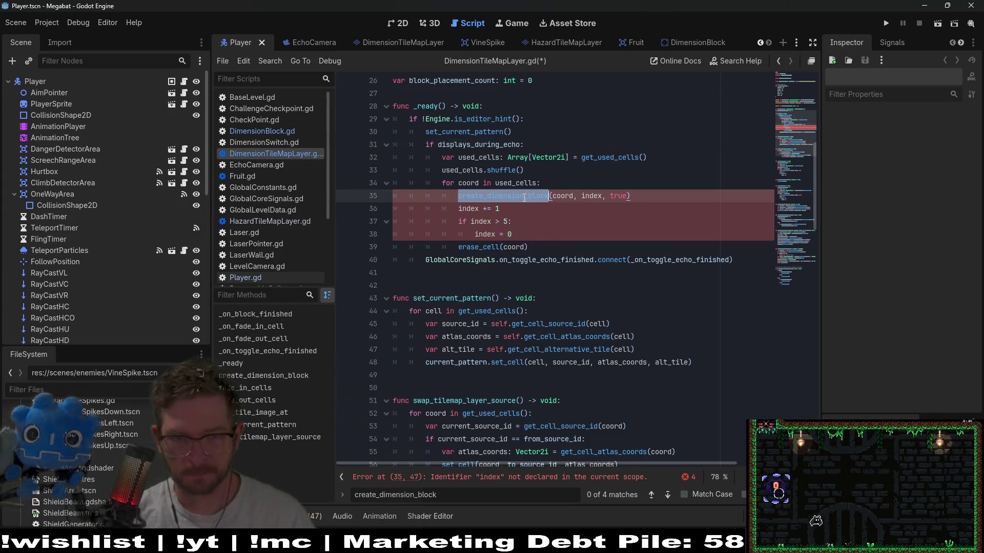
click(552, 175)
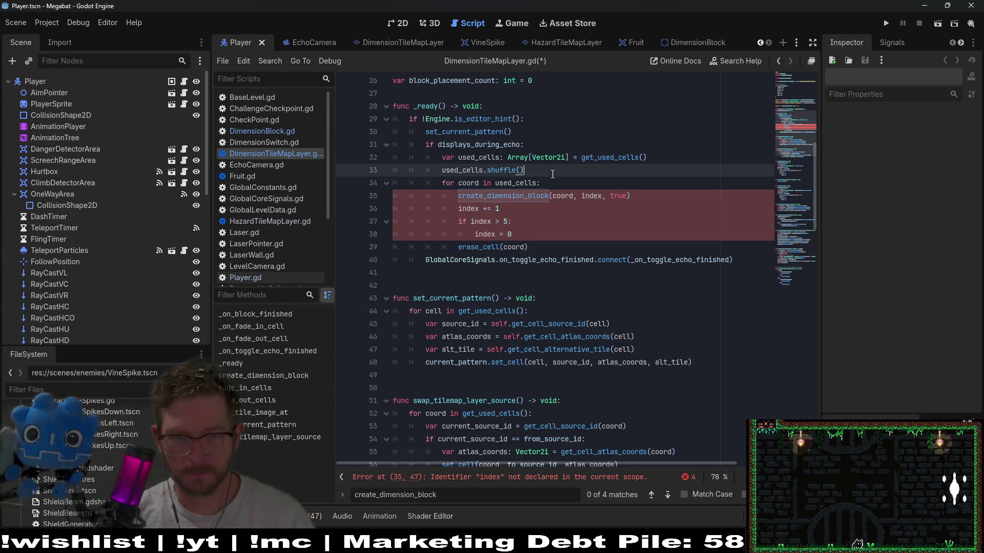
click(556, 146)
key(Return)
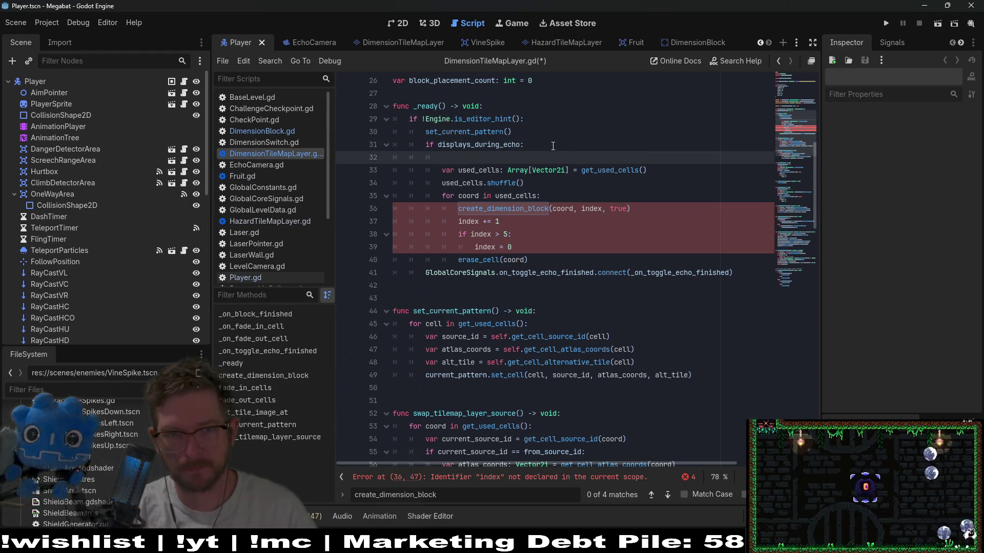
text($ar index)
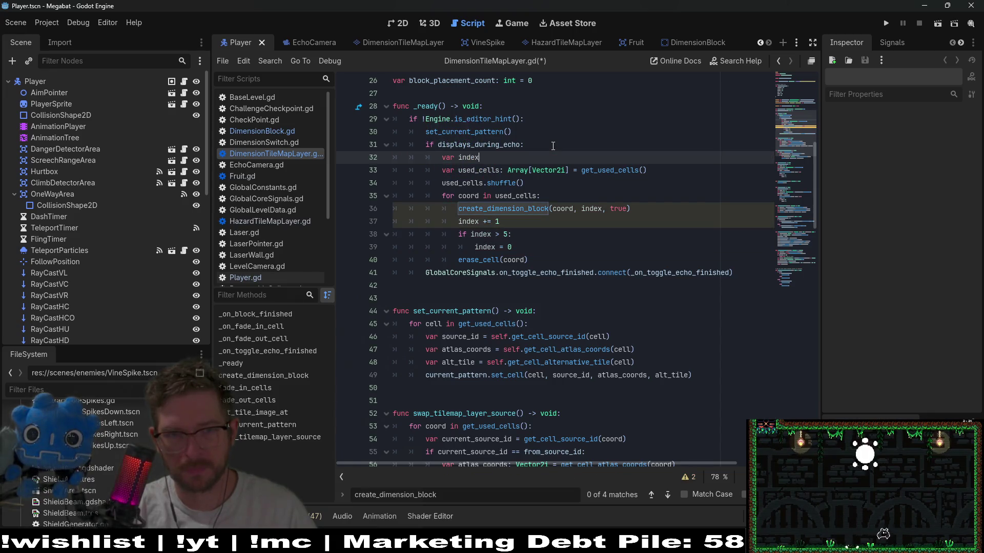
text(: int = 0)
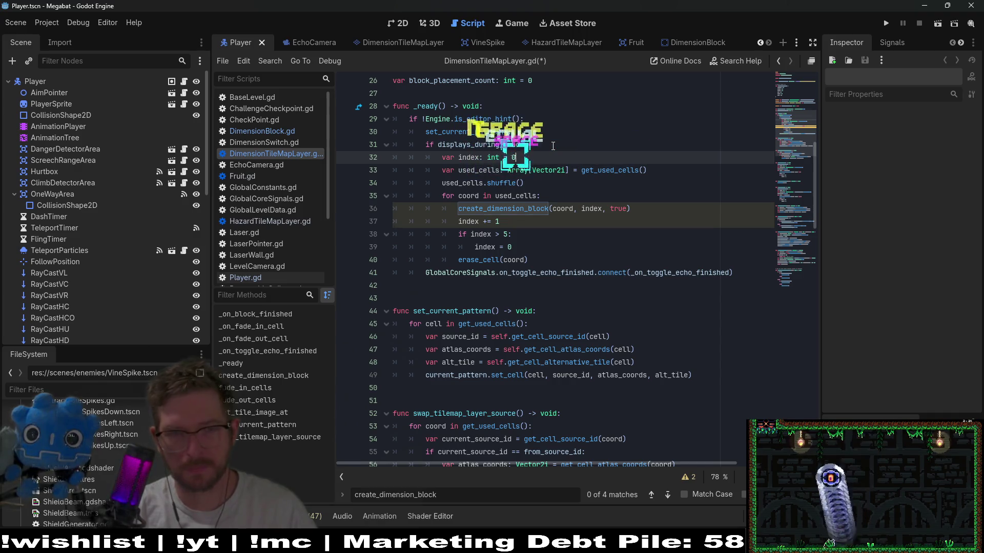
Cut the displays_during_echo condition line, unindent the block beneath it and remove the leftover blank line
drag(538, 146, 538, 134)
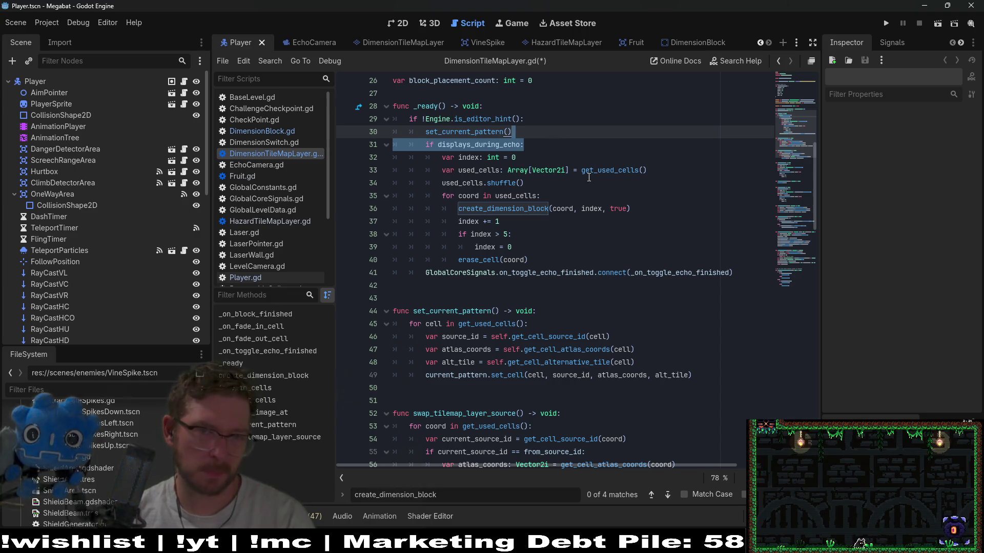
key(BackSpace)
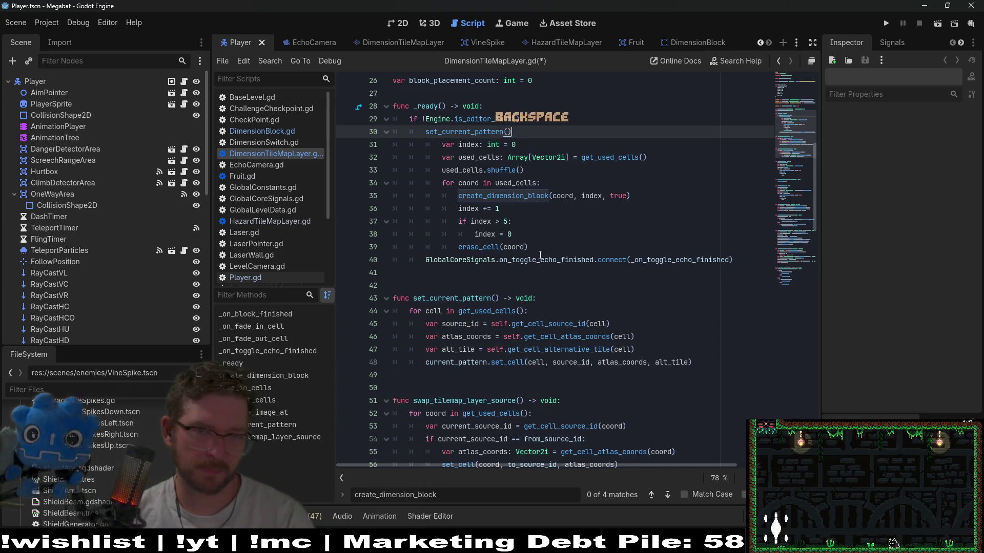
click(563, 234)
mouse_move(546, 247)
mouse_down()
mouse_move(527, 234)
mouse_move(510, 160)
mouse_up()
key(ctrl+z)
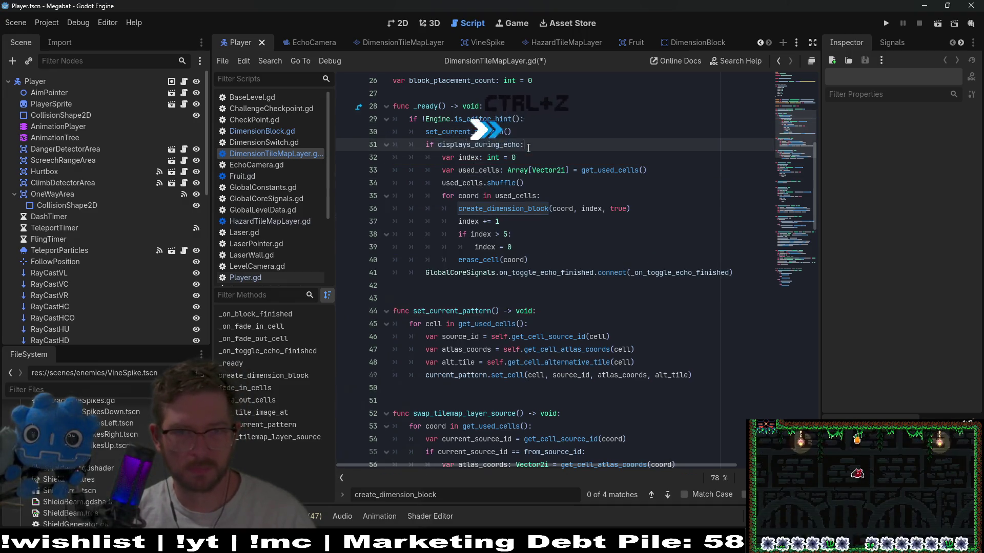
key(ctrl+x)
drag(537, 258, 546, 158)
key(shift+Tab)
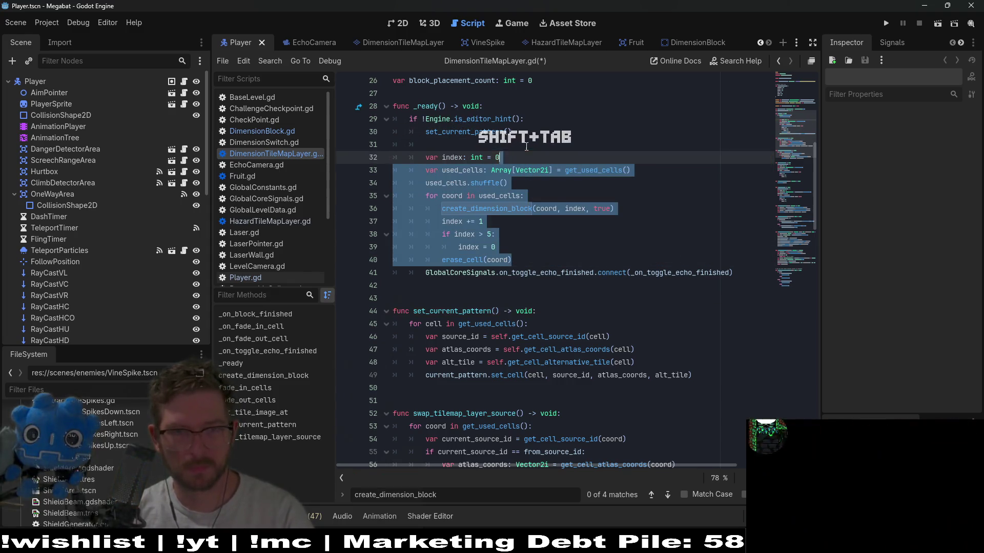
click(543, 145)
key(BackSpace)
key(BackSpace)
key(BackSpace)
Paste the displays_during_echo check after index = 0 so it wraps only erase_cell(coord), and save
click(521, 234)
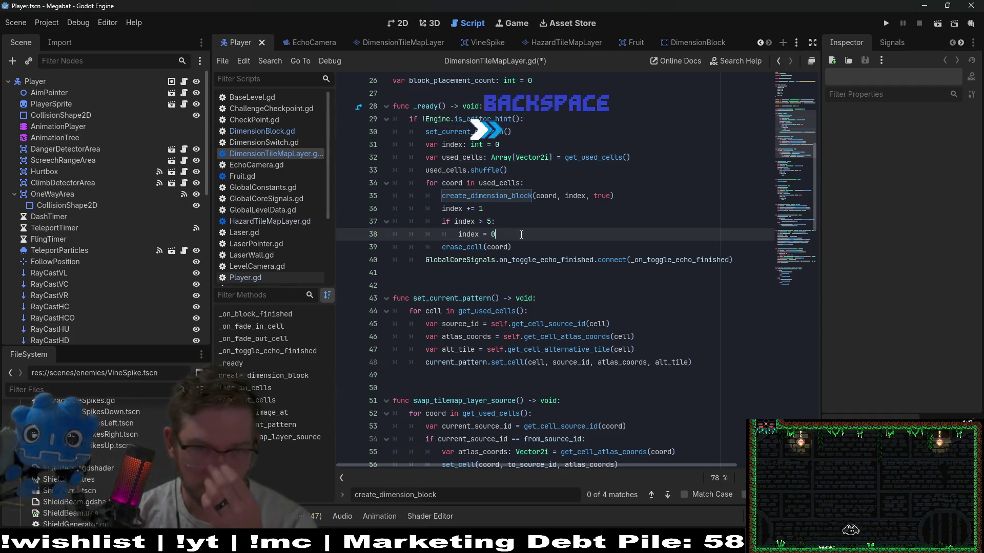
key(Return)
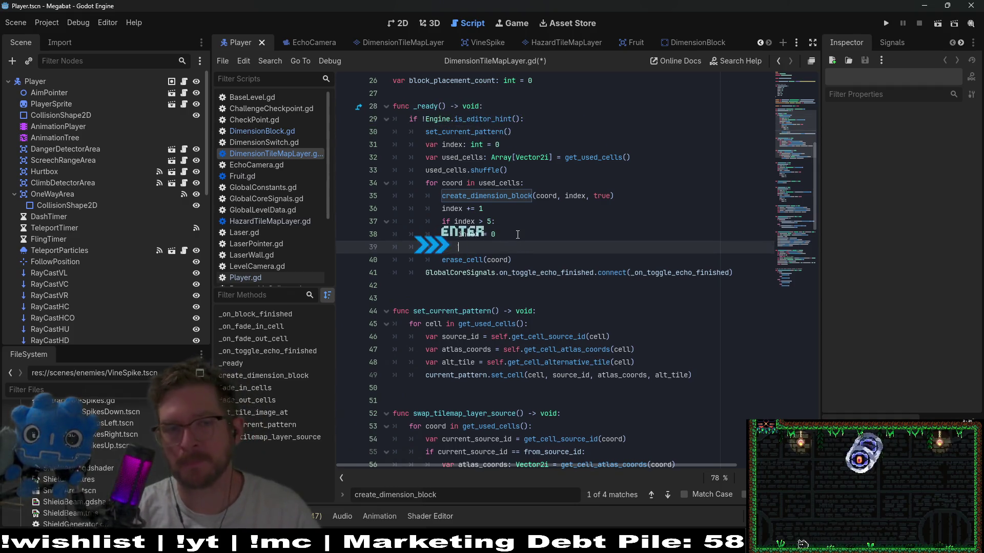
key(BackSpace)
key(ctrl+v)
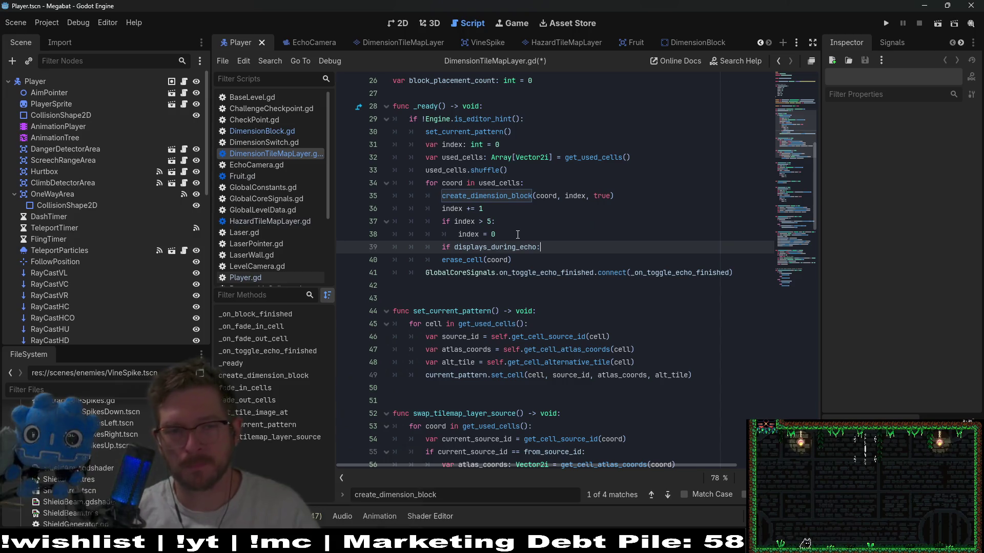
click(439, 261)
key(Tab)
key(End)
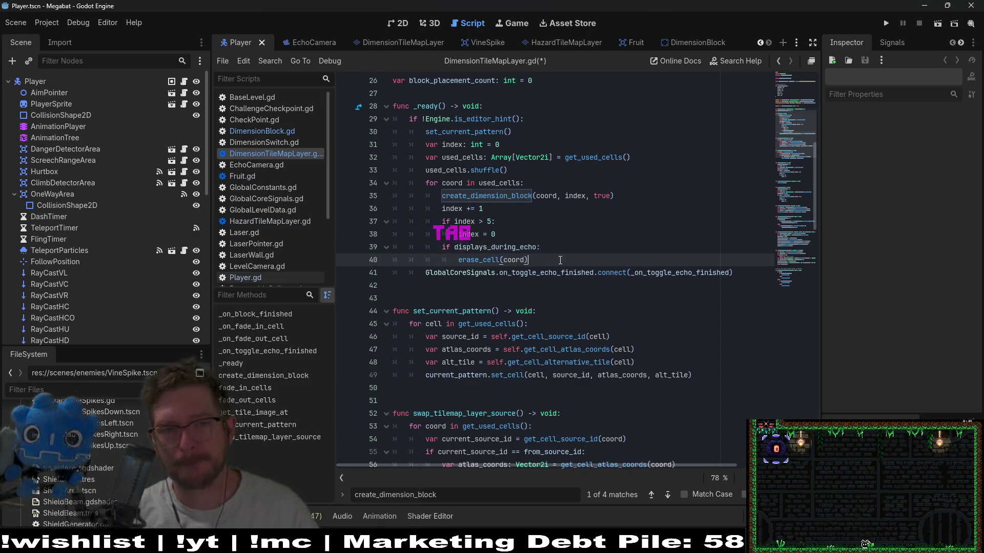
key(ctrl+s)
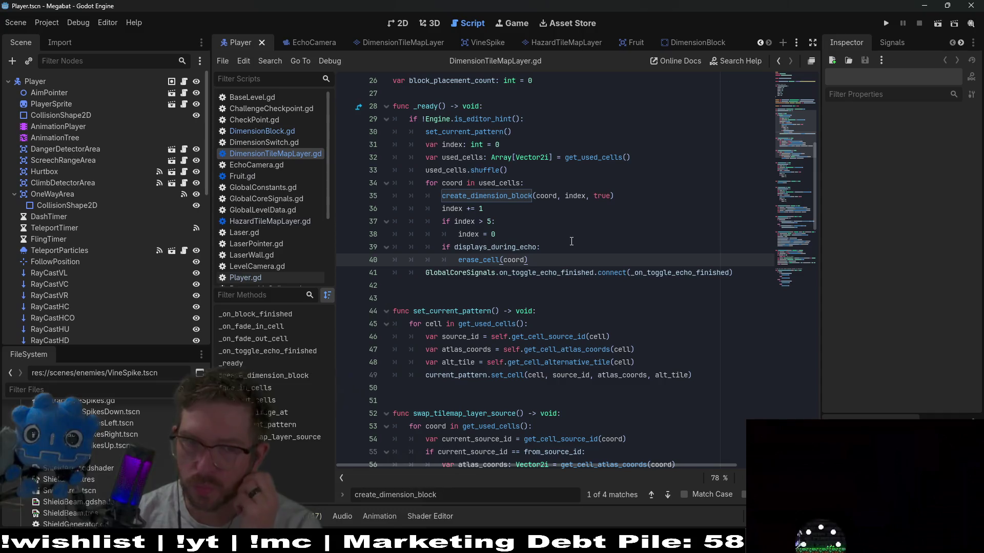
Move the displays_during_echo check out of the block-creation loop and copy 'coord in used_cells'
mouse_move(477, 262)
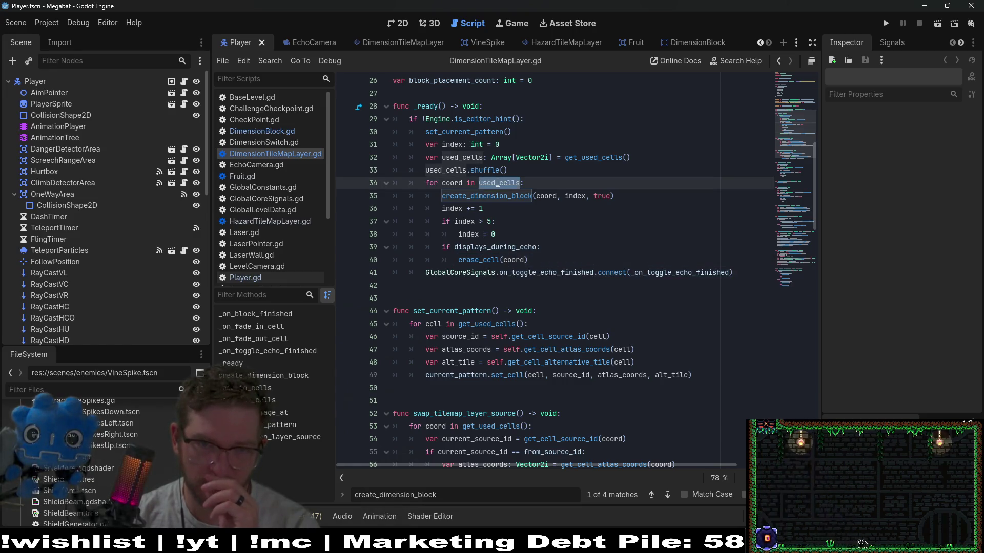
mouse_move(497, 183)
click(567, 169)
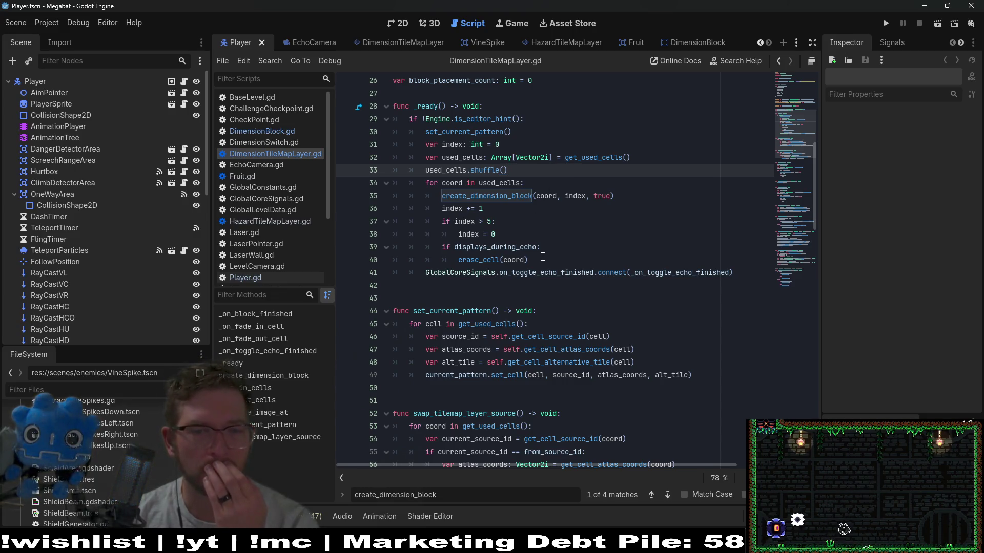
drag(543, 258, 422, 256)
key(shift+Up)
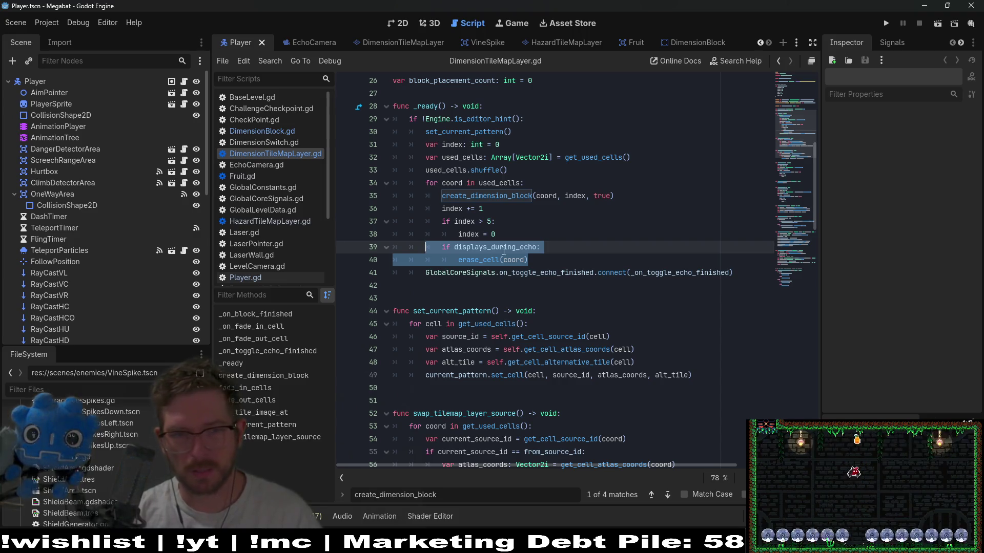
click(442, 248)
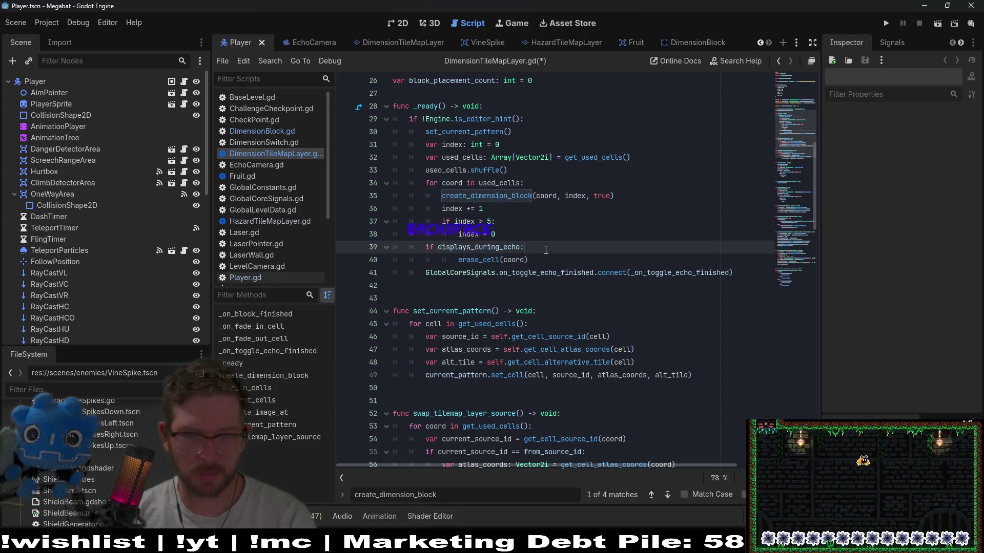
key(BackSpace)
drag(523, 183, 439, 184)
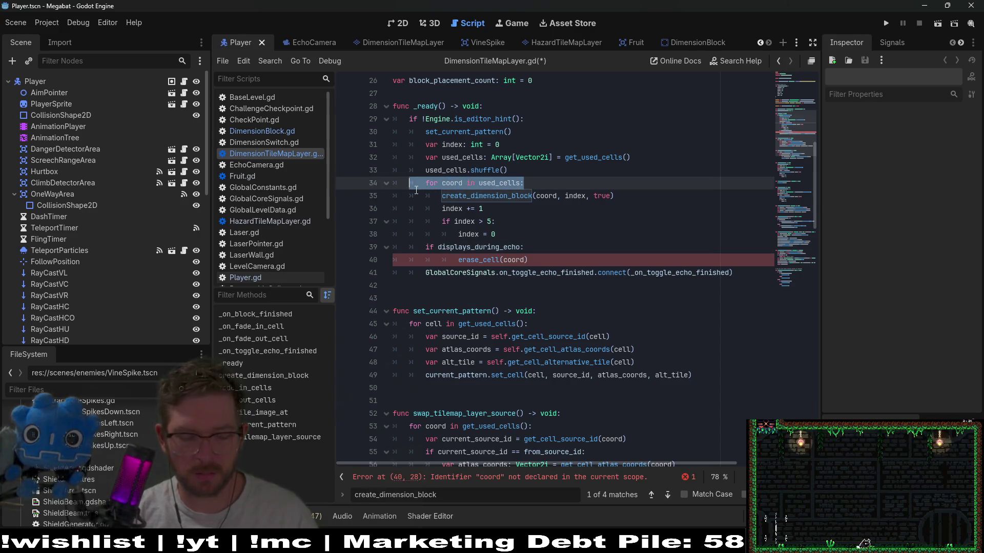
Add a 'for coord in used_cells:' loop under the check, with erase_cell(coord) nested inside
click(532, 249)
key(Return)
key(Tab)
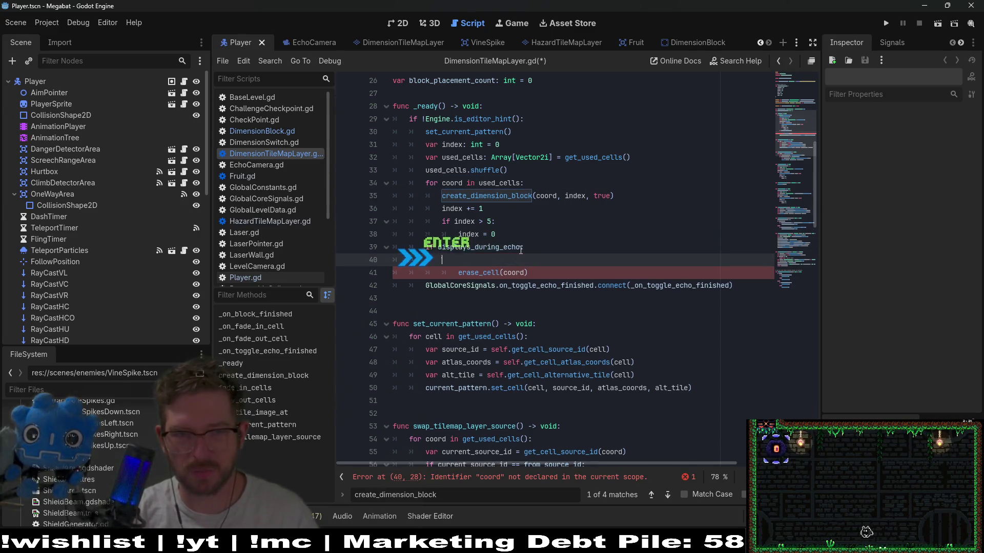
text(for)
key(ctrl+v)
key(Home)
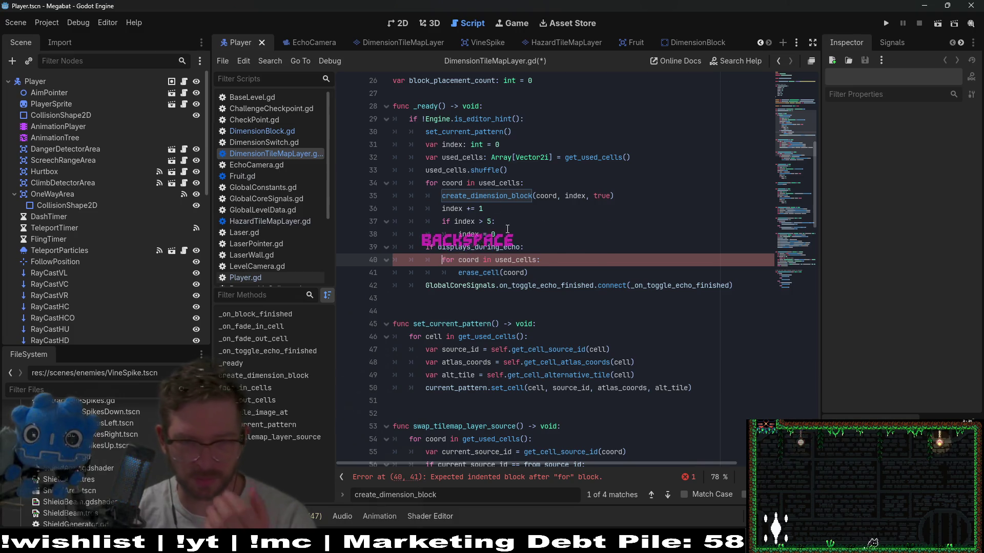
key(BackSpace)
key(Down)
key(End)
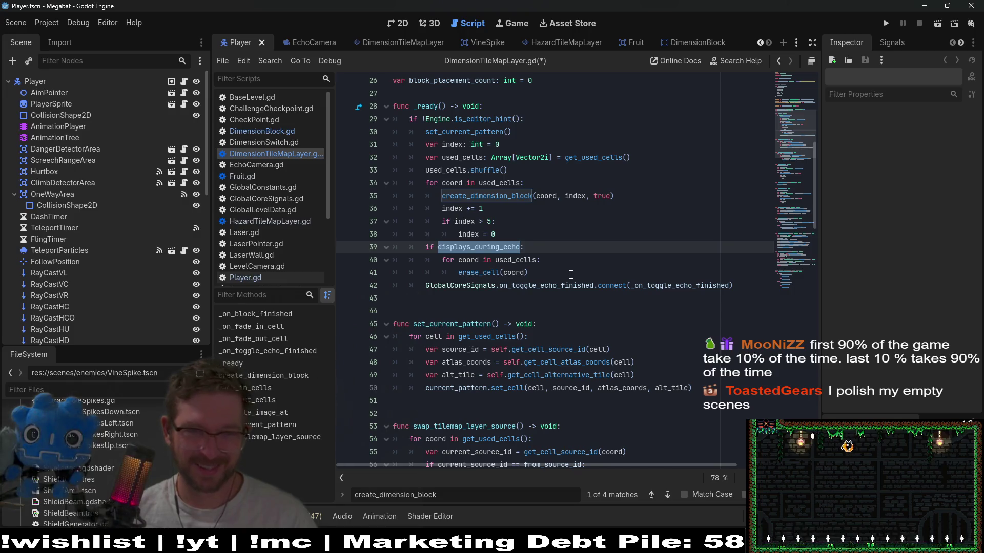
scroll(571, 275, down, 2)
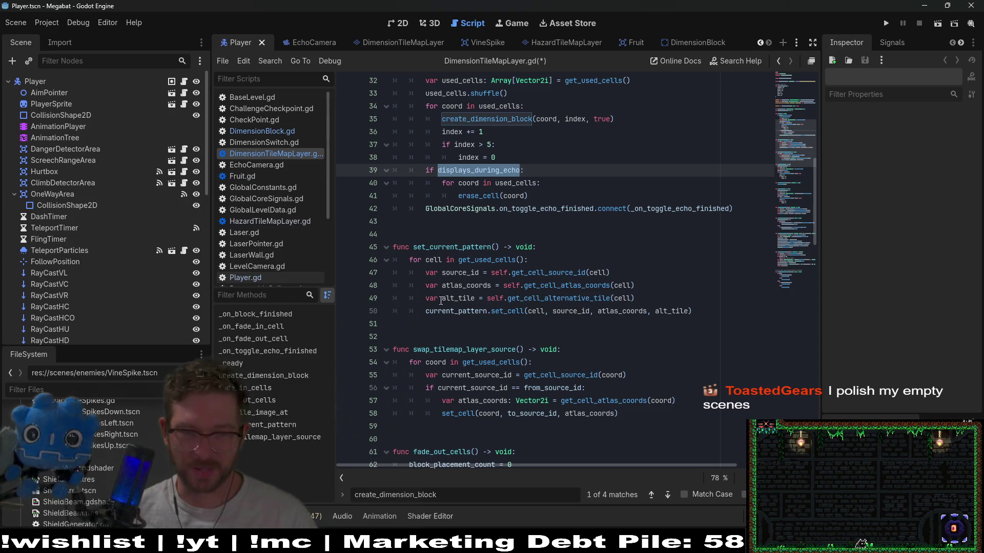
scroll(550, 303, down, 4)
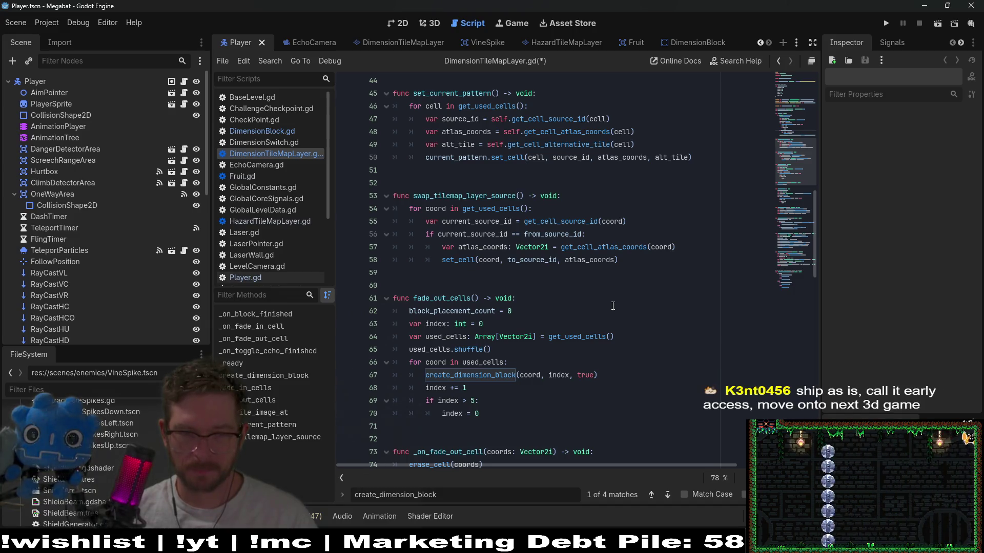
scroll(564, 327, down, 1)
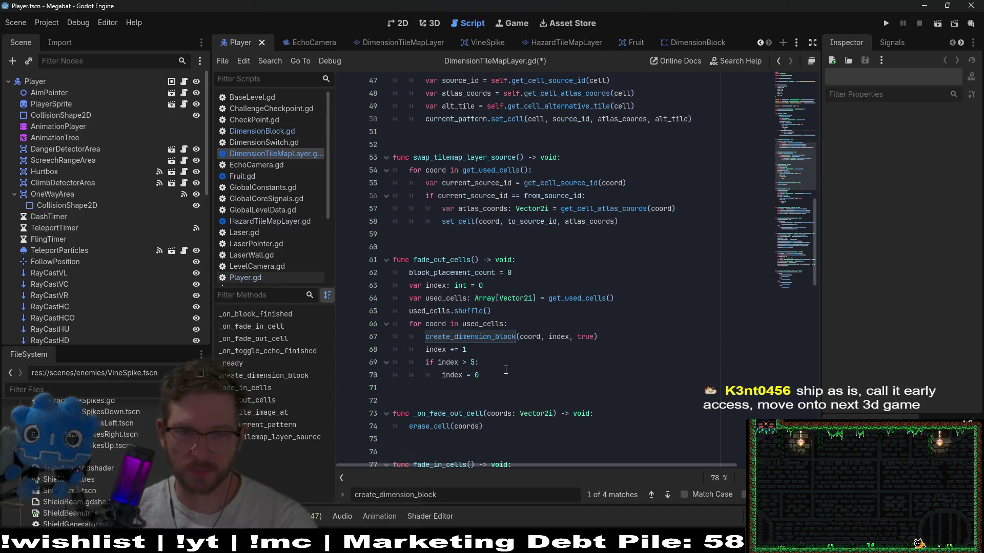
scroll(512, 318, down, 2)
click(487, 294)
shift+click(548, 239)
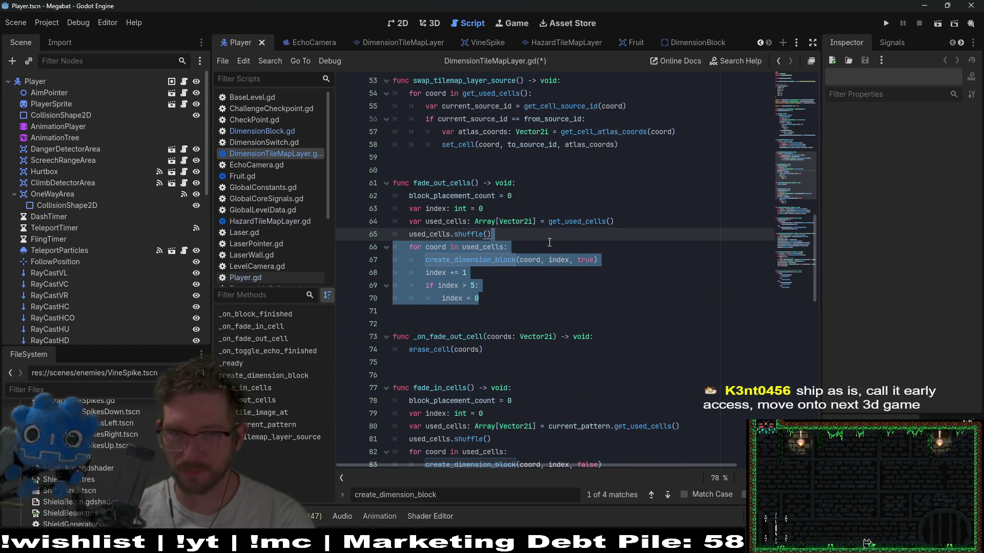
scroll(549, 242, up, 10)
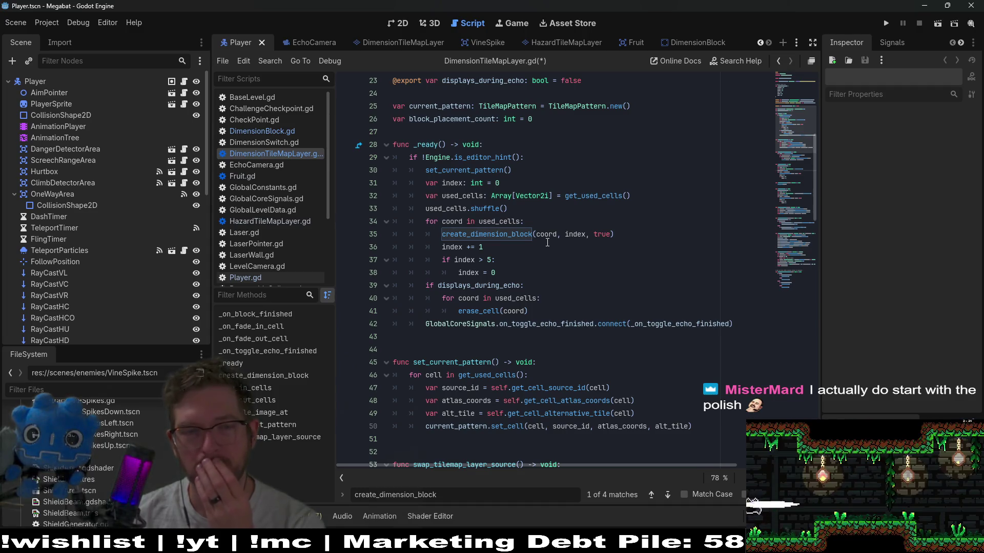
double_click(512, 237)
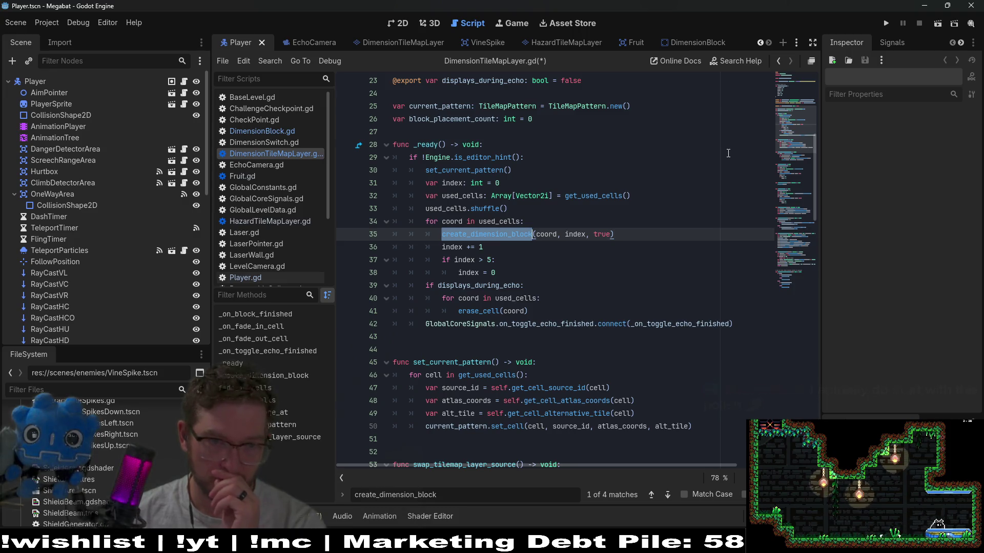
double_click(479, 170)
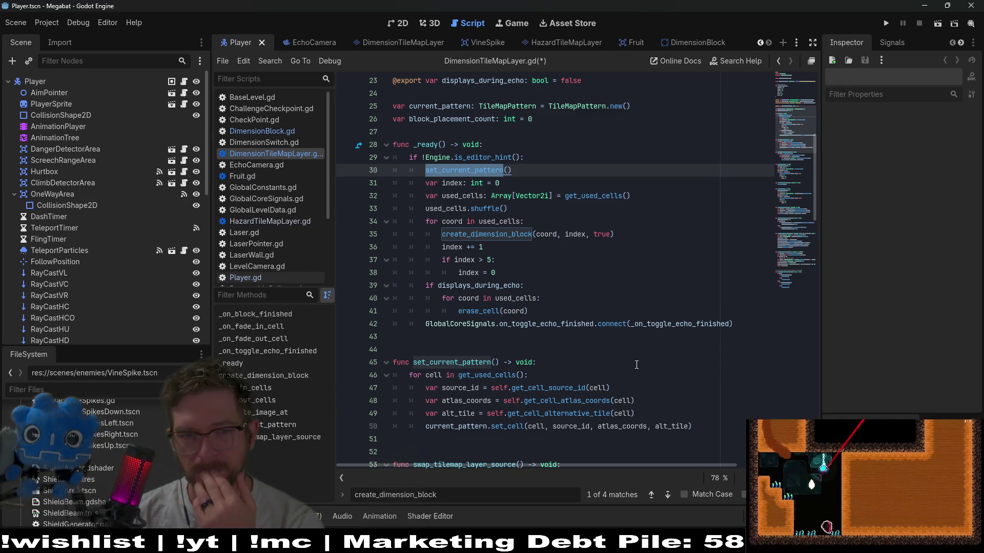
click(501, 234)
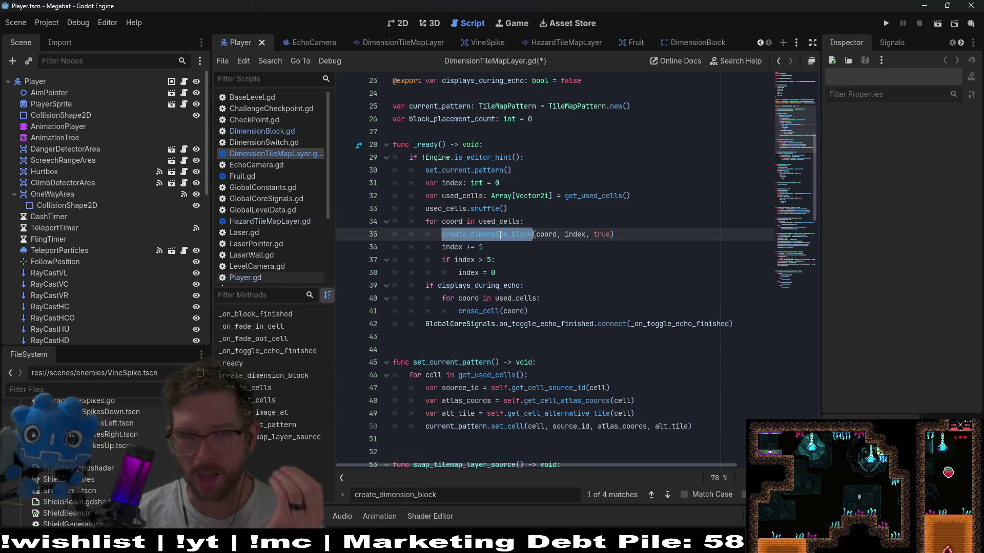
scroll(501, 239, down, 6)
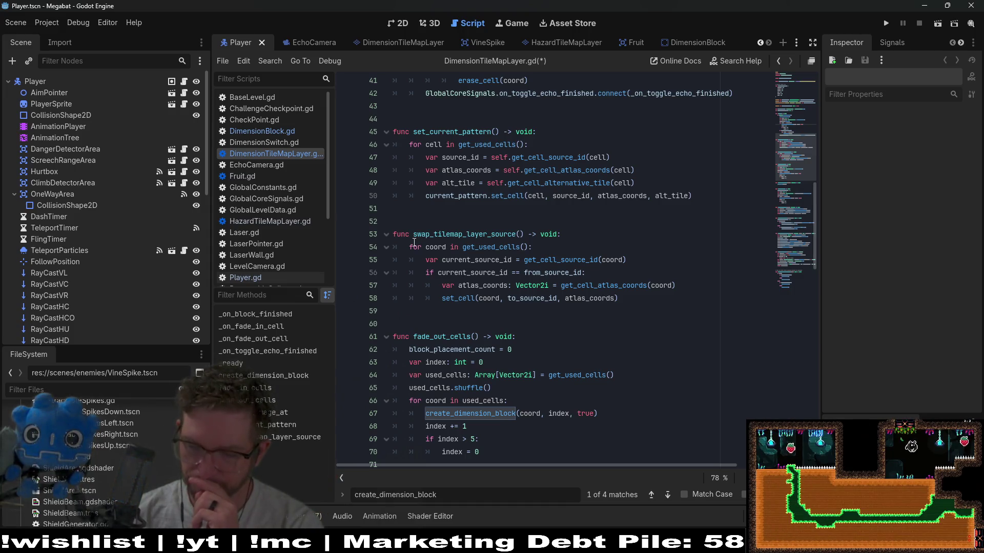
scroll(470, 236, down, 4)
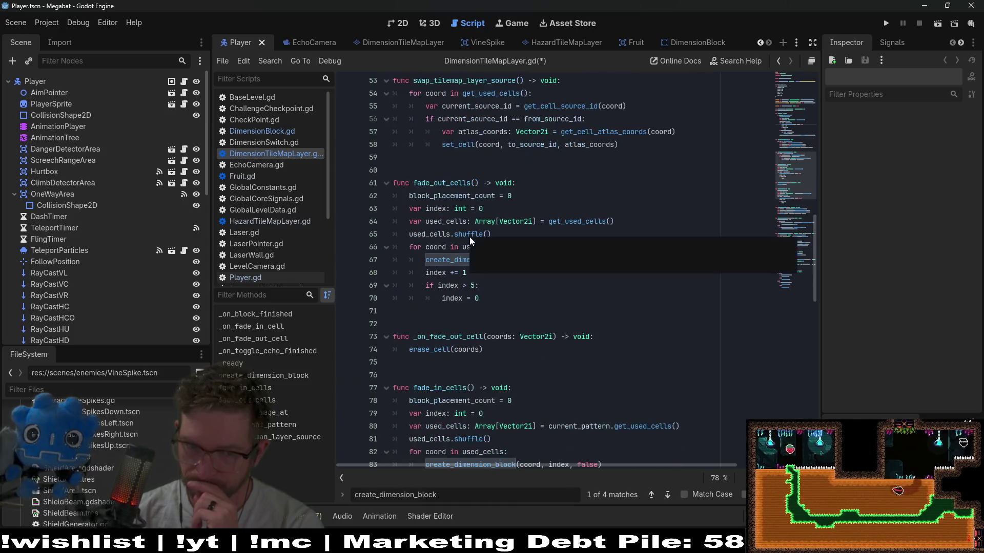
scroll(469, 236, down, 4)
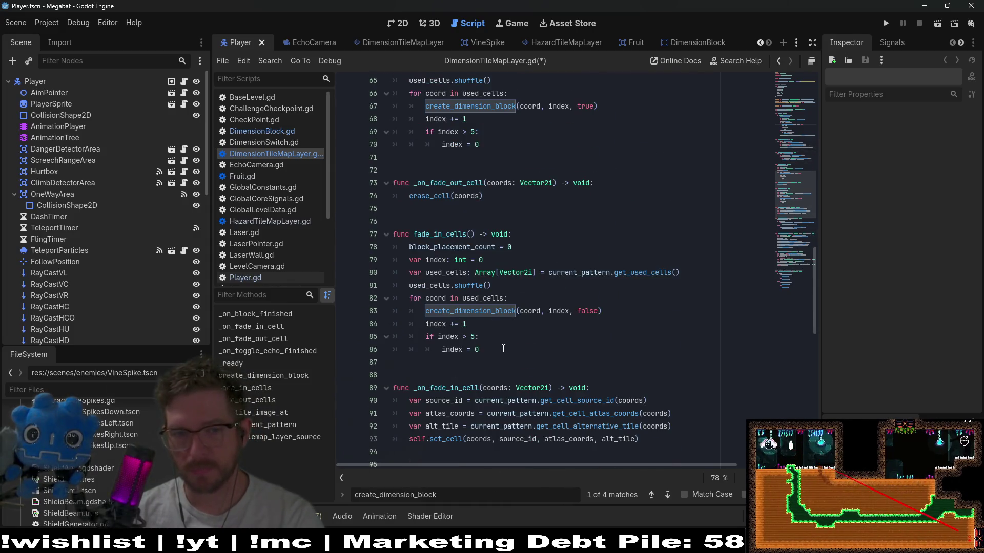
mouse_move(512, 351)
mouse_down()
mouse_move(514, 340)
mouse_move(602, 281)
mouse_move(681, 272)
mouse_move(682, 244)
mouse_move(695, 258)
mouse_move(689, 247)
mouse_up()
key(BackSpace)
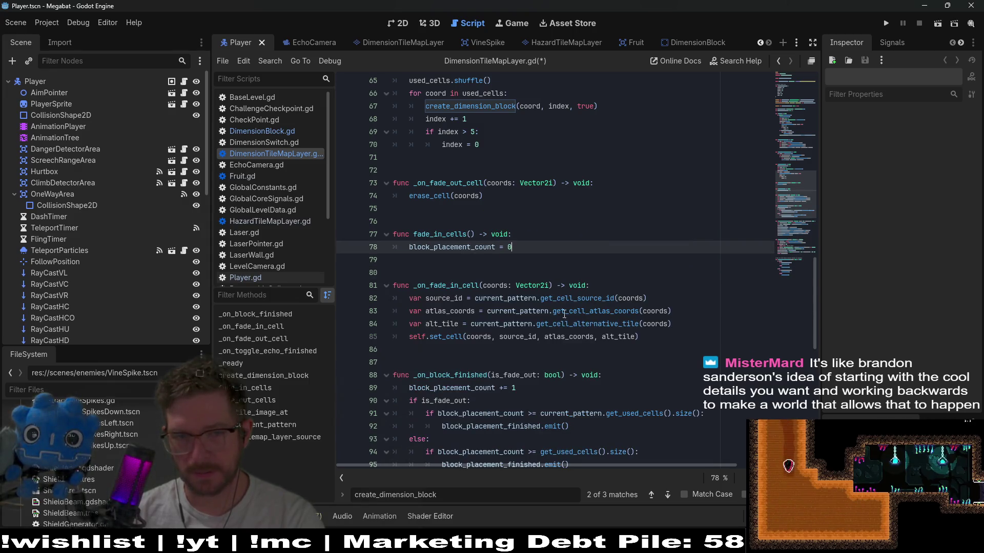
Scroll through _on_fade_in_cell and create_dimension_block to review the fade code
click(650, 339)
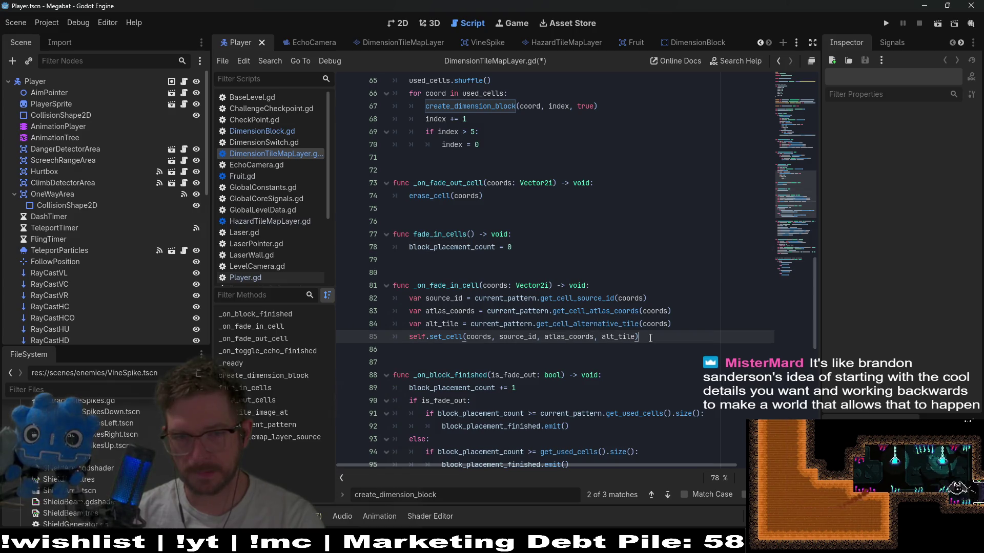
drag(650, 338, 683, 285)
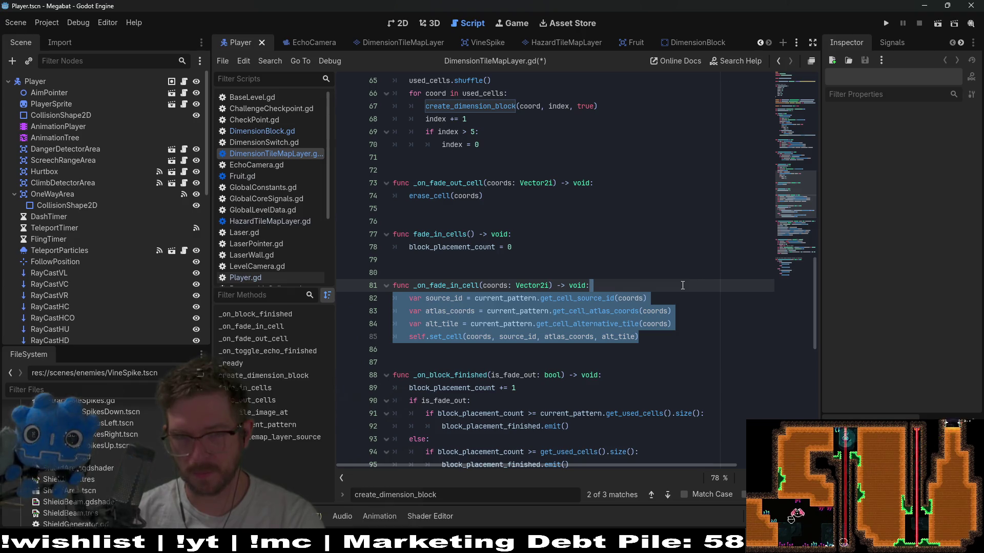
scroll(683, 286, up, 3)
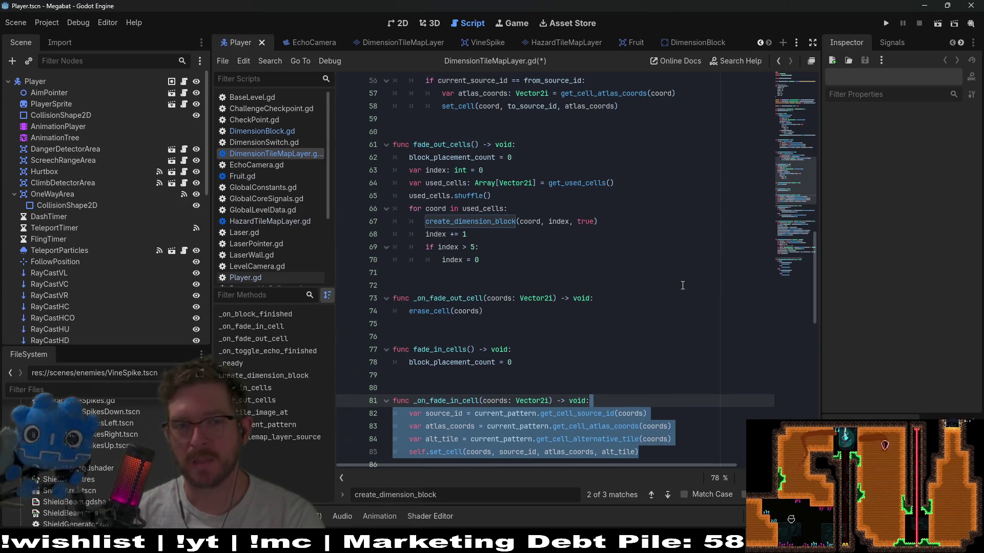
scroll(682, 285, down, 3)
click(668, 330)
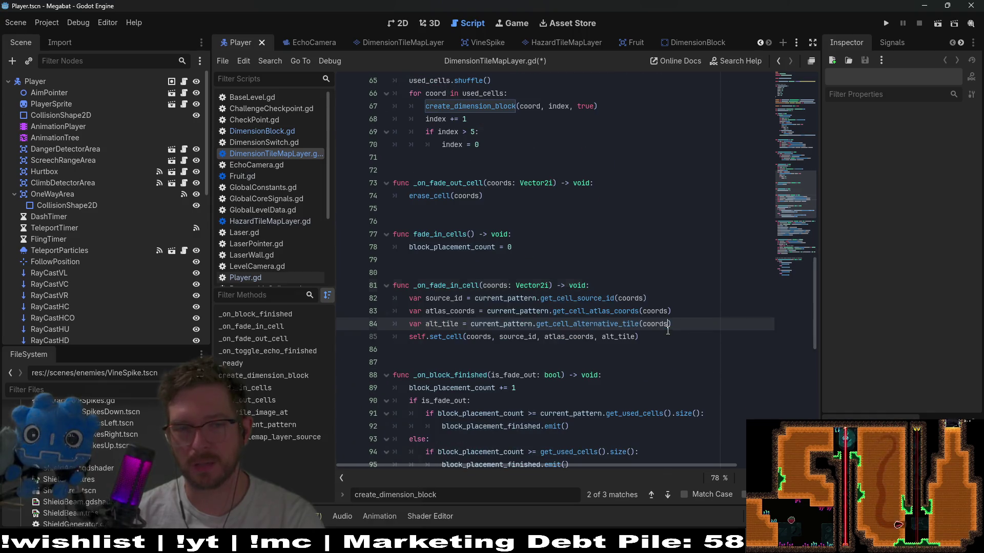
scroll(665, 337, down, 4)
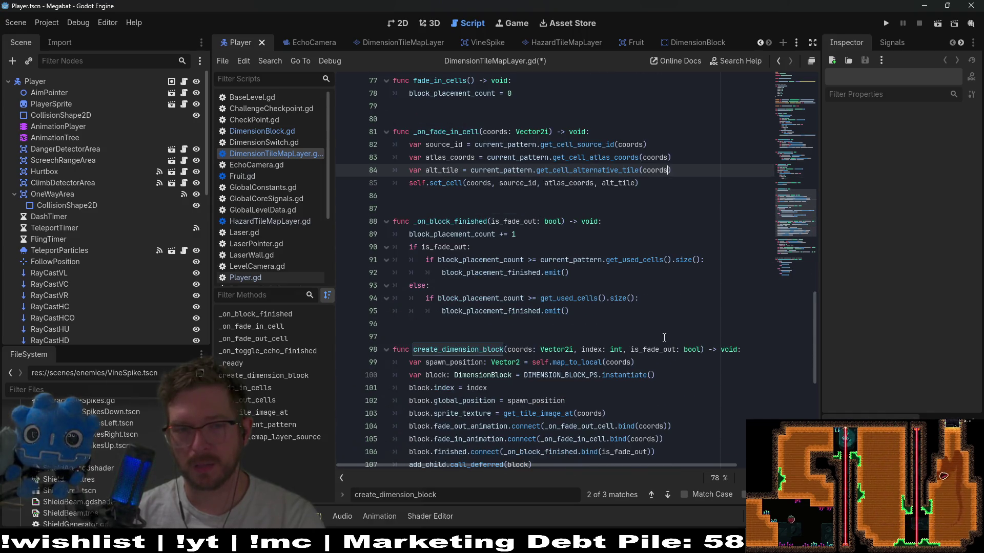
scroll(664, 338, down, 3)
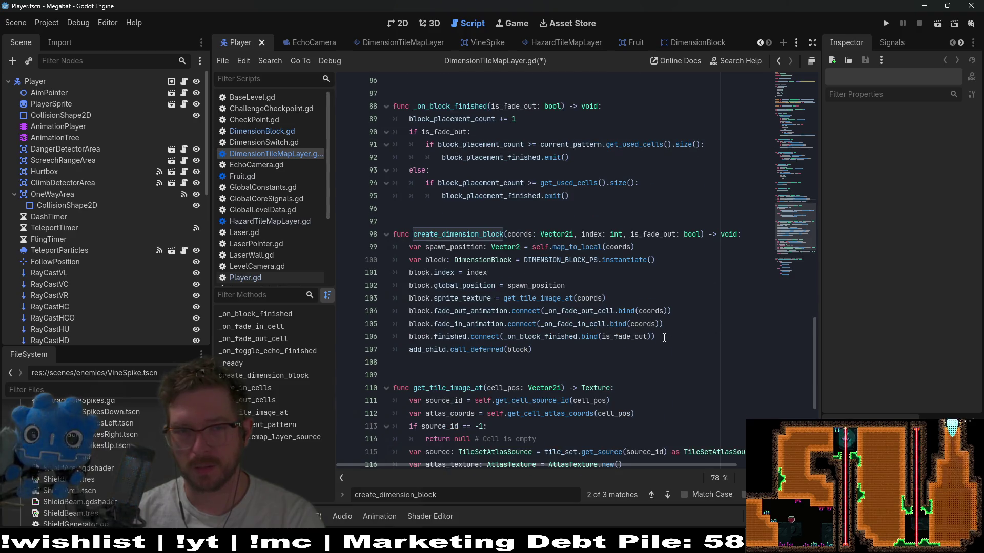
click(664, 350)
scroll(664, 349, down, 3)
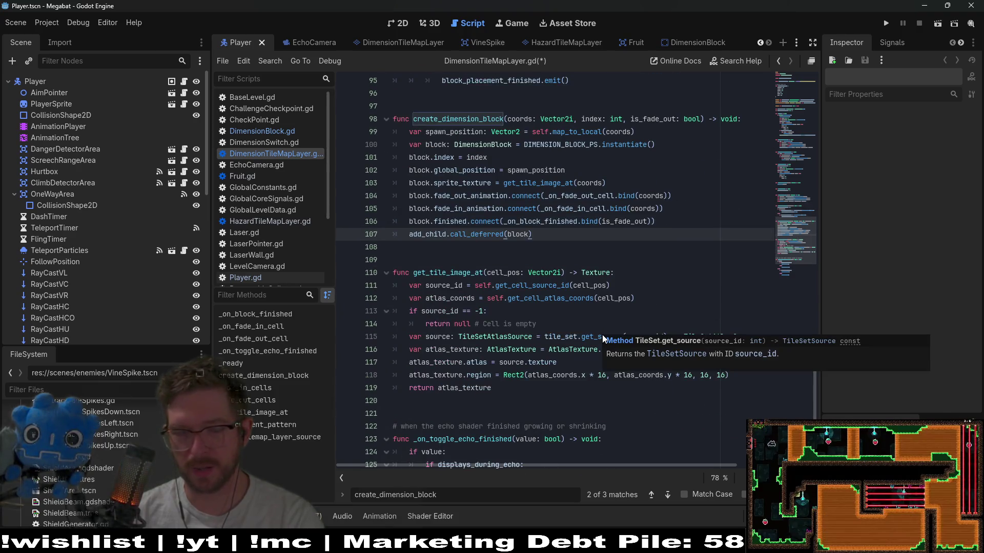
scroll(545, 260, down, 3)
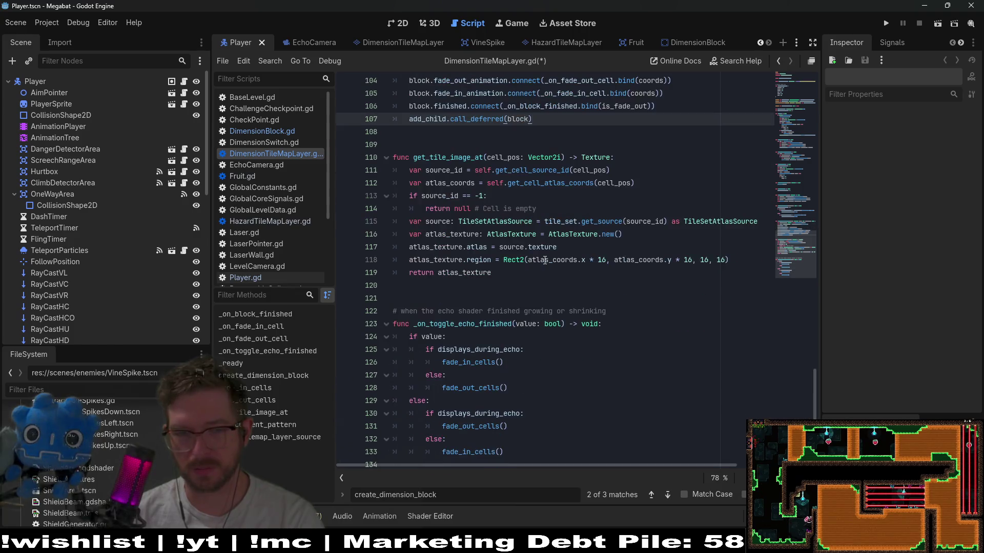
Select and delete the fade_in_cells and _on_fade_in_cell functions
double_click(470, 328)
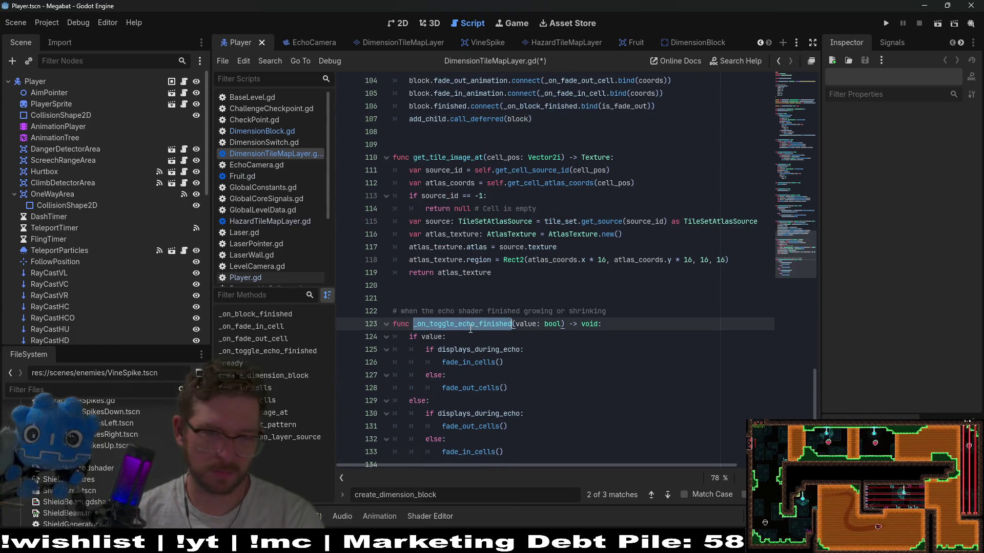
scroll(470, 328, up, 10)
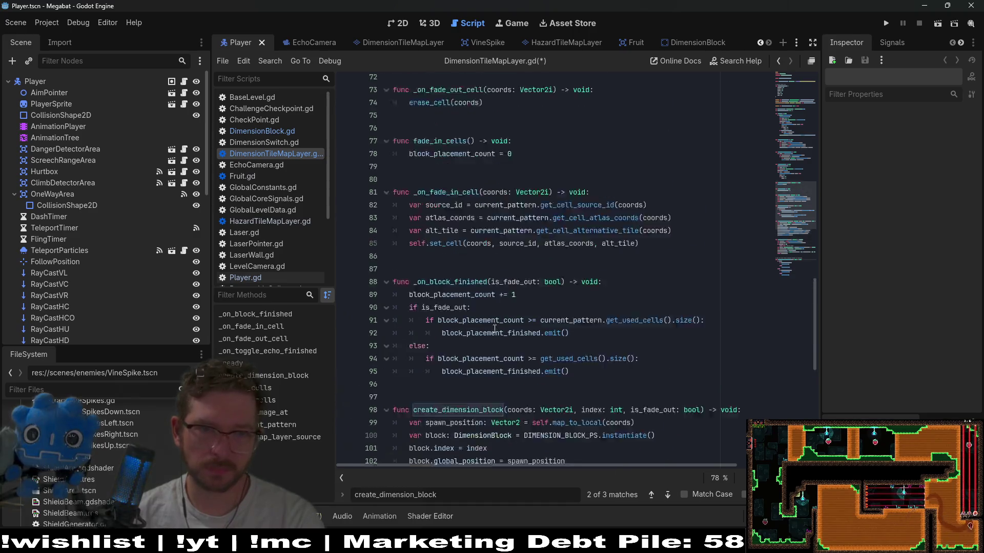
scroll(495, 329, up, 2)
mouse_move(662, 338)
mouse_down()
mouse_move(672, 259)
mouse_move(655, 211)
mouse_up()
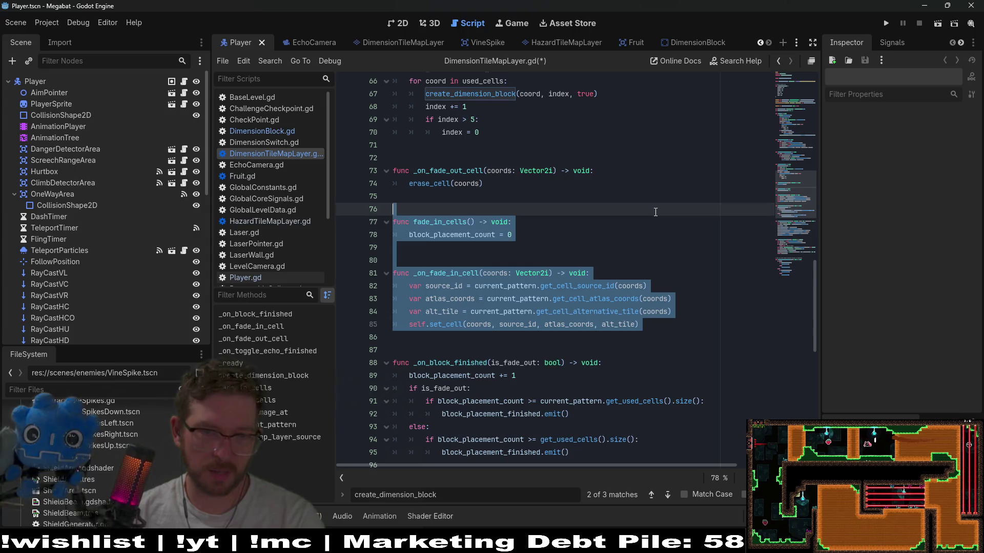
scroll(511, 314, up, 3)
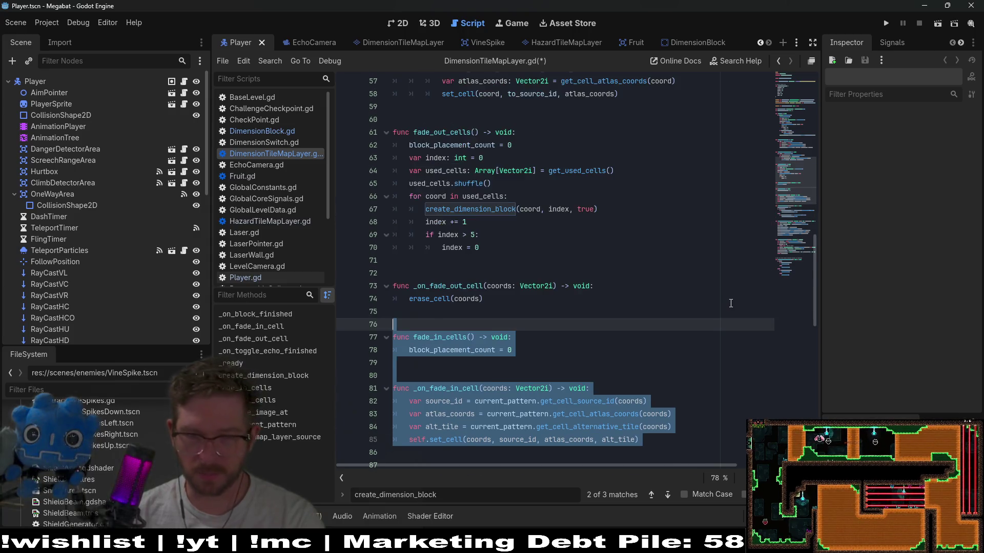
key(BackSpace)
Delete fade_out_cells, _on_fade_out_cell, and the fade_out_animation and fade_in_animation signal connections
drag(511, 314, 543, 128)
key(BackSpace)
key(BackSpace)
key(BackSpace)
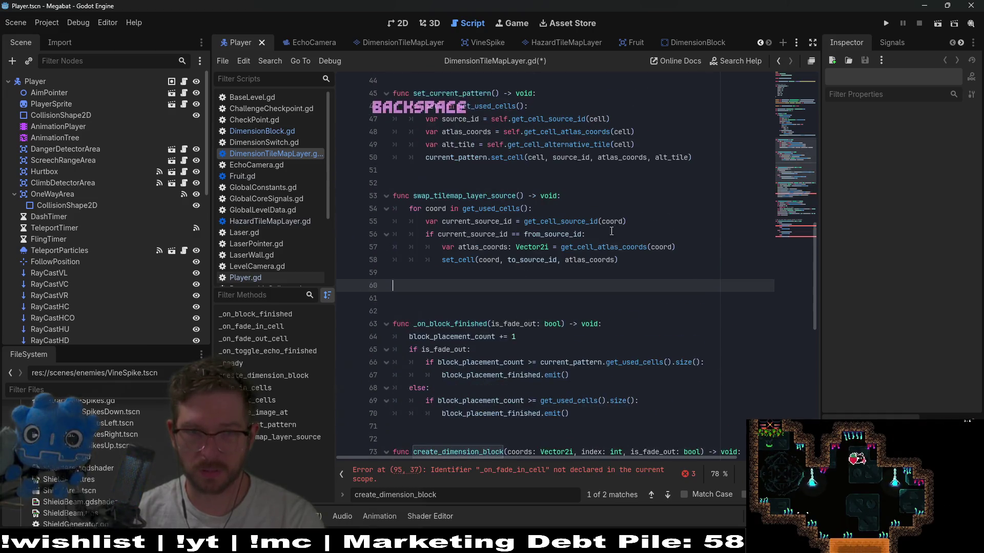
scroll(690, 284, down, 4)
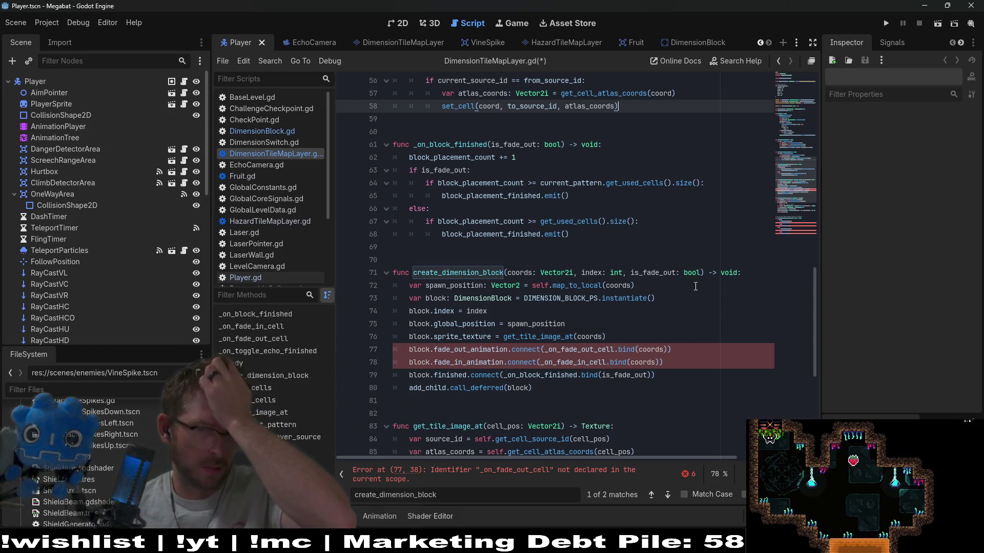
double_click(468, 349)
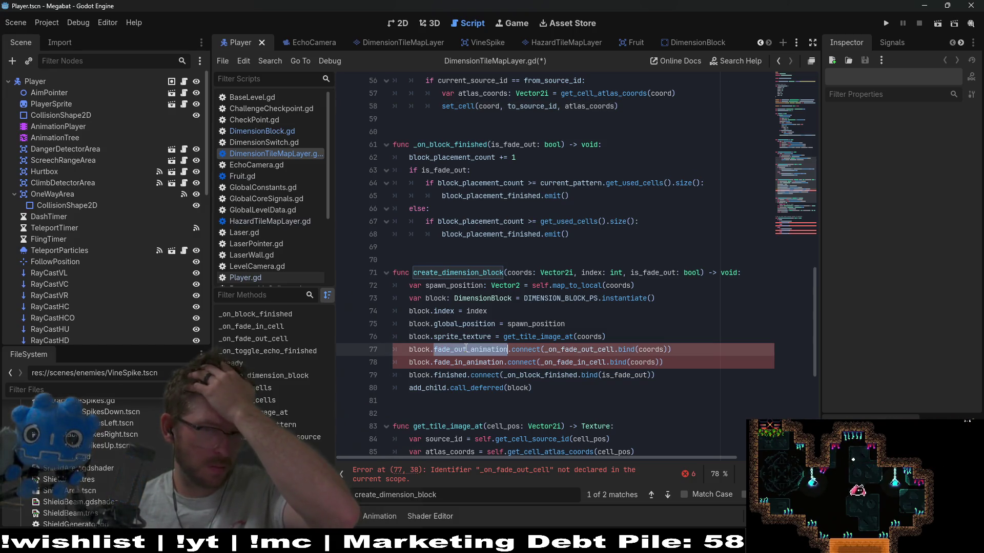
double_click(464, 362)
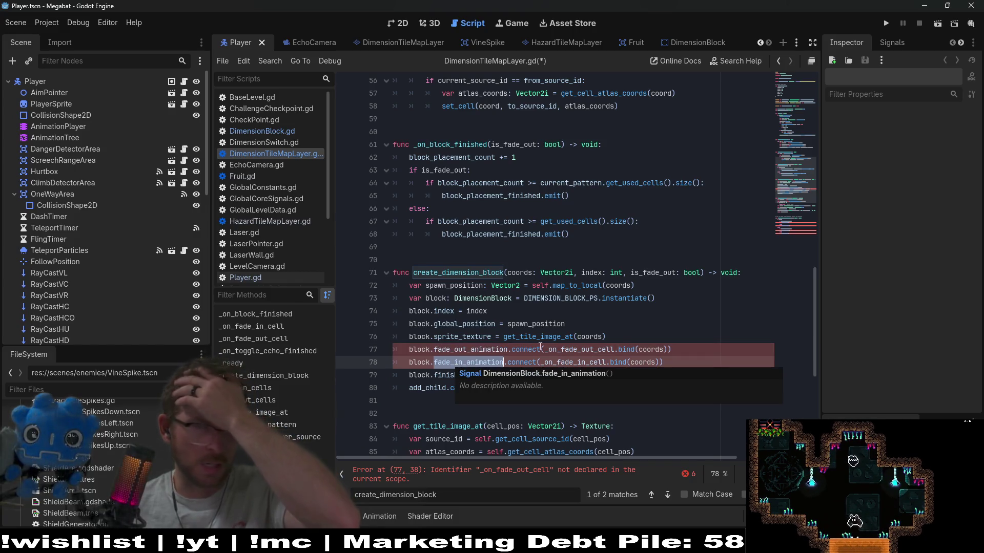
scroll(581, 352, down, 1)
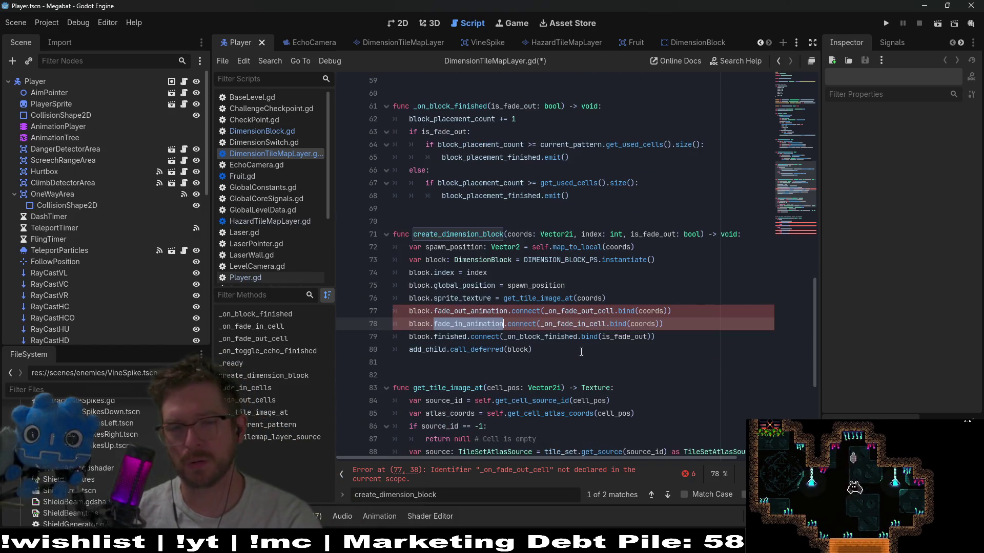
mouse_move(666, 326)
mouse_down()
mouse_move(682, 321)
mouse_move(691, 297)
mouse_up()
key(BackSpace)
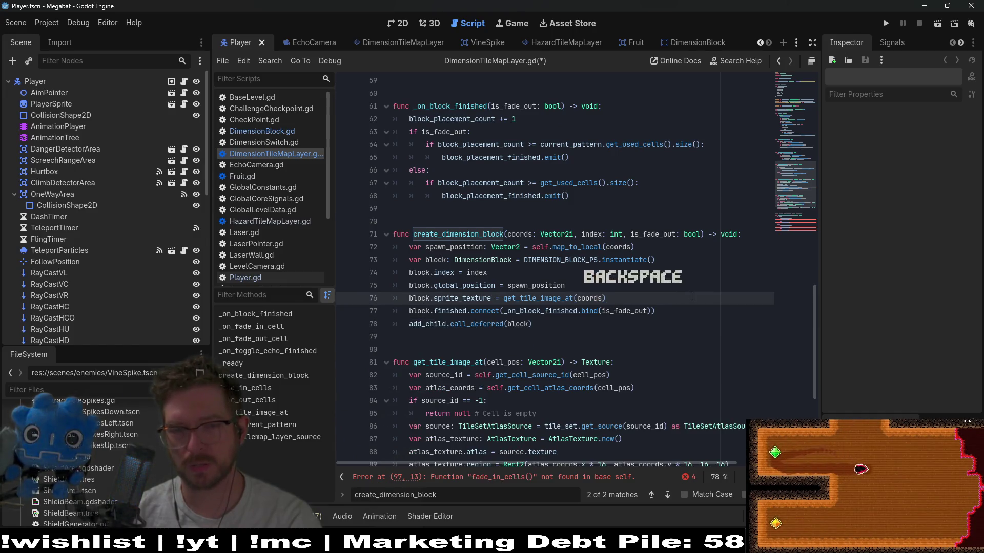
scroll(544, 451, down, 2)
scroll(544, 452, down, 4)
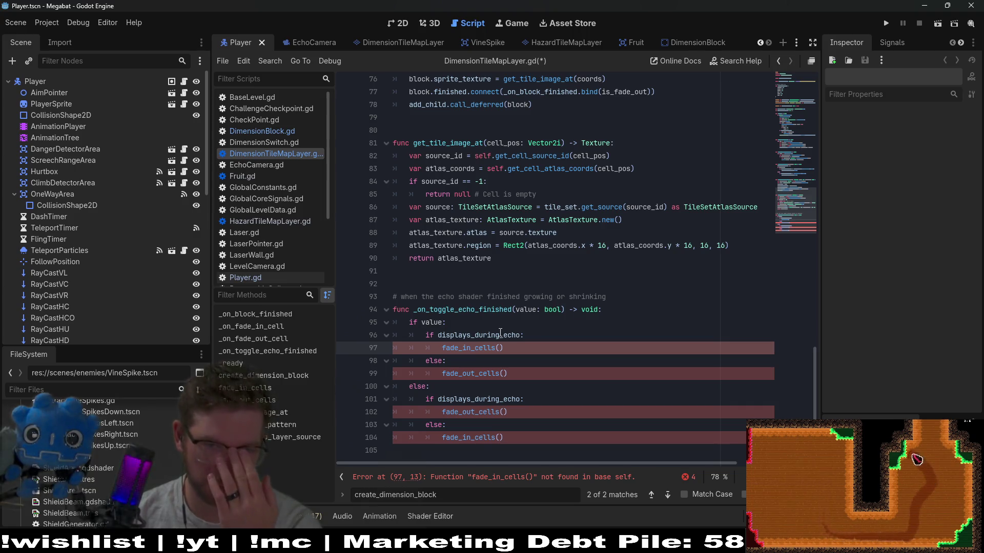
double_click(432, 323)
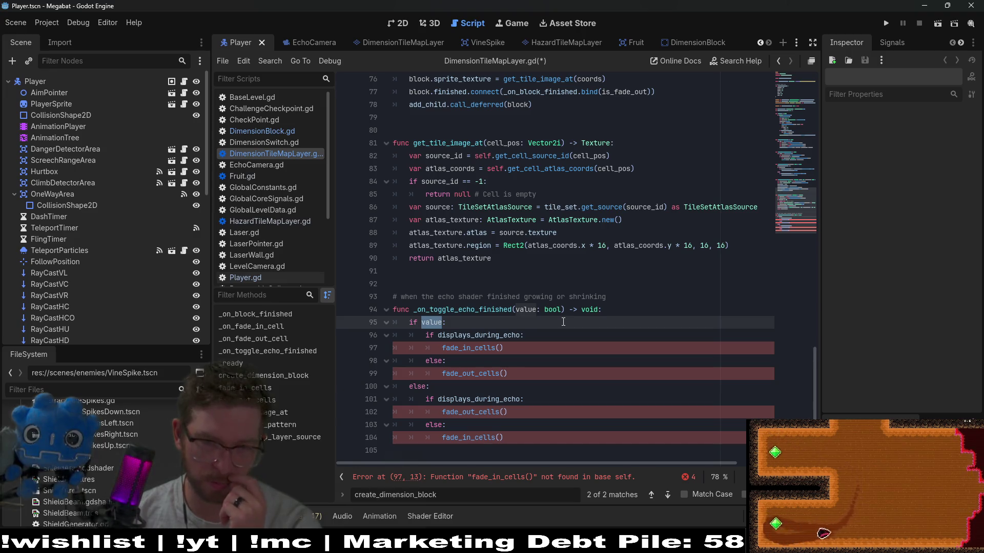
scroll(475, 268, up, 5)
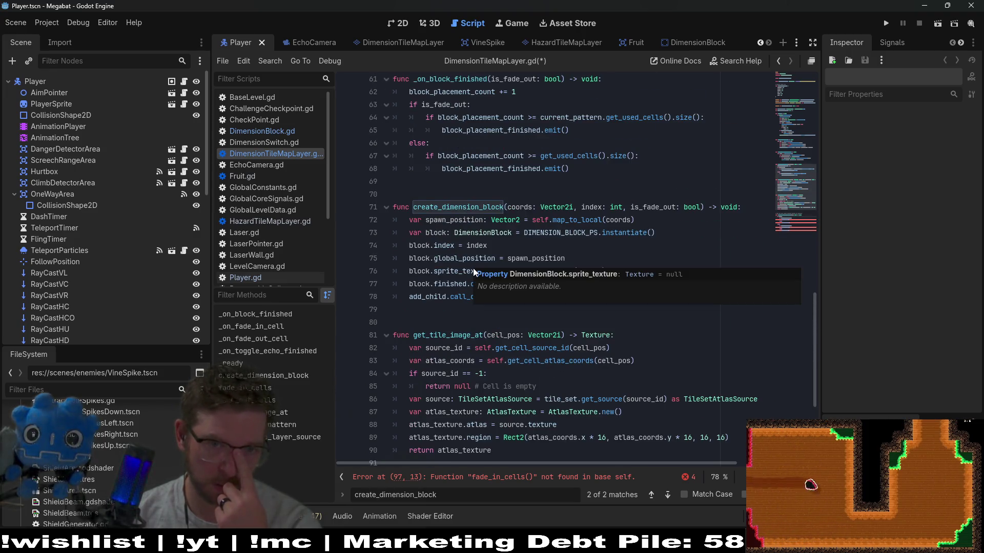
scroll(474, 268, up, 13)
scroll(451, 248, up, 4)
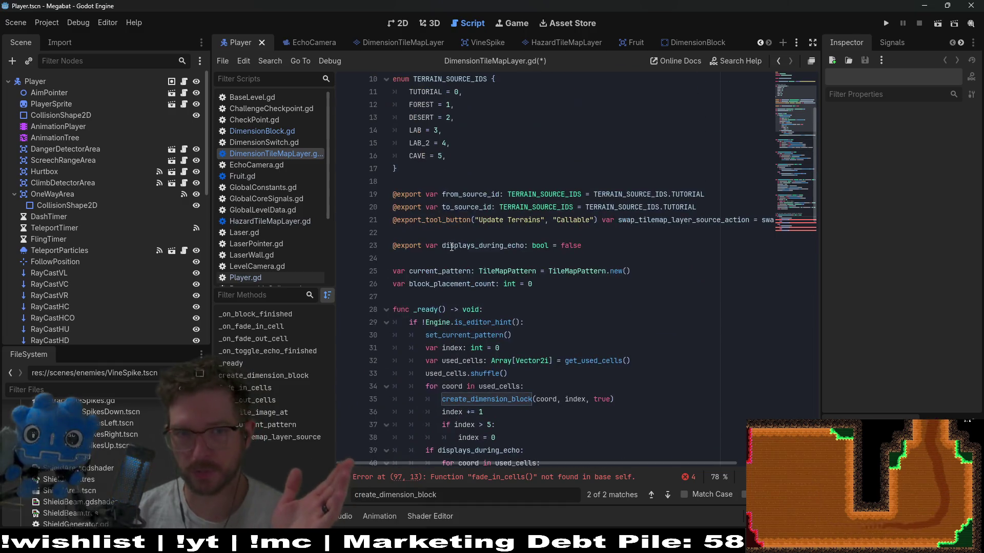
scroll(538, 287, down, 2)
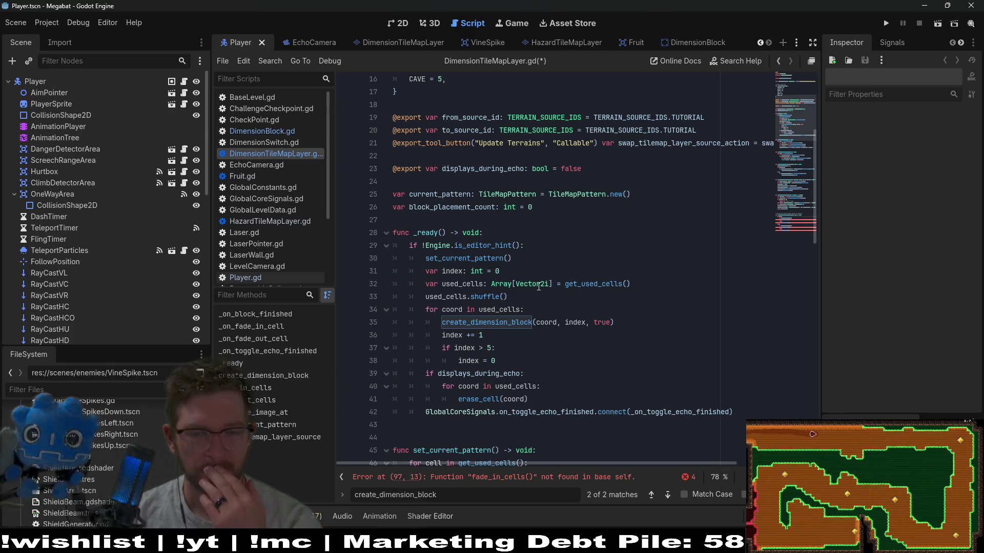
scroll(538, 287, down, 12)
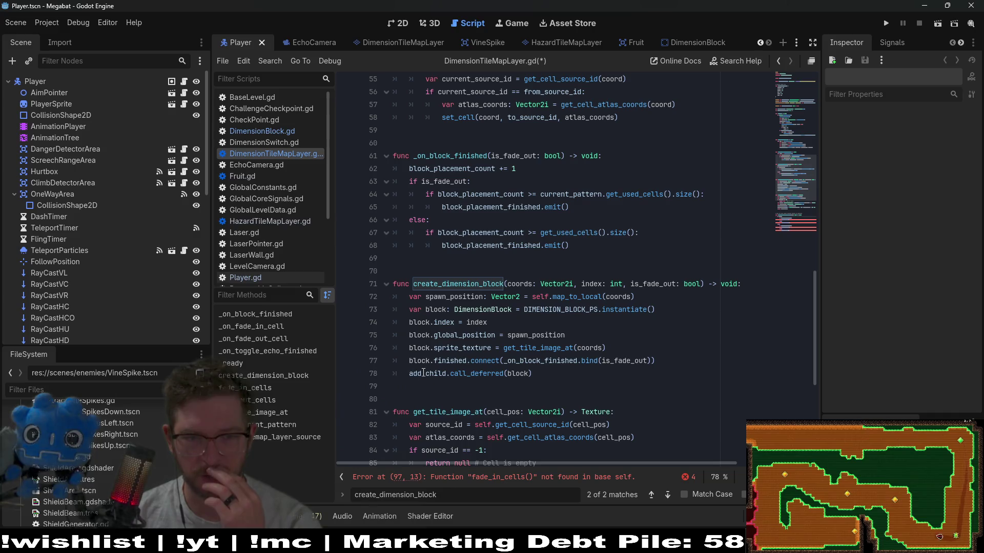
double_click(423, 373)
mouse_move(424, 372)
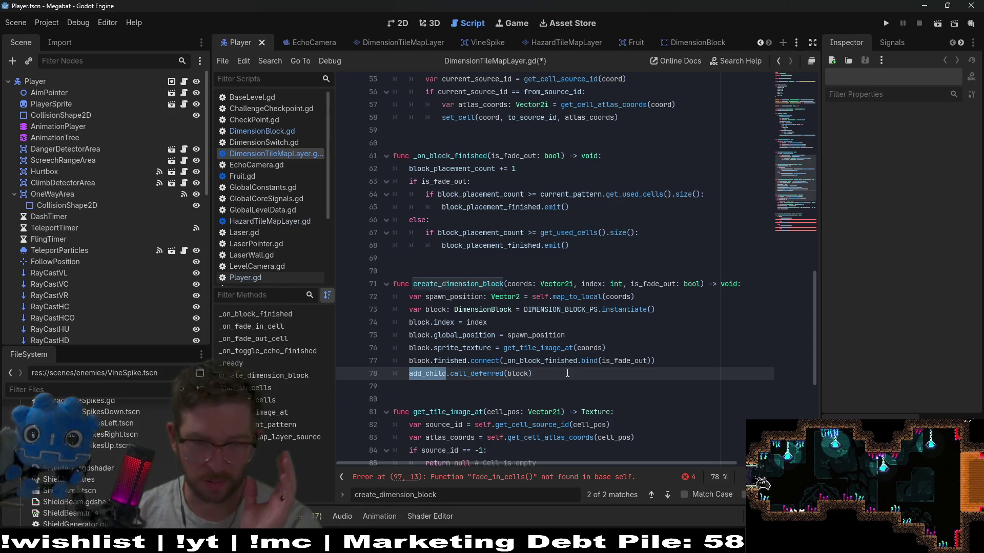
Write the comment '# NOTE: Make sure tilemap position is always at 0,0' at line 78
click(567, 373)
text(# M)
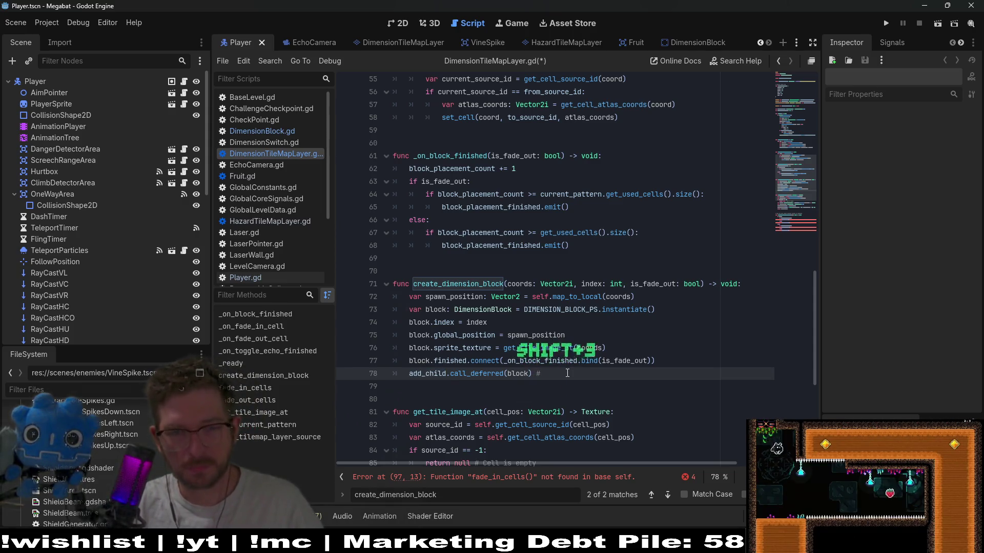
key(BackSpace)
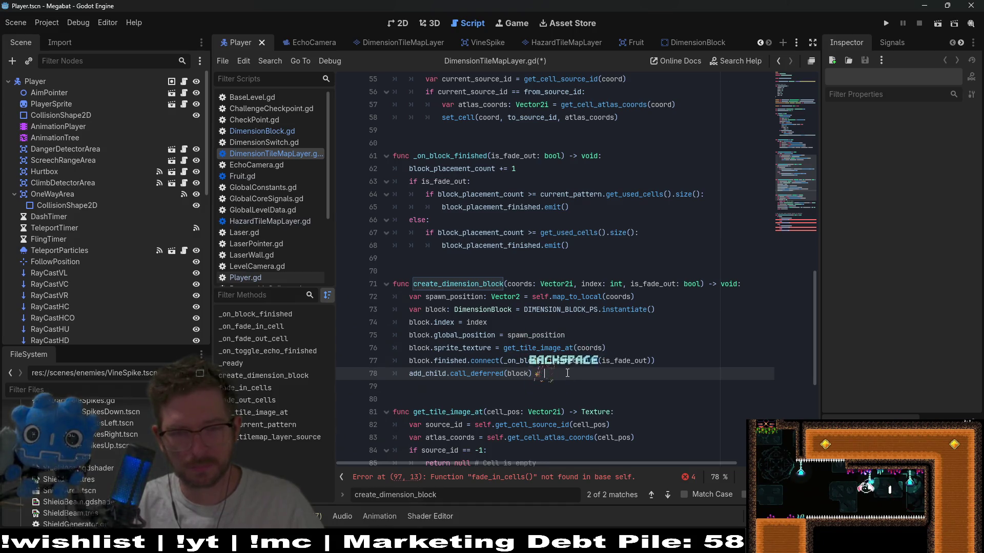
text(NOTE: Mak)
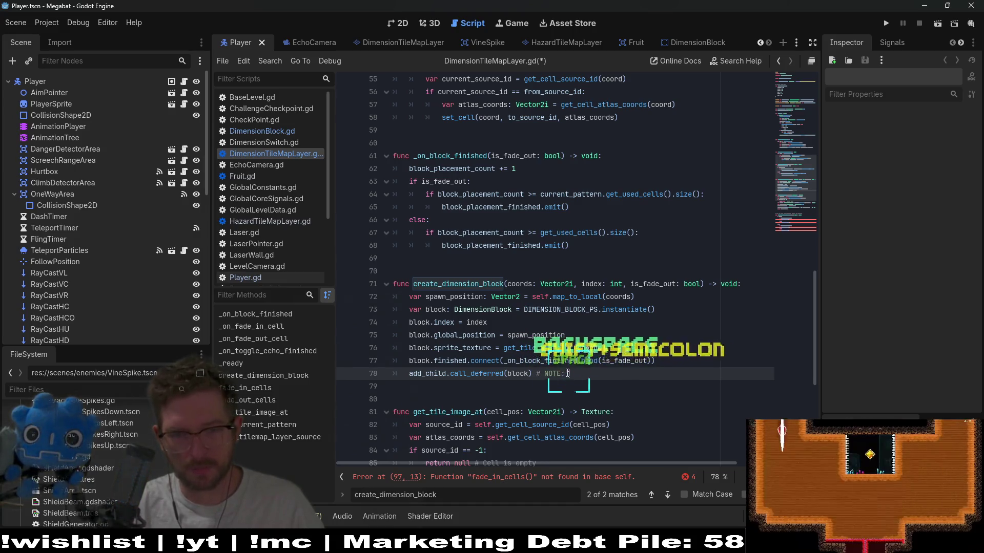
text(e sure )
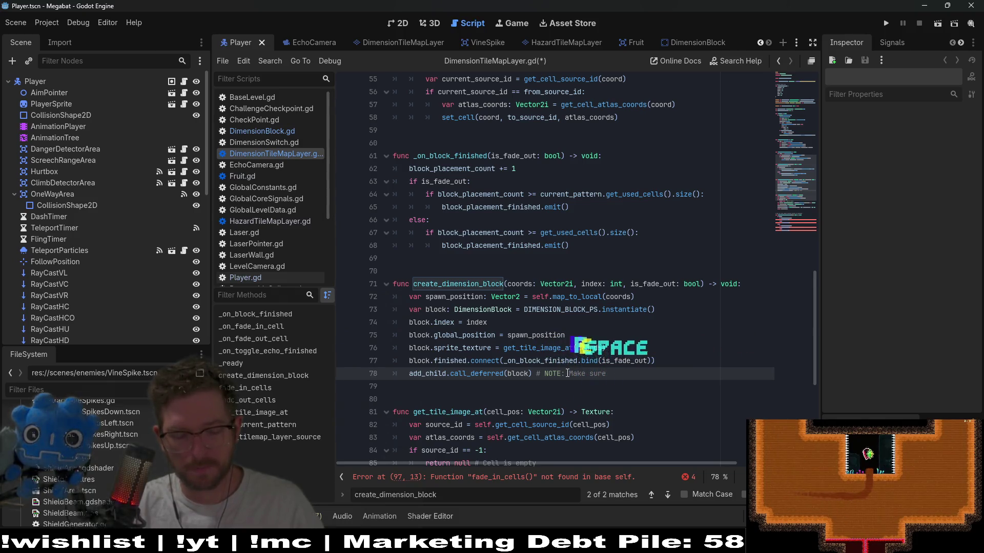
text(tile)
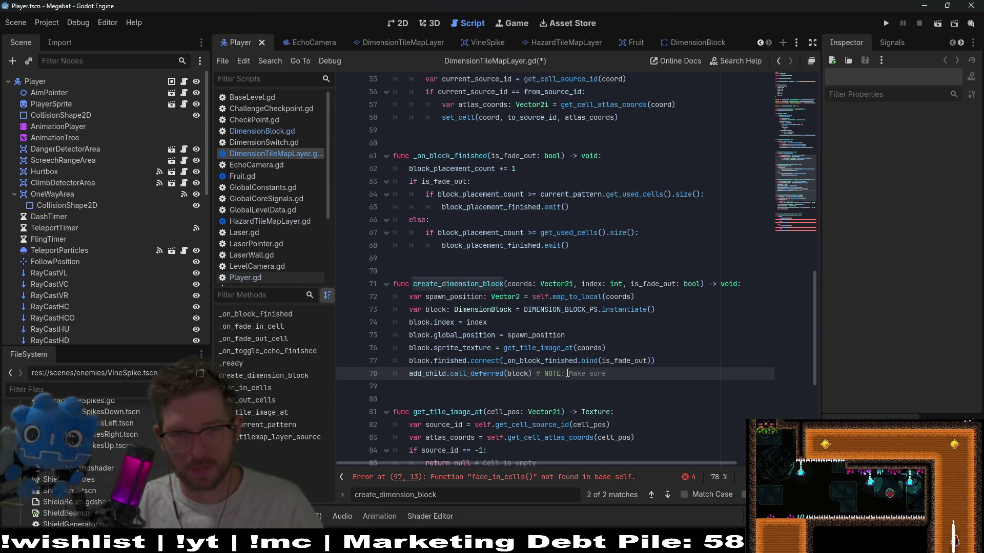
key(BackSpace)
text(emap )
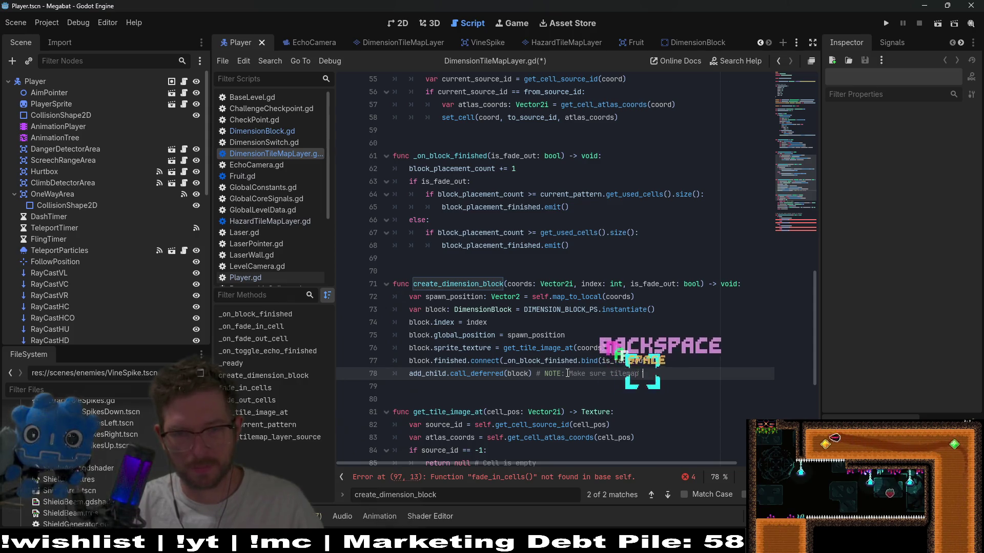
text(position is atlways at )
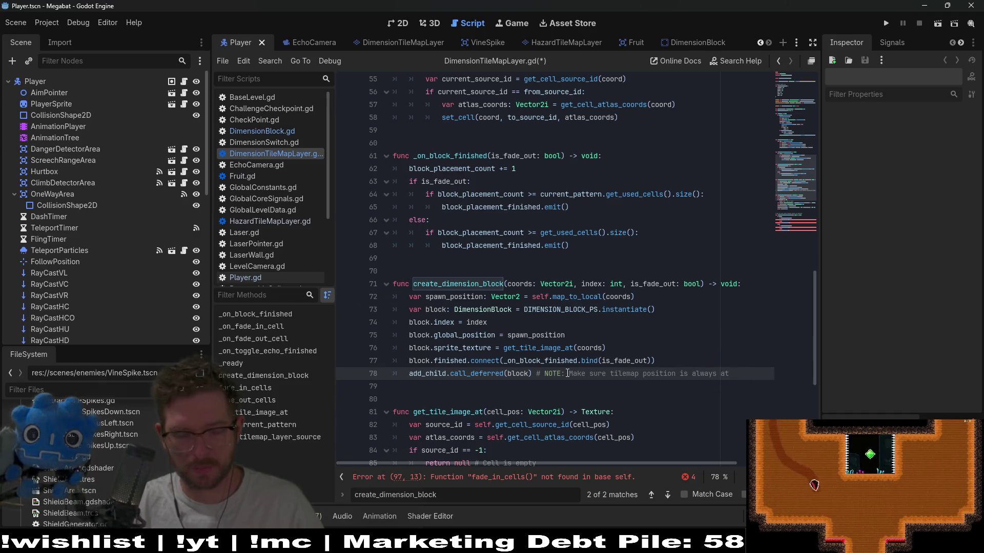
text(,)
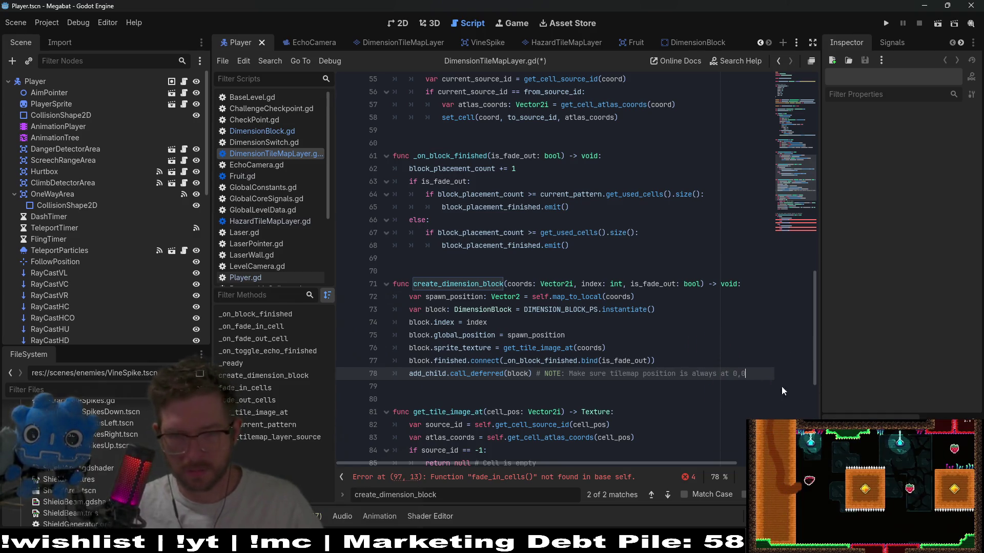
text(0)
Move the NOTE comment onto empty line 27, directly above _ready
drag(745, 374, 548, 373)
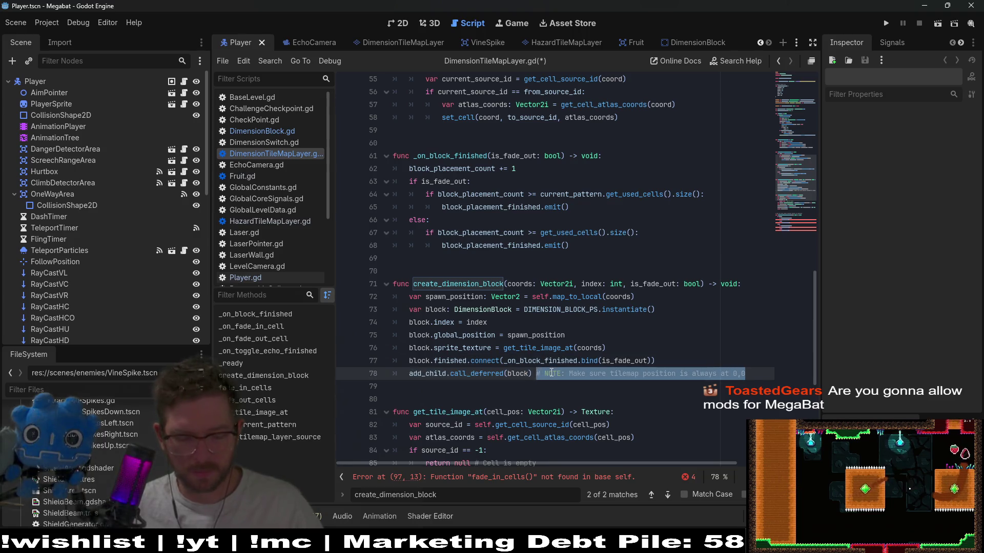
key(ctrl+x)
scroll(495, 310, up, 15)
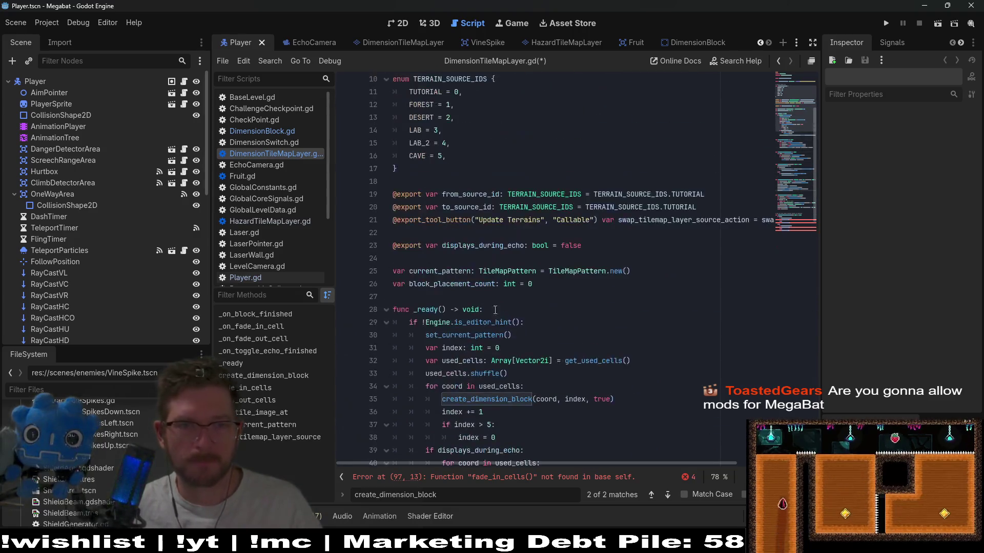
click(445, 298)
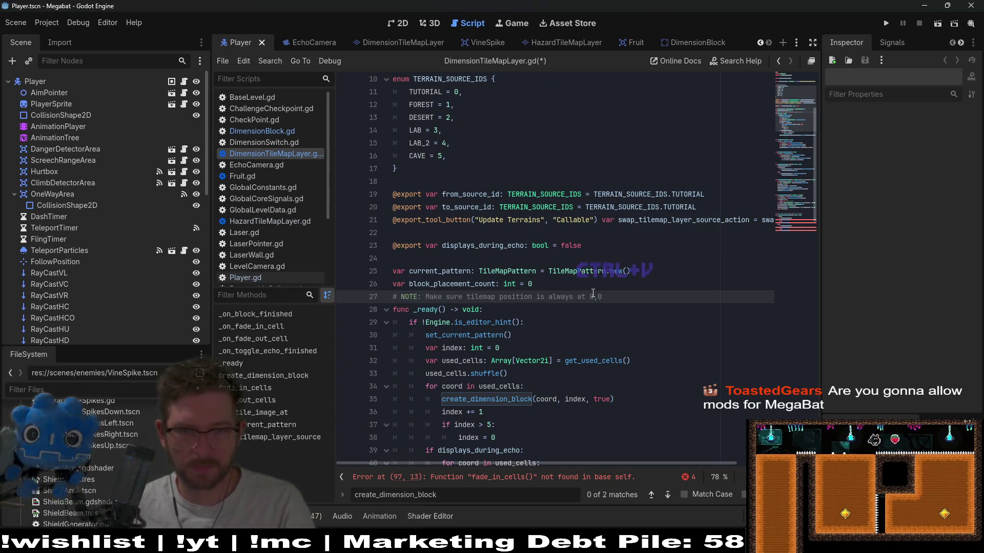
key(ctrl+v)
key(Return)
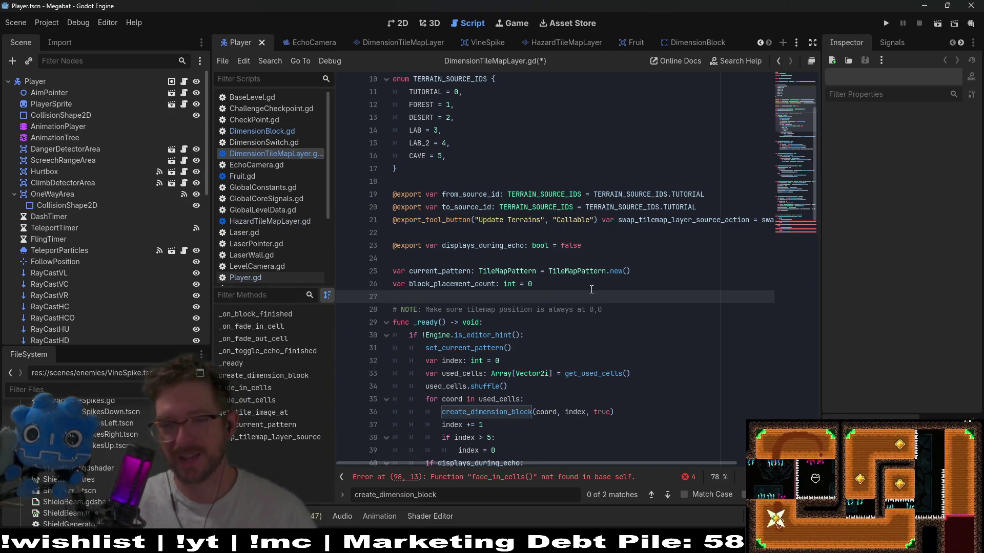
Move the caret down onto the NOTE comment line above _ready
key(Down)
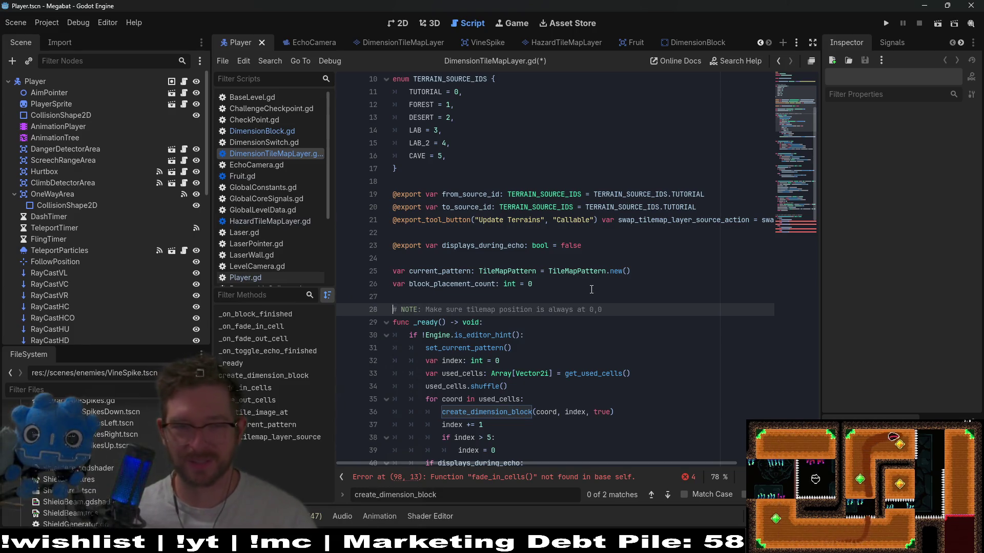
click(600, 289)
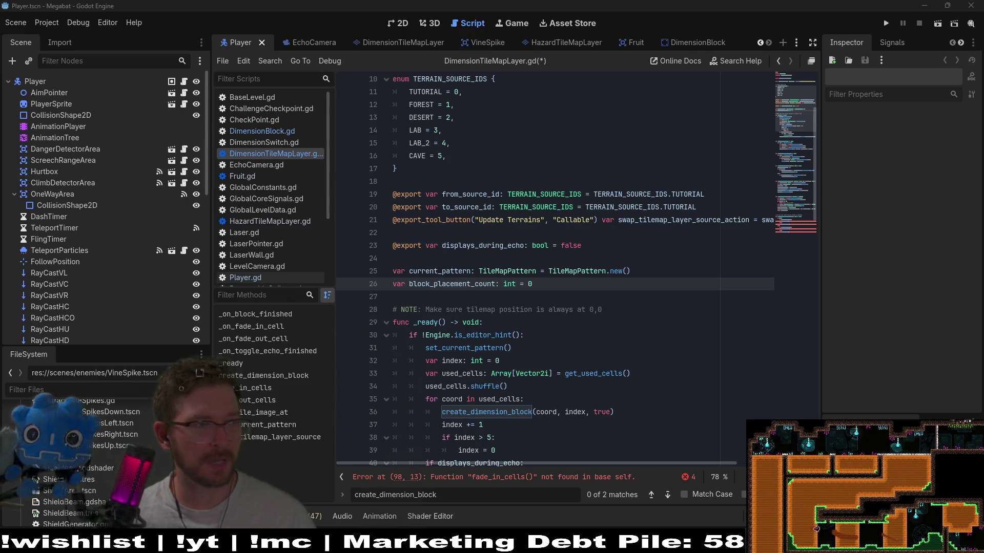
click(529, 245)
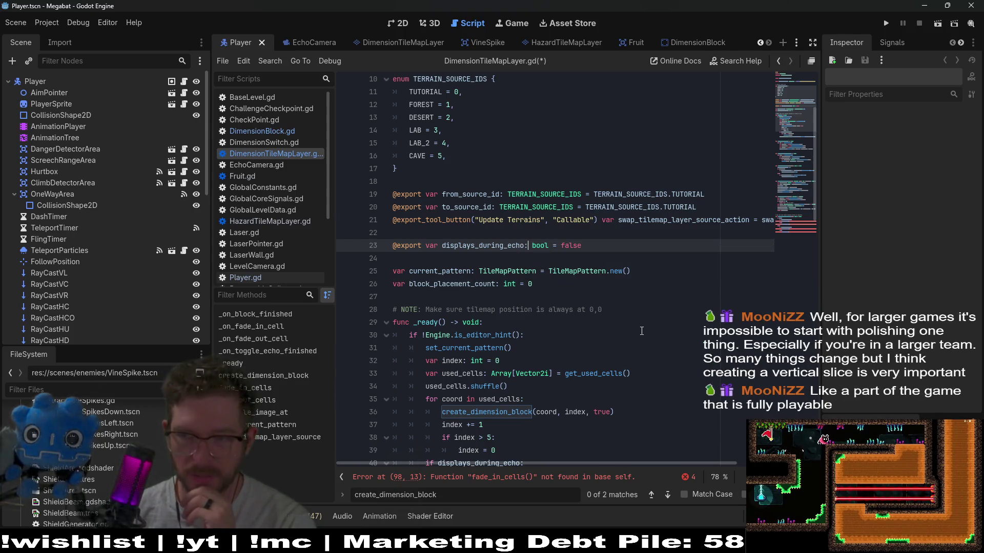
click(599, 347)
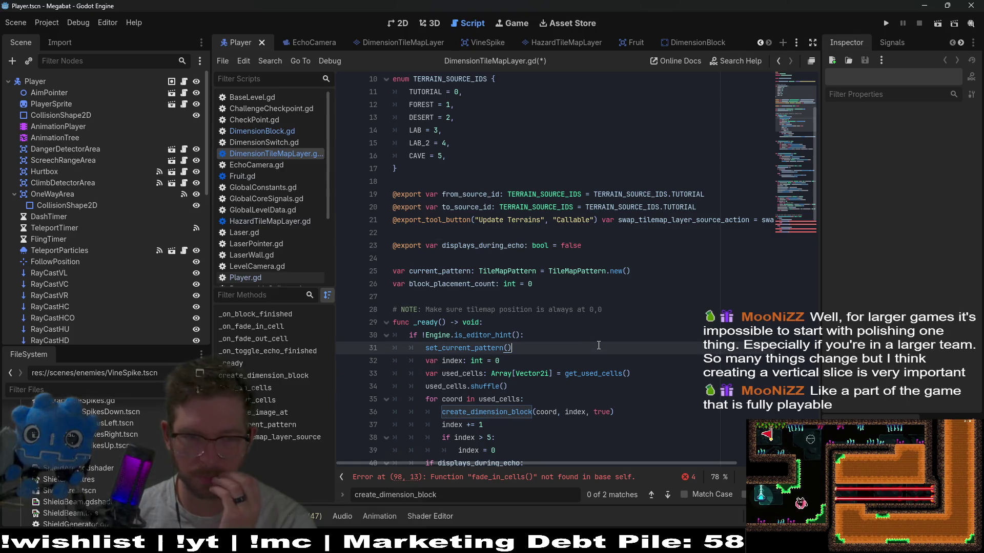
click(607, 314)
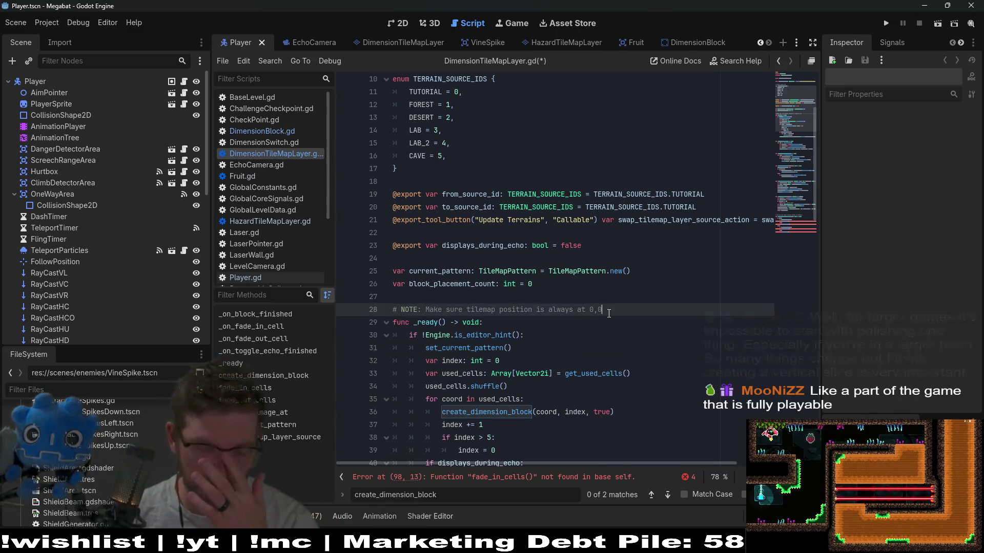
scroll(609, 314, down, 4)
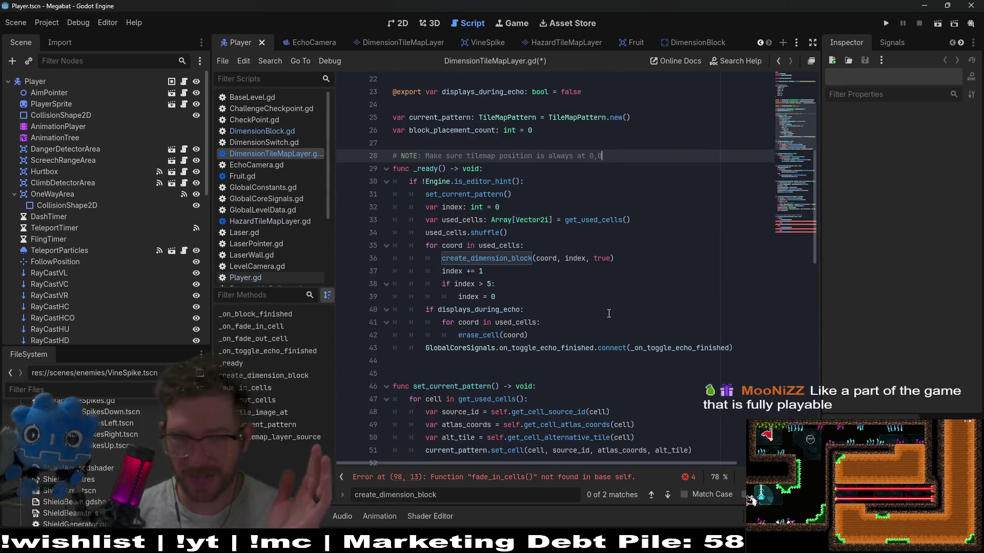
double_click(451, 207)
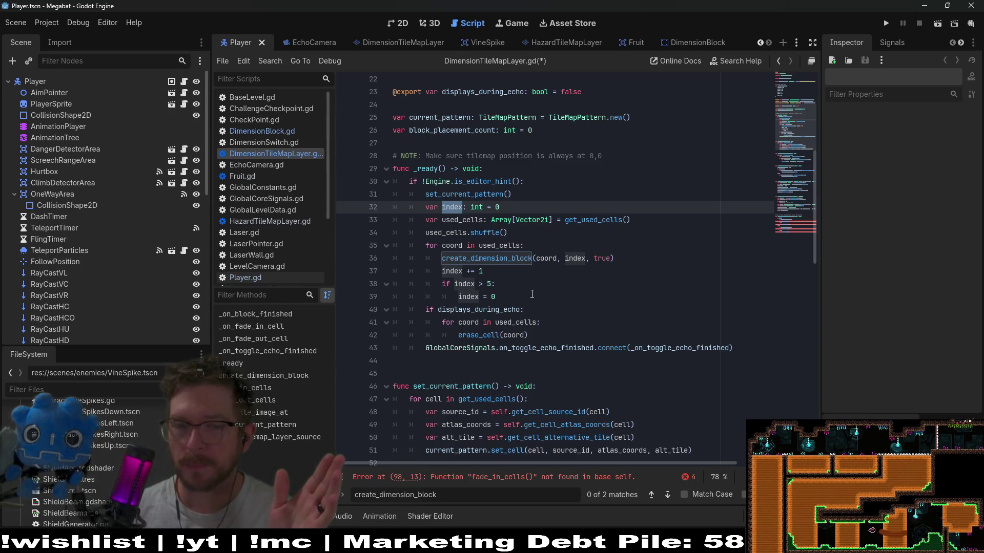
scroll(532, 294, up, 7)
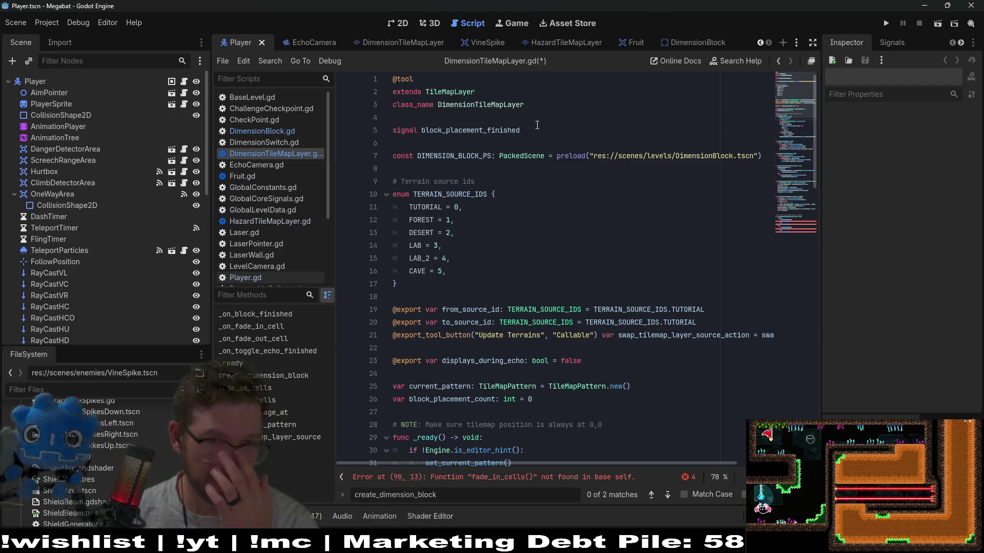
Declare signal fade_block(is_fade_out: bool) below block_placement_finished and save the script
scroll(519, 168, down, 1)
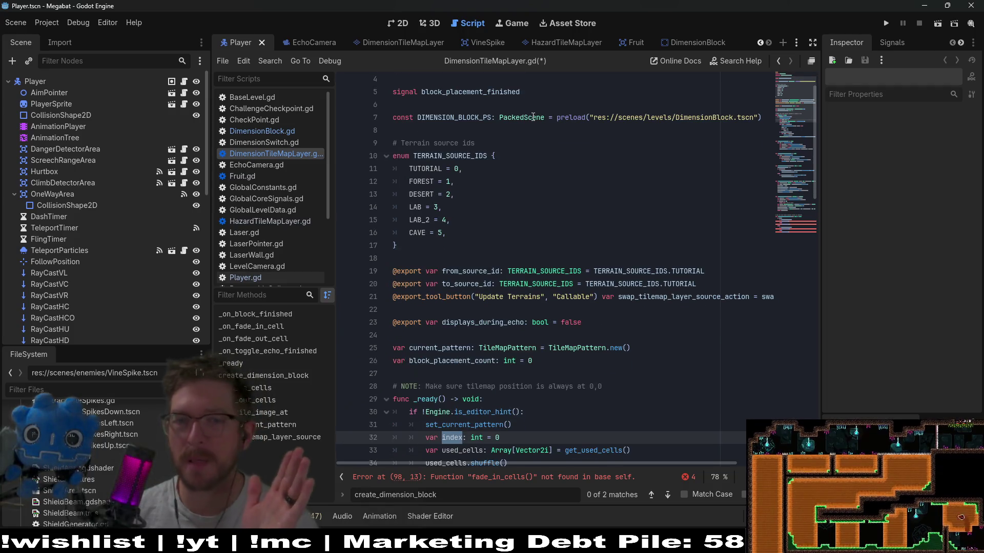
scroll(520, 159, up, 1)
click(527, 130)
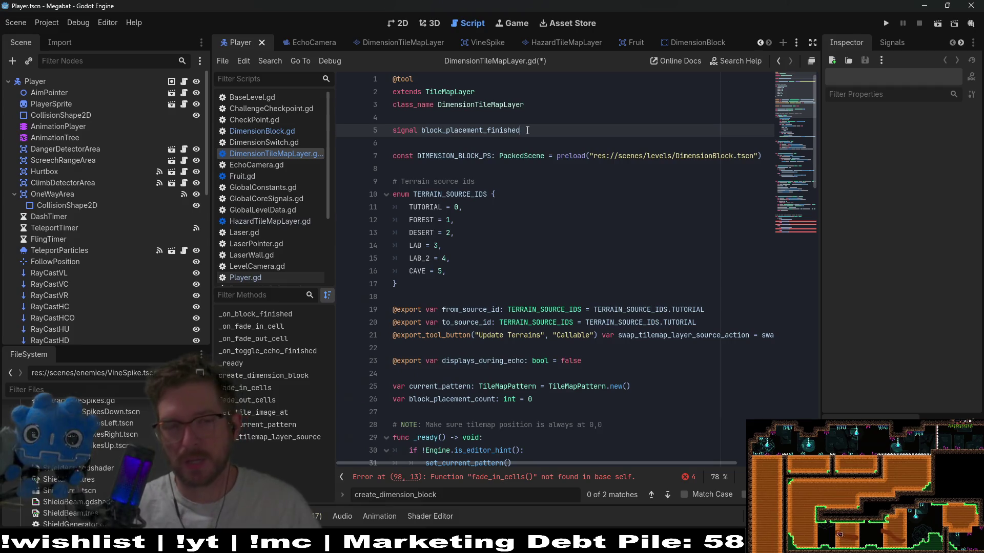
key(Return)
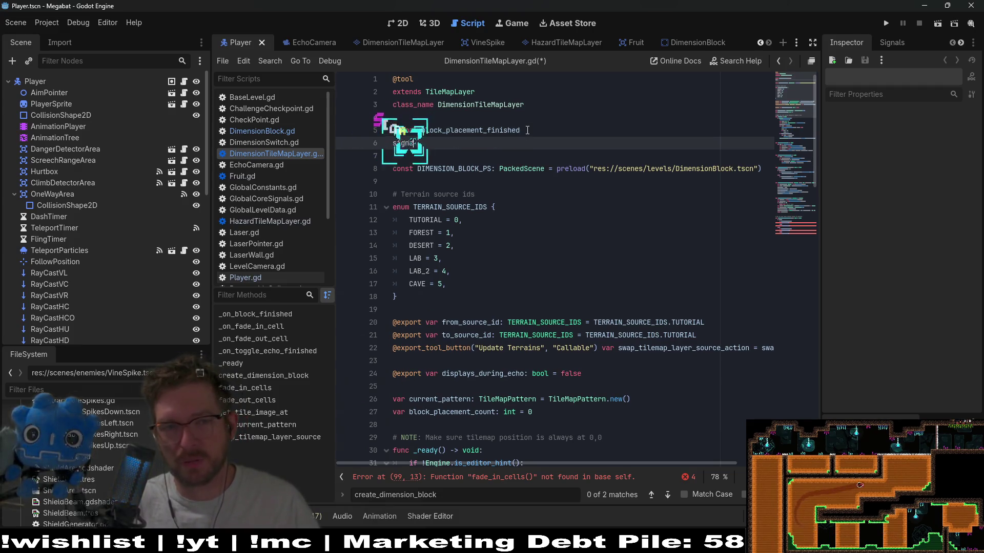
text(signal)
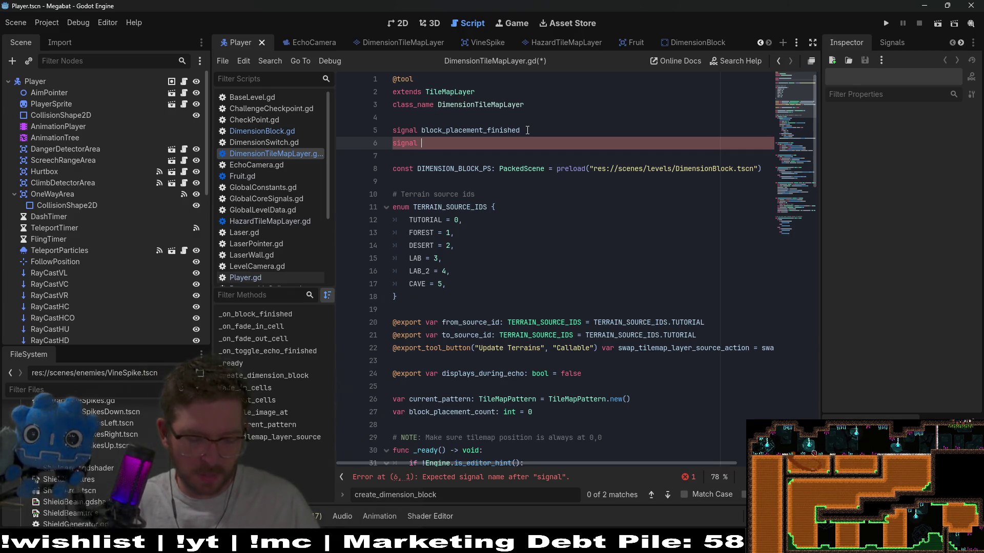
text(fade_)
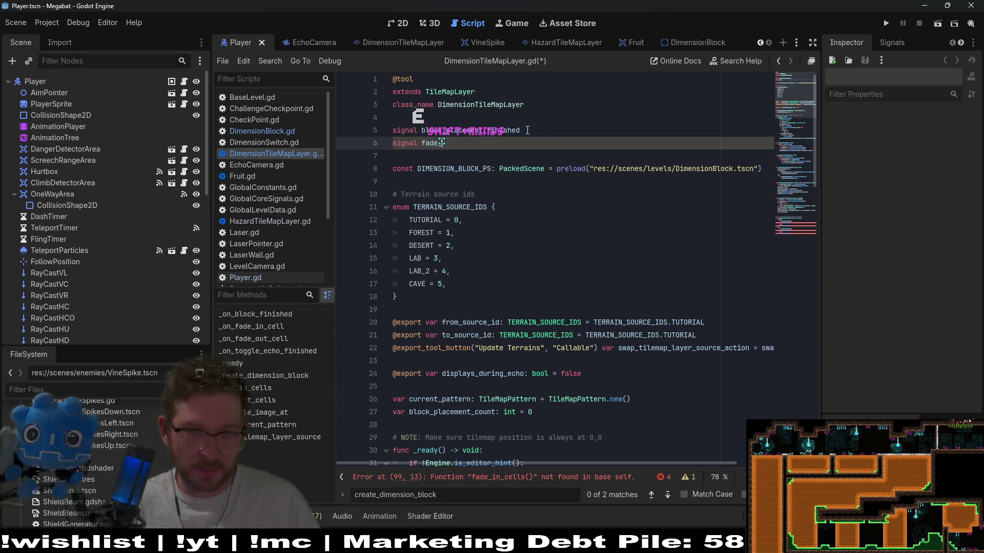
text(blocks)
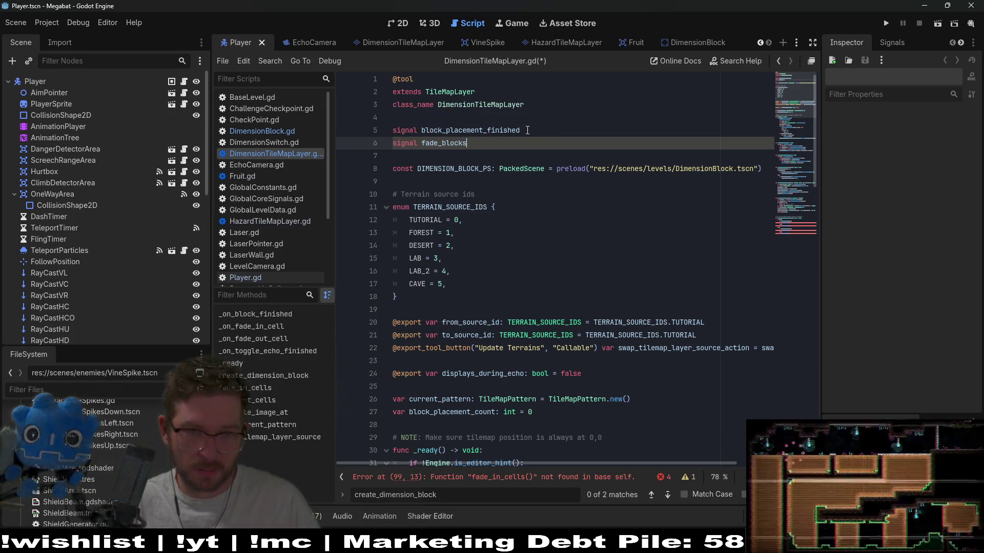
text(()
key(BackSpace)
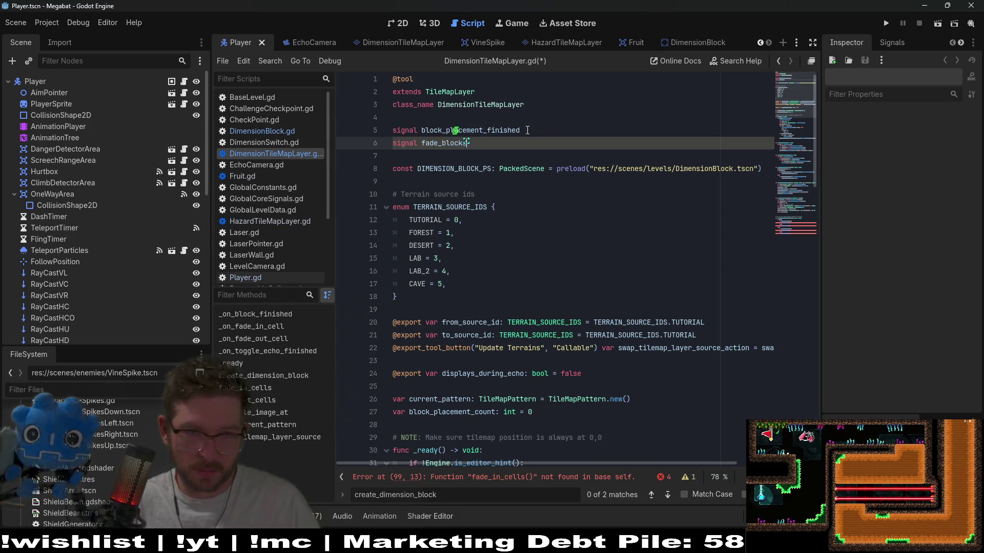
text((i))
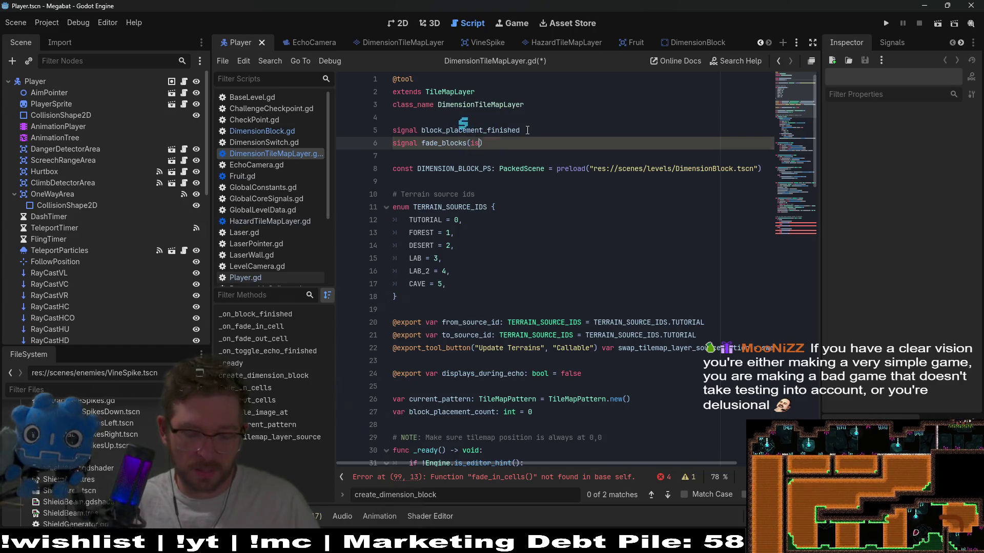
text(s_fade_out: boo)
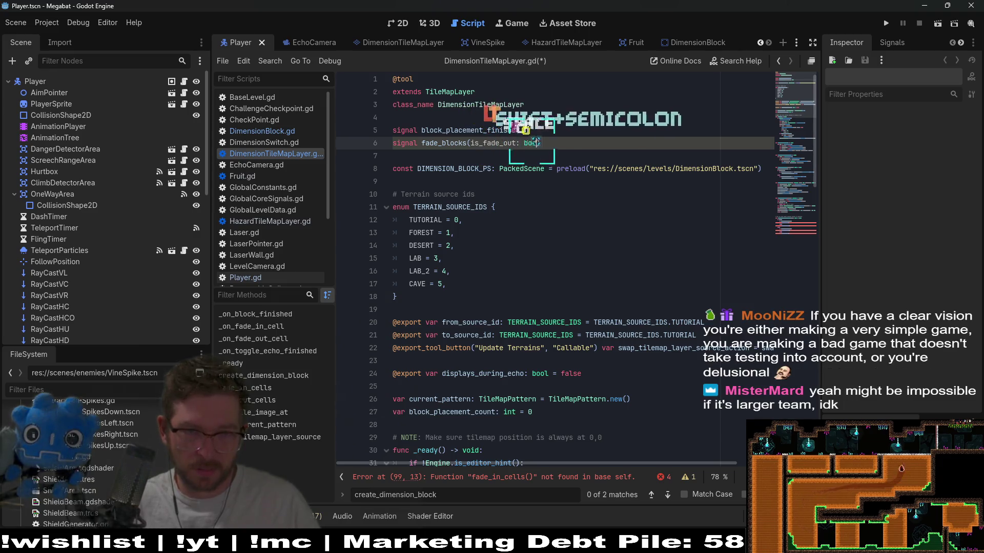
text(l)
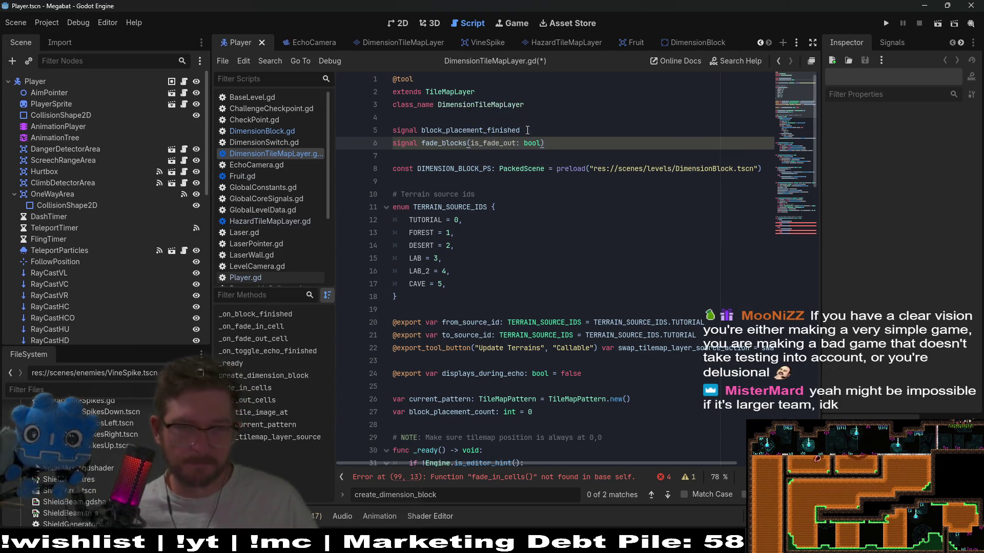
click(468, 147)
key(BackSpace)
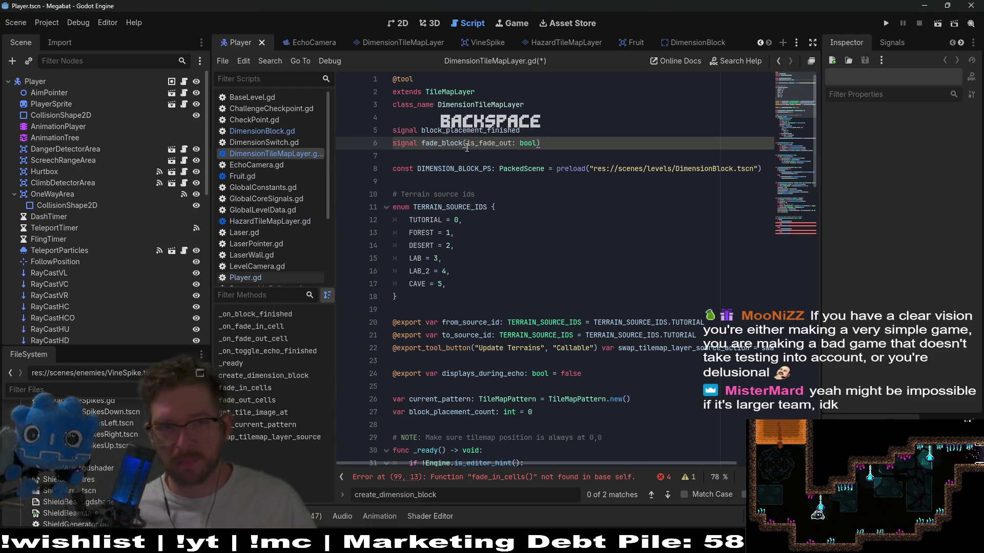
double_click(447, 141)
key(ctrl+c)
key(ctrl+s)
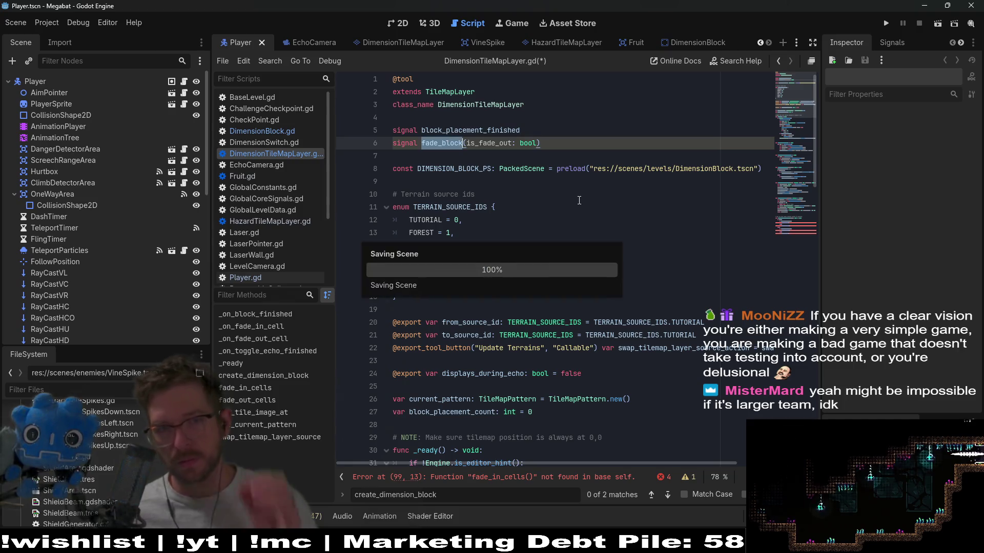
scroll(589, 203, down, 4)
Replace the calls on lines 99 and 101 with fade_block.emit(false) and fade_block.emit(true)
scroll(577, 200, down, 20)
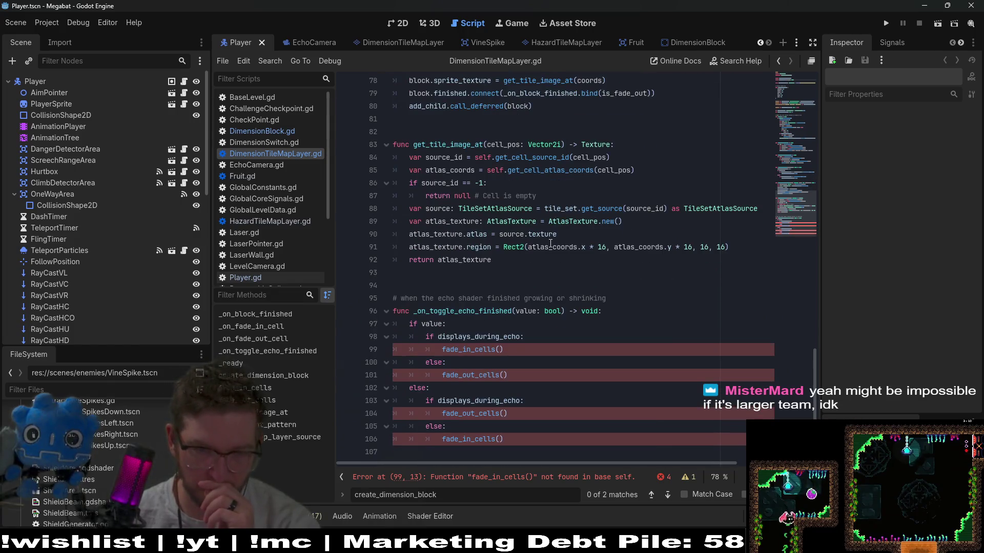
double_click(488, 353)
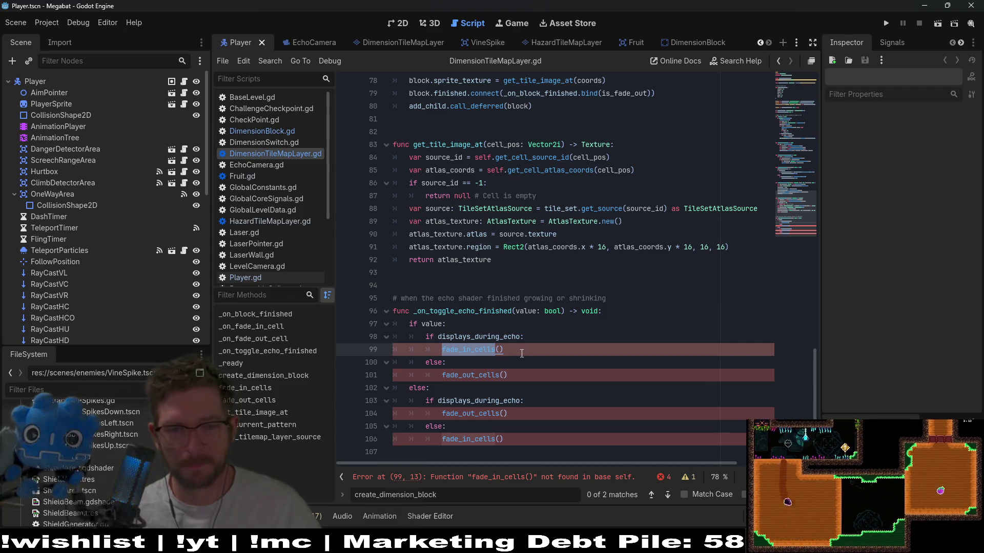
key(ctrl+v)
key(ctrl+z)
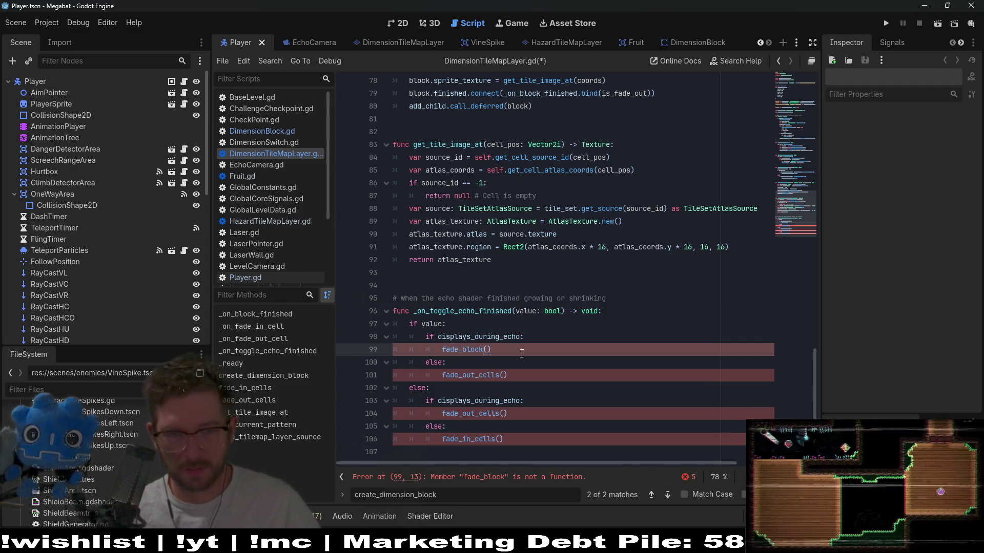
key(ctrl+z)
text(fade_block()
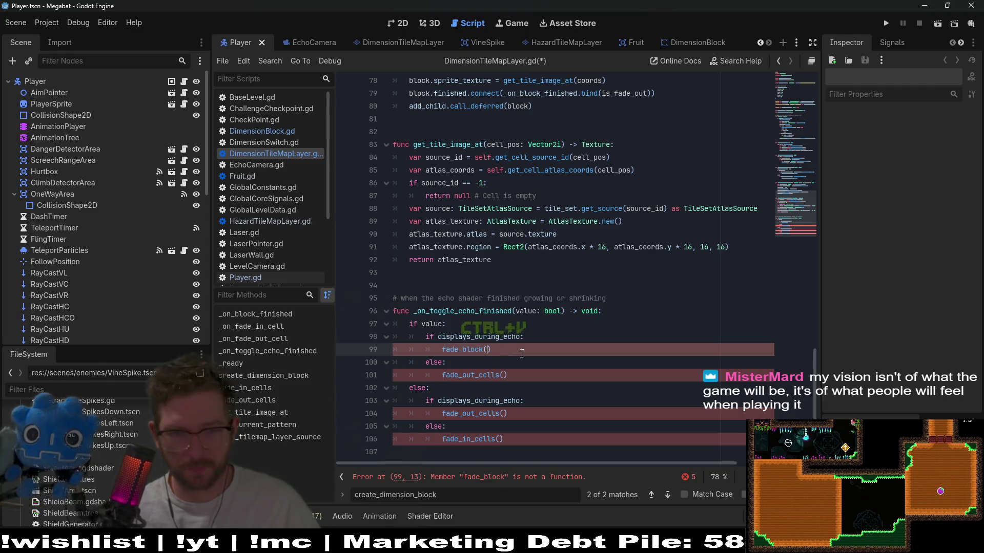
text(false))
key(Escape)
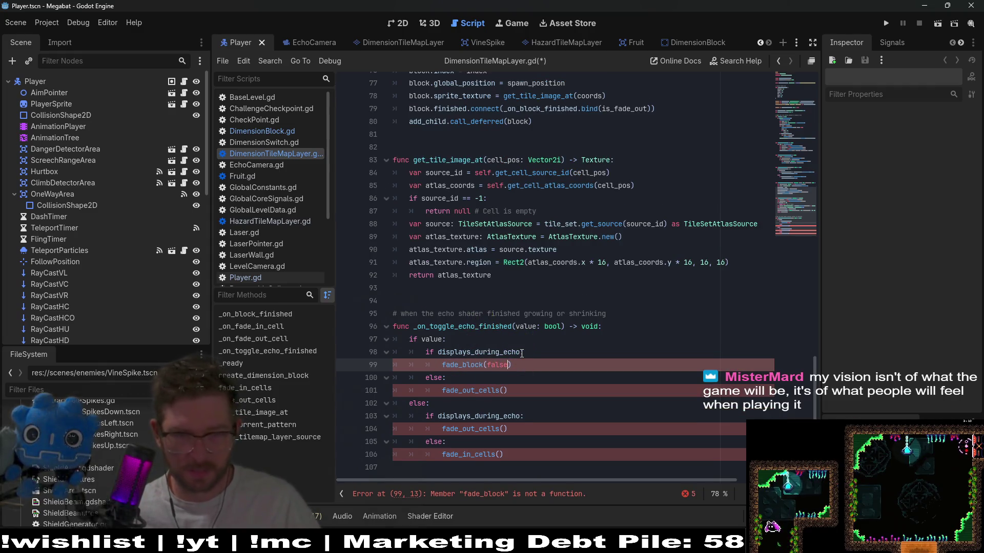
double_click(476, 393)
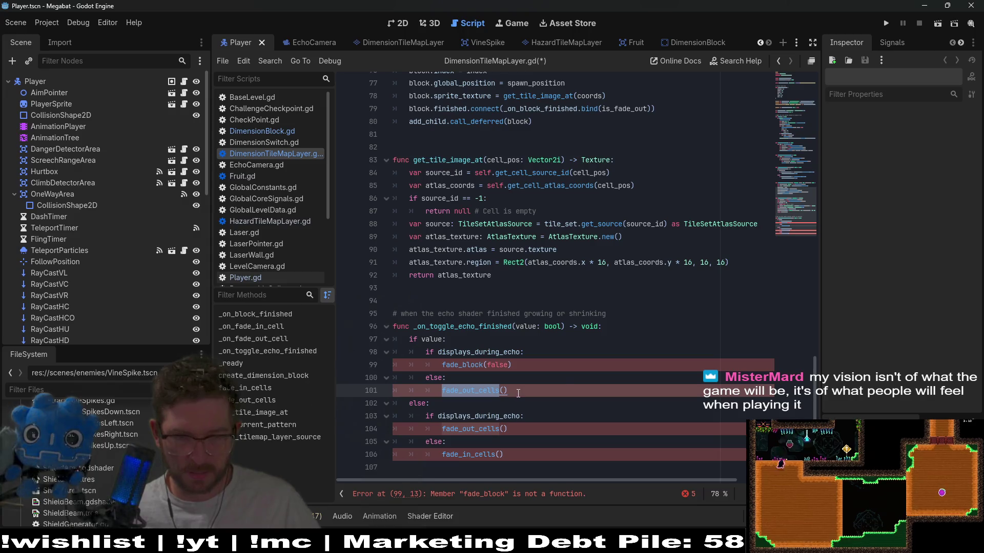
key(ctrl+v)
text(true)
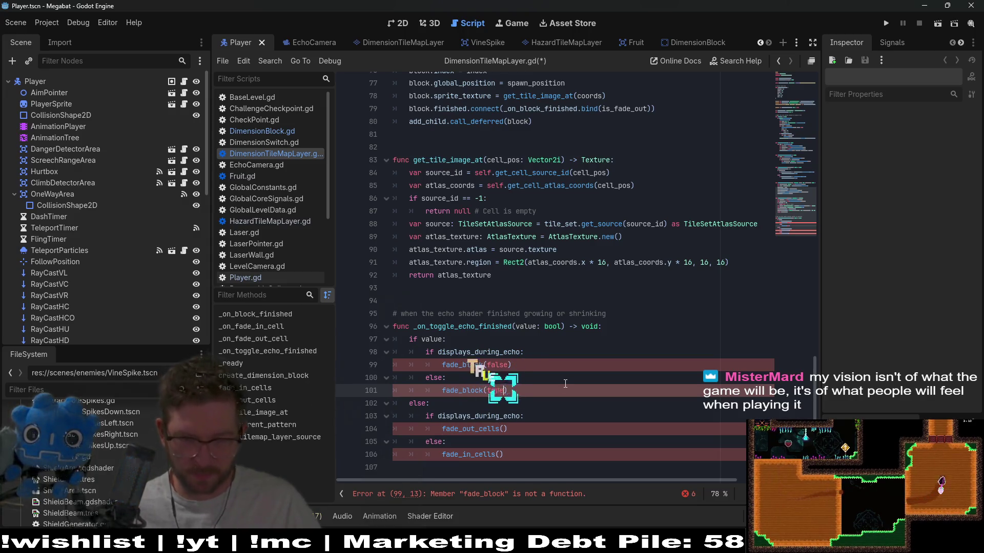
click(483, 391)
text(.emit)
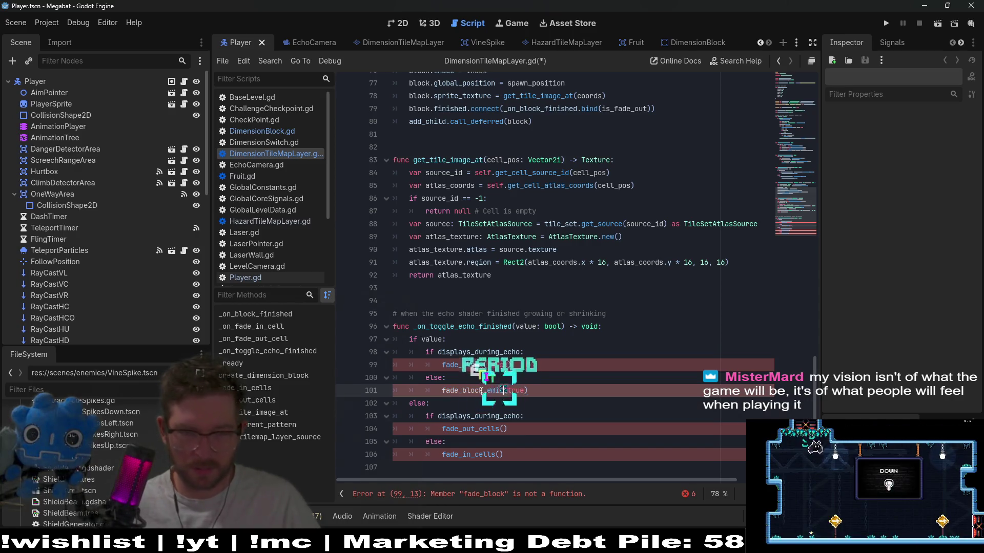
key(Up)
key(Up)
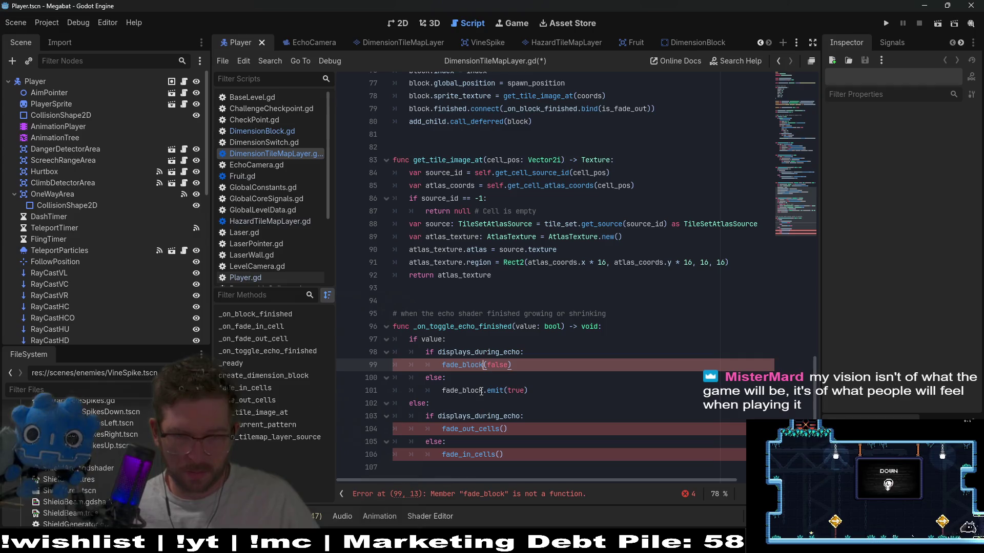
key(Left)
key(Left)
key(Left)
text(.emit)
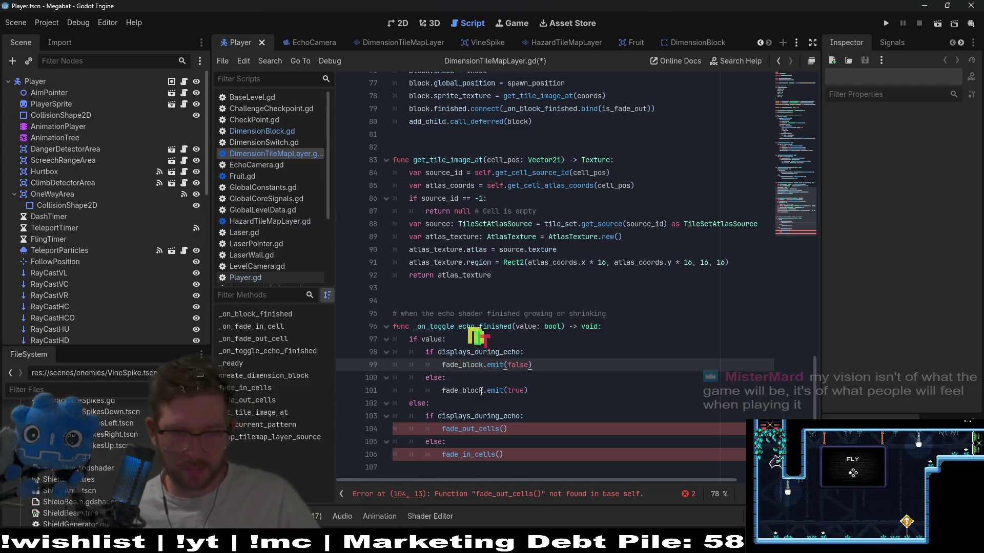
Change line 104 to fade_block.emit(true) and line 106 to fade_block.emit(false), then save
click(476, 429)
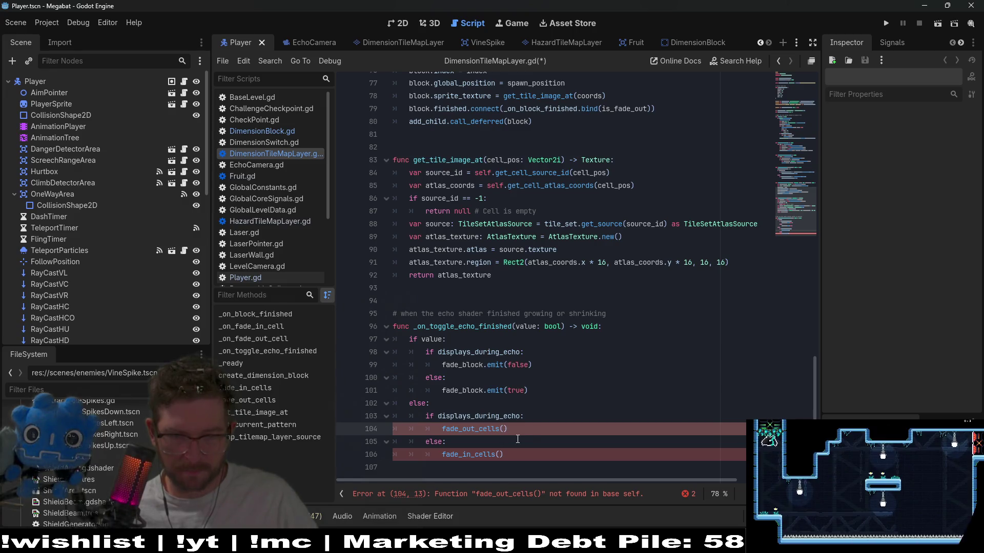
key(ctrl+BackSpace)
key(ctrl+v)
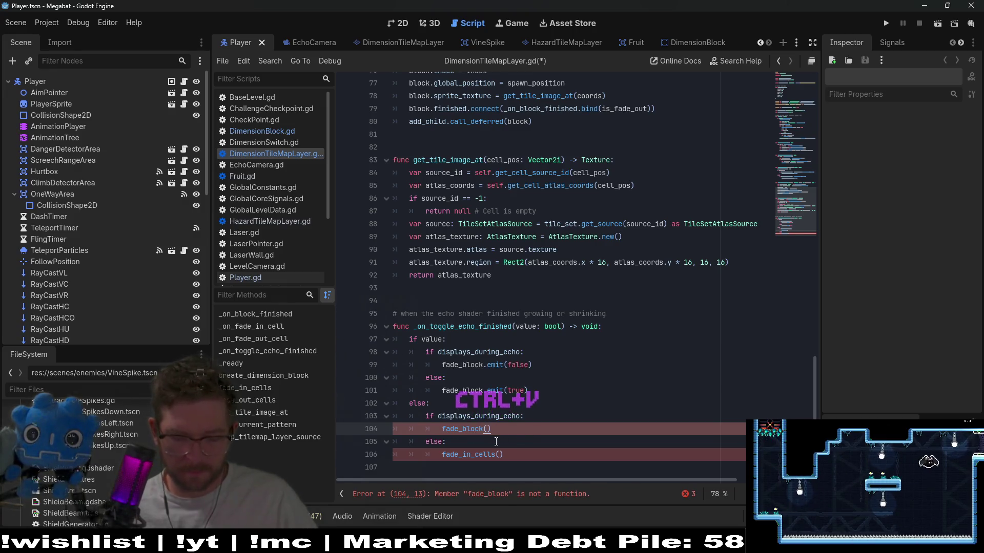
text(.emit()
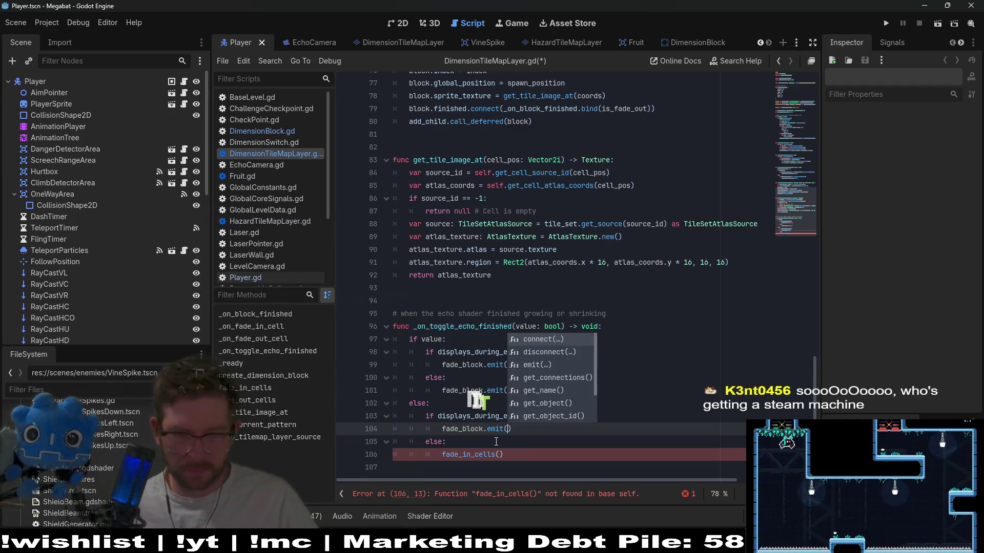
text(true)
key(Down)
key(Down)
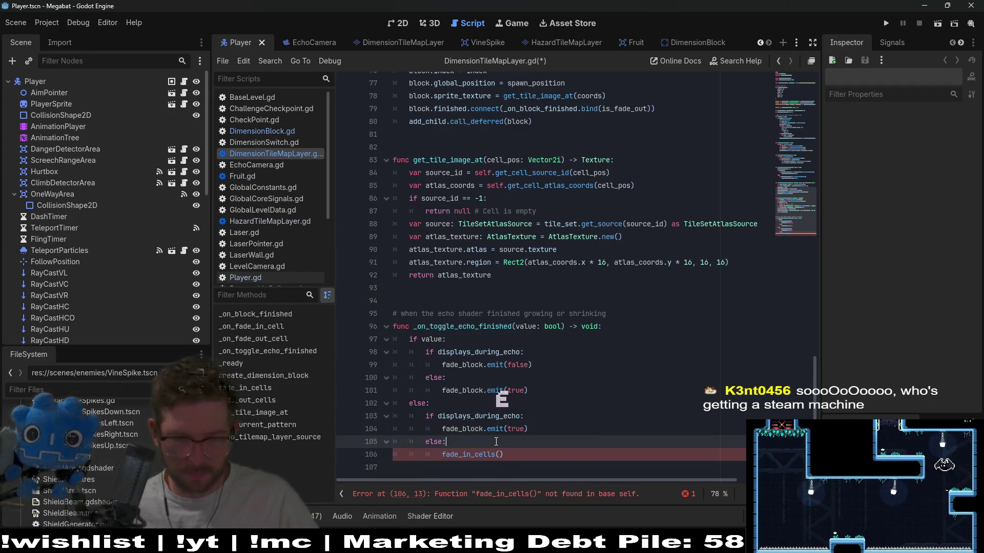
double_click(472, 455)
key(ctrl+v)
text(.emit)
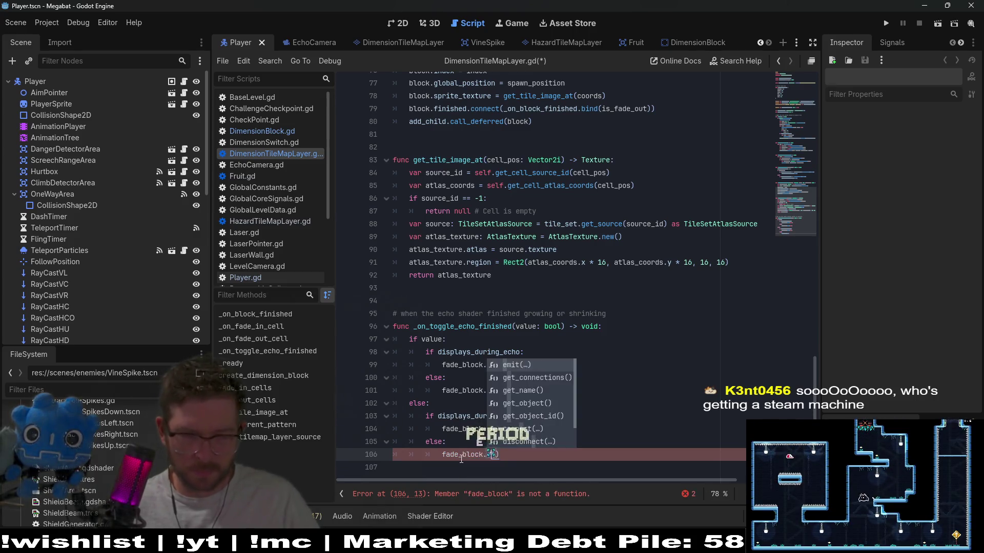
key(Return)
text(false)
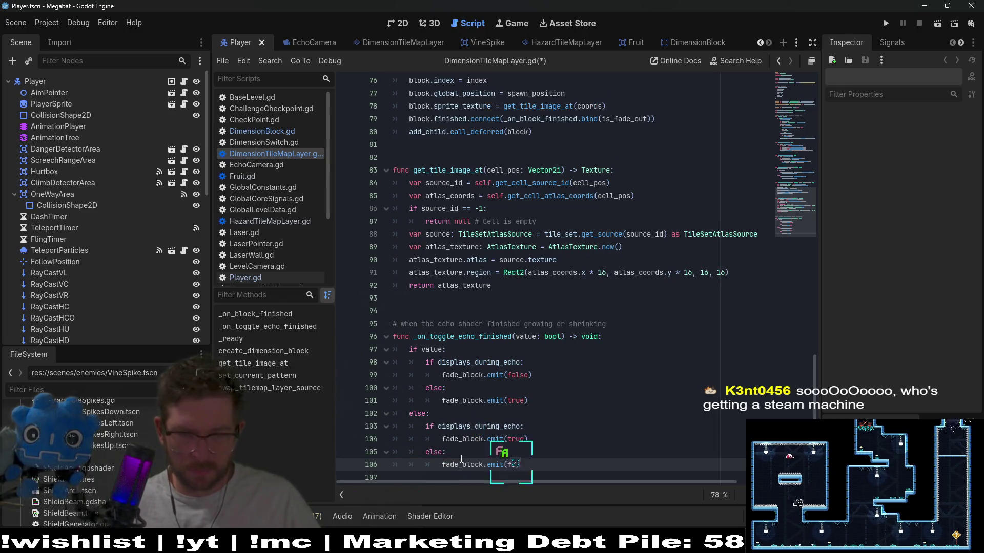
click(570, 352)
key(ctrl+s)
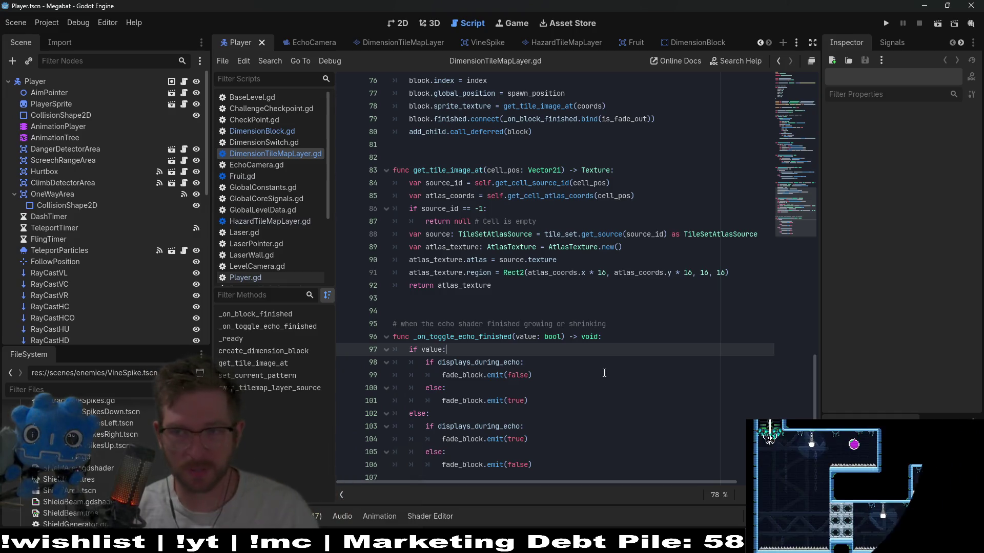
click(566, 361)
scroll(565, 360, down, 1)
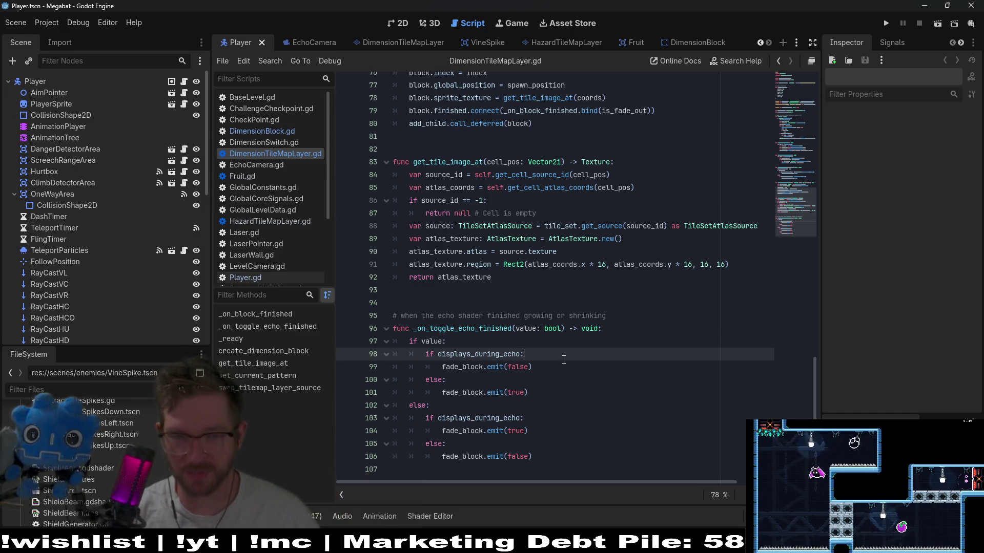
scroll(563, 359, up, 3)
click(556, 395)
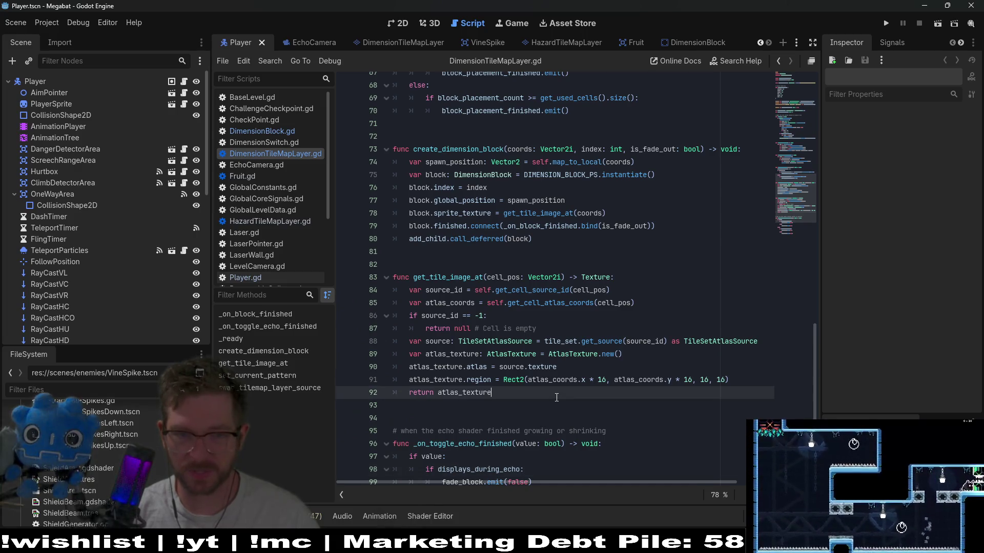
click(547, 405)
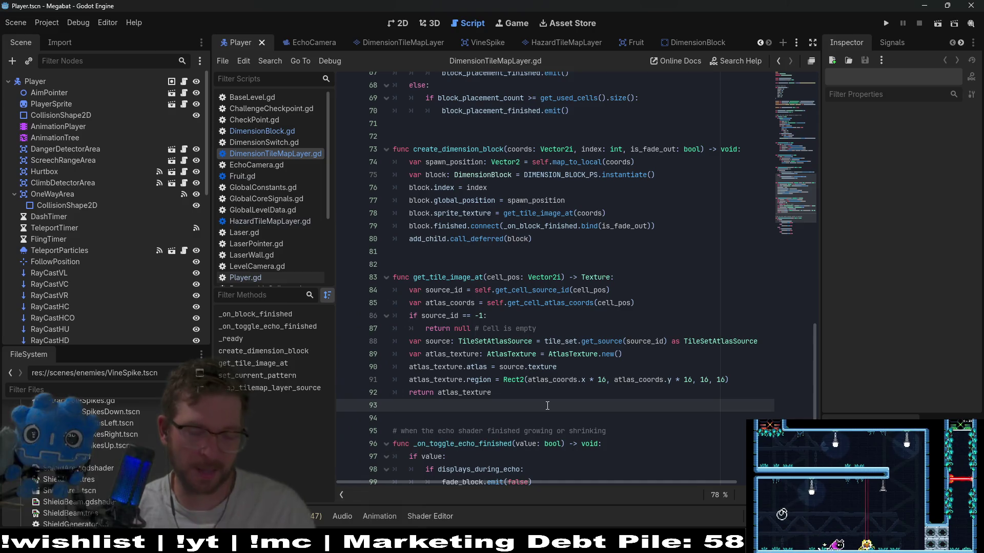
click(530, 417)
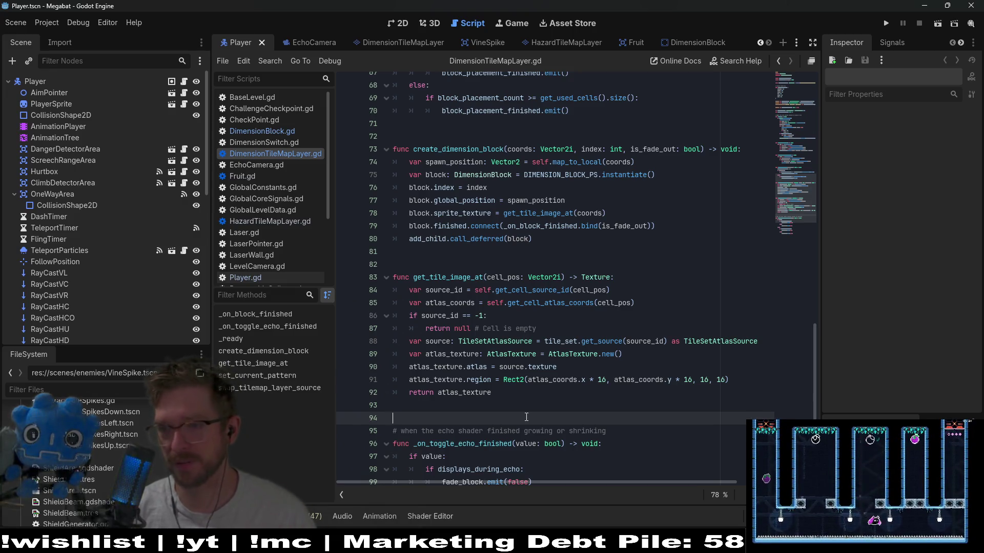
click(539, 405)
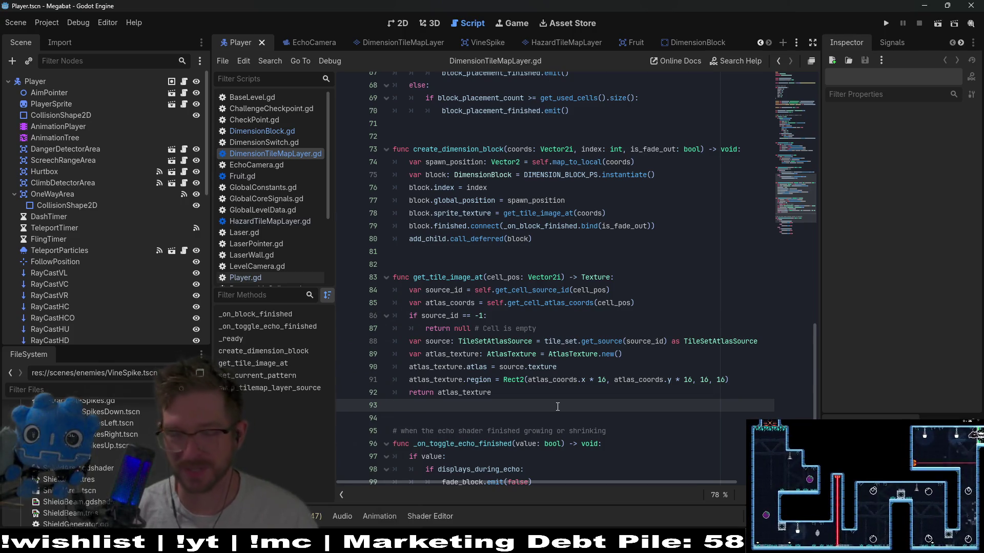
click(607, 392)
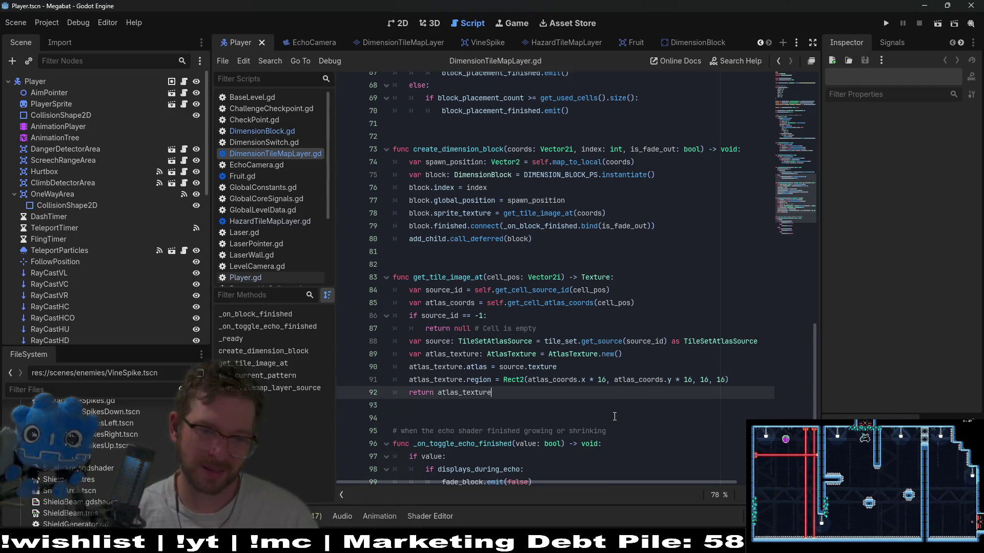
scroll(614, 417, down, 3)
scroll(613, 417, up, 15)
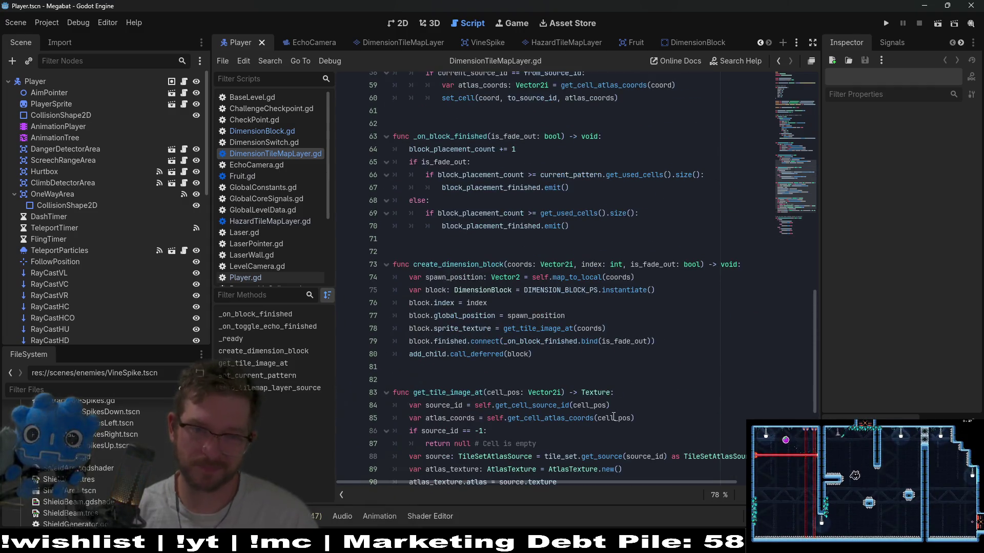
scroll(613, 416, up, 9)
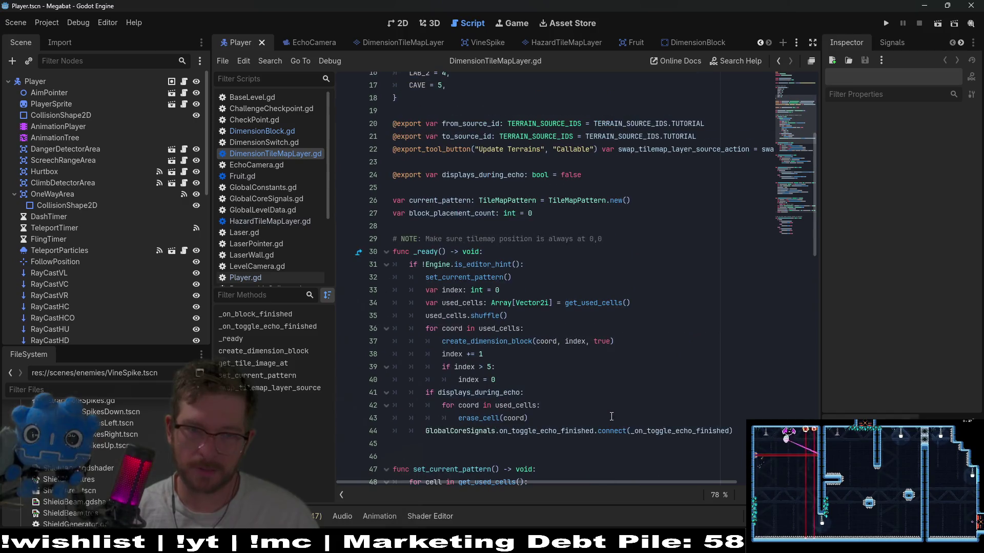
scroll(501, 193, up, 2)
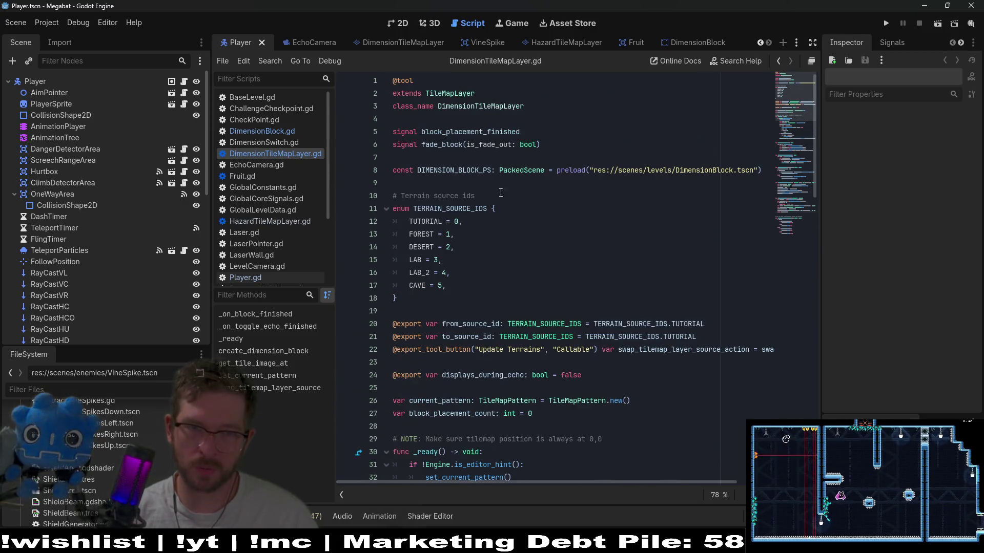
double_click(437, 144)
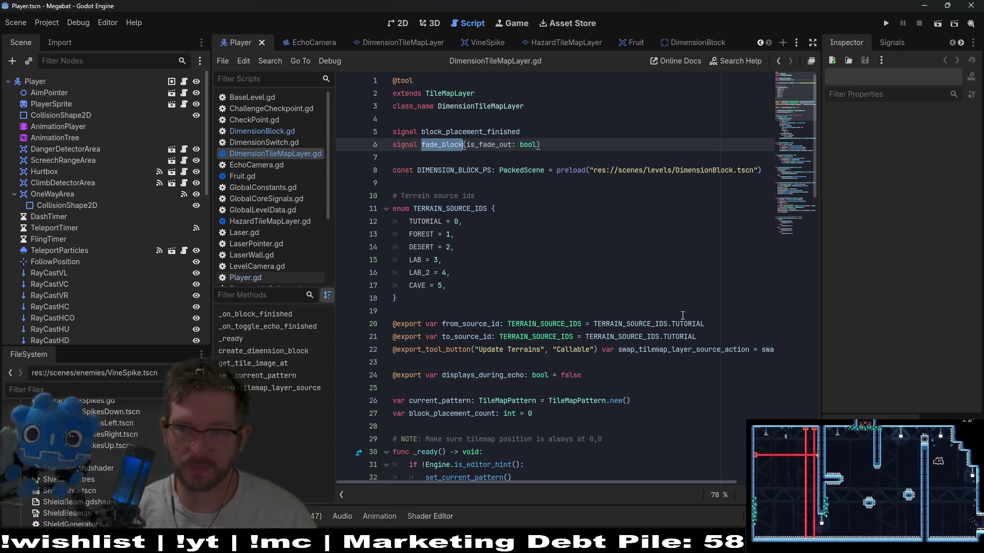
scroll(683, 315, down, 5)
scroll(682, 315, down, 14)
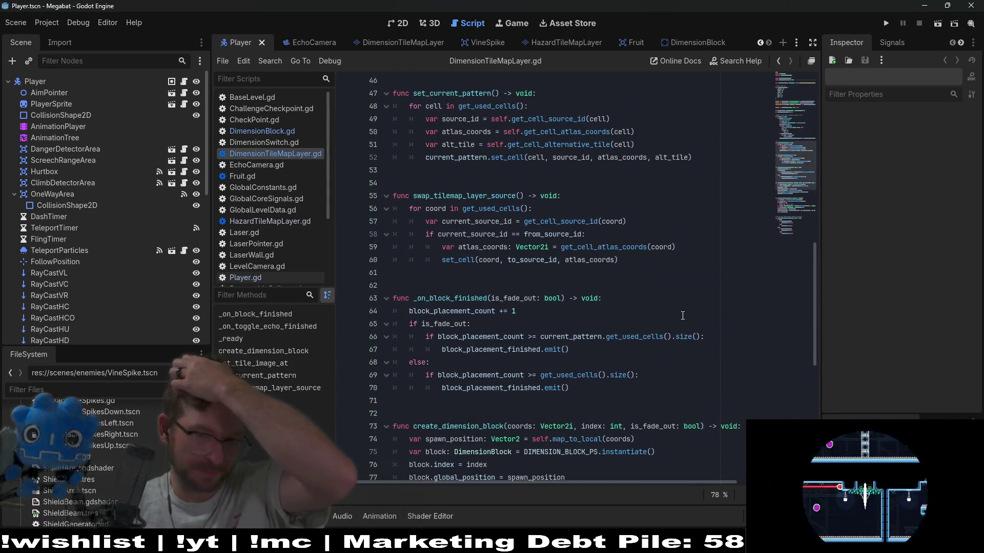
scroll(682, 315, down, 4)
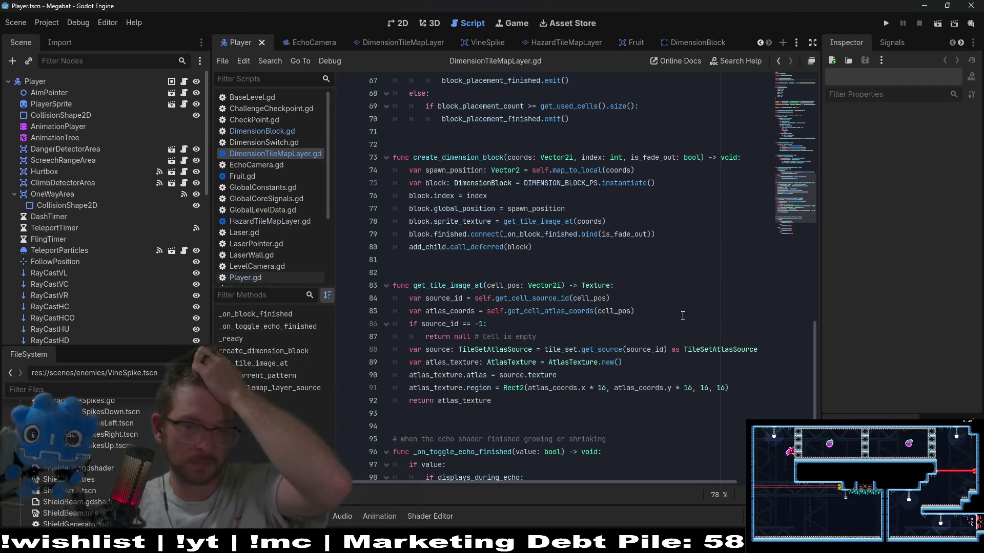
scroll(683, 315, up, 3)
scroll(683, 315, up, 11)
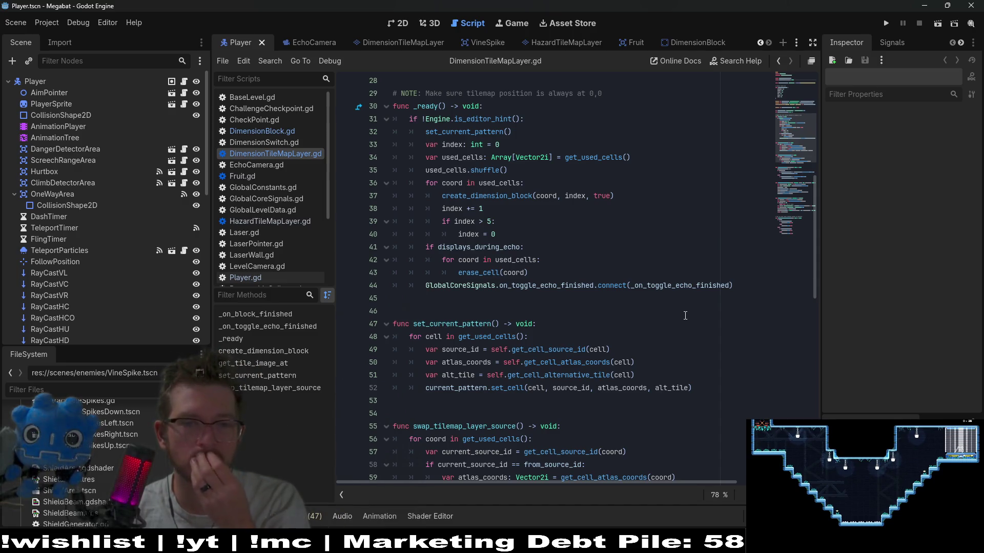
scroll(685, 315, up, 1)
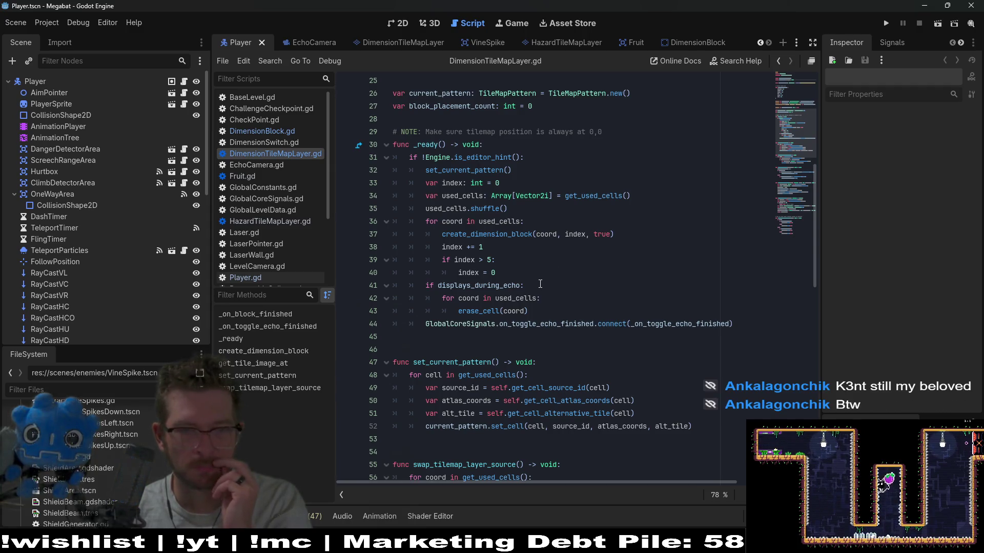
double_click(469, 285)
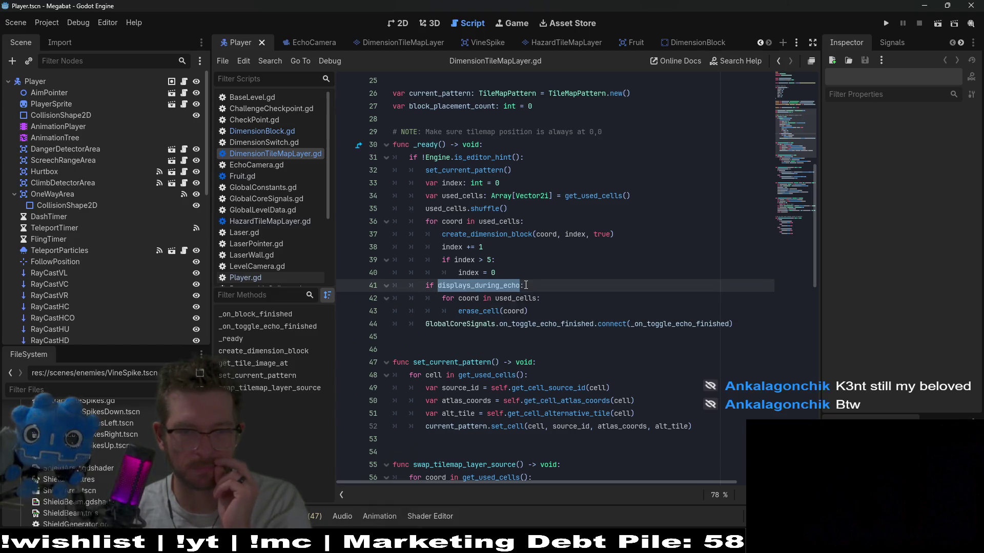
click(492, 237)
ctrl+click(494, 236)
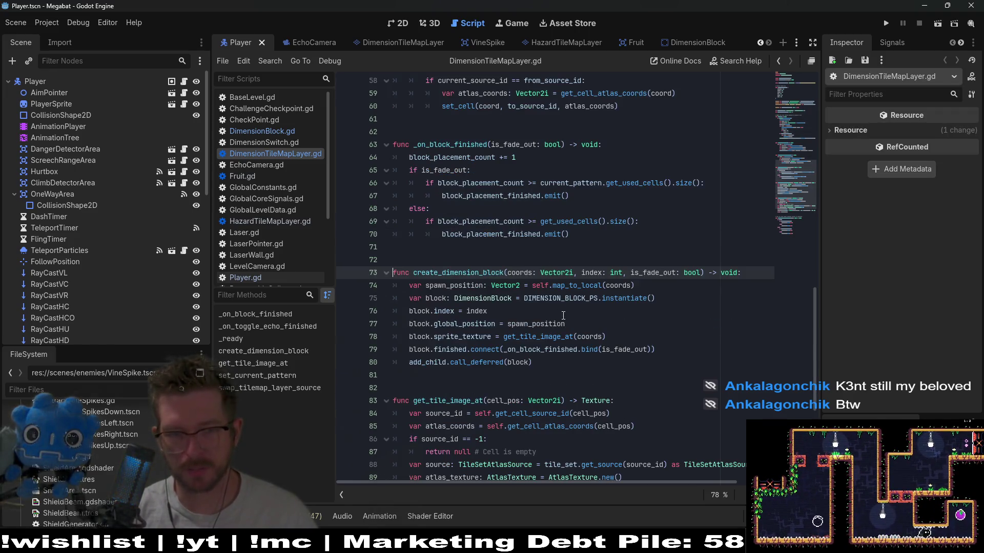
click(626, 331)
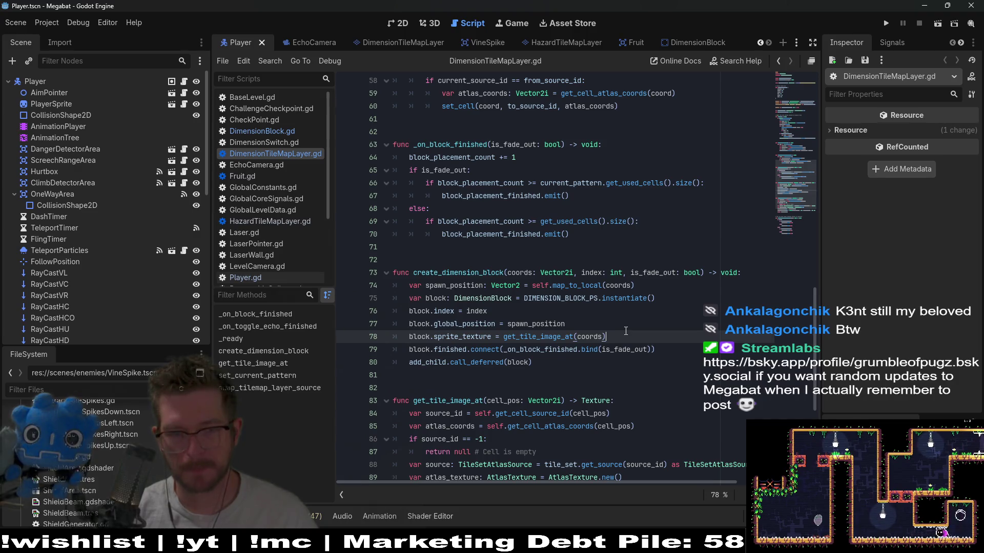
Add 'block.is_fade_out = is_fade_out' after the sprite texture assignment and save
key(Return)
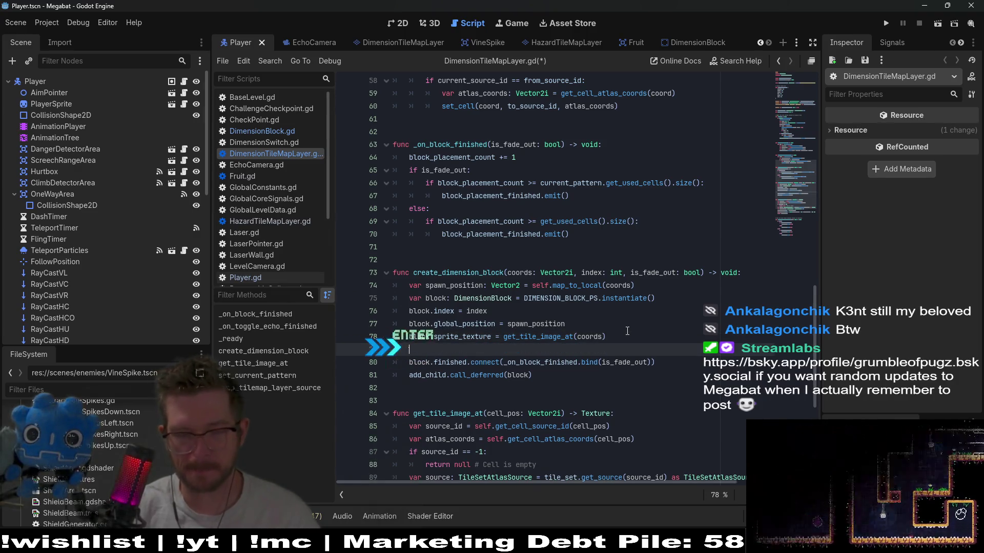
text(blo)
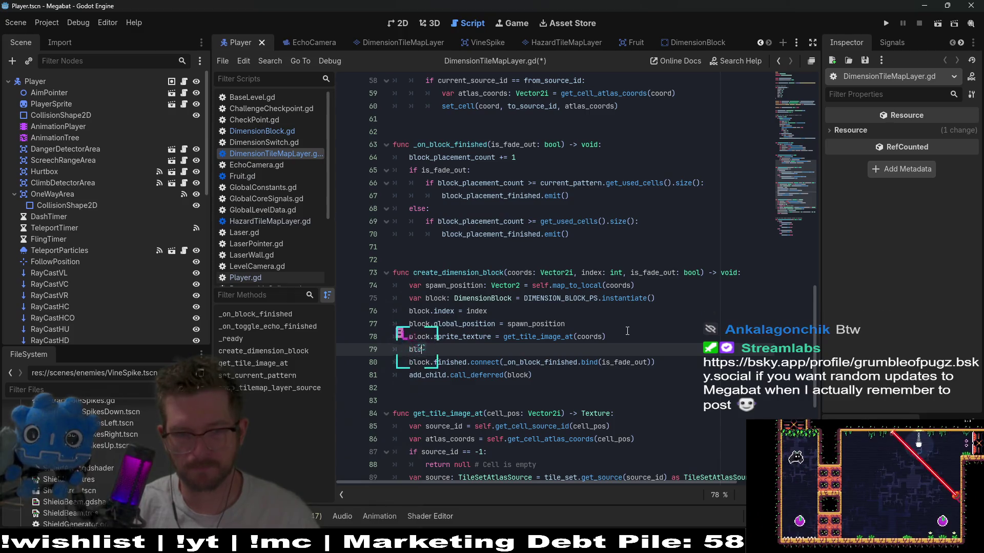
text(ck.is)
key(Return)
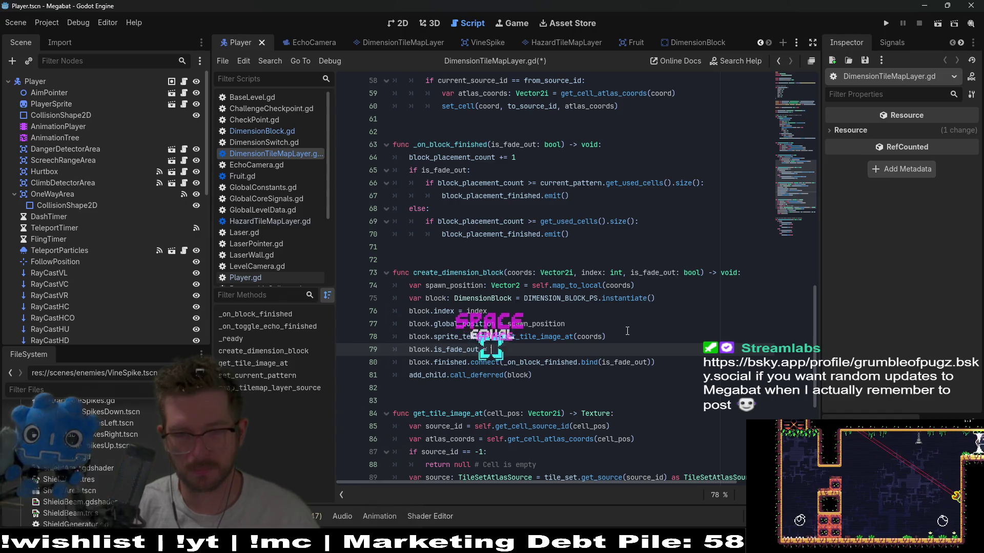
text(= is_)
key(Return)
key(ctrl+s)
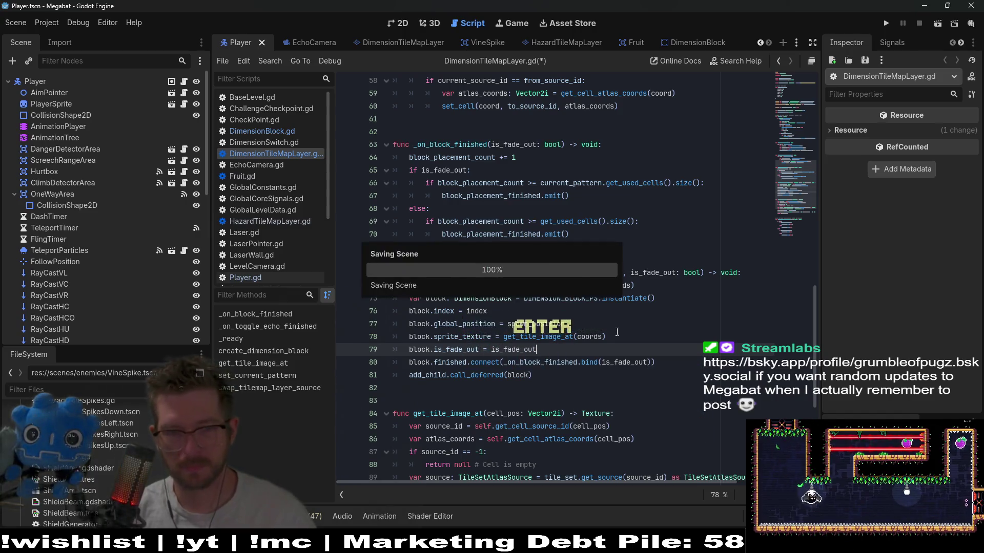
In DimensionBlock.gd's _ready, add an 'if is_fade_out:' block after the animationState.active line
ctrl+click(456, 350)
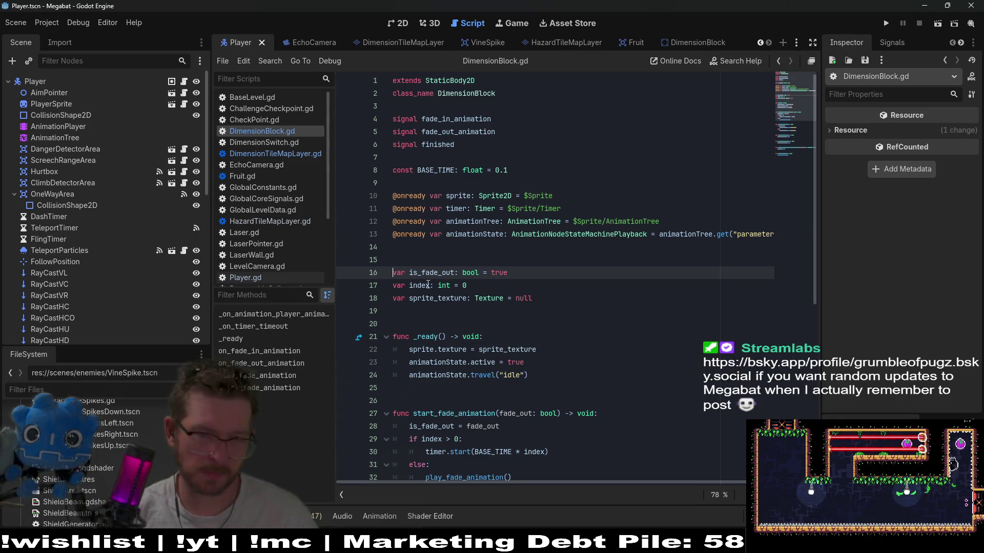
click(539, 373)
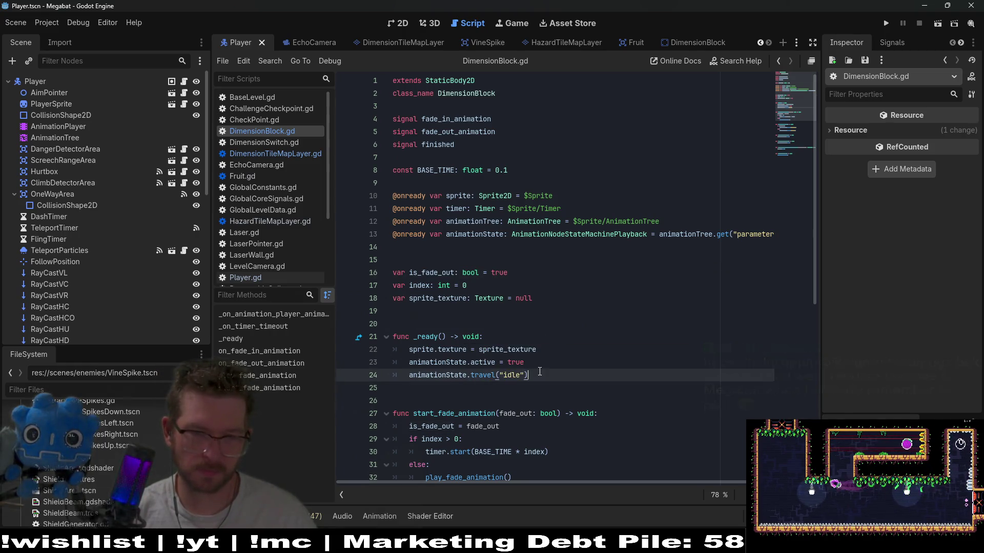
click(548, 358)
scroll(548, 358, down, 2)
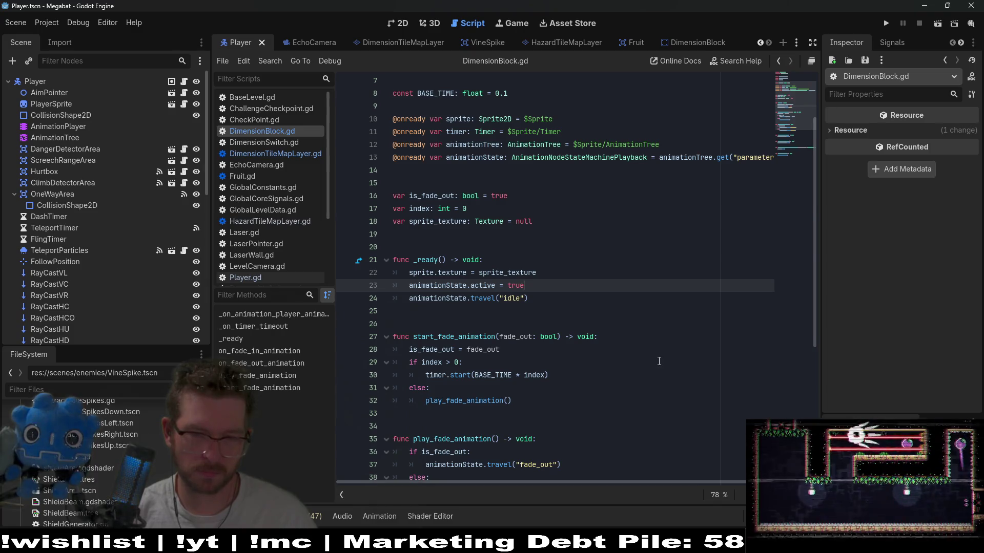
key(Return)
text(if)
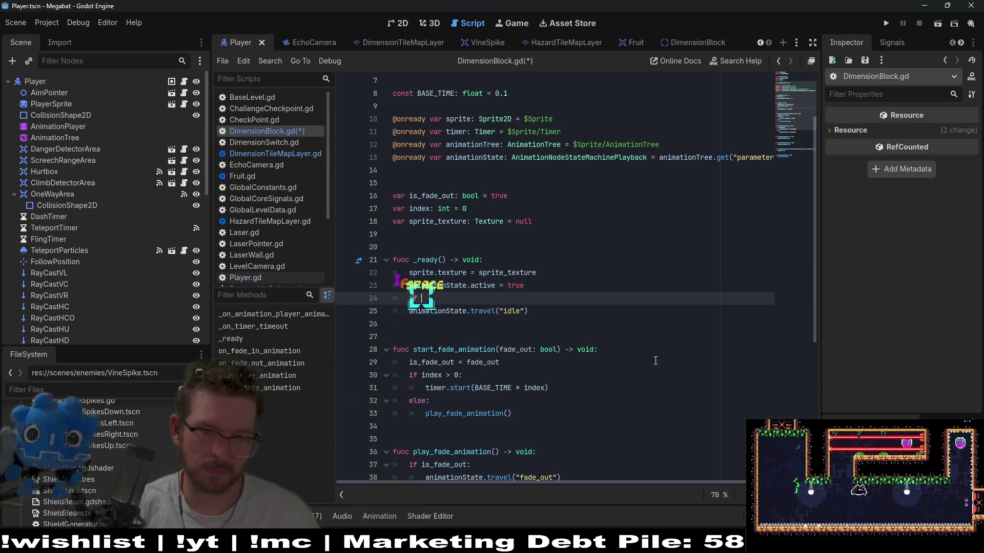
text(is_fade_out)
text(:)
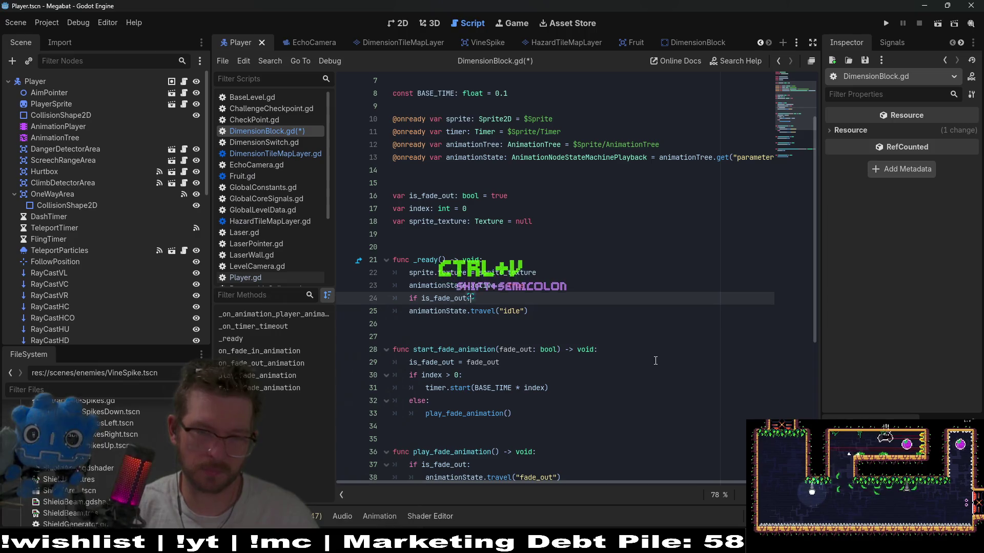
key(Return)
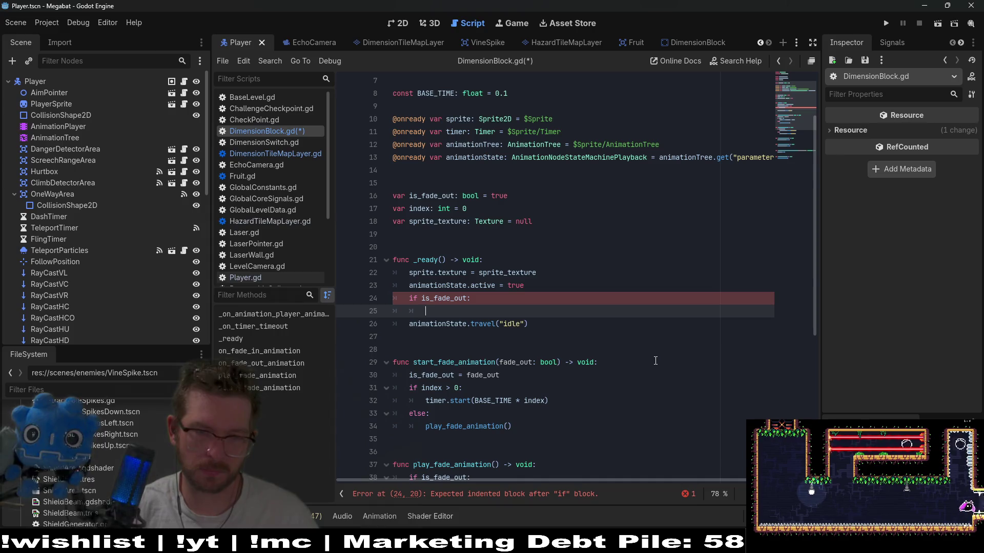
Inside the if, write animationState.travel("fade_in")
text(animationState)
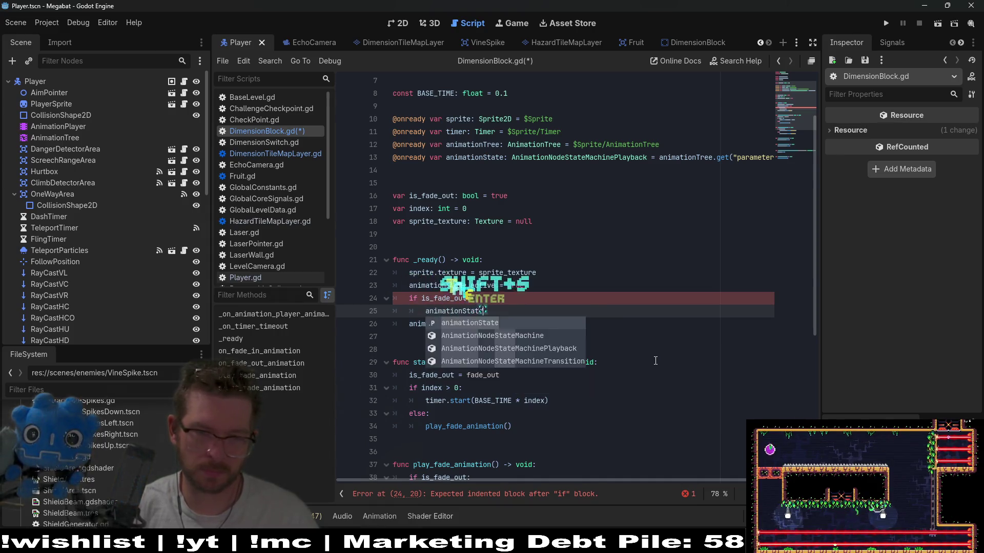
key(Return)
text(..trave)
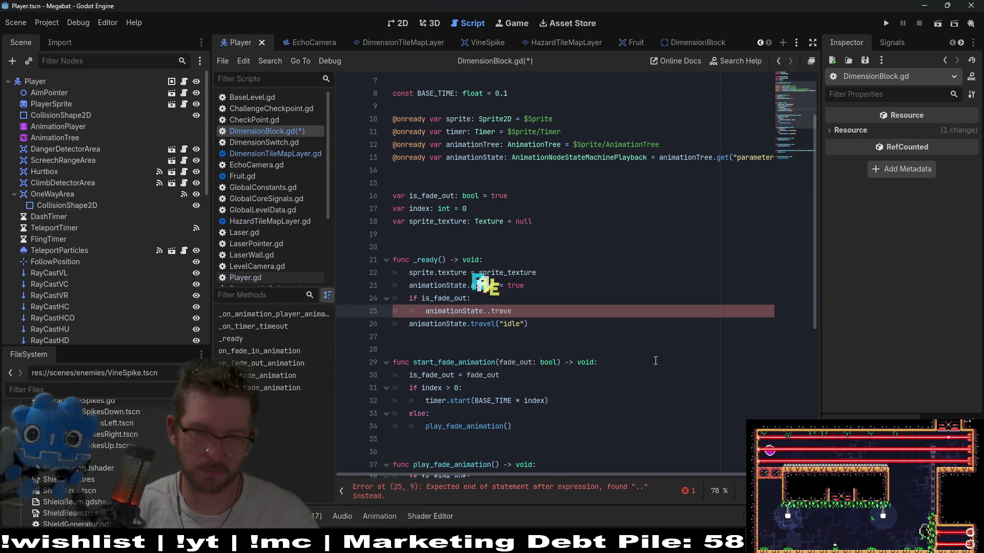
key(BackSpace)
key(BackSpace)
key(BackSpace)
text(tra)
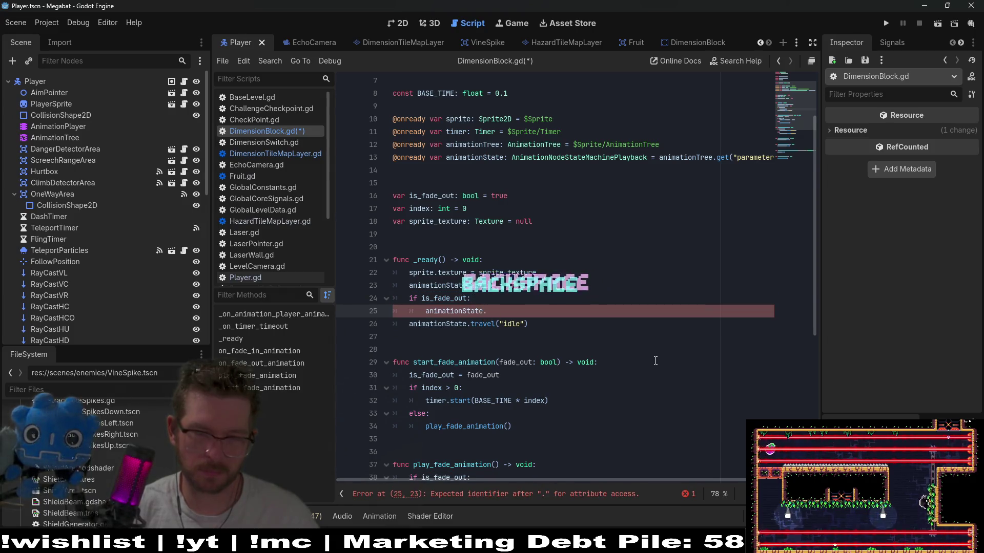
text(vel)
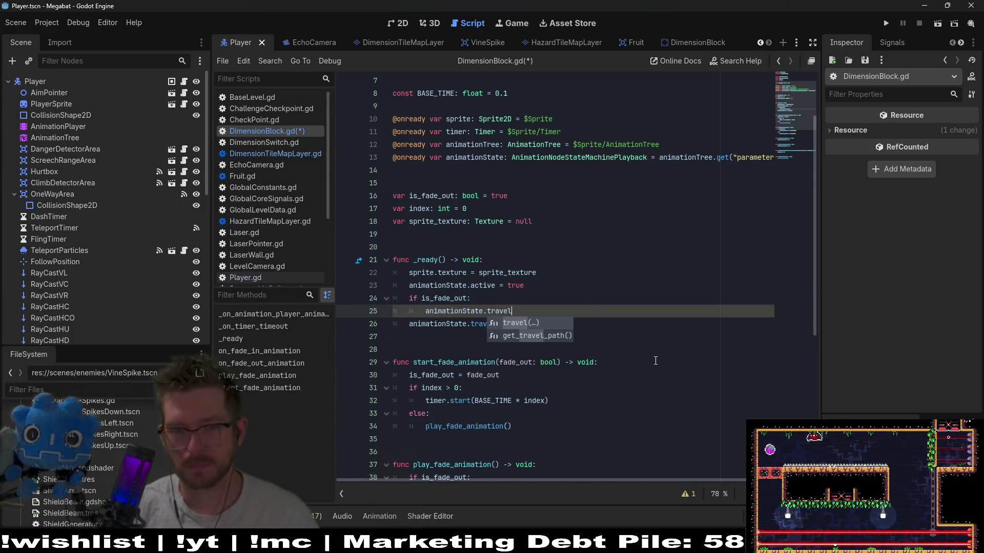
text(()
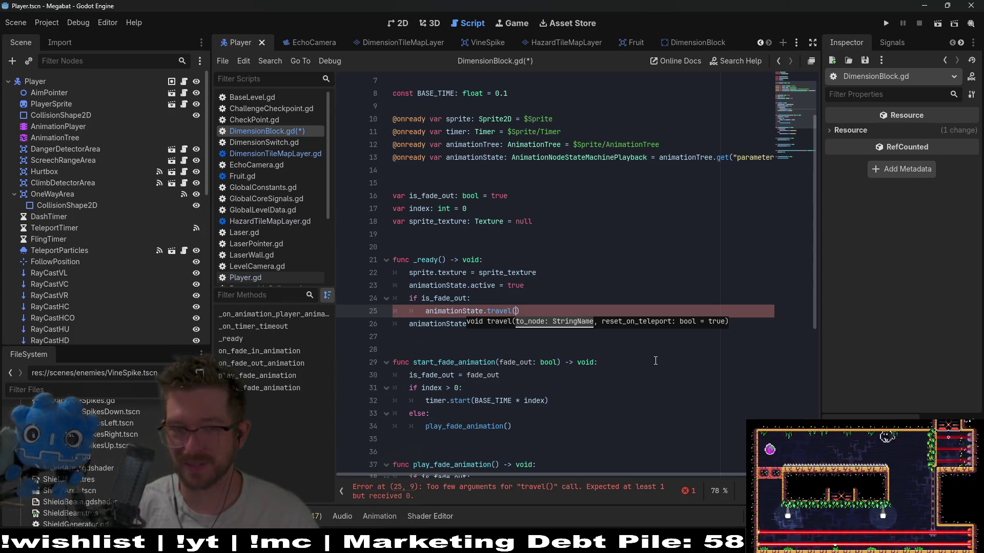
text("fad)
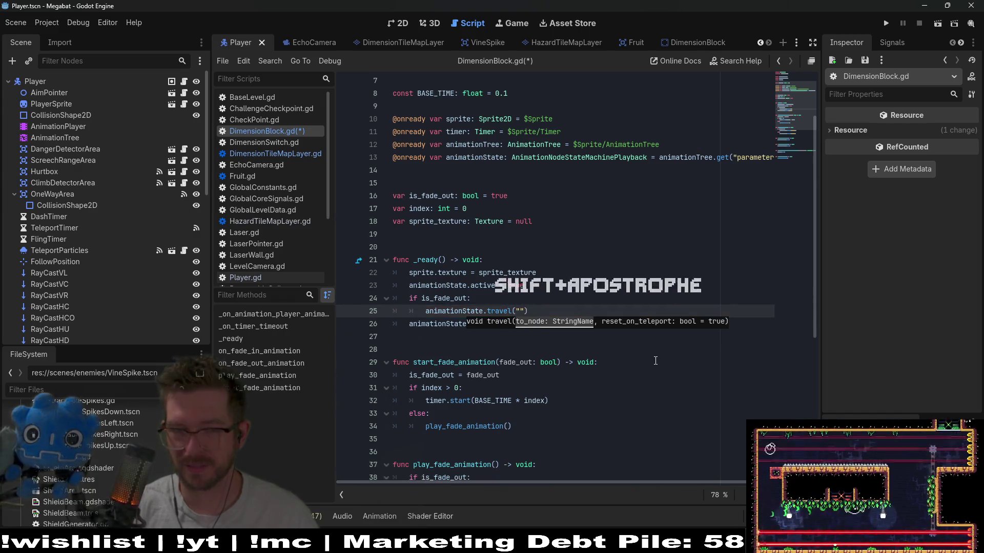
text(e_in)
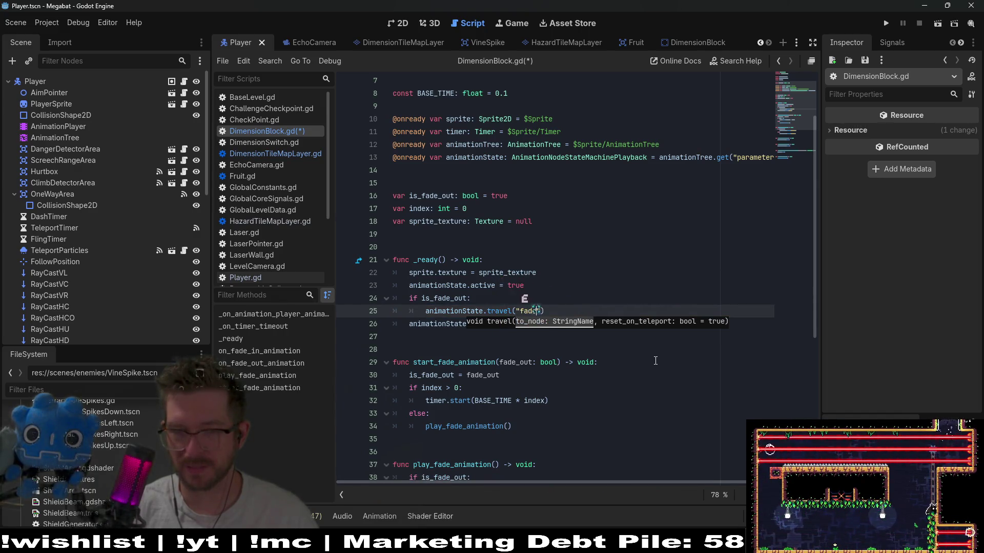
scroll(656, 361, down, 3)
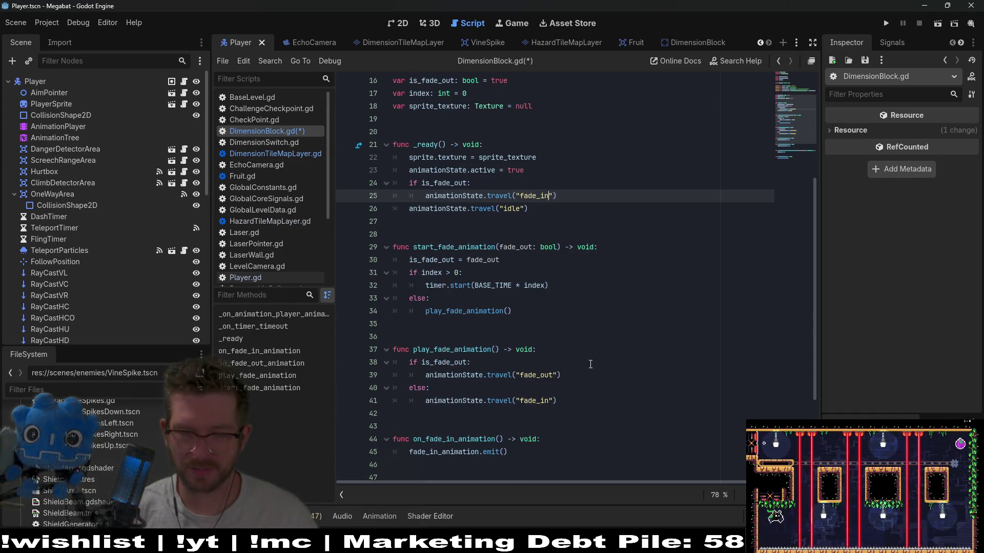
Change line 24 to !is_fade_out, move the idle travel under a new else: branch, and save
click(424, 183)
text(!)
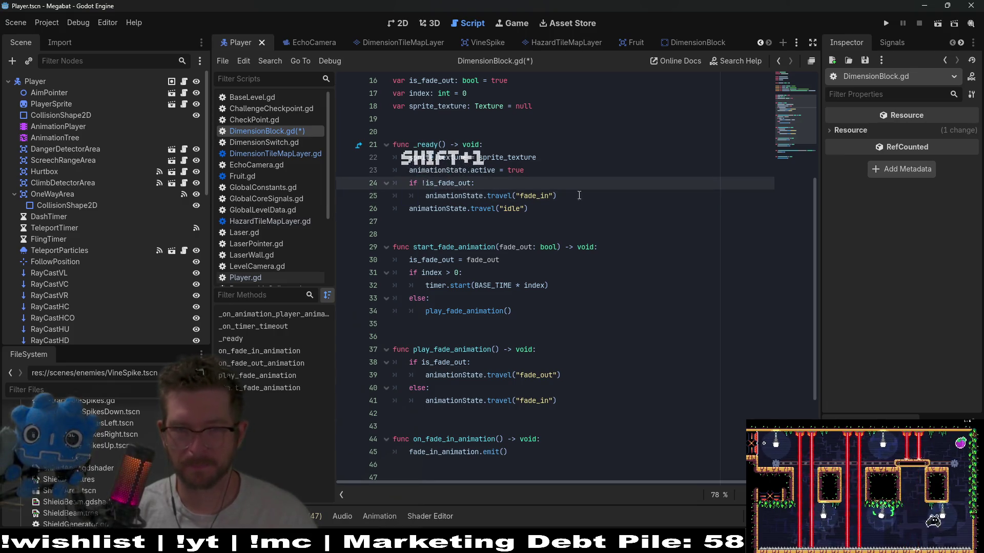
click(579, 195)
key(Return)
key(BackSpace)
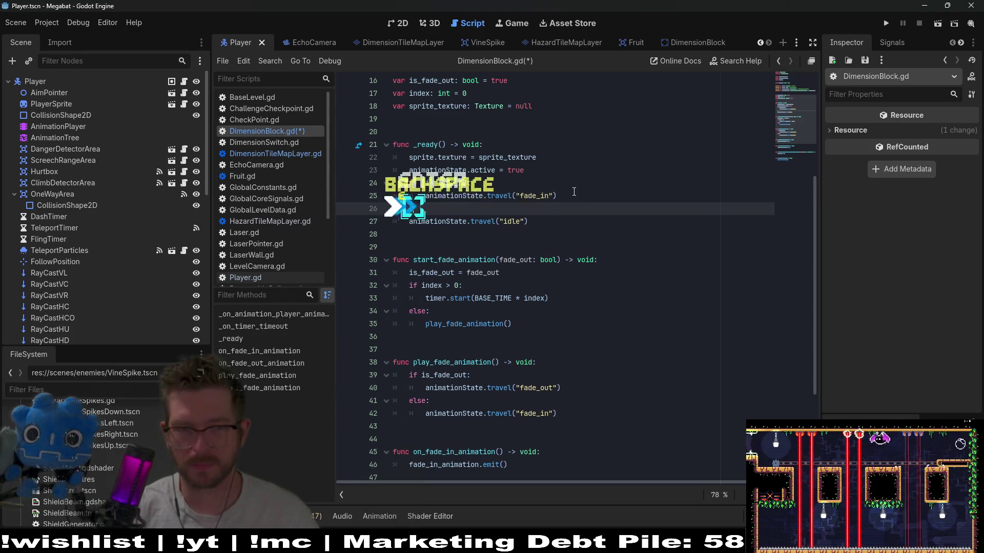
text(else:)
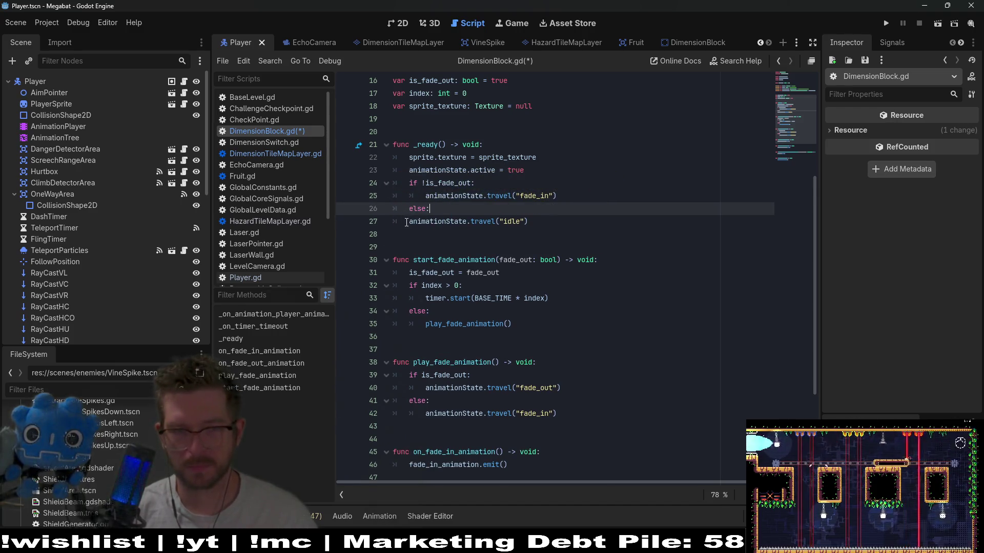
click(407, 221)
key(Tab)
key(ctrl+s)
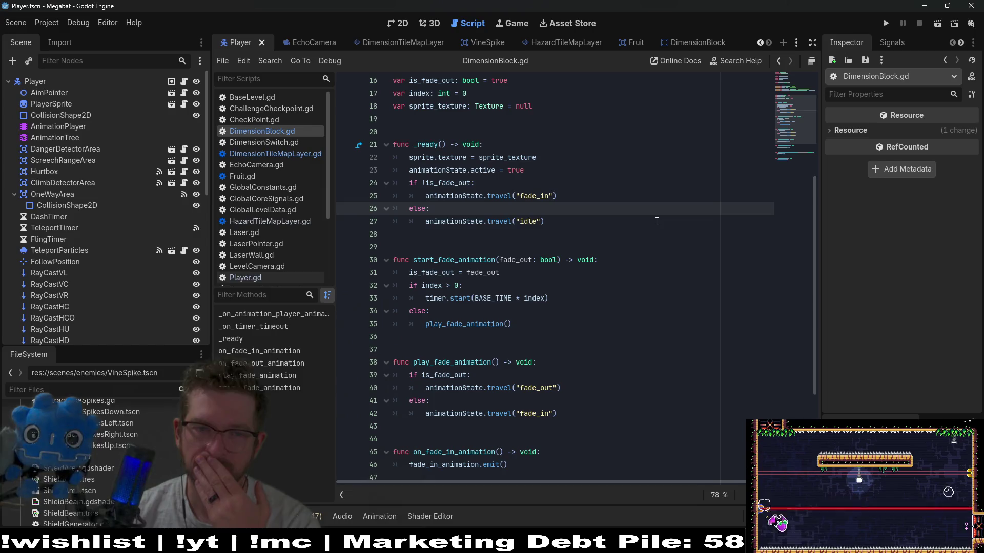
double_click(446, 183)
scroll(696, 226, down, 1)
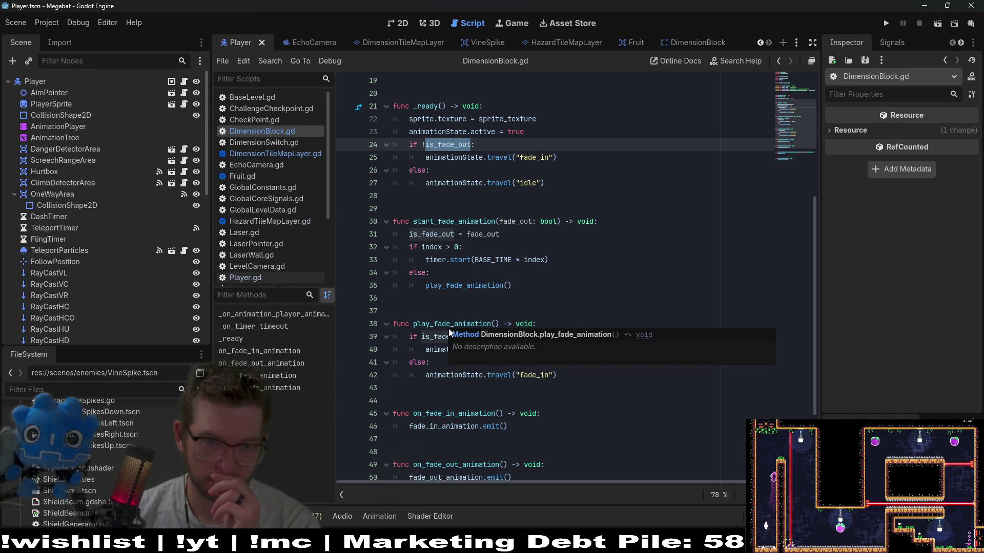
Review the play_fade_animation function in DimensionBlock.gd and save the script
click(489, 324)
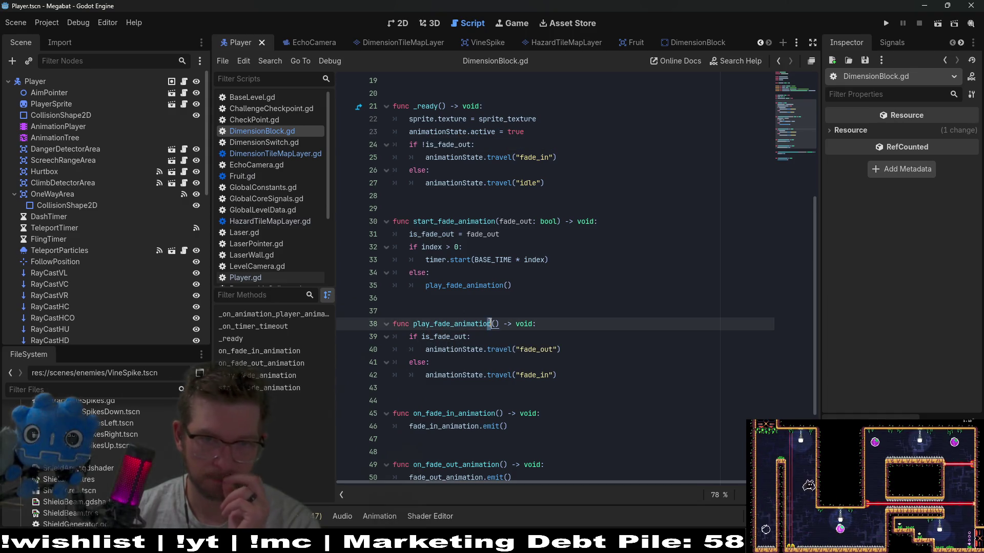
click(571, 278)
scroll(564, 272, up, 2)
click(556, 263)
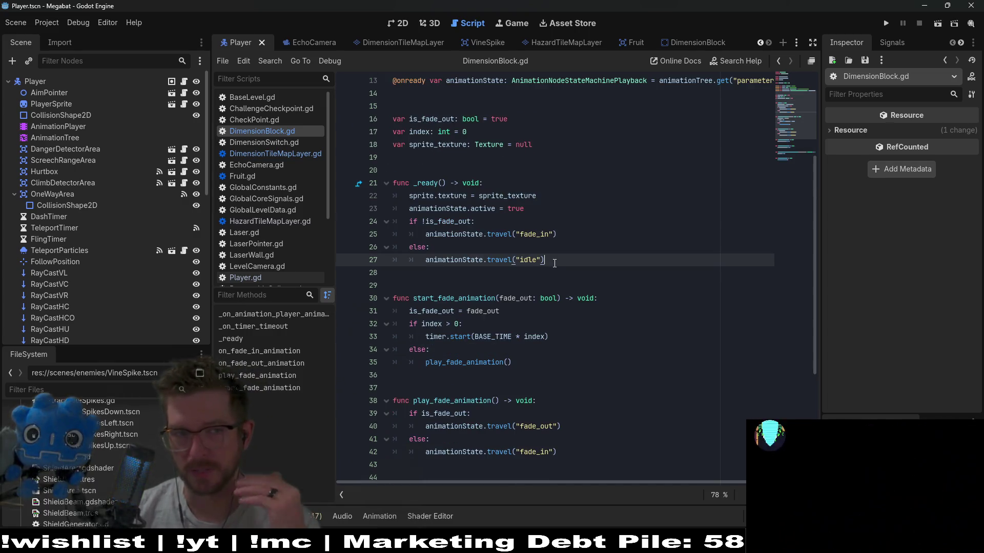
key(ctrl+s)
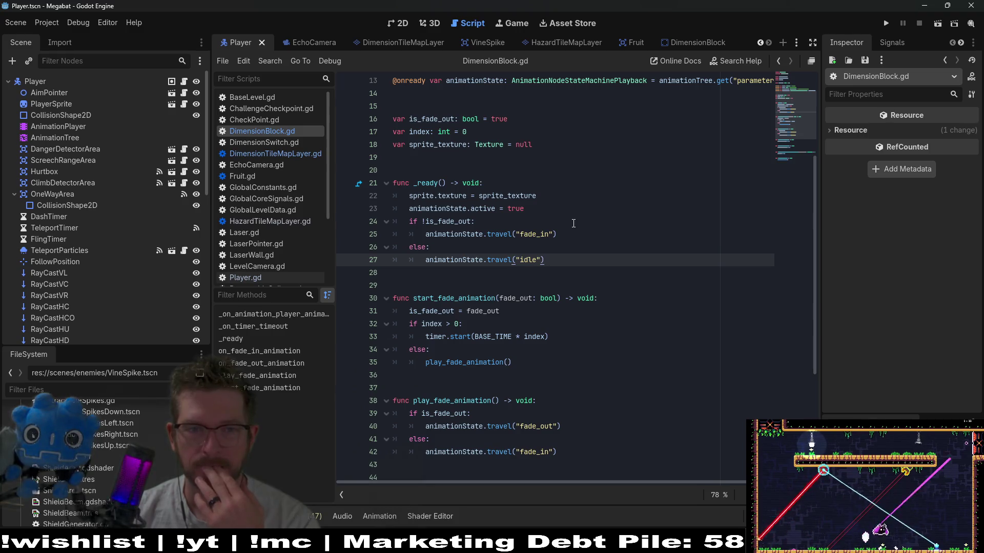
Open DimensionTileMapLayer.gd and scroll to the create_dimension_block function
click(305, 155)
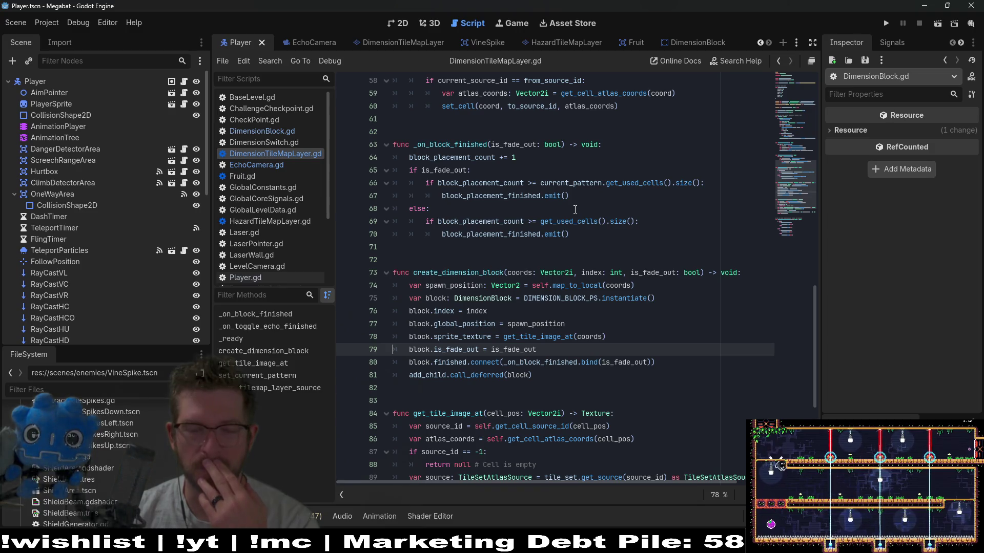
scroll(575, 209, down, 2)
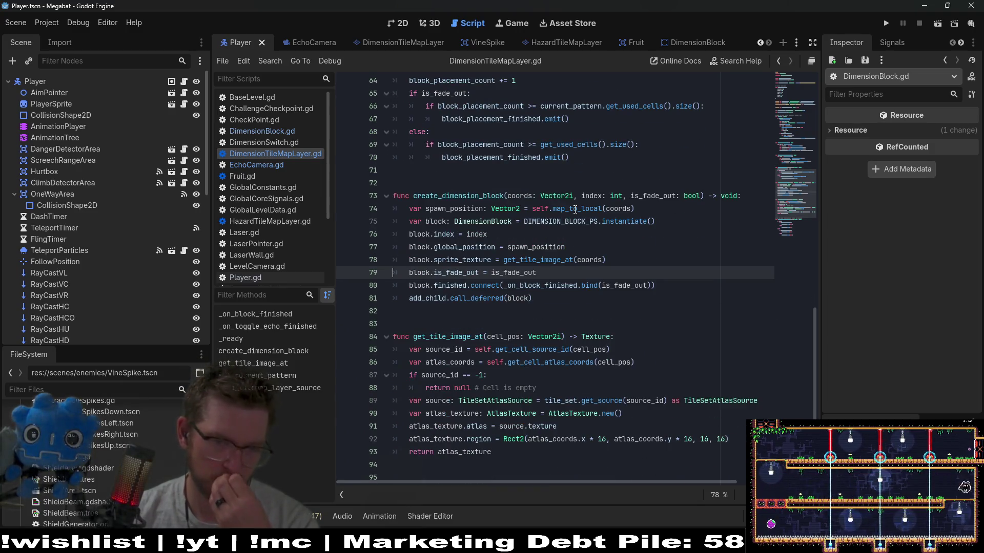
scroll(575, 210, down, 2)
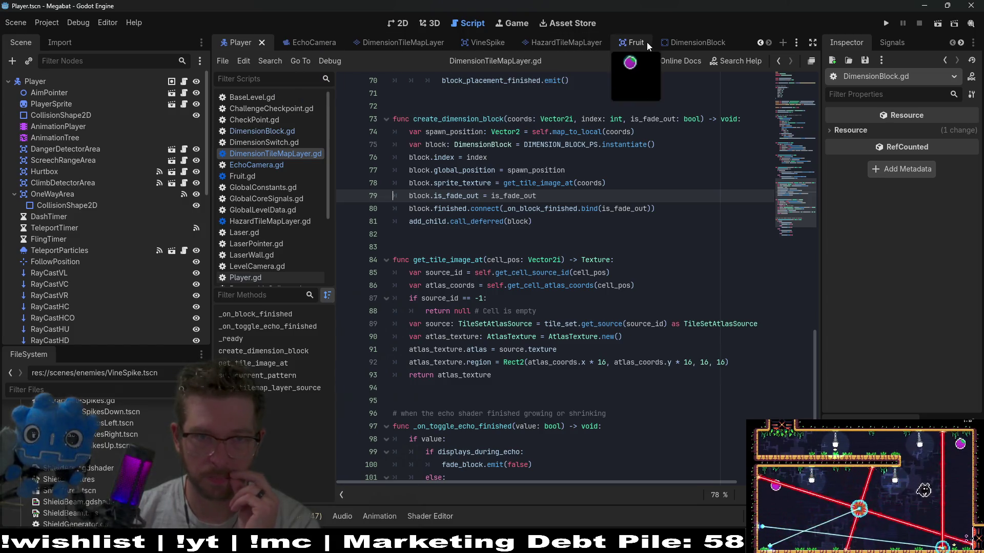
scroll(405, 42, up, 1)
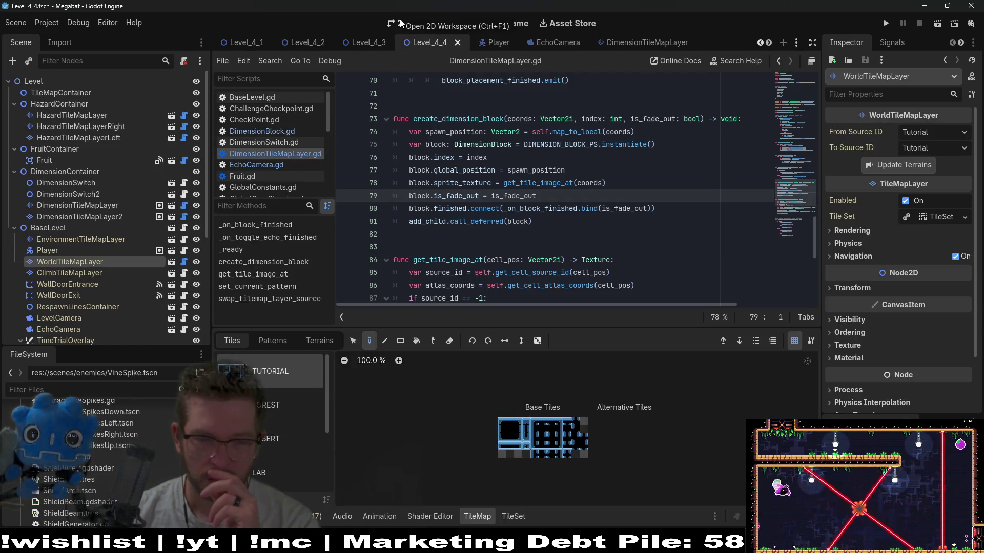
Run the level from the 2D view, then replace animationState on line 23 with the tree name and save
click(403, 23)
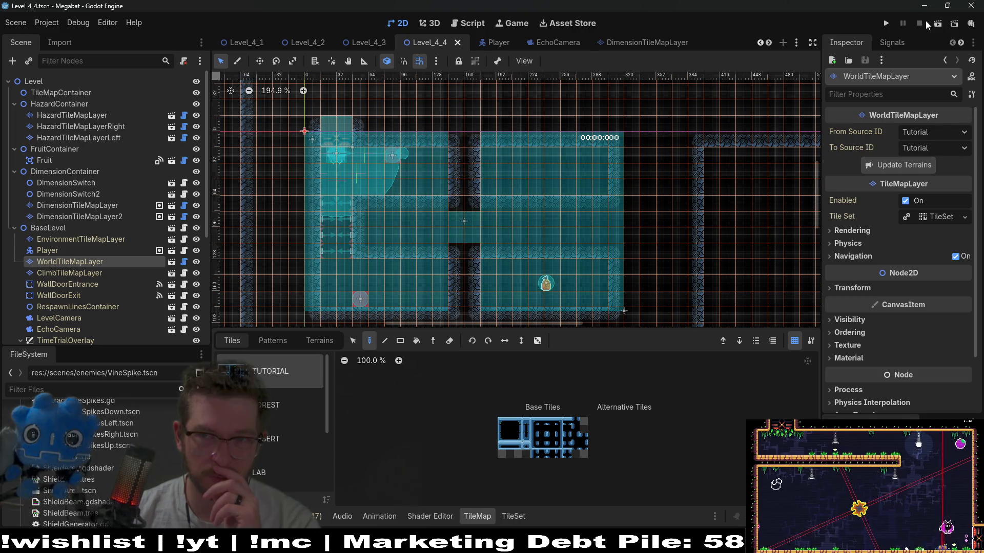
click(933, 23)
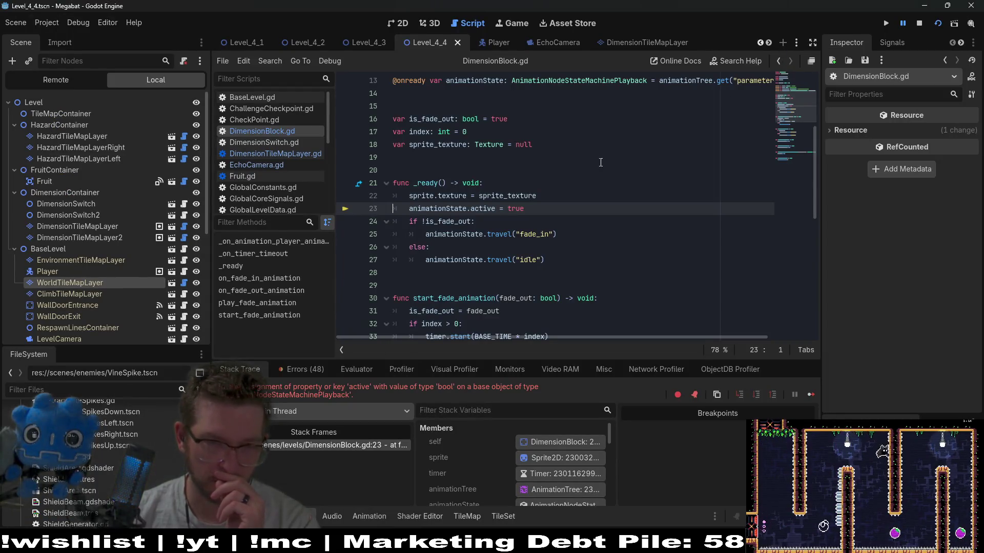
double_click(436, 208)
text(anima)
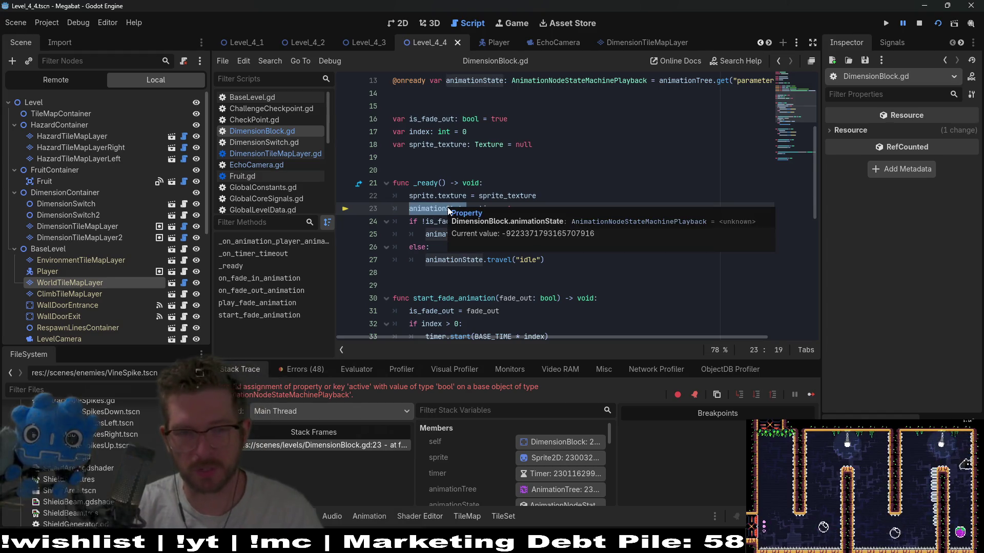
text(tionTree)
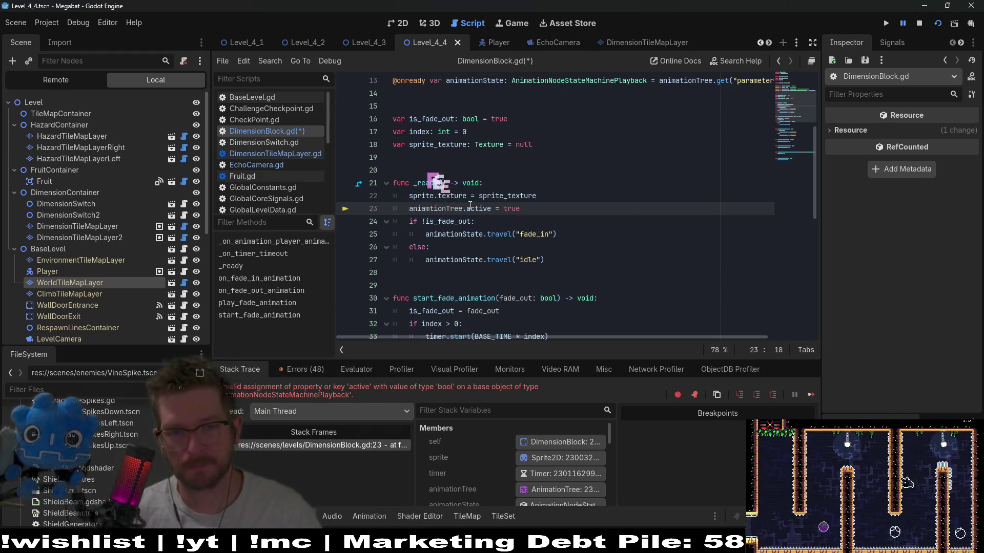
click(536, 186)
key(ctrl+s)
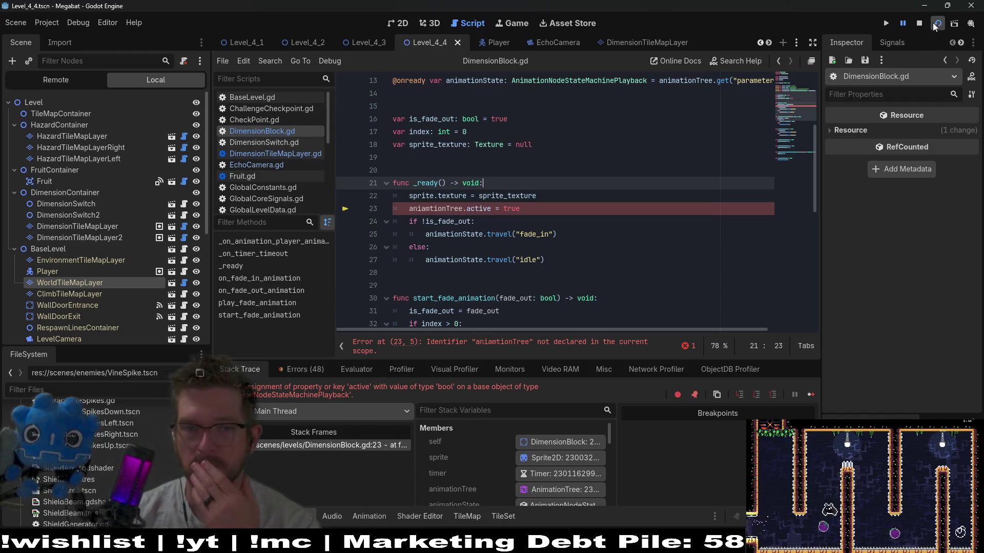
Fix the misspelled aniamtionTree on line 23 using line 12's animationTree name, and save
click(931, 23)
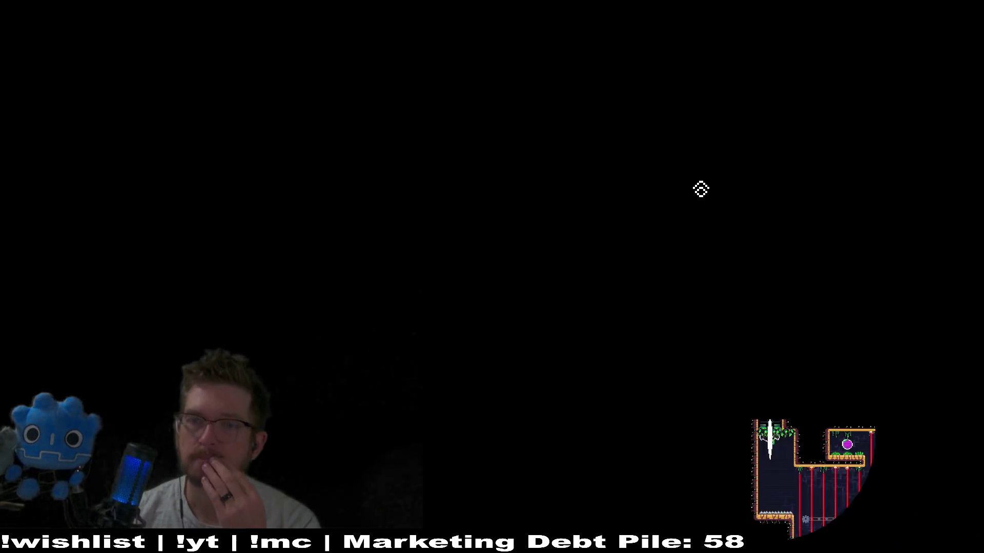
scroll(531, 239, up, 4)
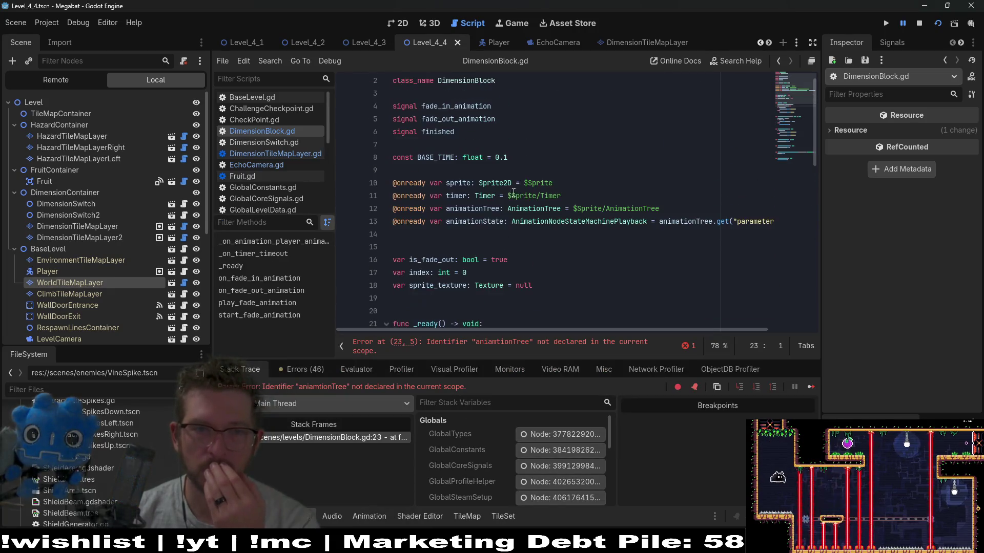
double_click(482, 209)
key(ctrl+c)
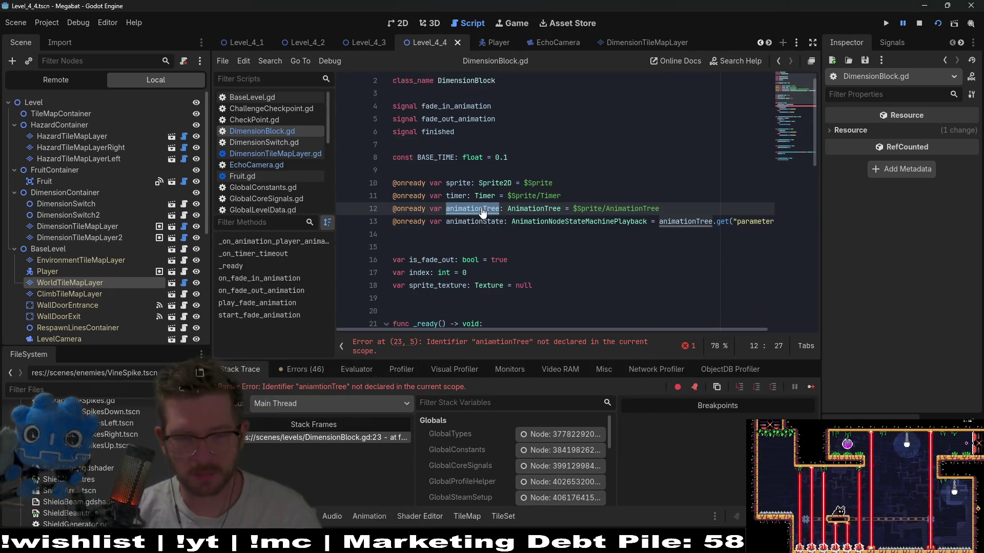
scroll(484, 207, down, 4)
double_click(436, 196)
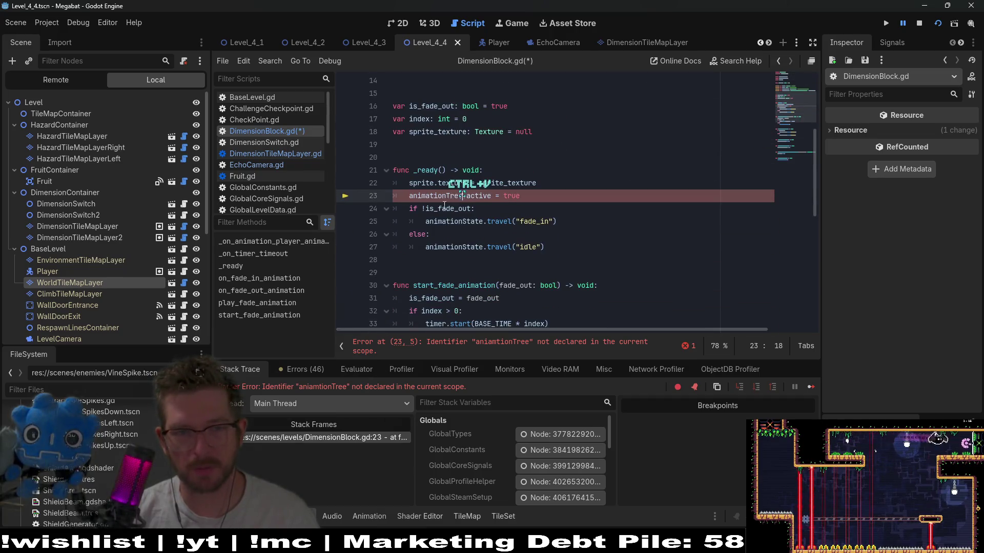
key(ctrl+v)
key(ctrl+s)
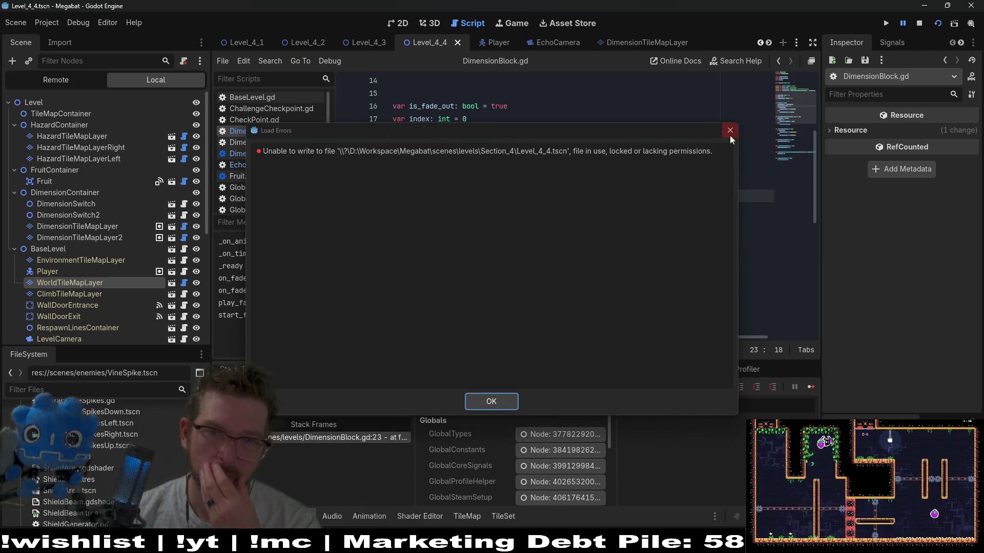
Dismiss the Load Errors message and run the current scene again
click(730, 131)
click(627, 174)
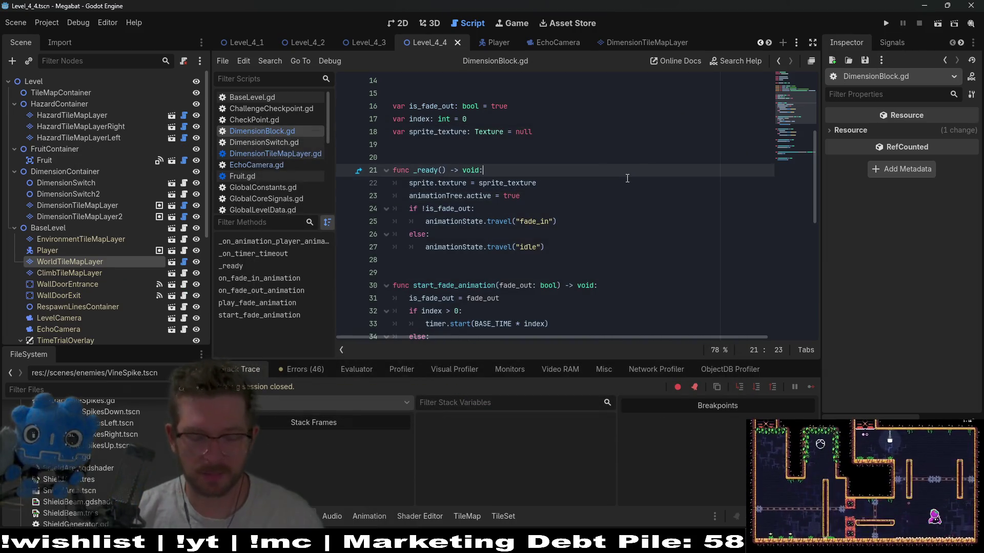
click(938, 24)
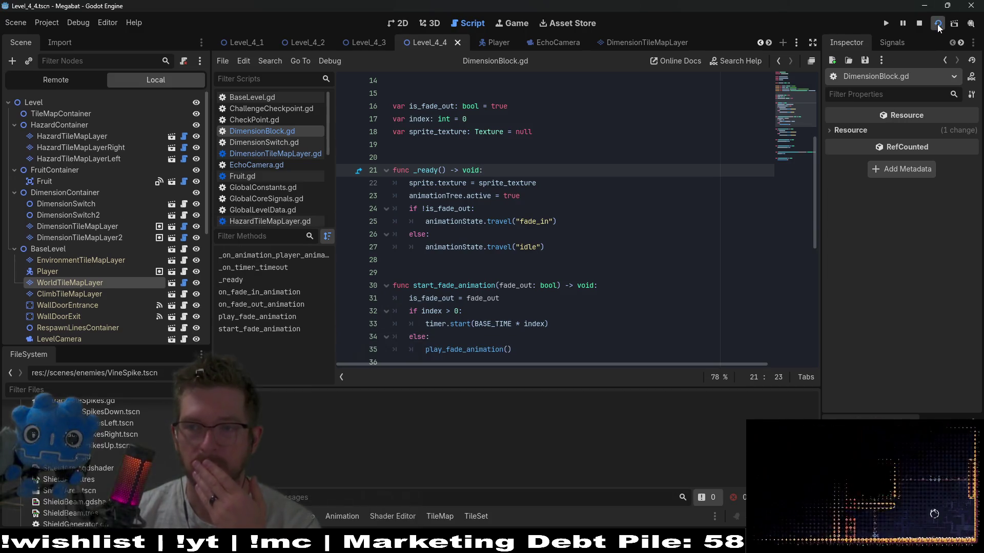
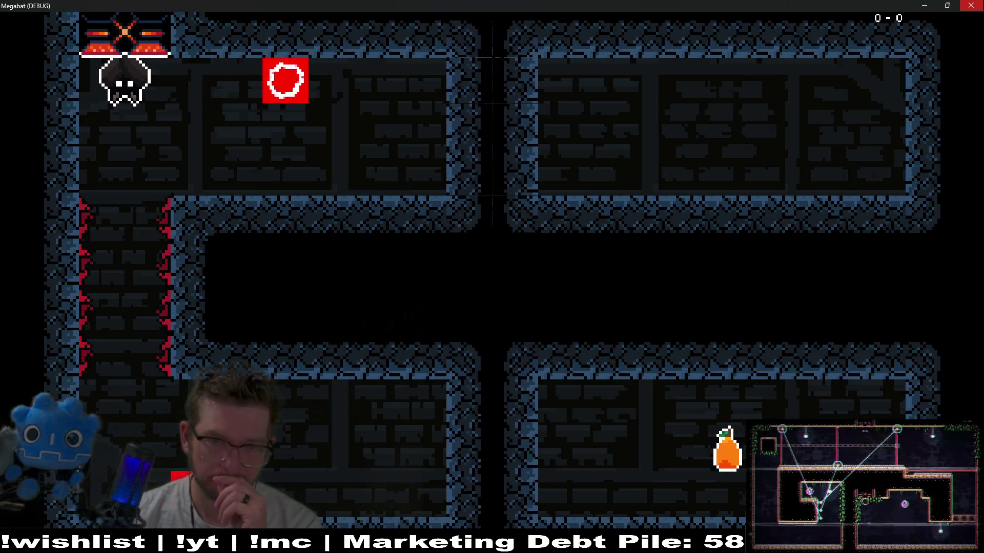
Close the running Megabat (DEBUG) game window
click(970, 5)
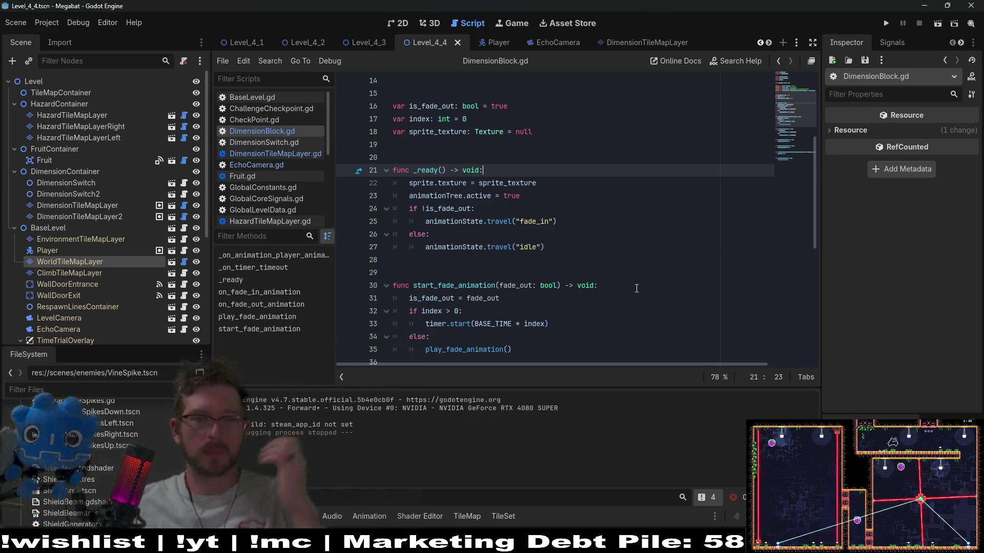
Open the DimensionTileMapLayer scene and its script
scroll(362, 95, up, 5)
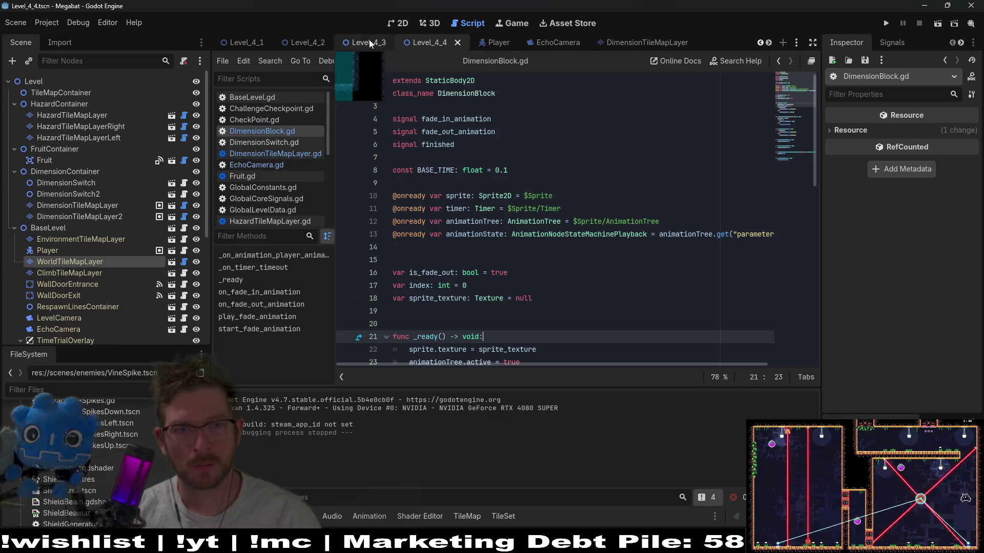
click(369, 39)
click(638, 42)
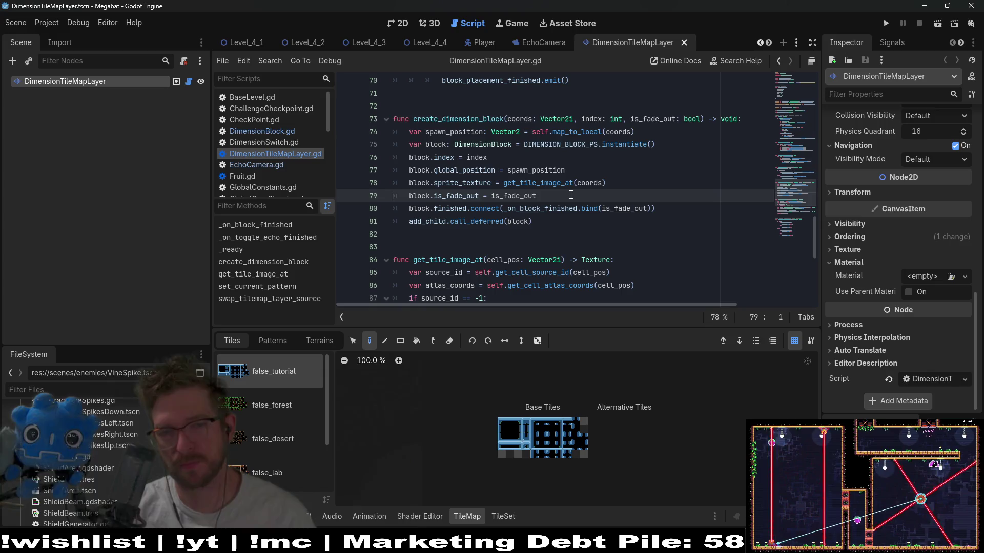
scroll(571, 196, down, 2)
scroll(571, 195, up, 1)
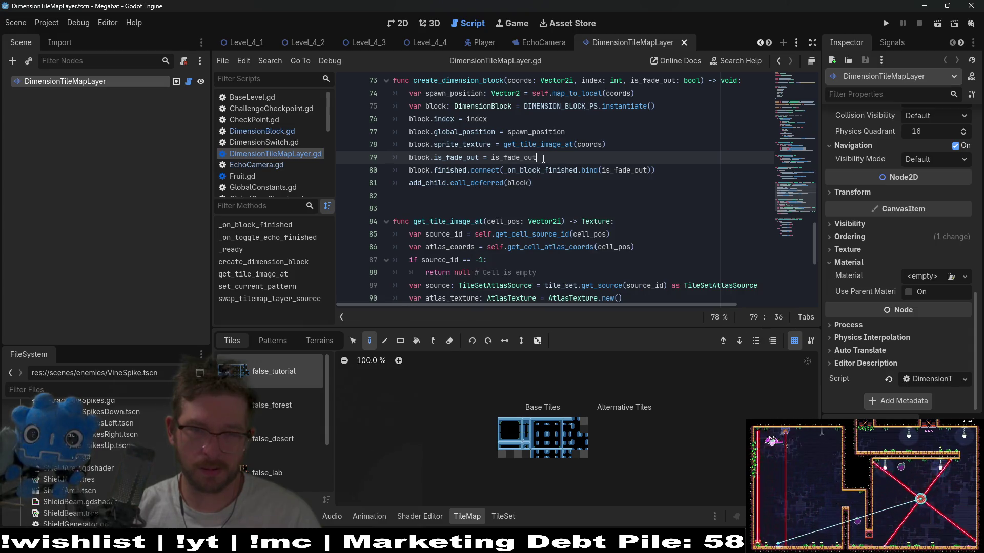
Delete the 'if displays_during_echo:' line, unindent the erase_cell loop, and save the script
click(551, 178)
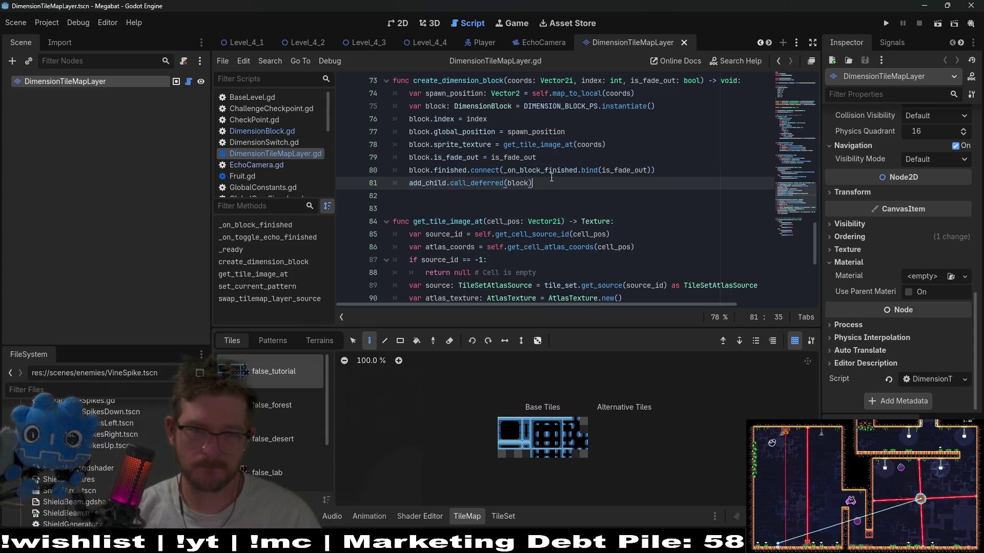
scroll(550, 178, up, 15)
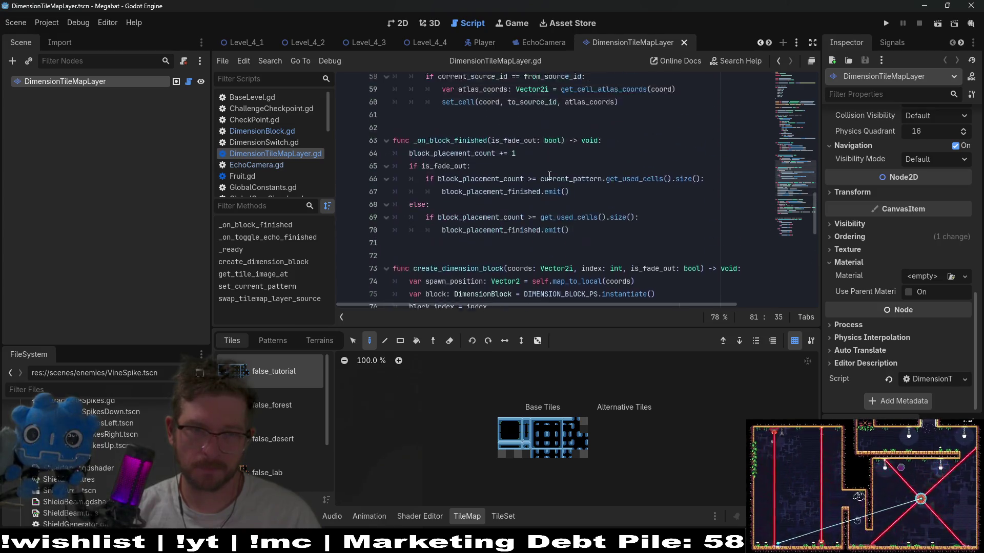
scroll(570, 187, down, 3)
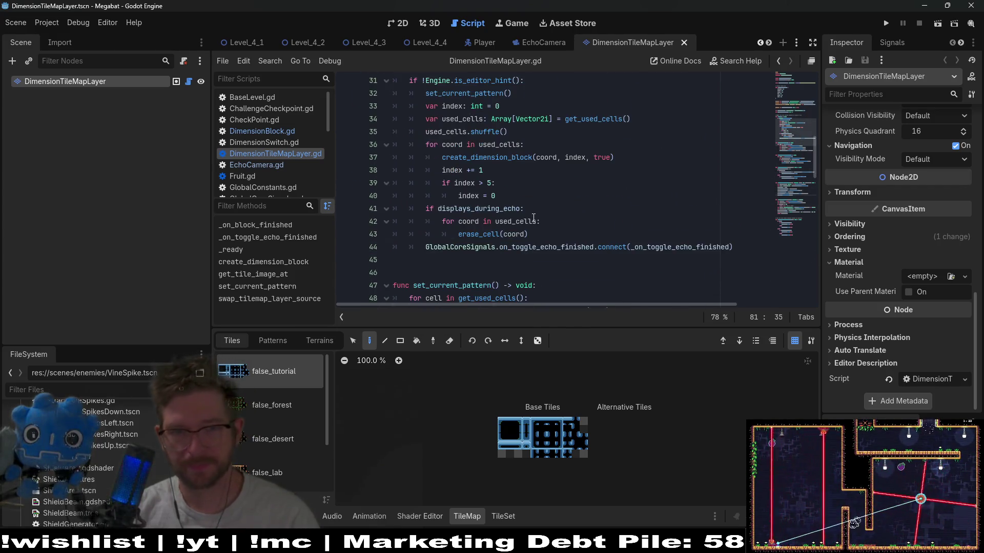
drag(536, 209, 536, 192)
key(BackSpace)
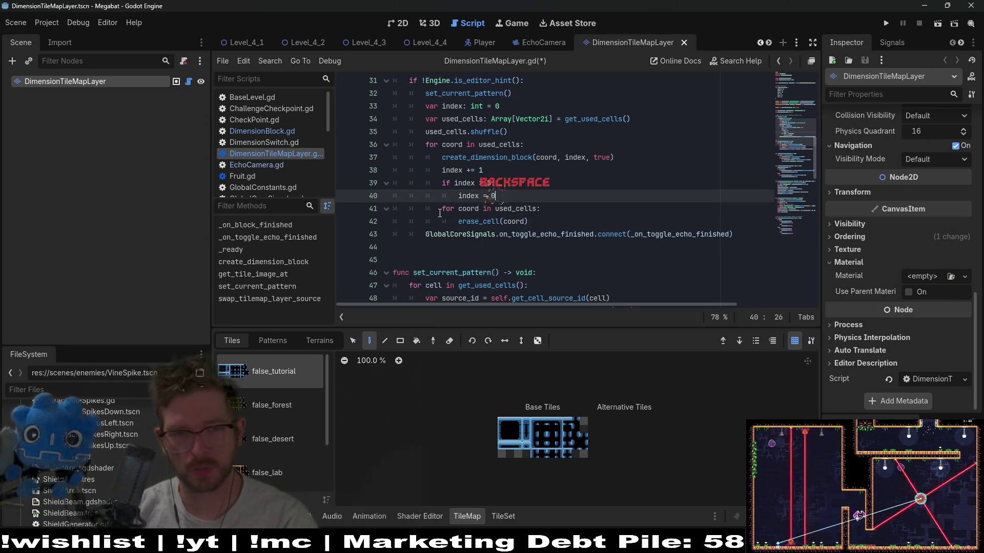
key(shift+Tab)
click(543, 185)
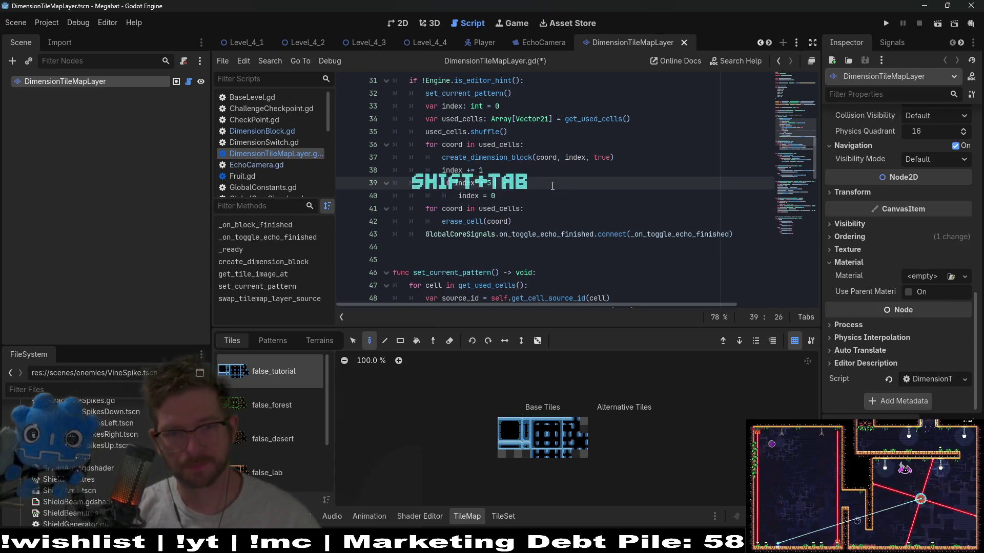
key(ctrl+s)
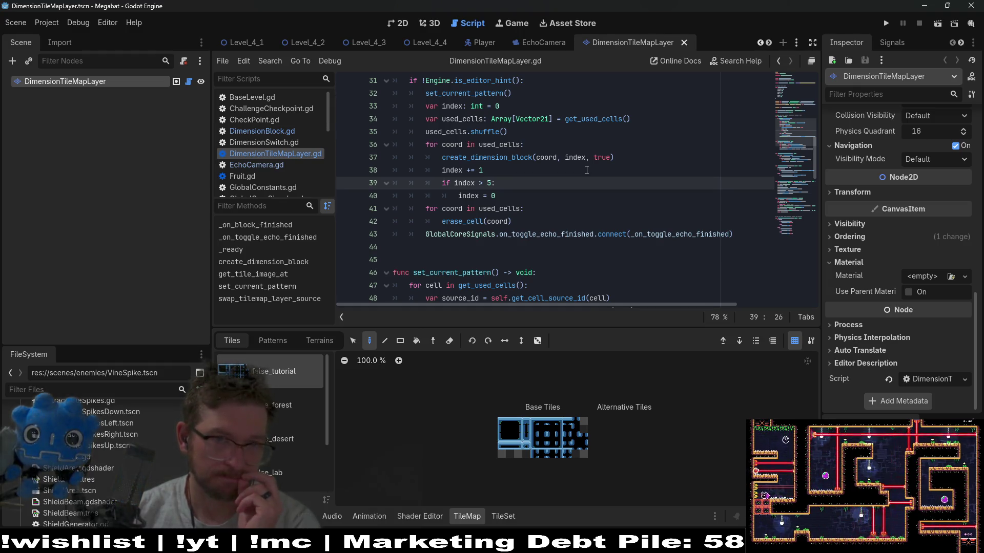
Switch to the DimensionBlock scene
scroll(540, 45, down, 3)
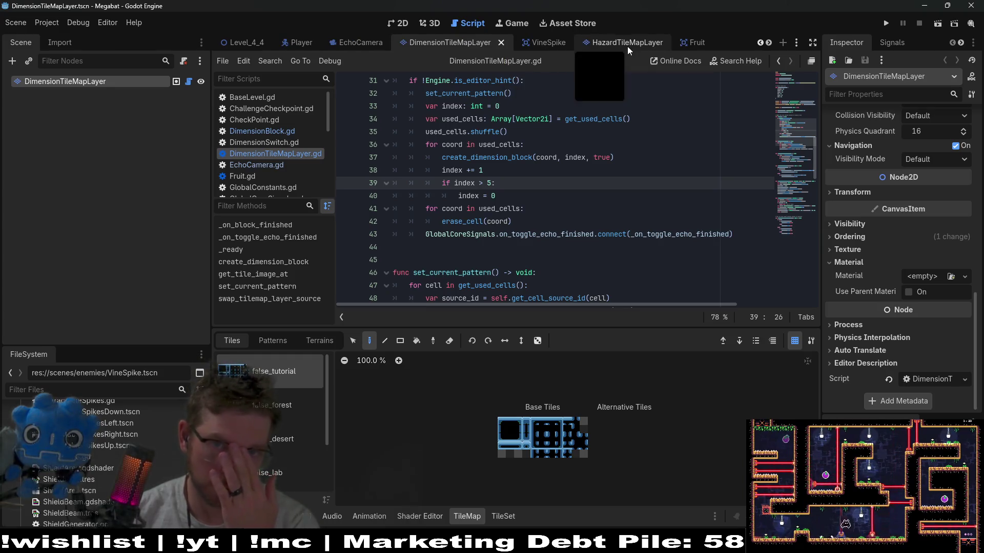
scroll(627, 46, down, 1)
click(693, 45)
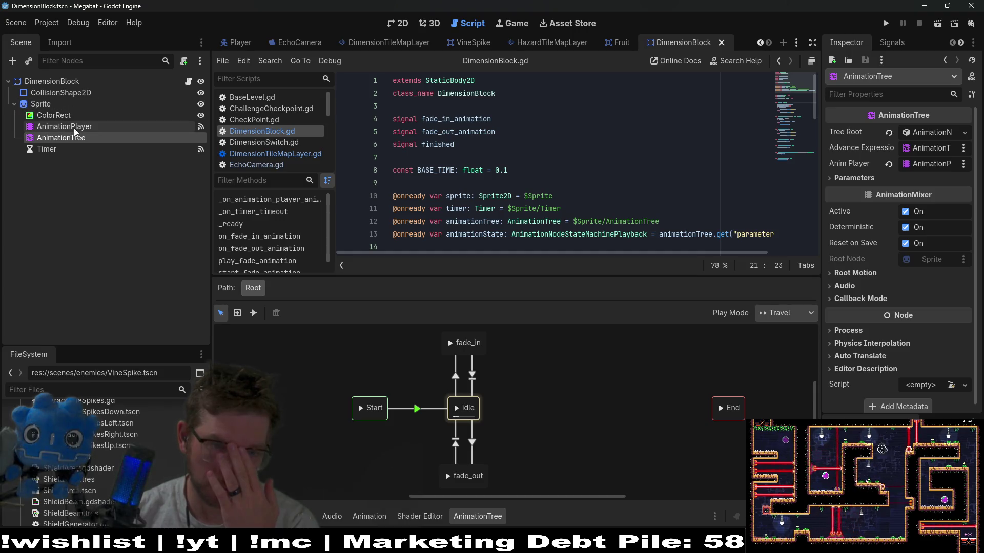
Show the block's animation tracks, set the 0.0 s scale key to 1.1, then undo it
click(59, 126)
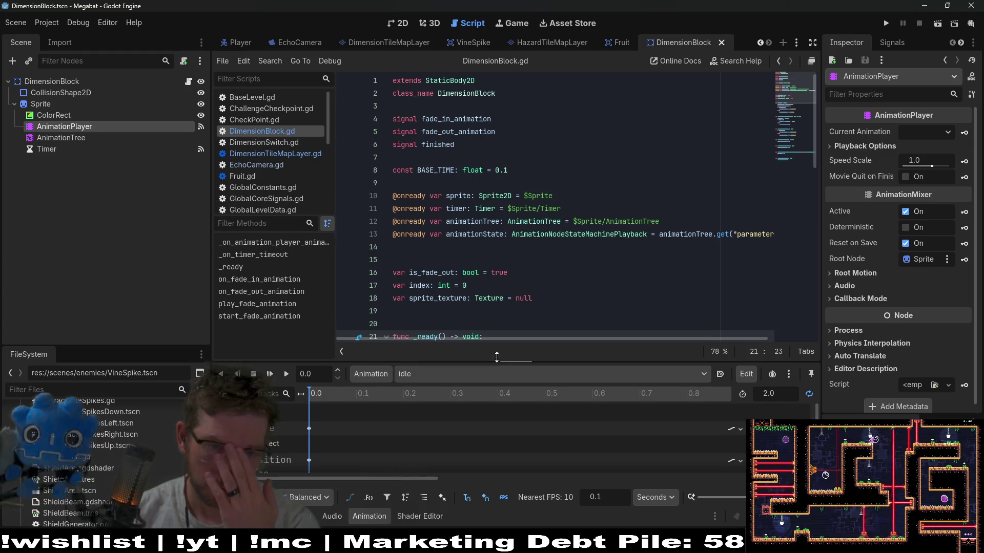
drag(490, 364, 491, 311)
click(309, 375)
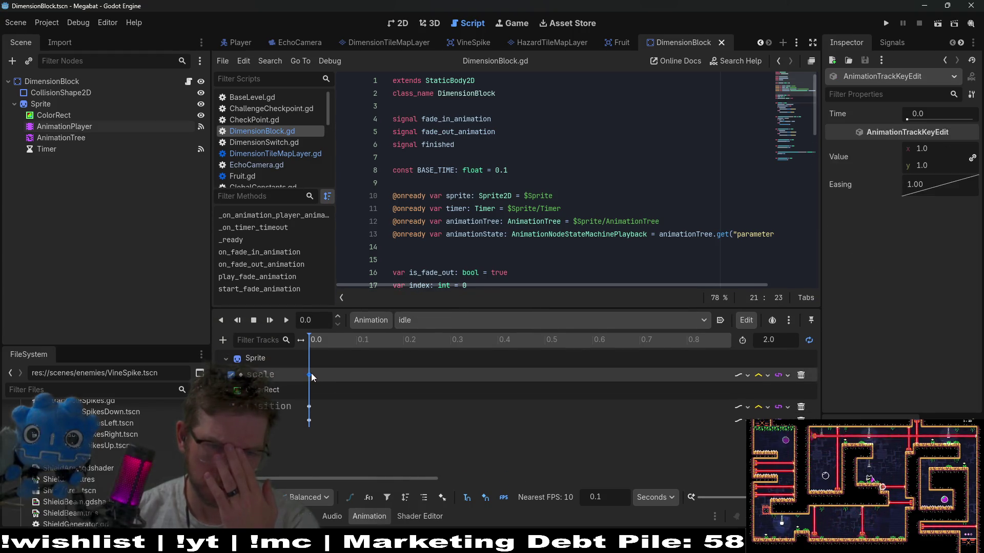
click(928, 146)
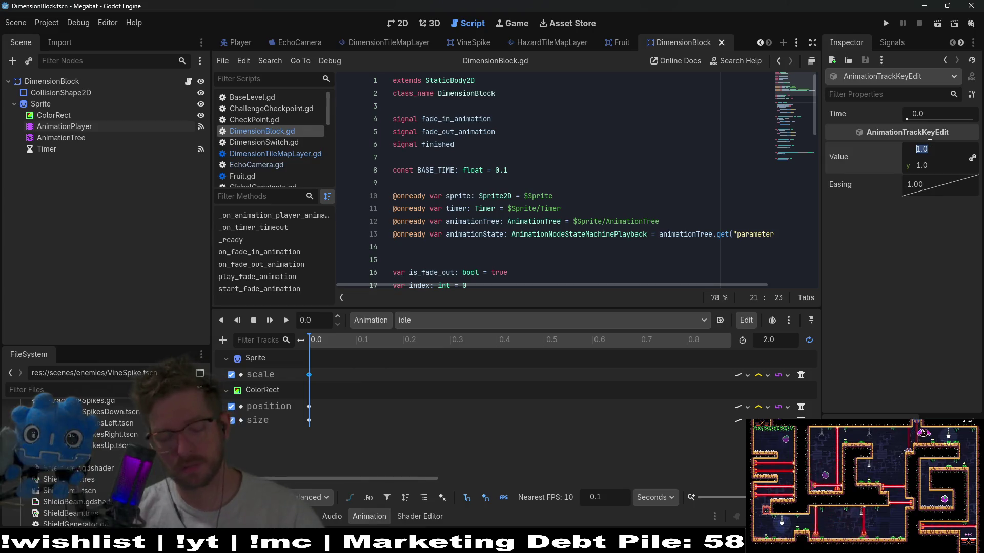
text(1.1)
key(Return)
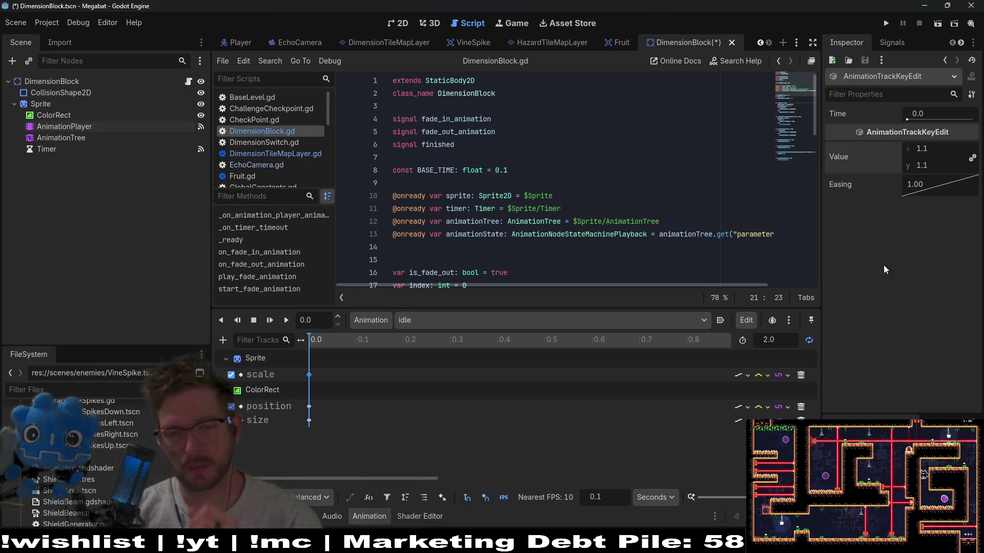
click(425, 473)
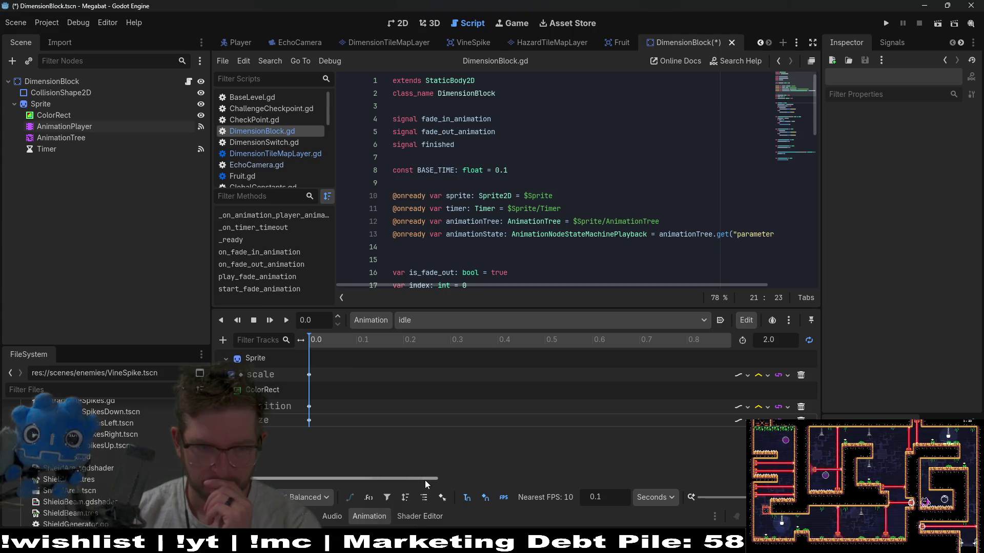
click(309, 375)
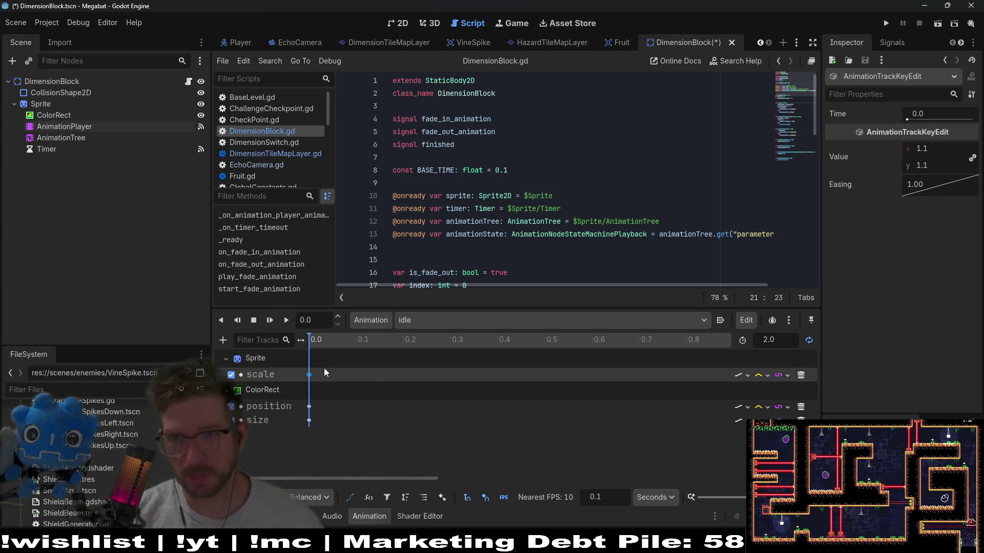
key(ctrl+z)
Set the idle animation's 1.0 s scale key to 1.1, save, and return to Level_4_4
drag(416, 479, 601, 466)
click(436, 376)
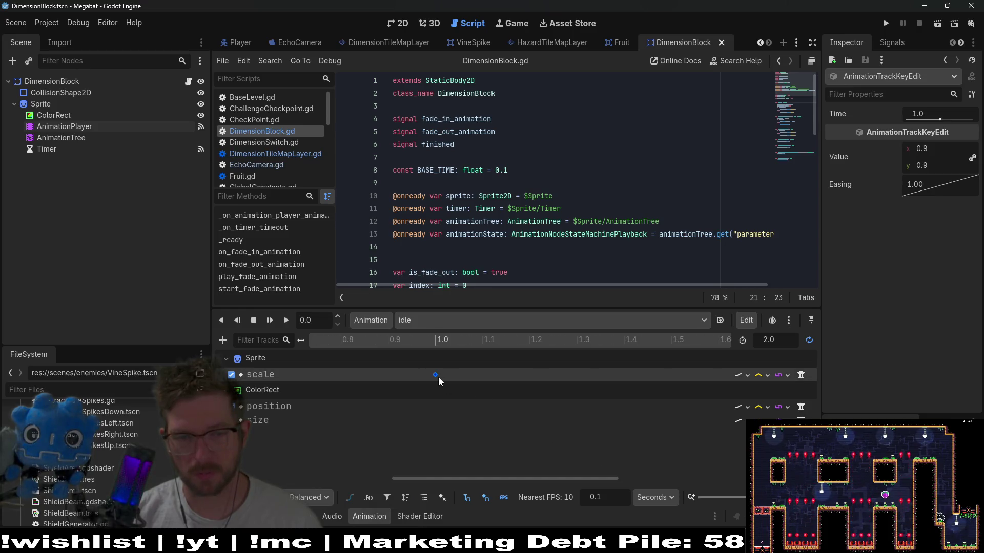
click(932, 148)
text(.1)
key(Return)
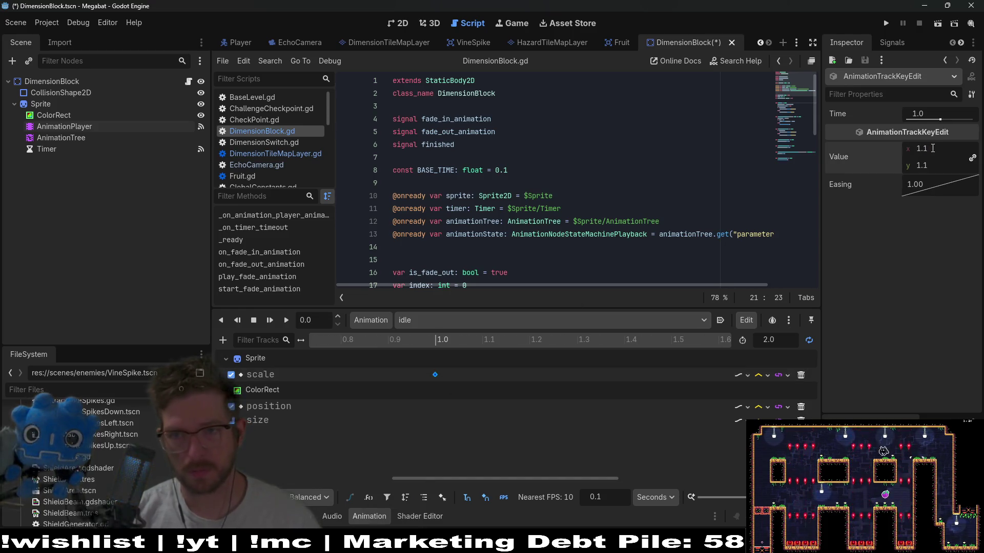
key(ctrl+s)
scroll(427, 44, up, 6)
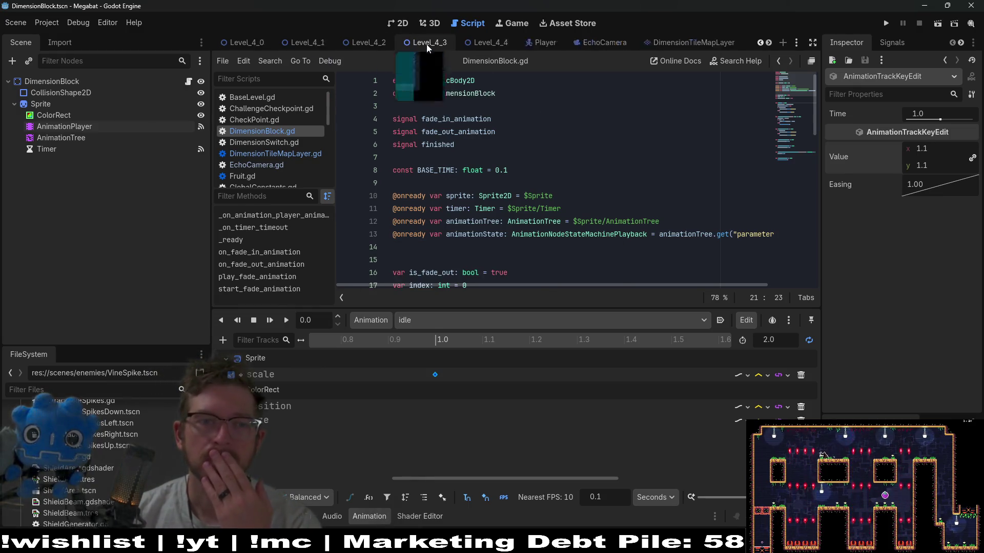
click(518, 45)
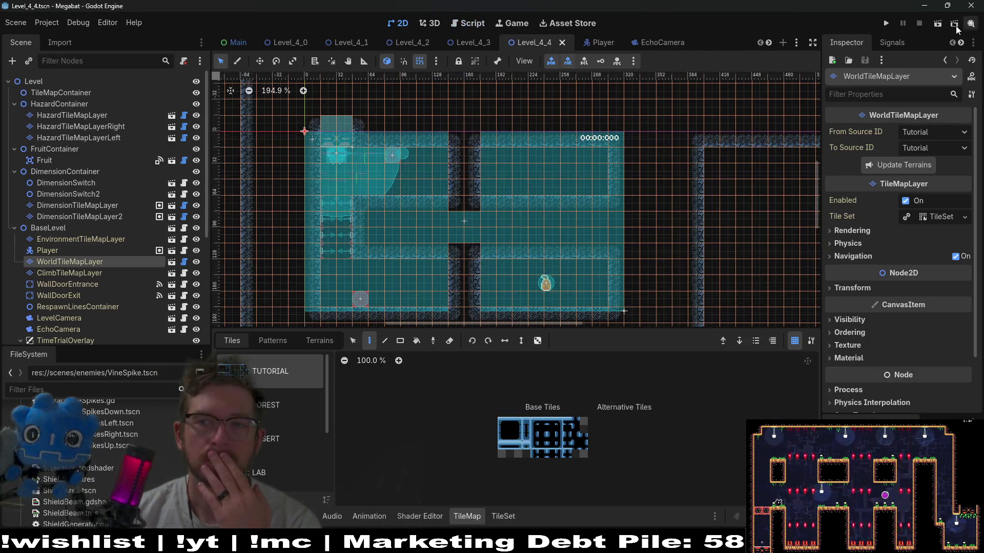
Run the level, move the bat right with two sonar echoes, then stop the game with F8
click(938, 25)
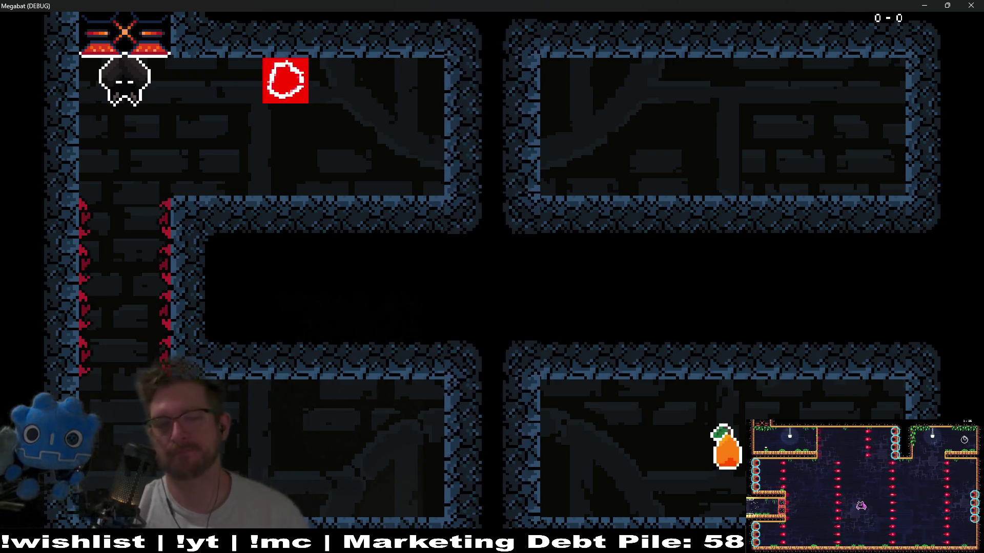
key(Right)
key(space)
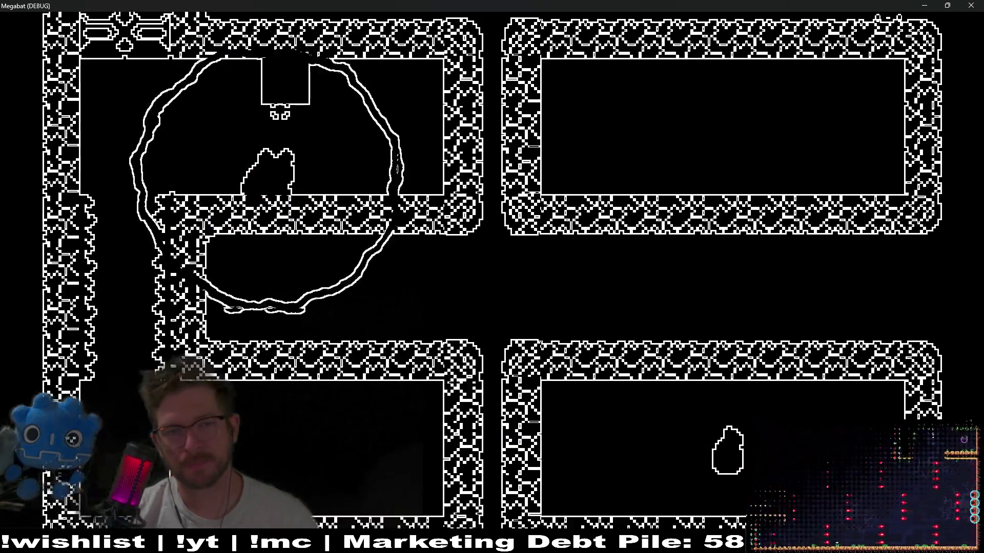
key(space)
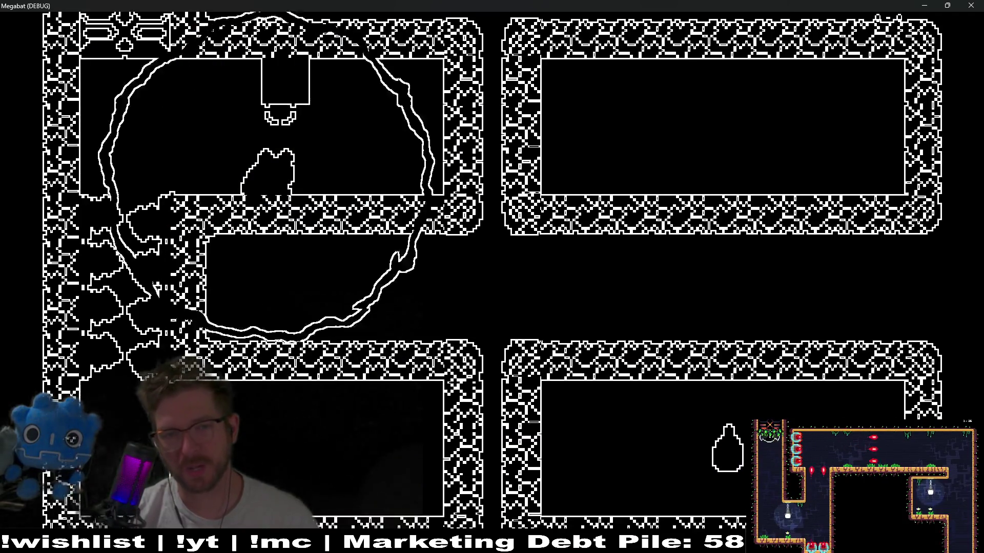
key(Right)
key(Right)
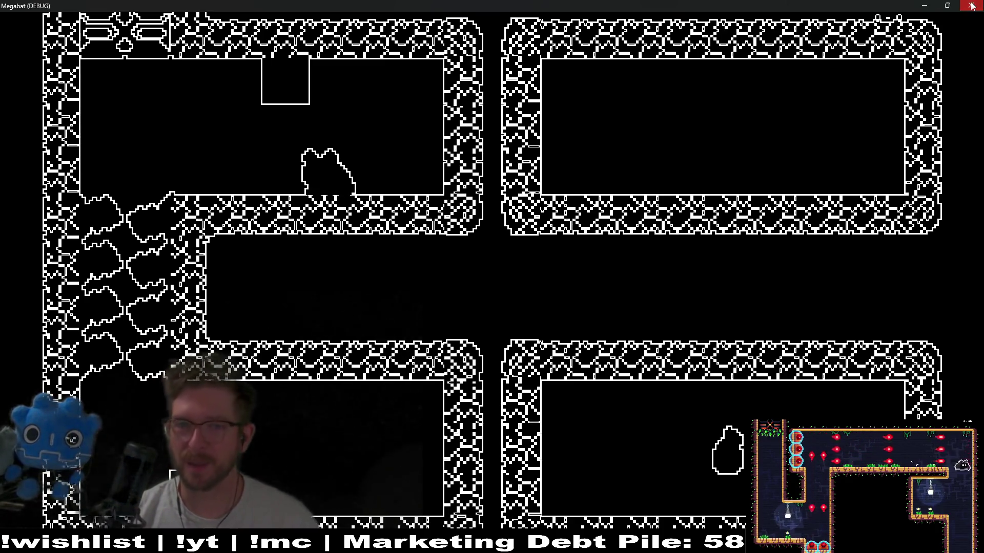
key(F8)
scroll(435, 209, up, 5)
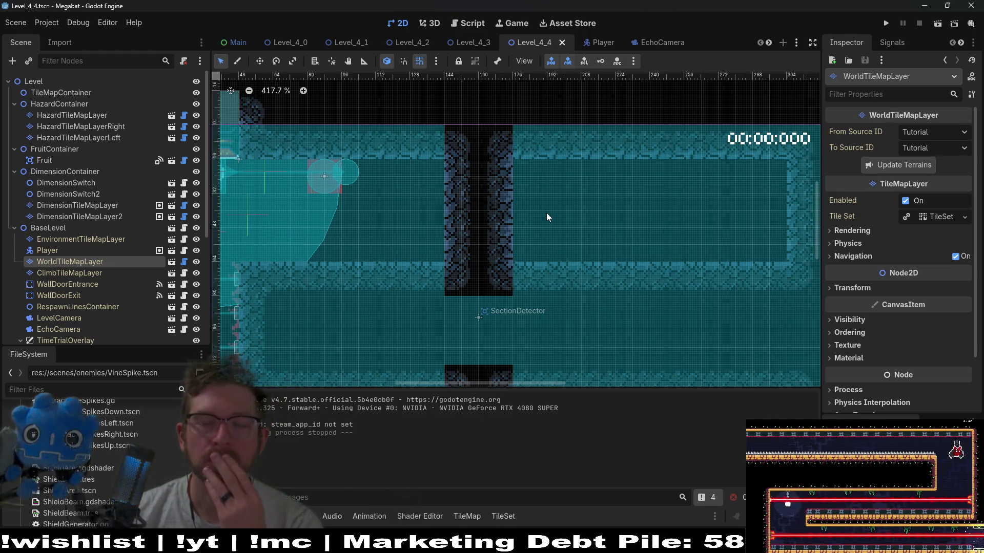
Zoom around the Level_4_4 scene in the 2D viewport
scroll(546, 213, down, 3)
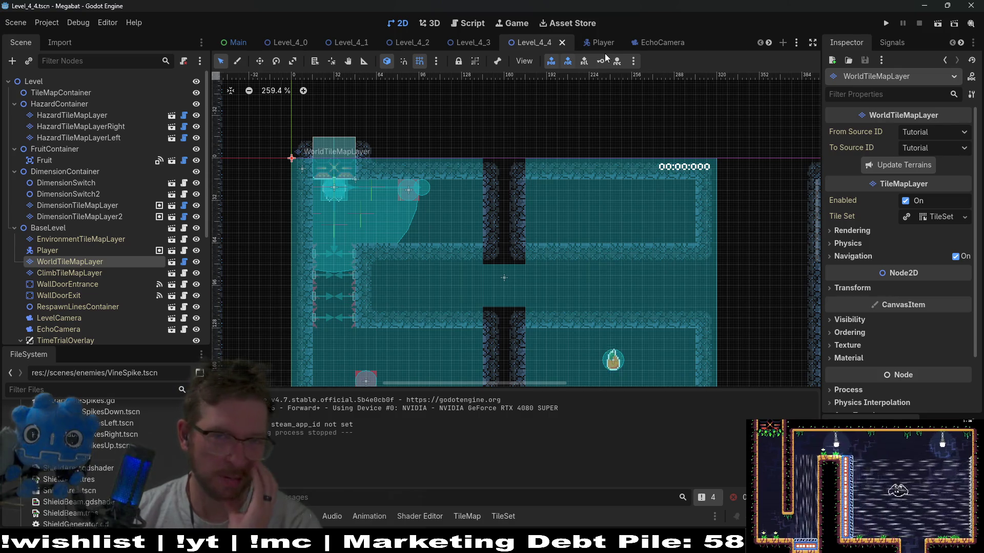
scroll(635, 42, down, 5)
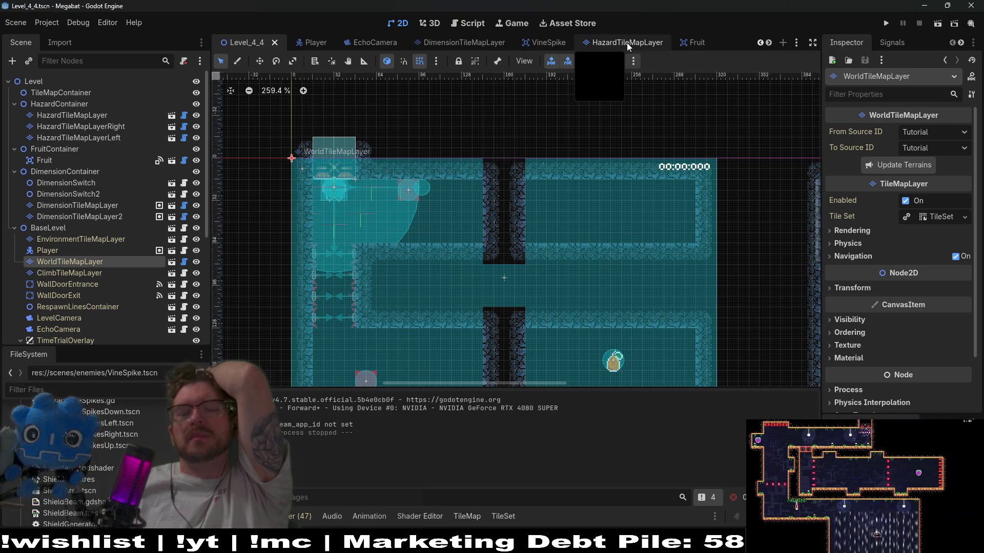
Quit Godot and discard changes to all 3 block-related files in Source Control
click(971, 5)
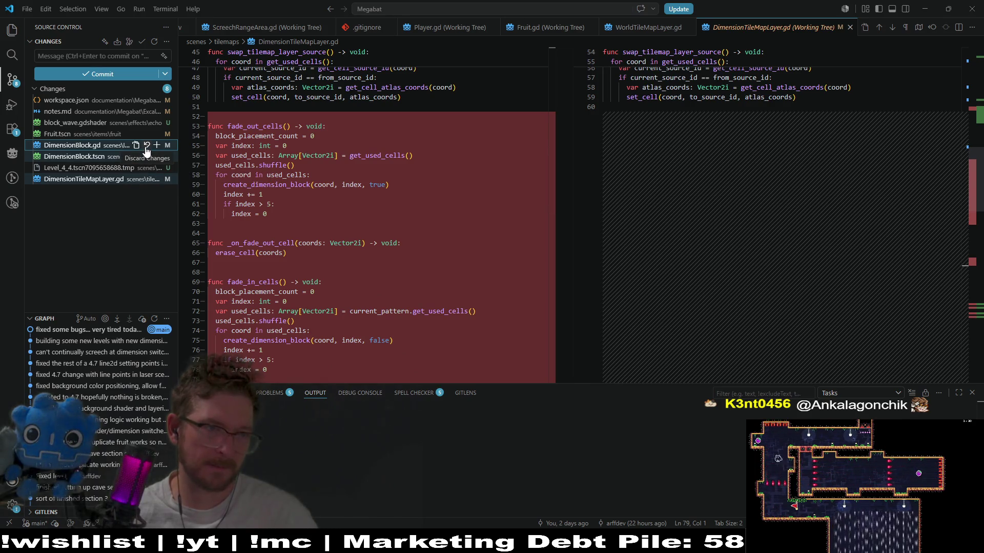
click(146, 146)
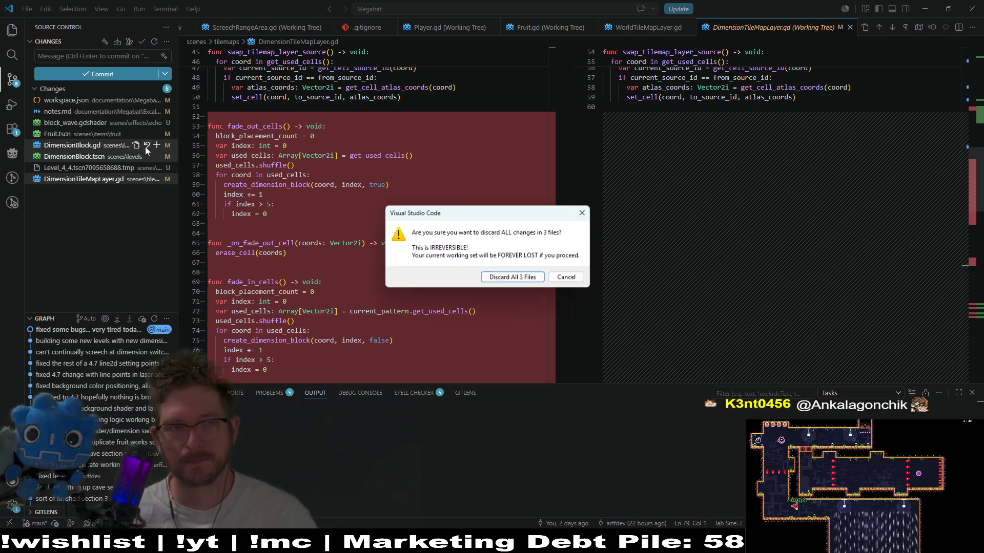
click(513, 277)
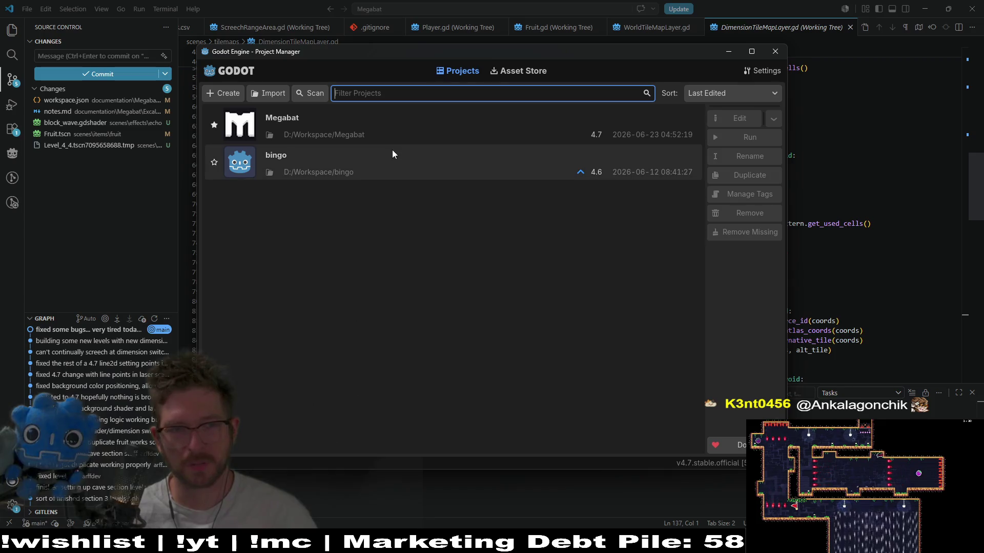
Open the Megabat project and run the Level_4_4 scene
double_click(422, 132)
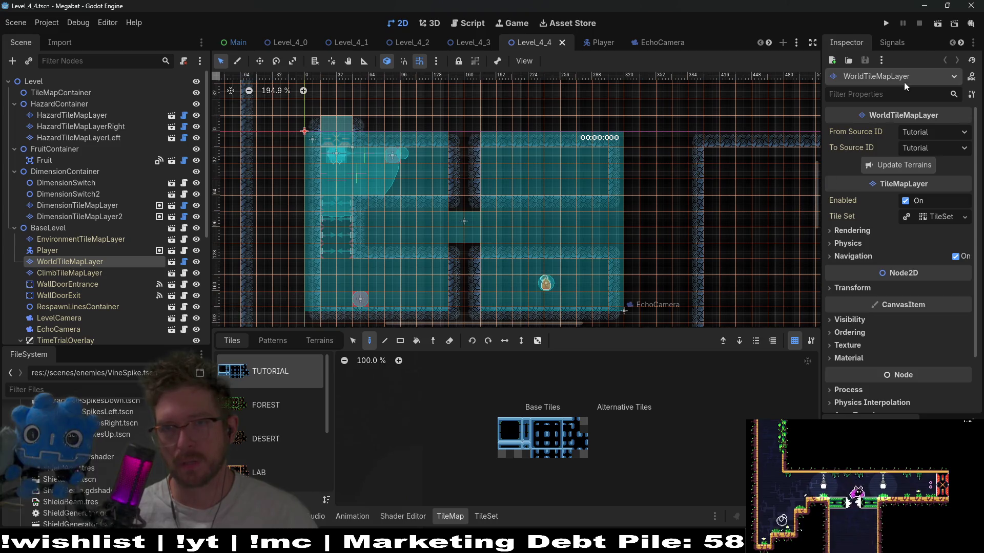
click(937, 24)
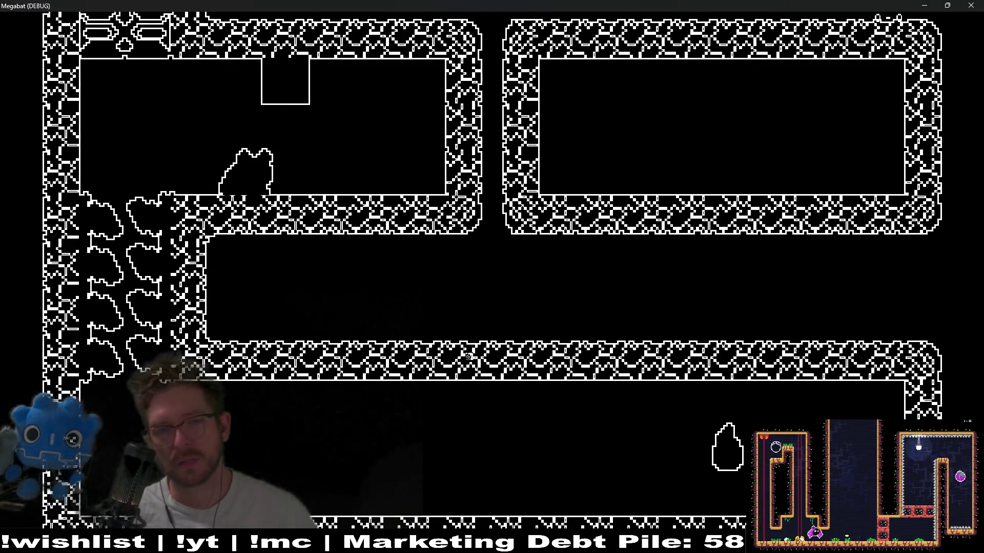
Fly the bat through the rooms with arrow keys and echo pings, then close the game
key(Right)
key(Up)
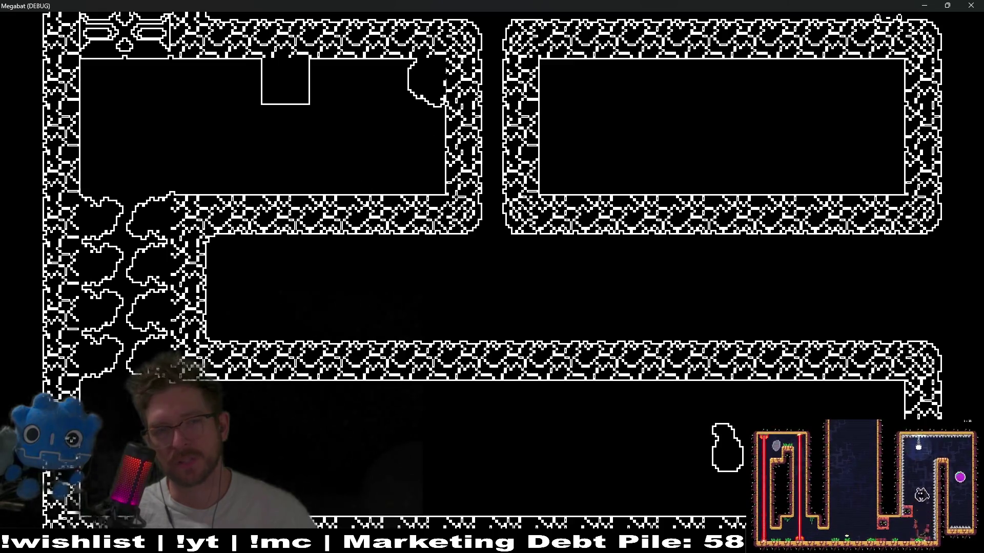
key(Left)
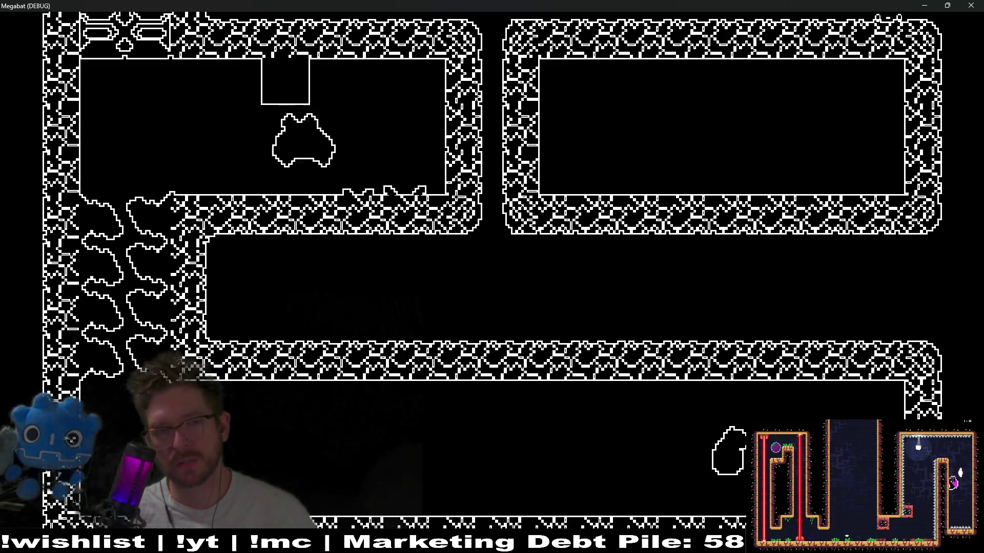
key(Right)
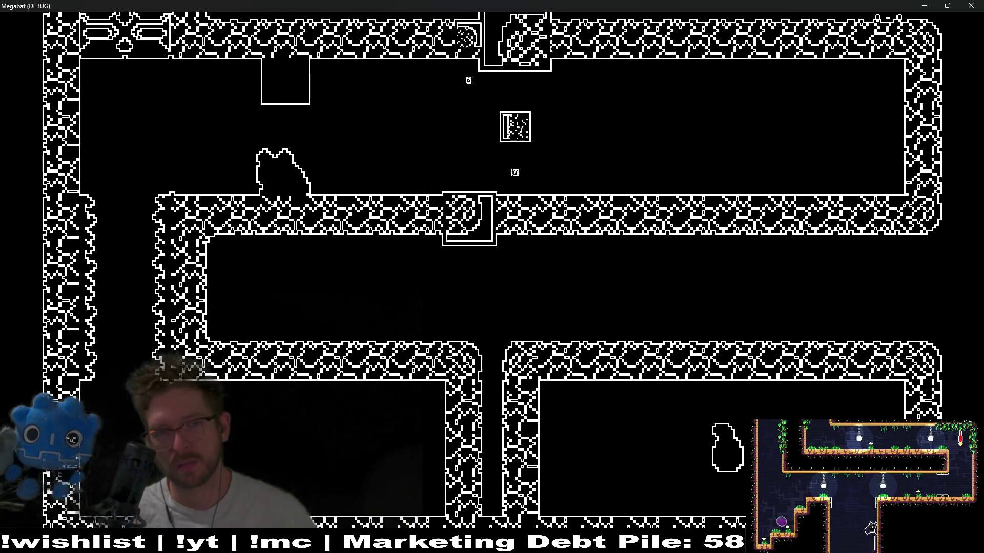
key(Up)
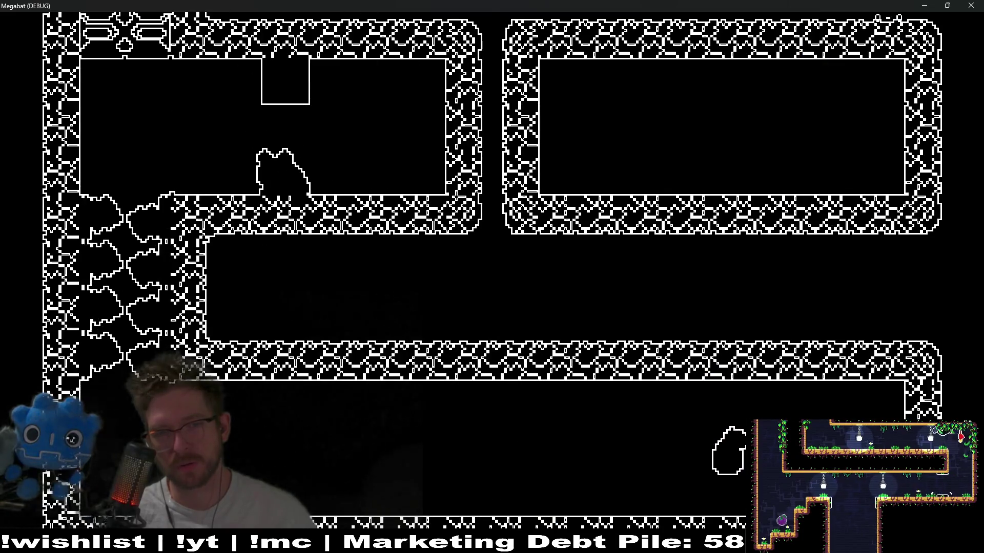
key(Right)
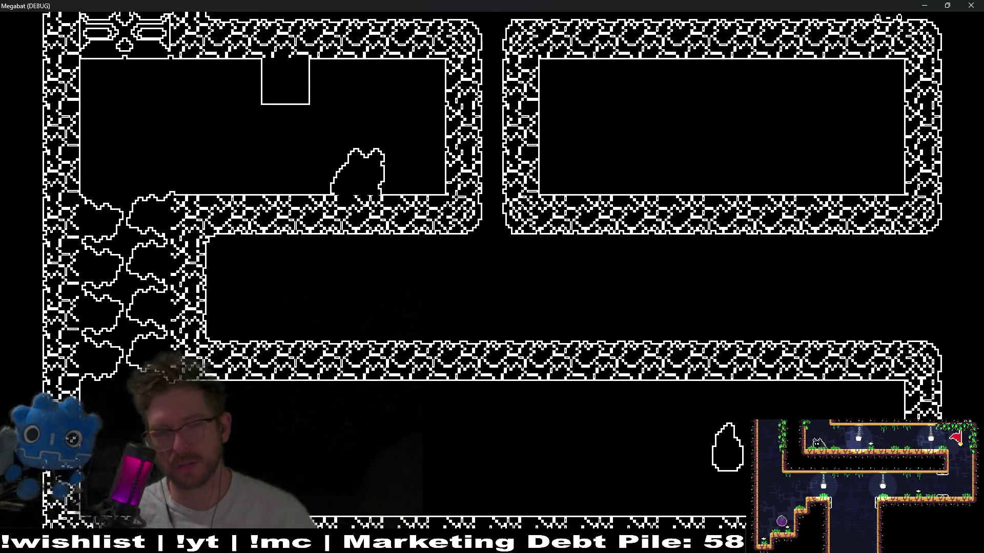
key(Left)
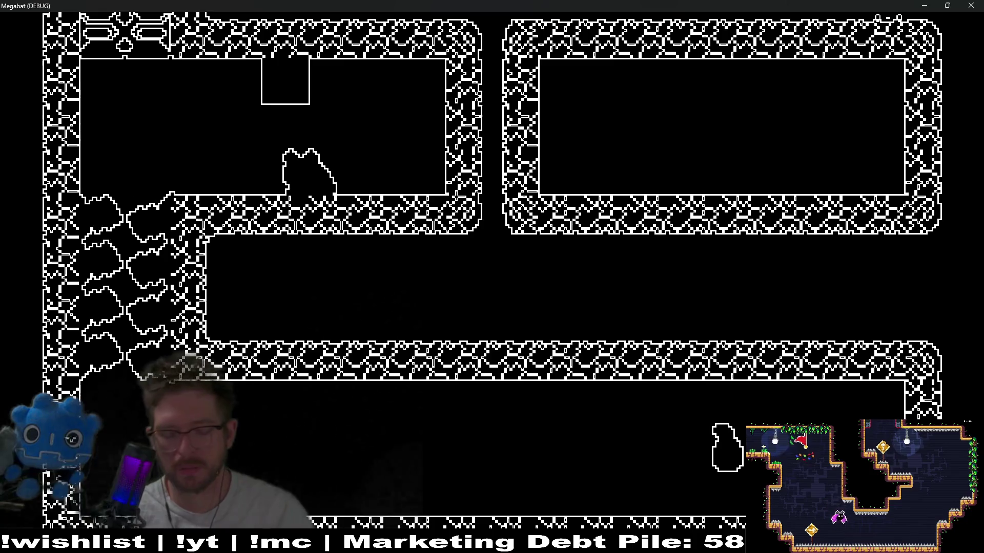
key(Right)
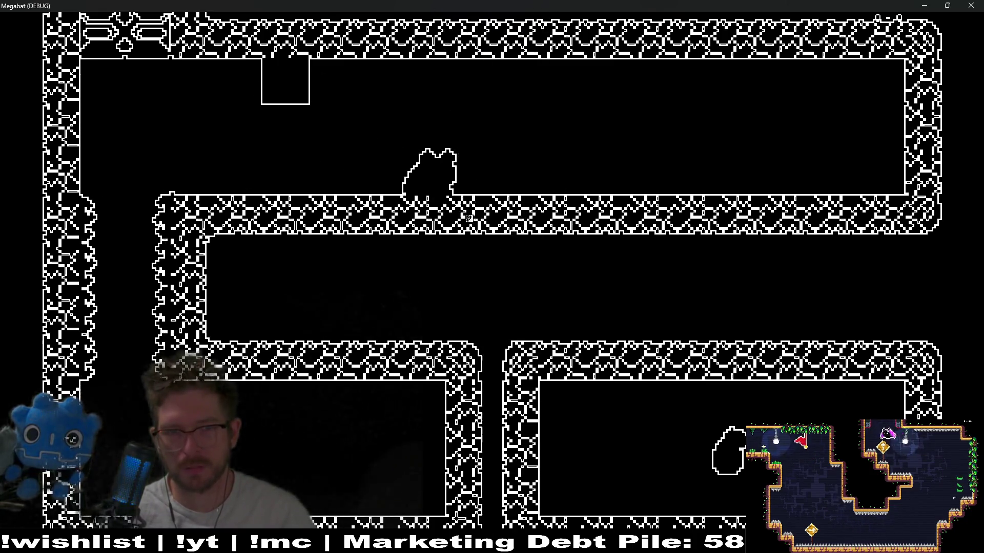
key(space)
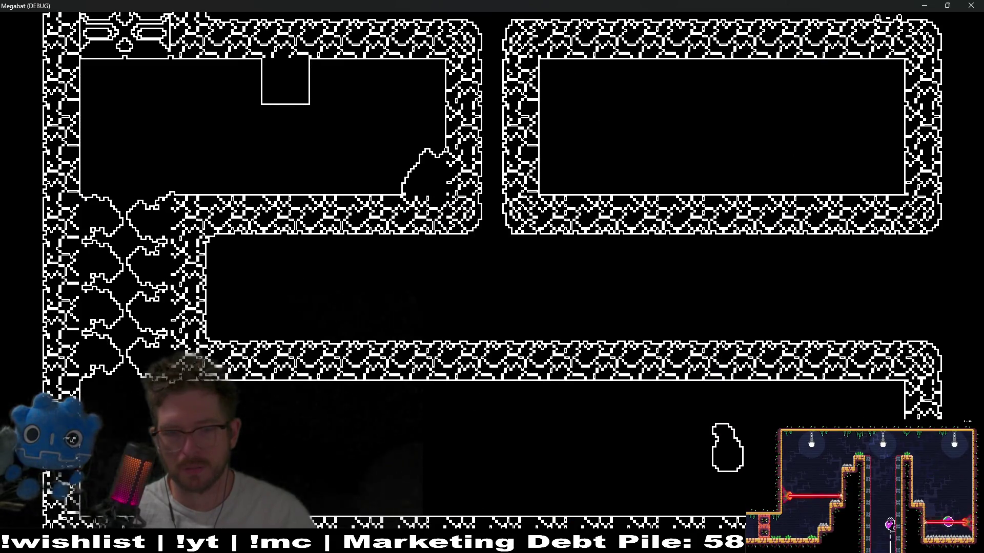
click(971, 5)
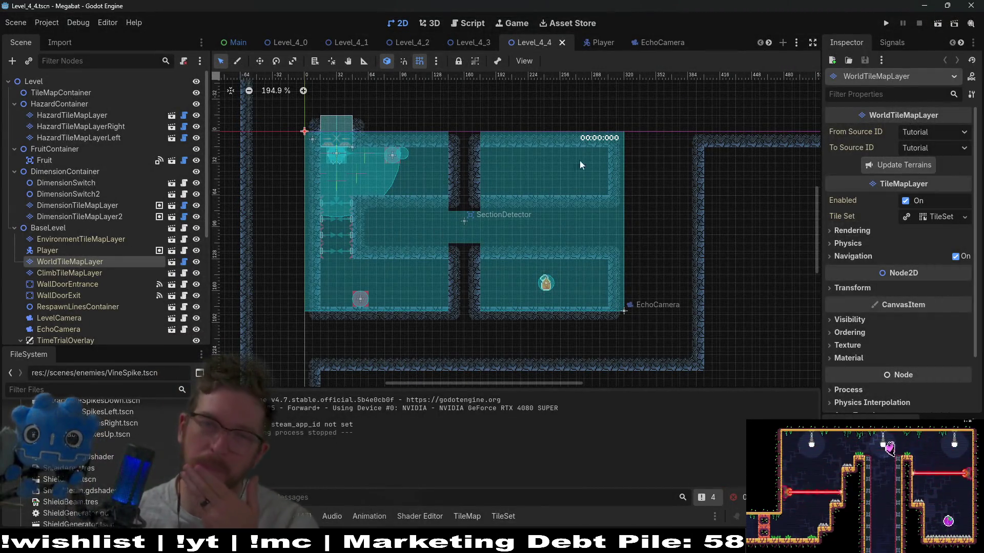
Move the DimensionBlock scene tab next to the DimensionTileMapLayer tab
scroll(512, 42, down, 5)
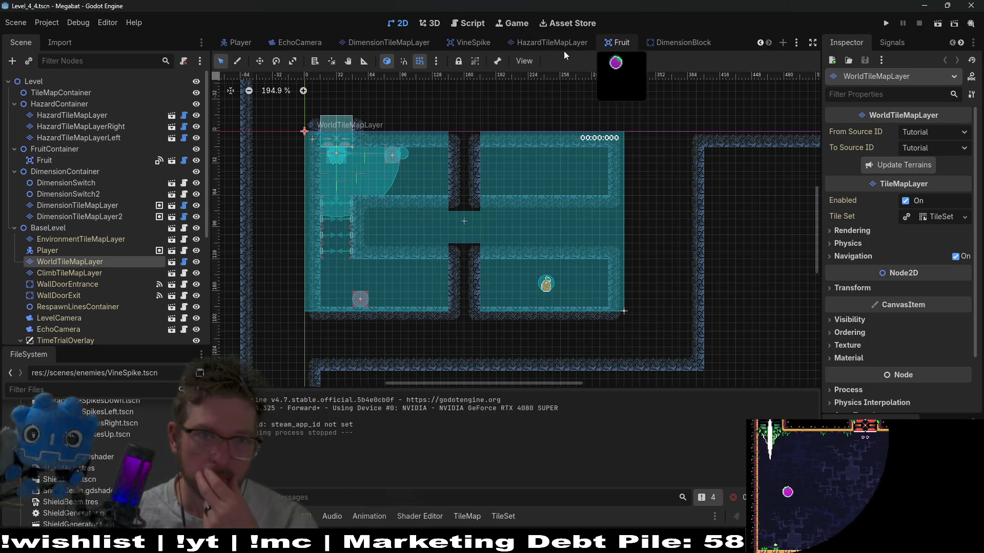
scroll(496, 45, up, 2)
scroll(497, 45, down, 3)
scroll(497, 45, down, 3)
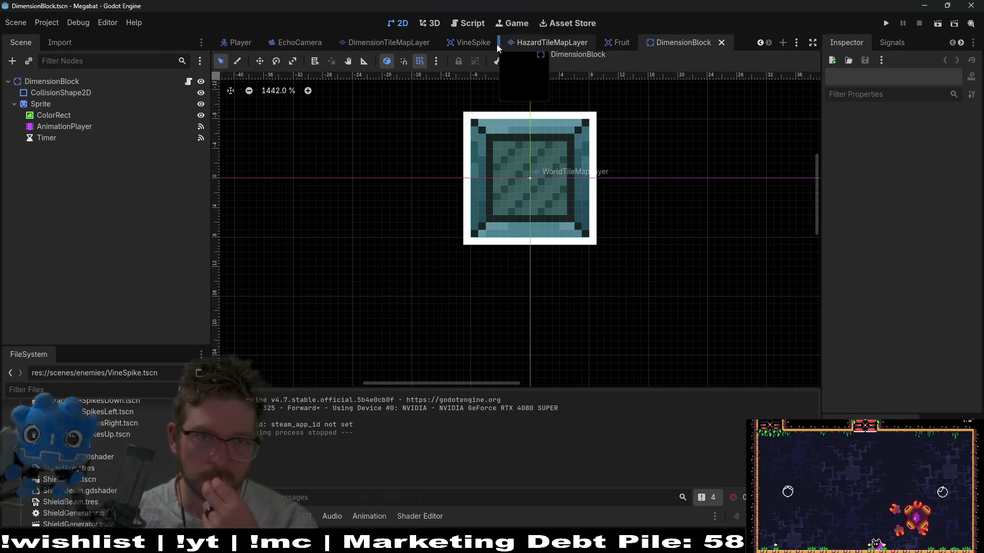
drag(497, 45, 452, 45)
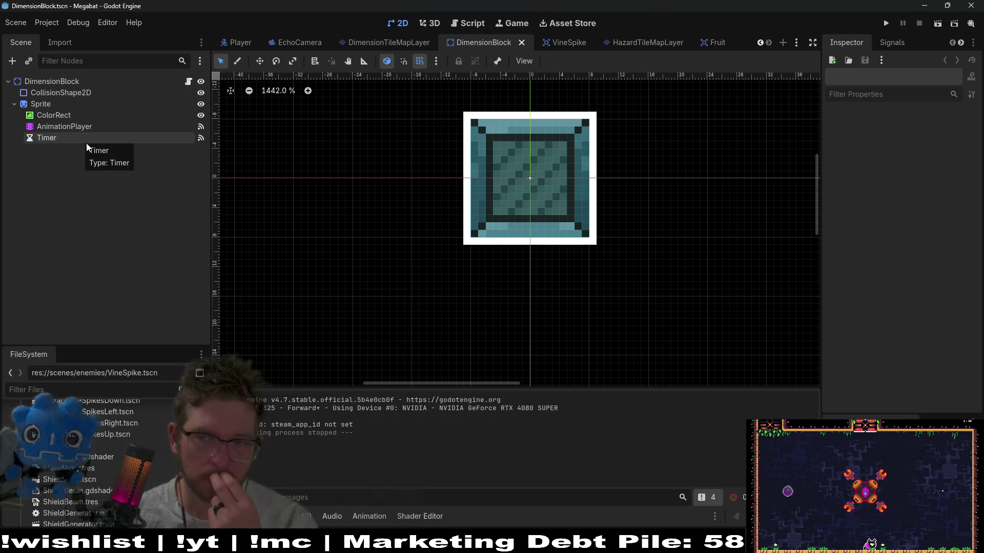
Open DimensionBlock.gd and place the caret at the end of line 36
click(189, 81)
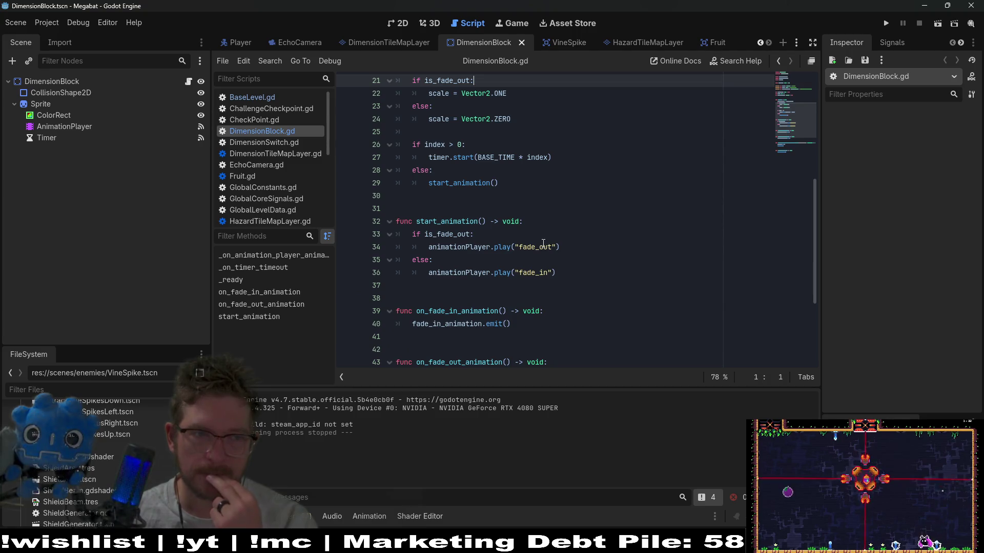
scroll(544, 244, down, 3)
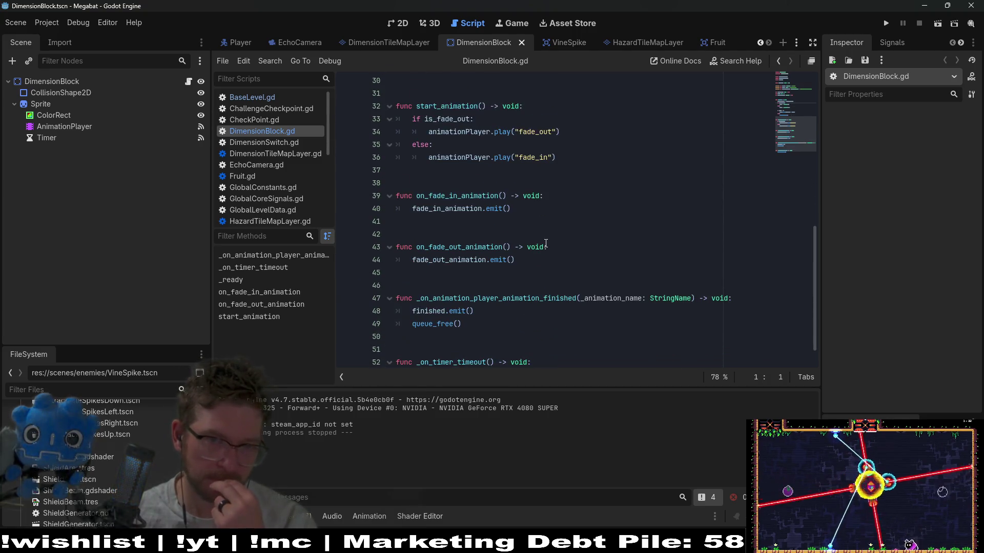
scroll(545, 243, up, 2)
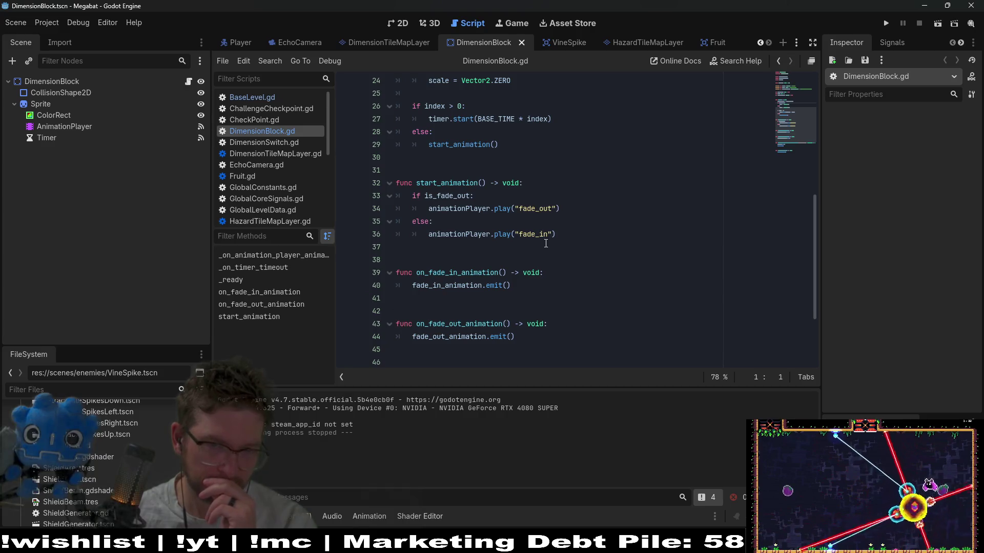
click(584, 231)
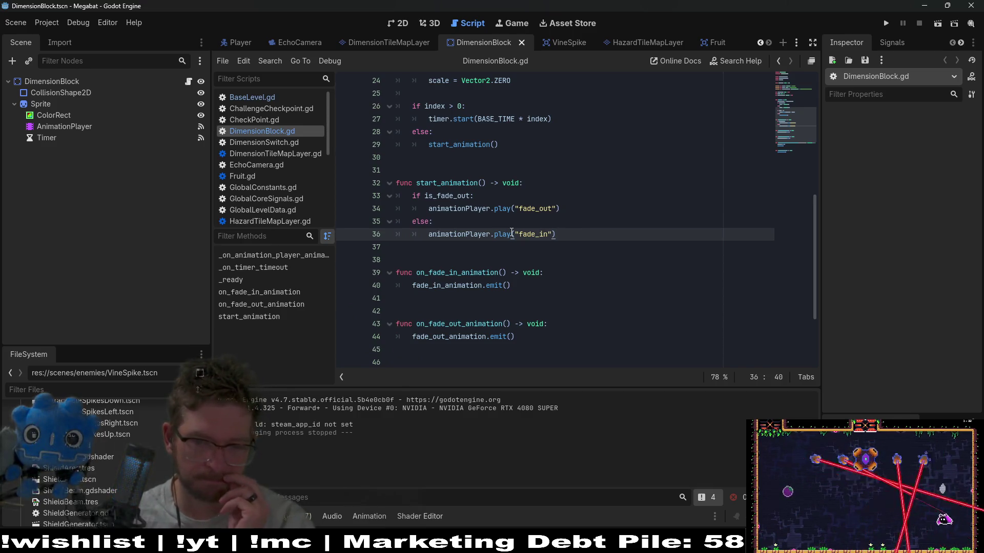
mouse_move(510, 232)
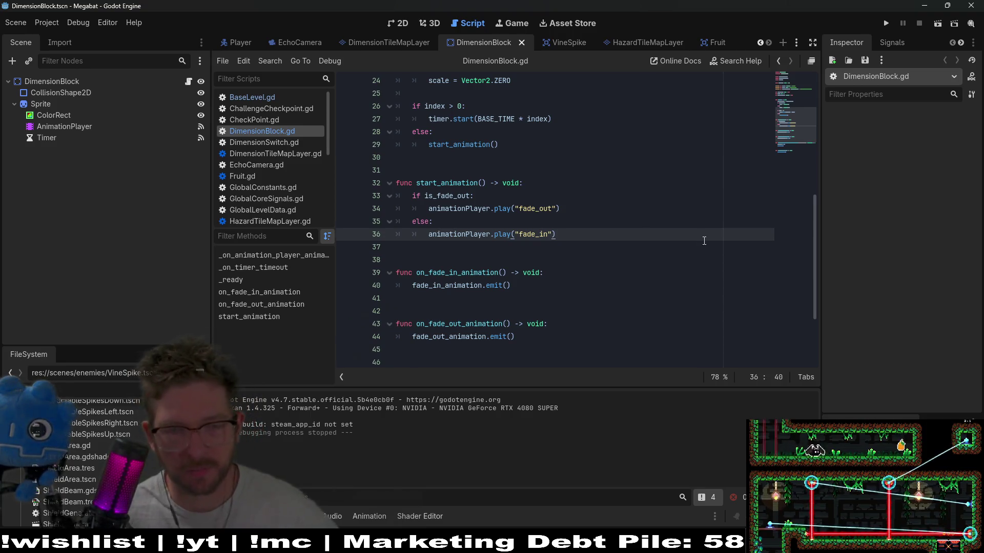
Read the fade handlers and select the fade_out_animation and fade_in_animation signal names
scroll(583, 220, up, 6)
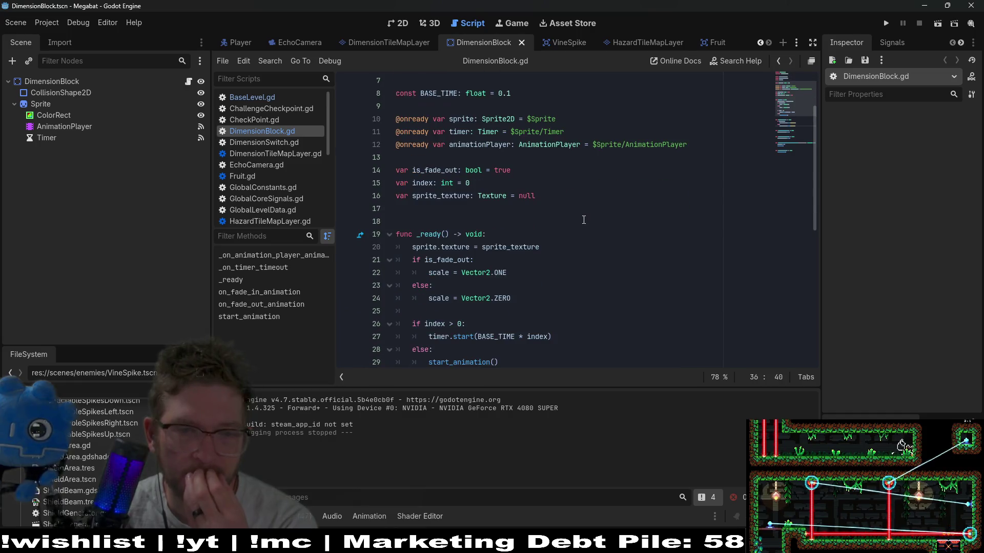
scroll(584, 220, down, 2)
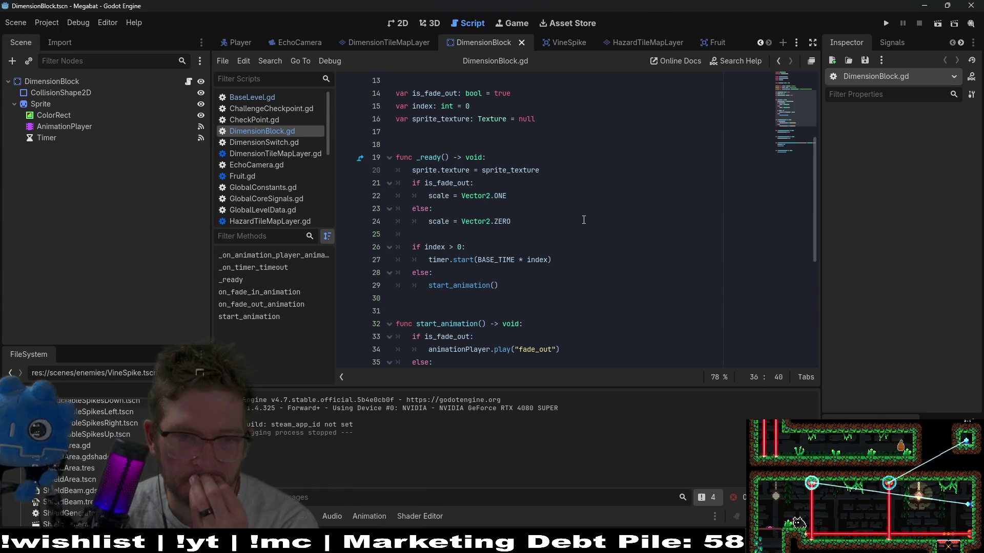
scroll(584, 220, up, 4)
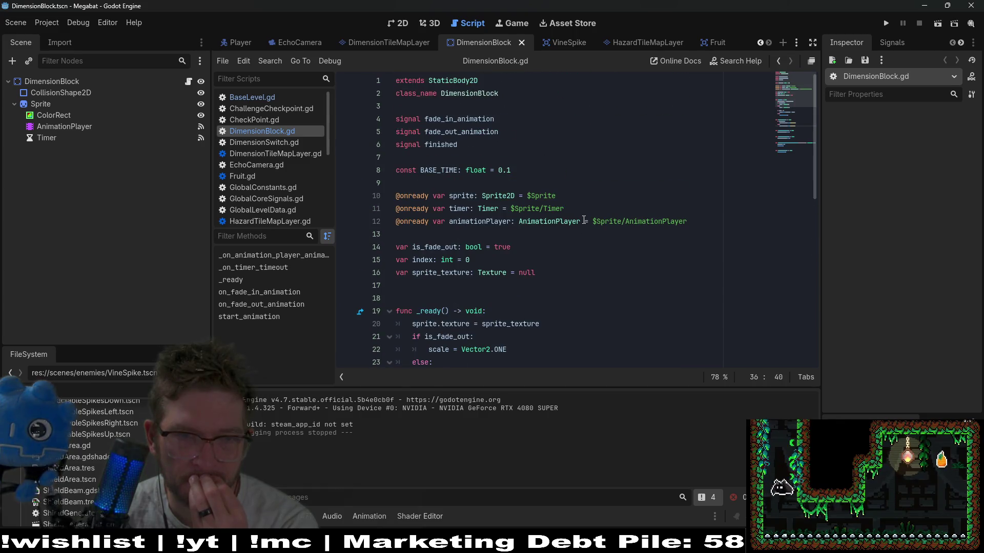
scroll(584, 219, down, 7)
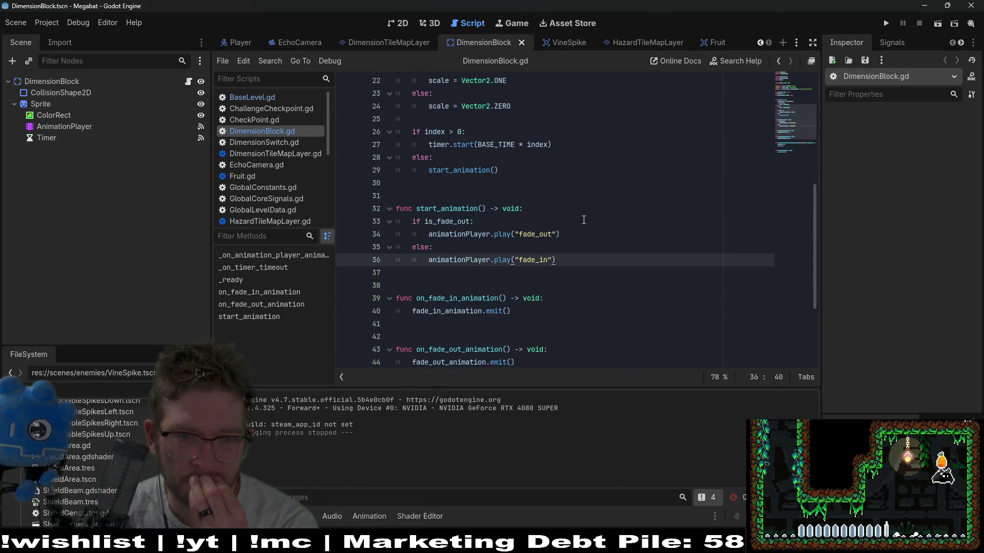
scroll(583, 220, down, 2)
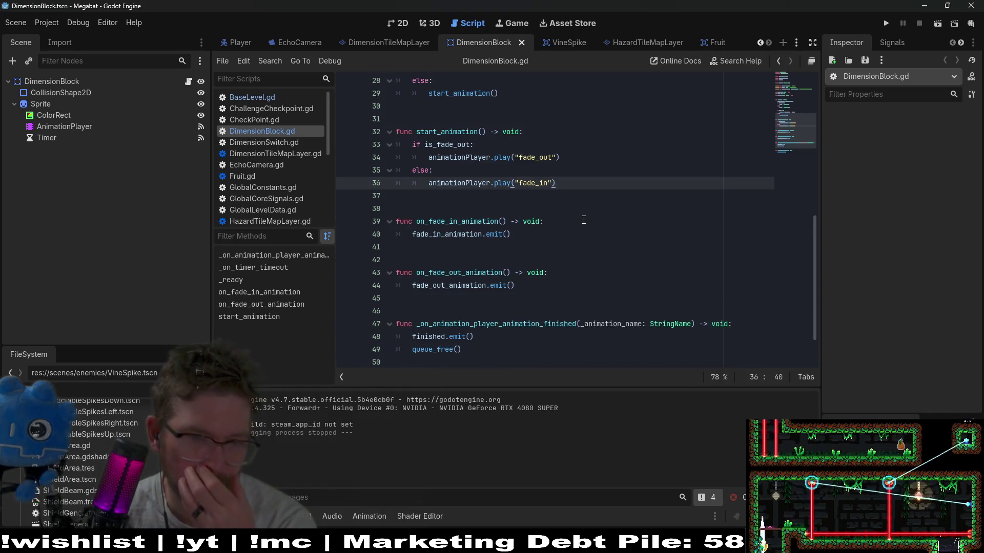
double_click(441, 287)
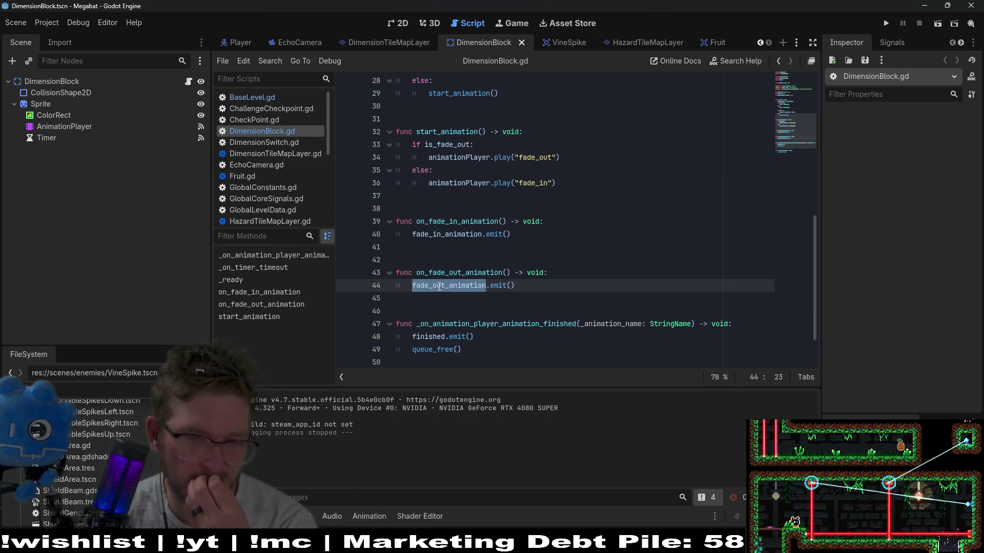
mouse_move(439, 290)
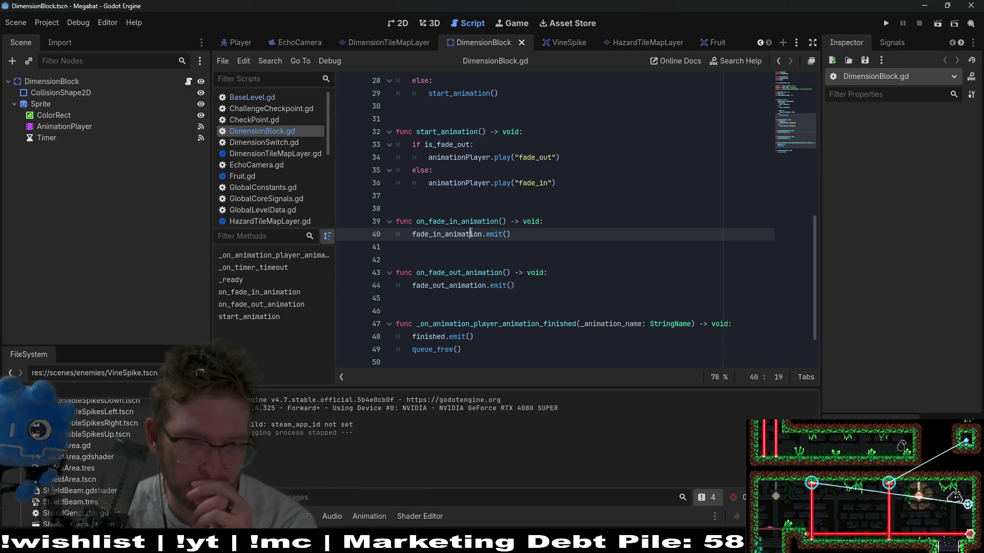
double_click(445, 235)
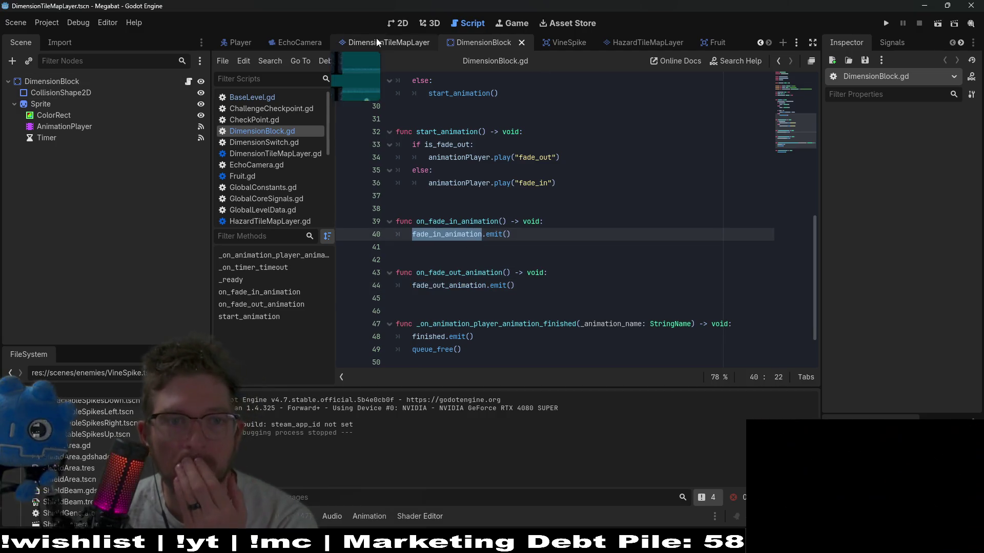
click(376, 41)
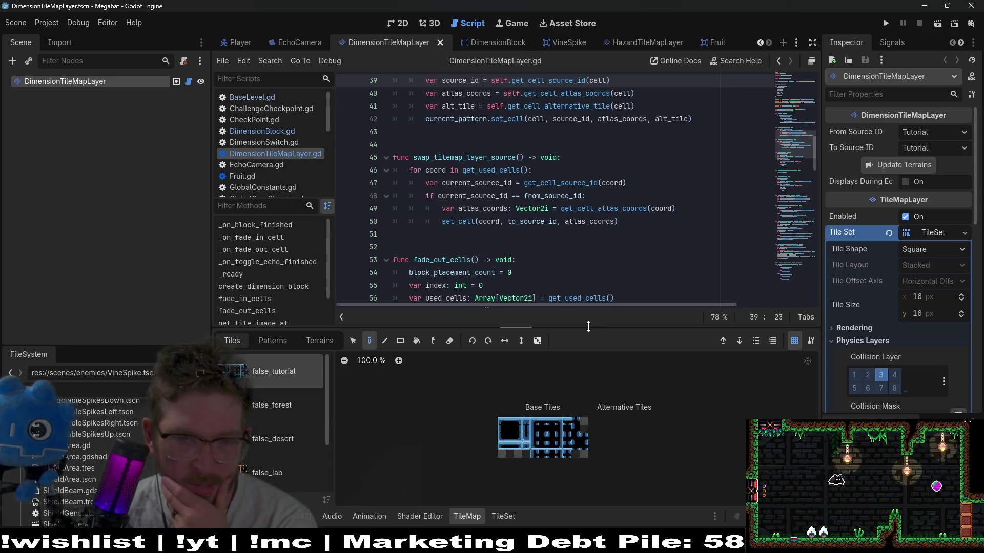
drag(591, 327, 591, 400)
click(566, 234)
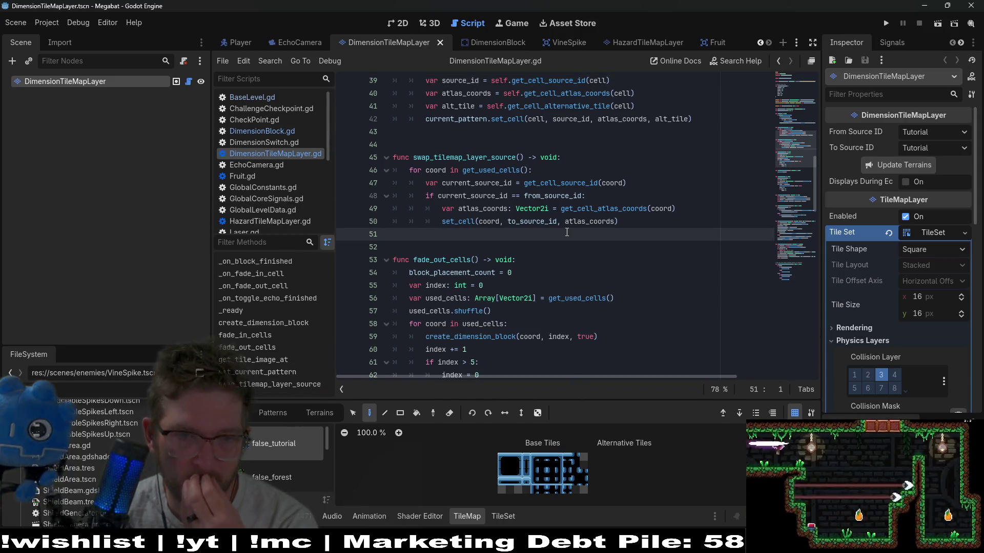
scroll(567, 232, down, 6)
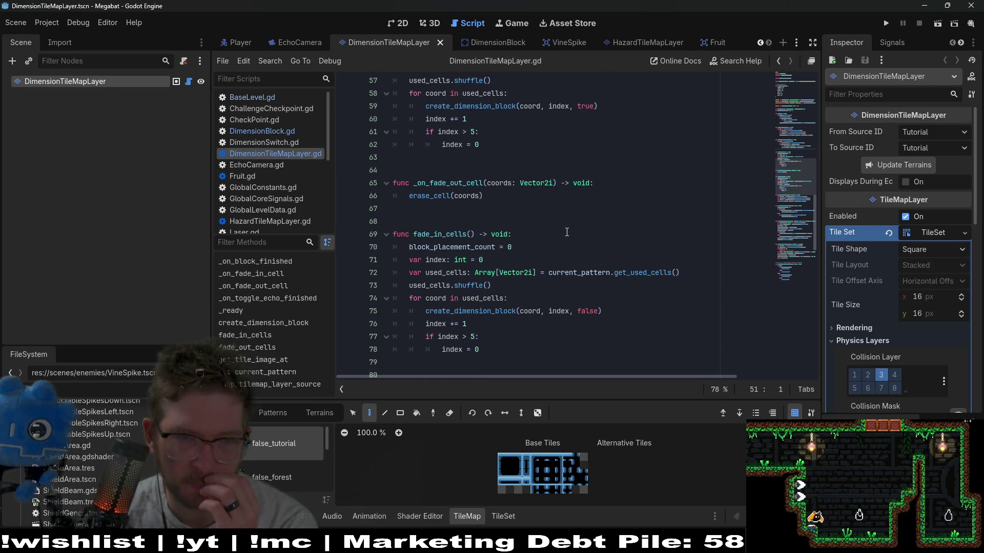
scroll(567, 232, down, 4)
scroll(567, 232, down, 2)
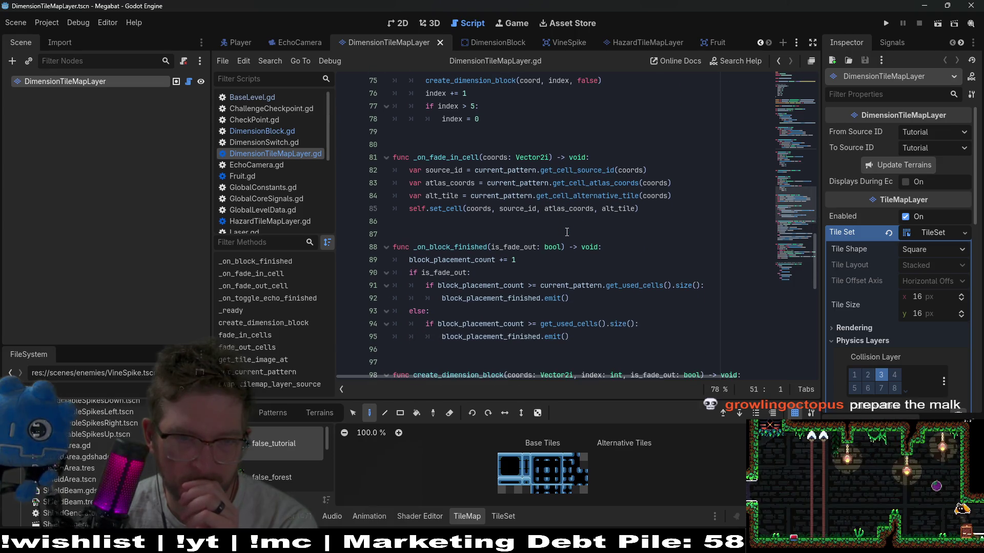
scroll(567, 232, down, 2)
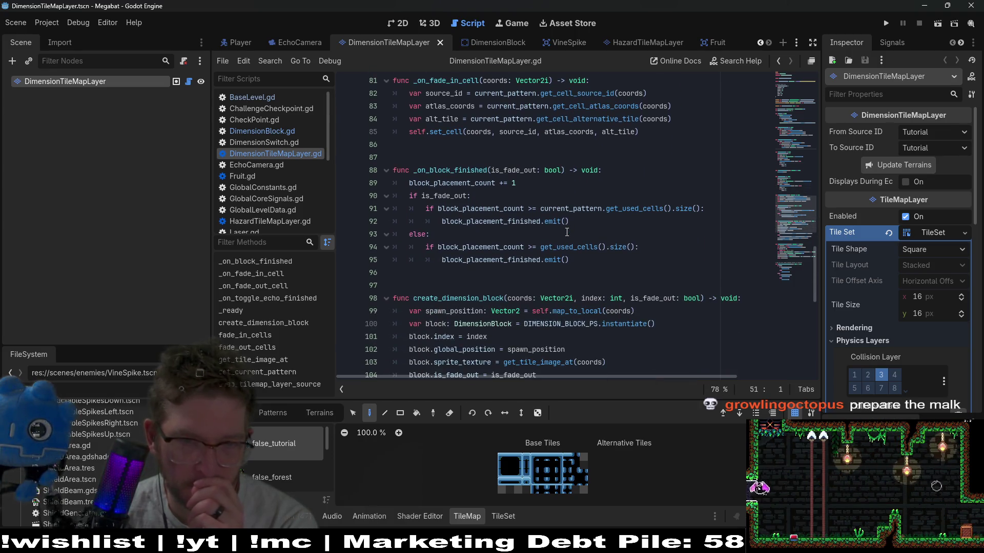
scroll(567, 232, down, 2)
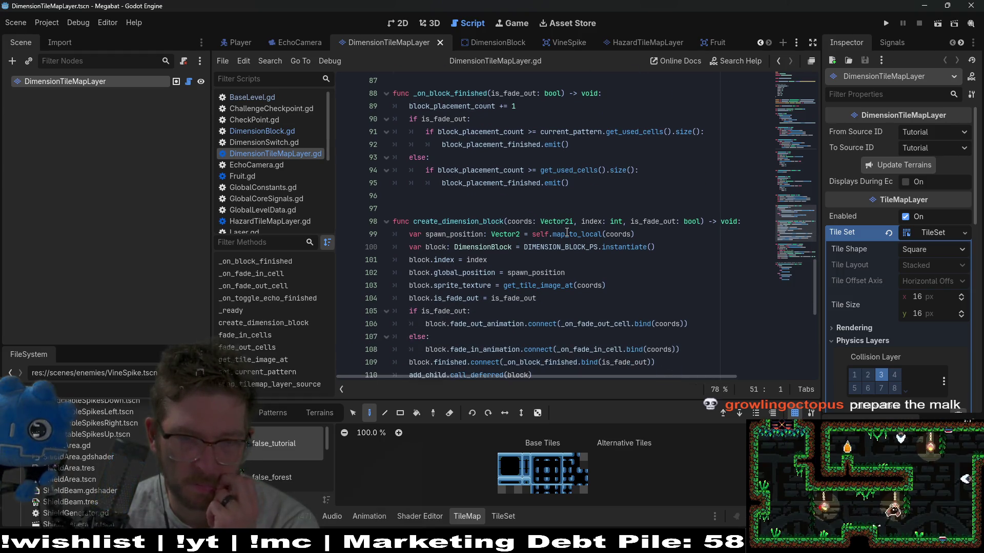
scroll(567, 232, down, 2)
double_click(586, 271)
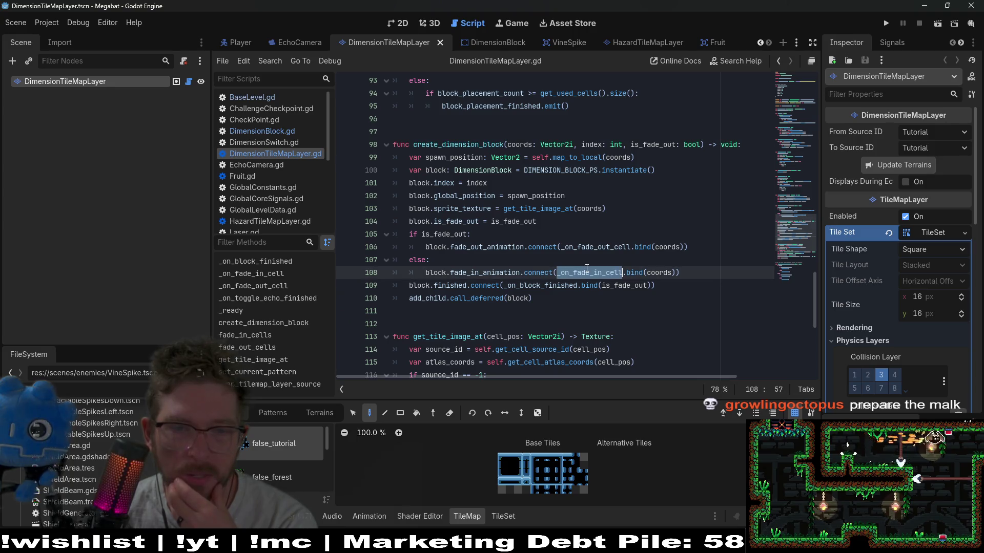
key(Up)
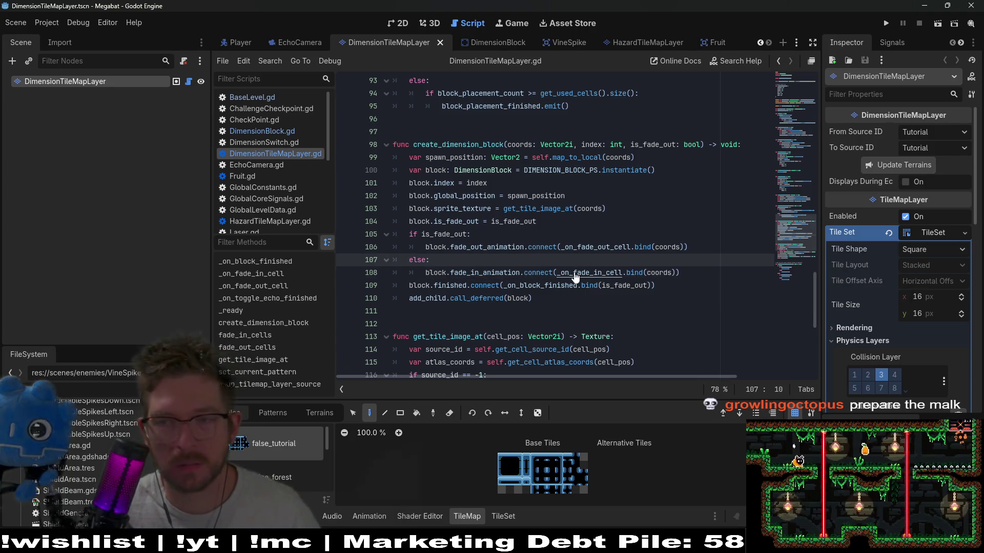
ctrl+click(574, 273)
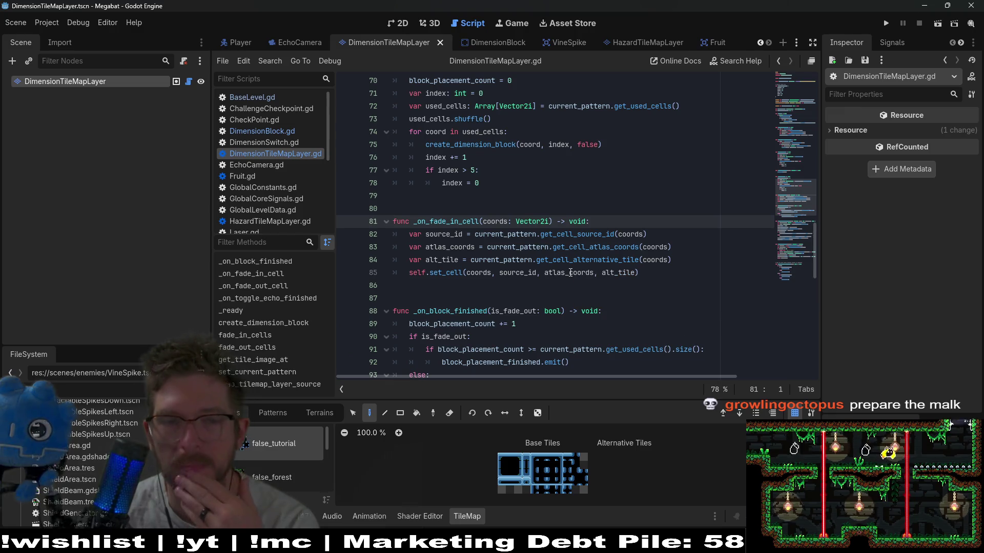
scroll(516, 276, down, 1)
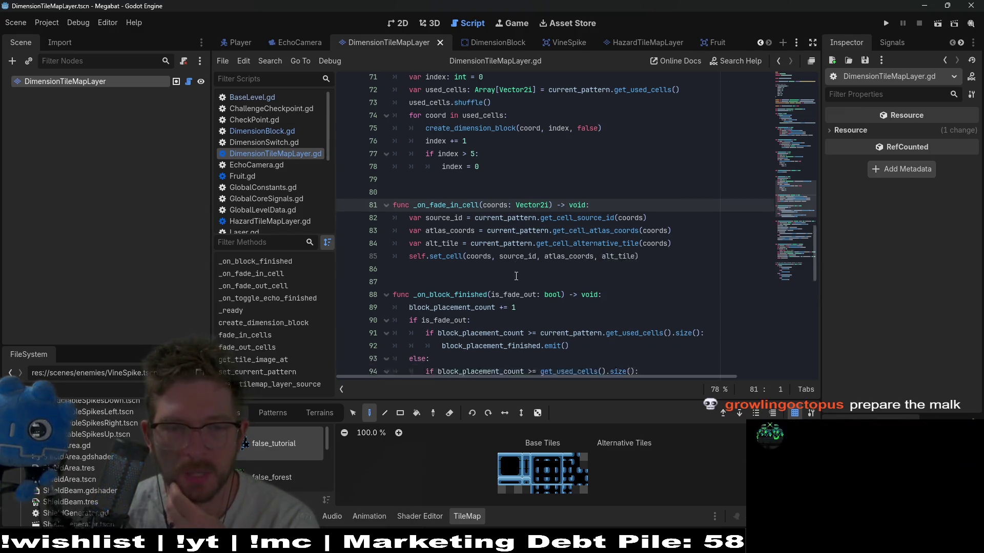
scroll(516, 276, down, 13)
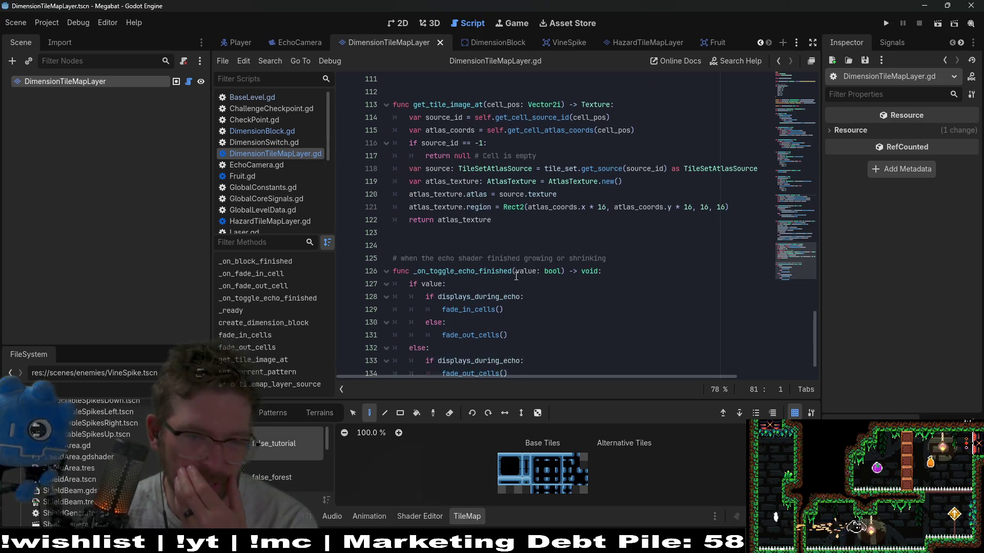
scroll(516, 276, up, 13)
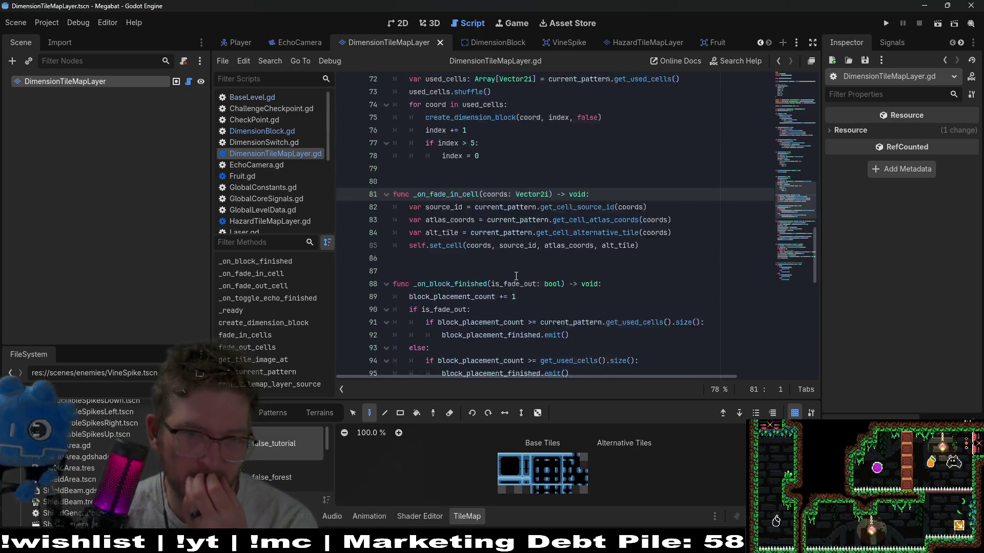
scroll(516, 276, up, 1)
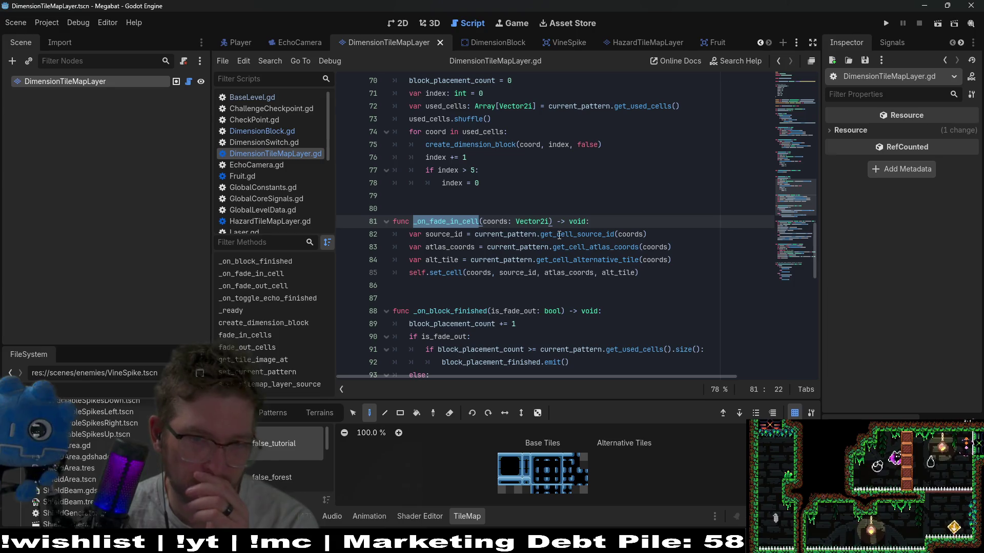
scroll(558, 235, down, 5)
scroll(509, 296, down, 5)
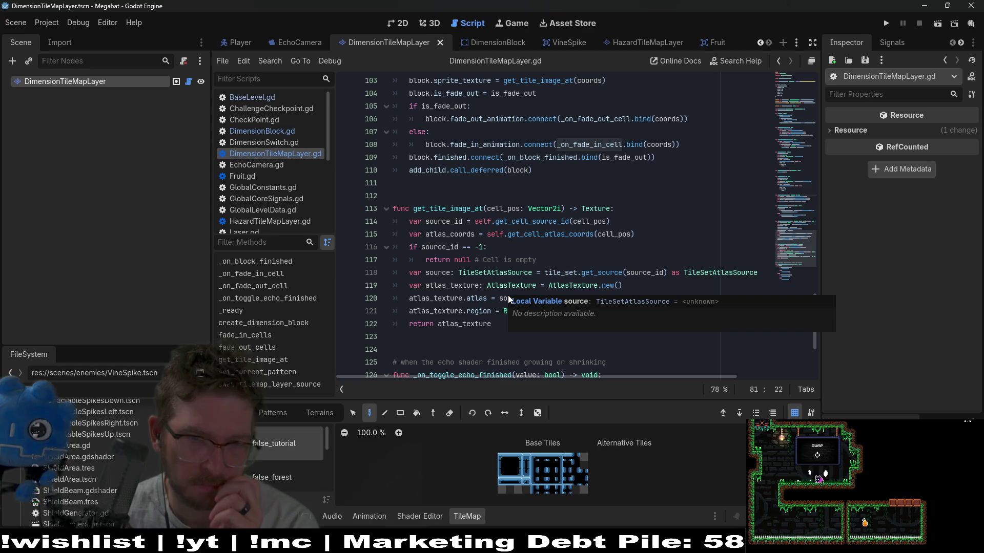
scroll(508, 295, up, 3)
click(685, 260)
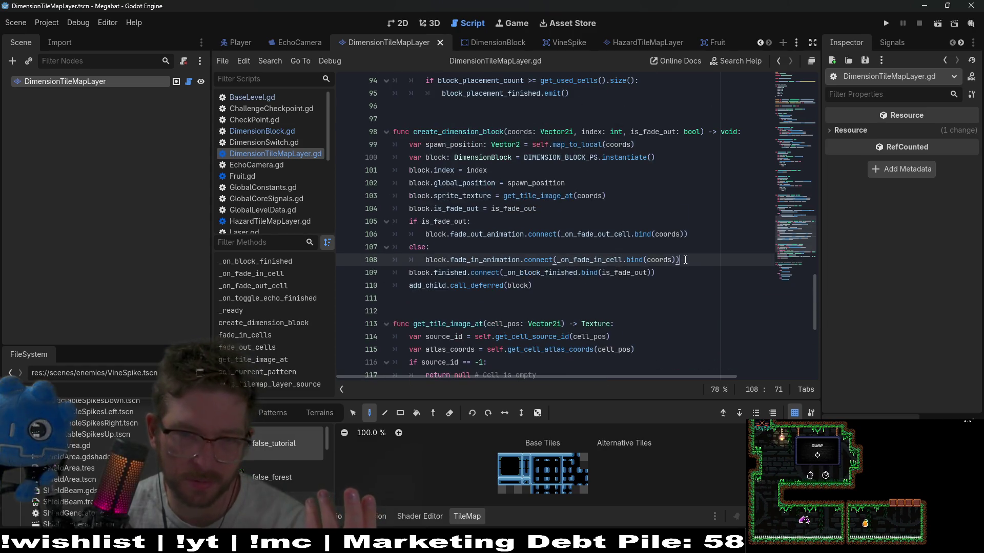
drag(685, 260, 347, 228)
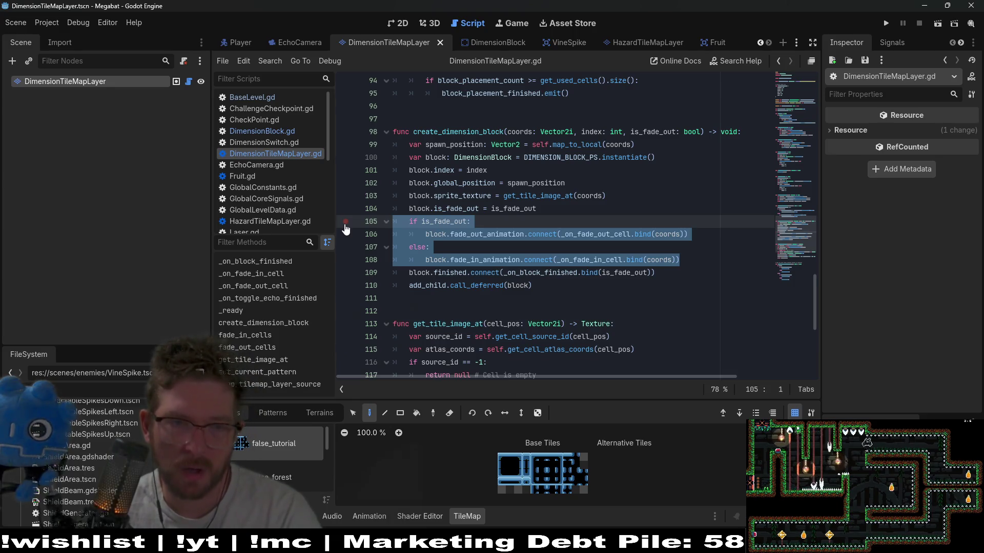
key(BackSpace)
key(BackSpace)
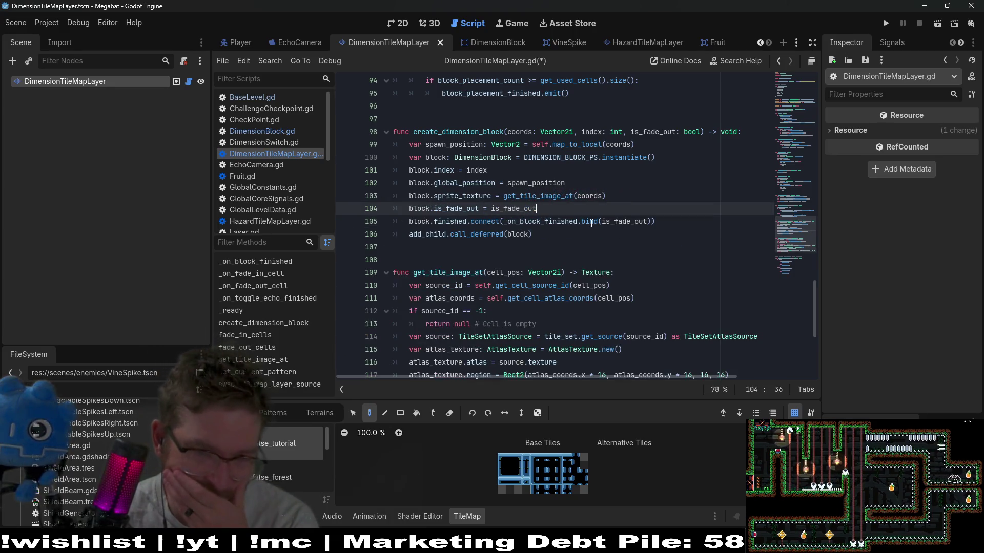
scroll(541, 246, up, 1)
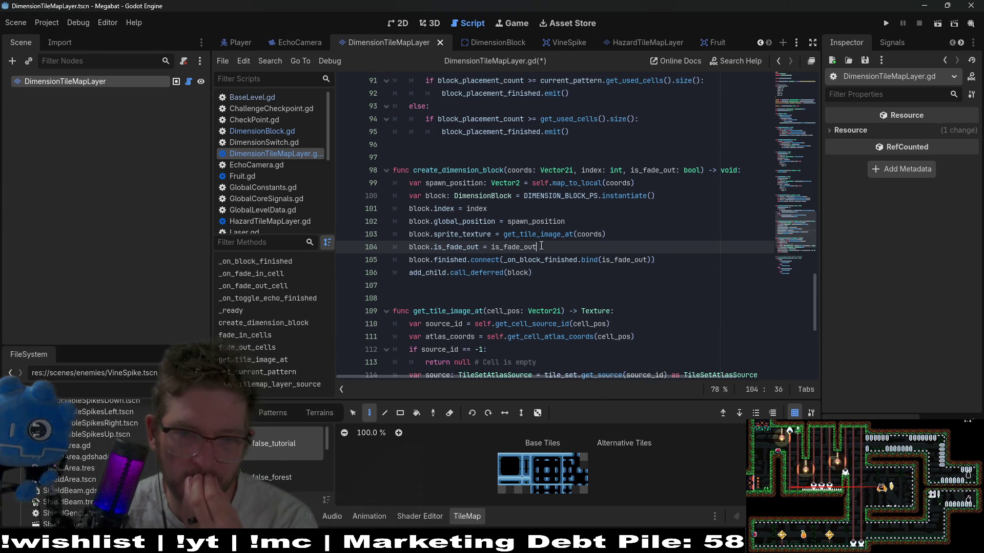
double_click(512, 247)
click(553, 260)
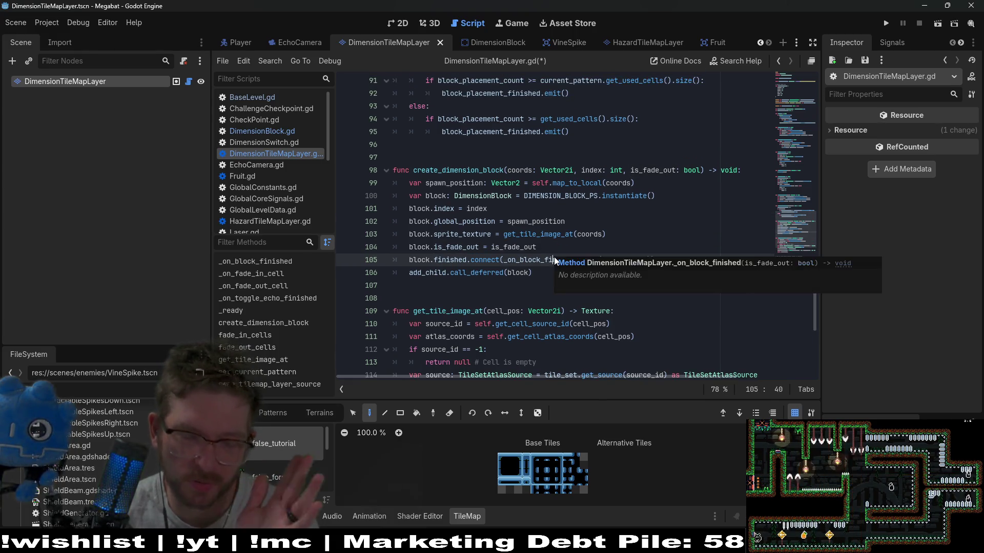
scroll(554, 256, up, 3)
scroll(552, 261, up, 3)
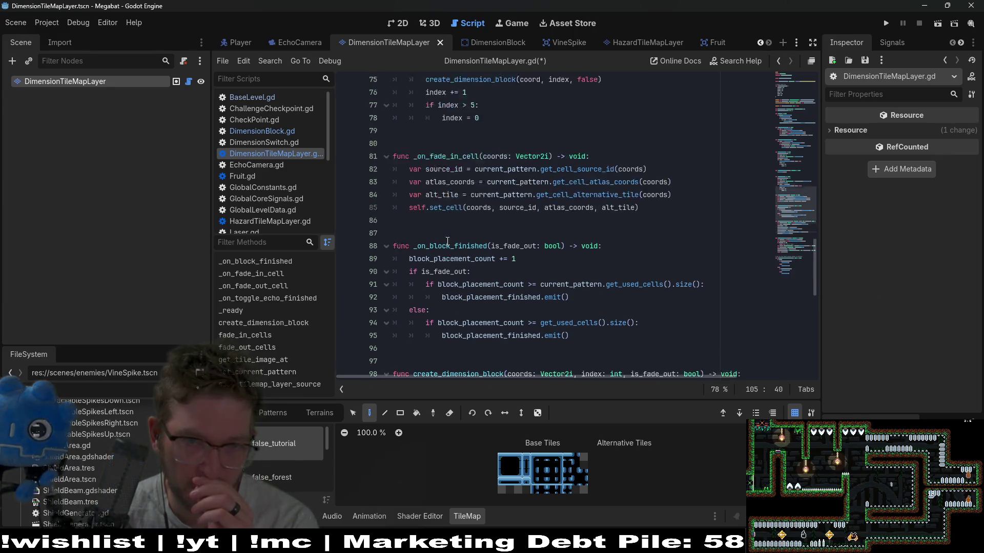
scroll(474, 233, up, 5)
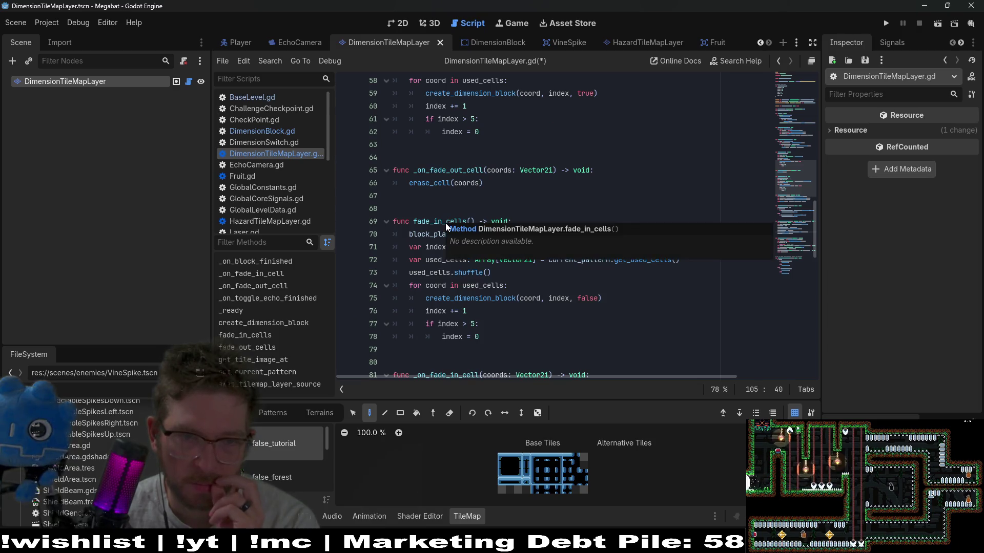
double_click(445, 223)
scroll(434, 219, up, 2)
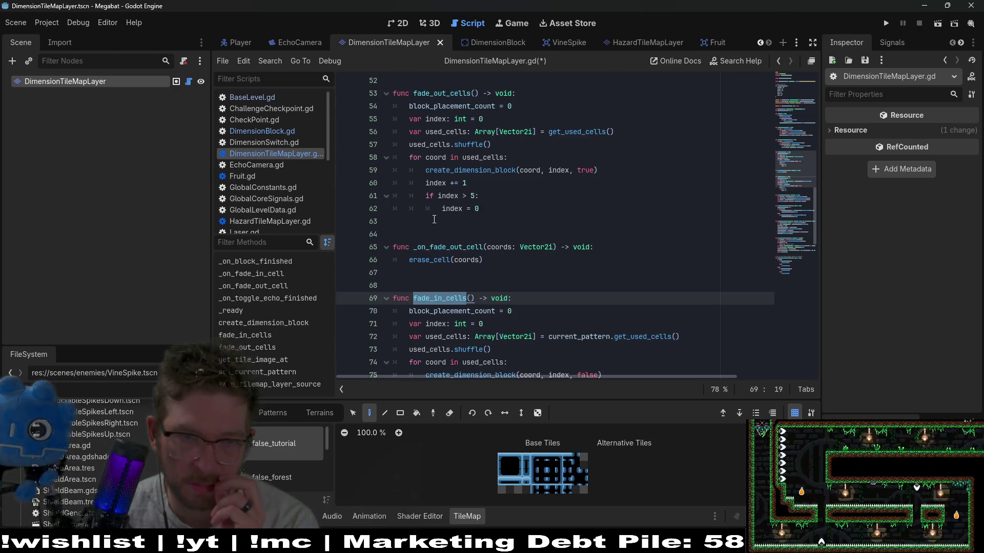
double_click(447, 93)
key(ctrl+z)
key(ctrl+z)
key(ctrl+z)
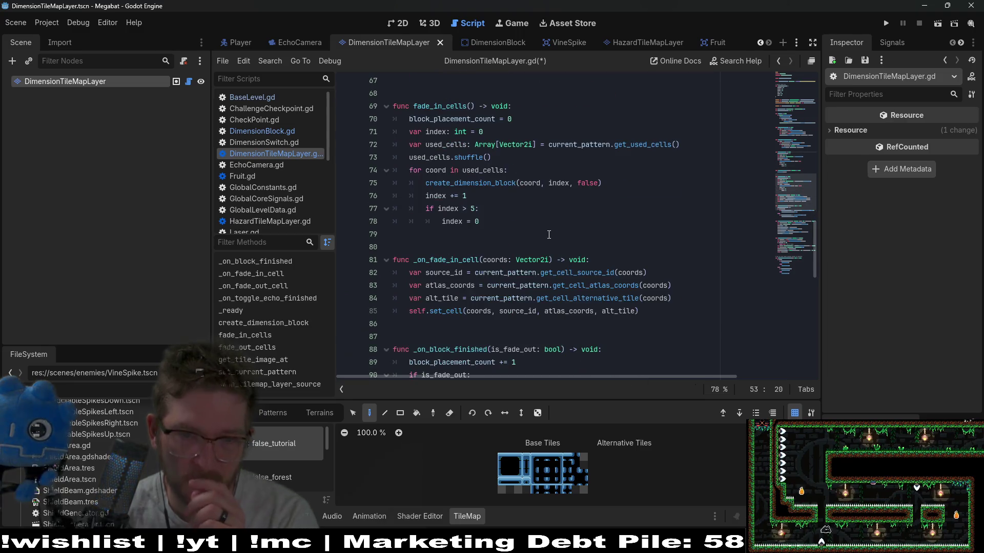
scroll(549, 234, down, 2)
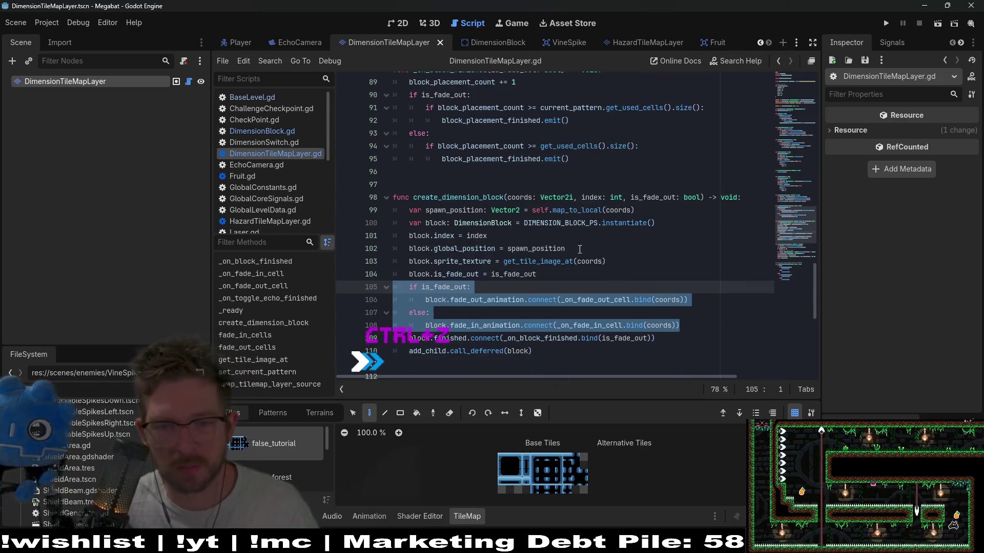
click(574, 261)
double_click(595, 300)
double_click(543, 338)
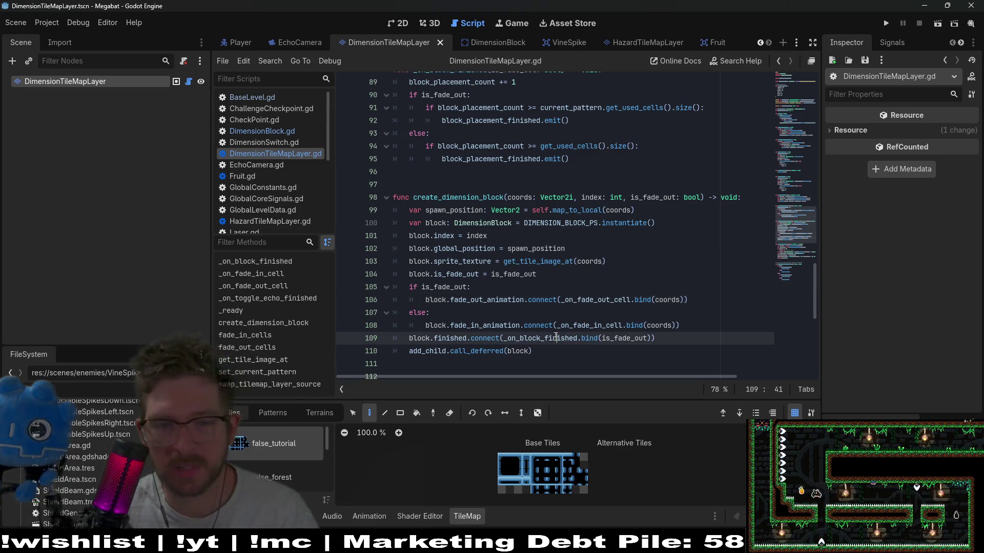
double_click(586, 301)
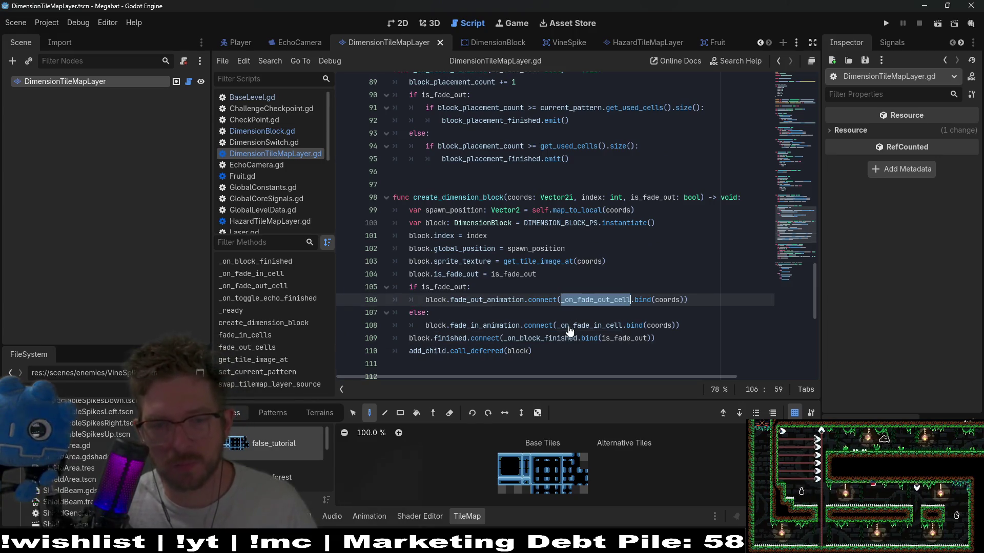
mouse_move(550, 338)
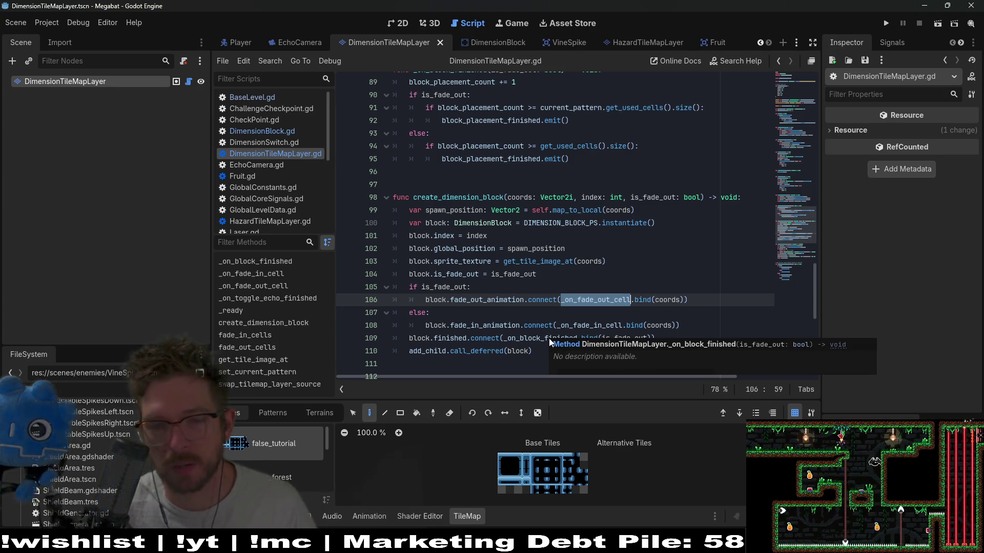
click(575, 299)
click(648, 339)
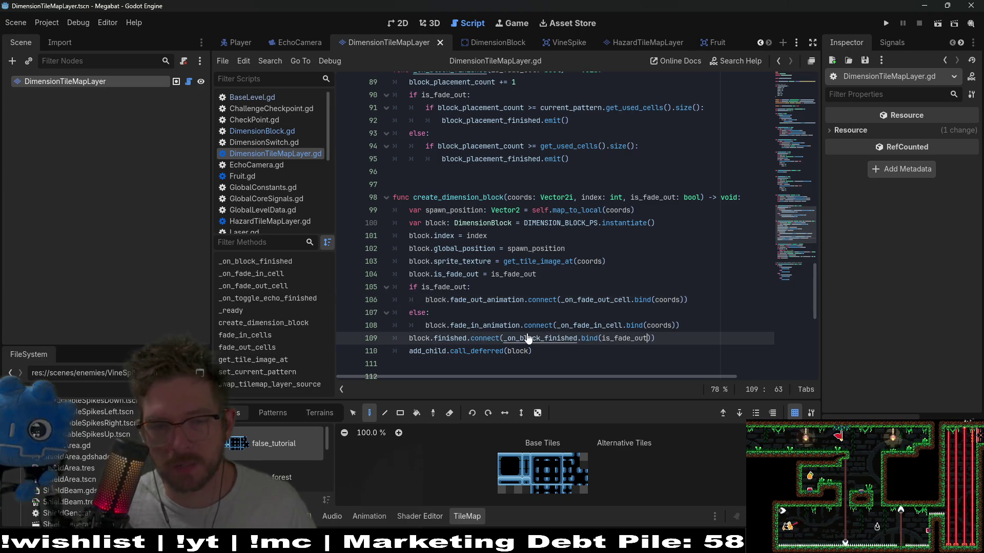
ctrl+click(554, 338)
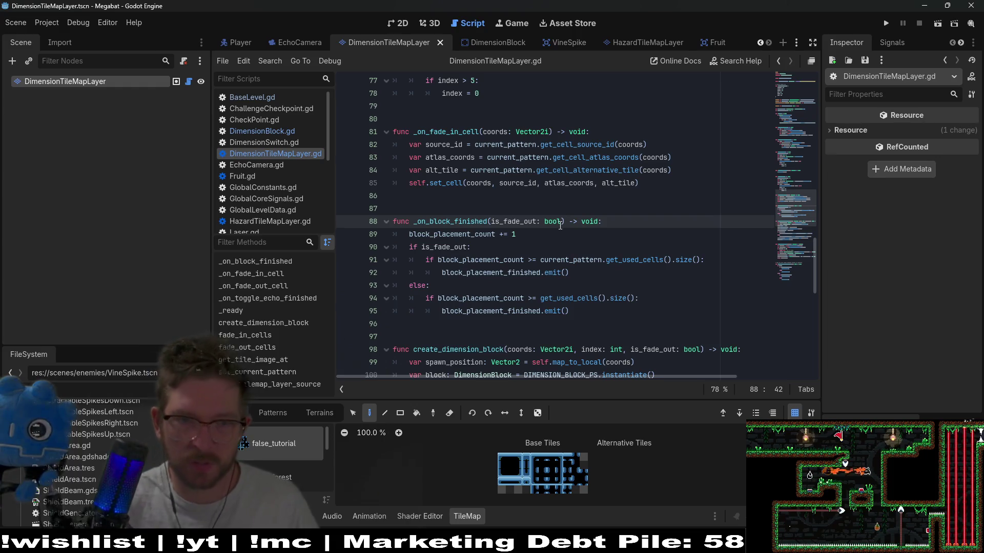
Add '=coords: Vector2i', save, and append coords after is_fade_out in the _on_block_finished binding
text(=)
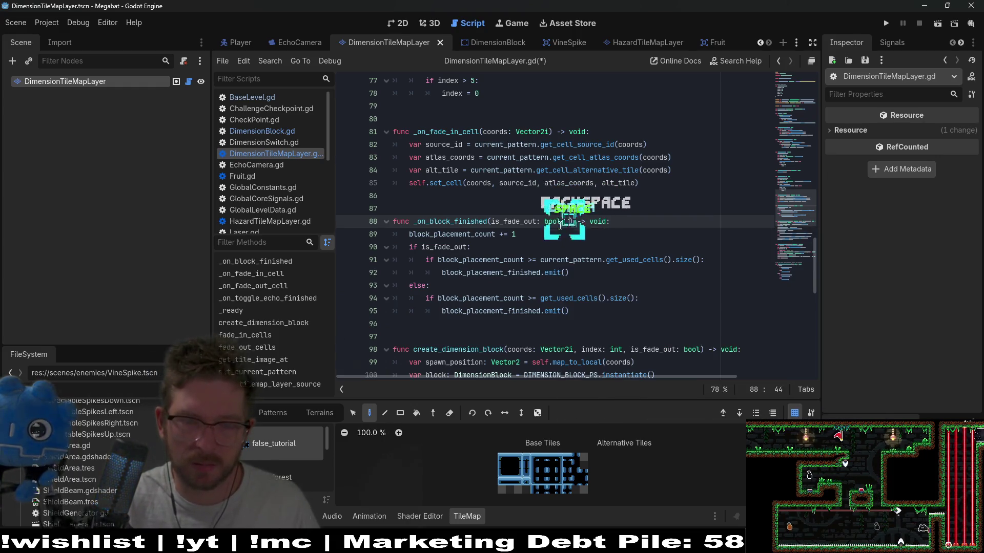
text(coor)
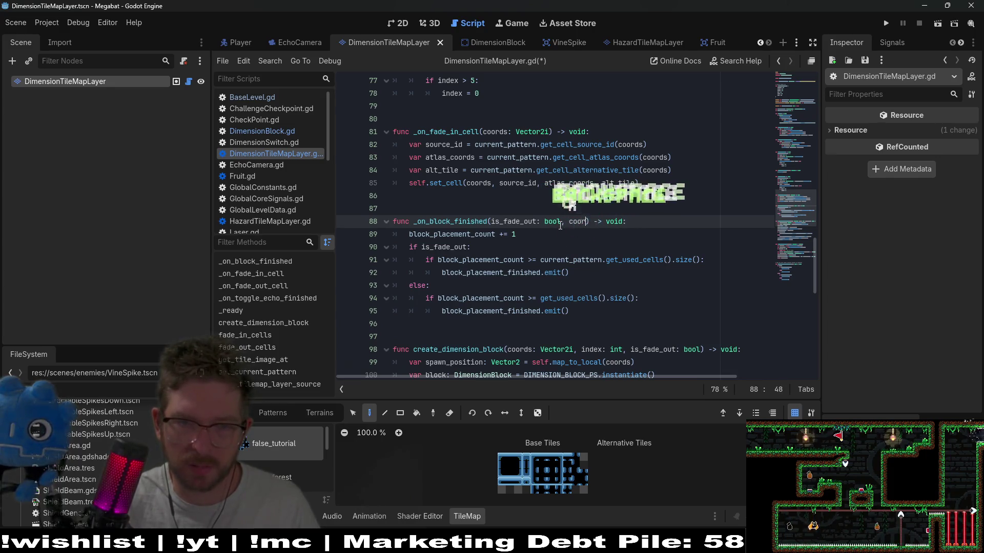
text(ds: Vector2)
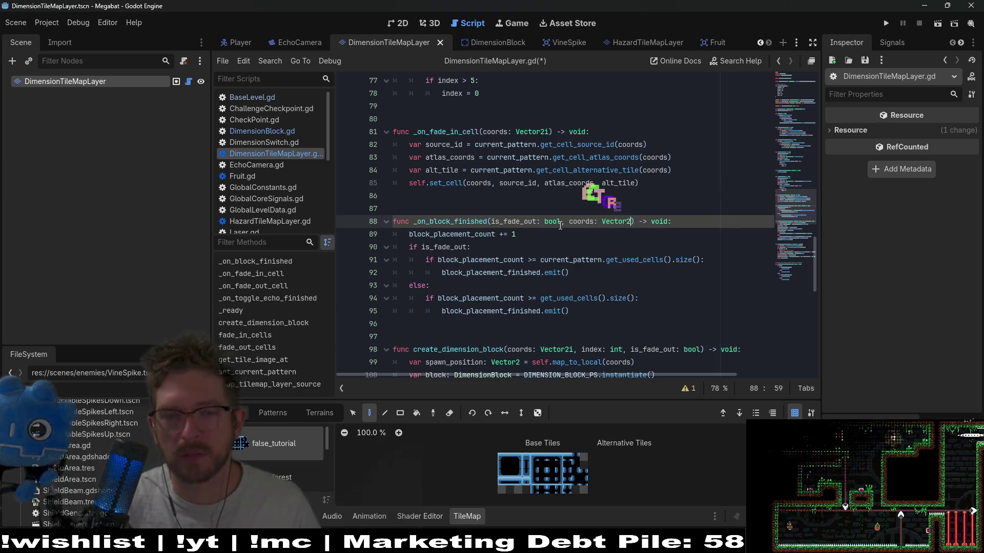
text(i)
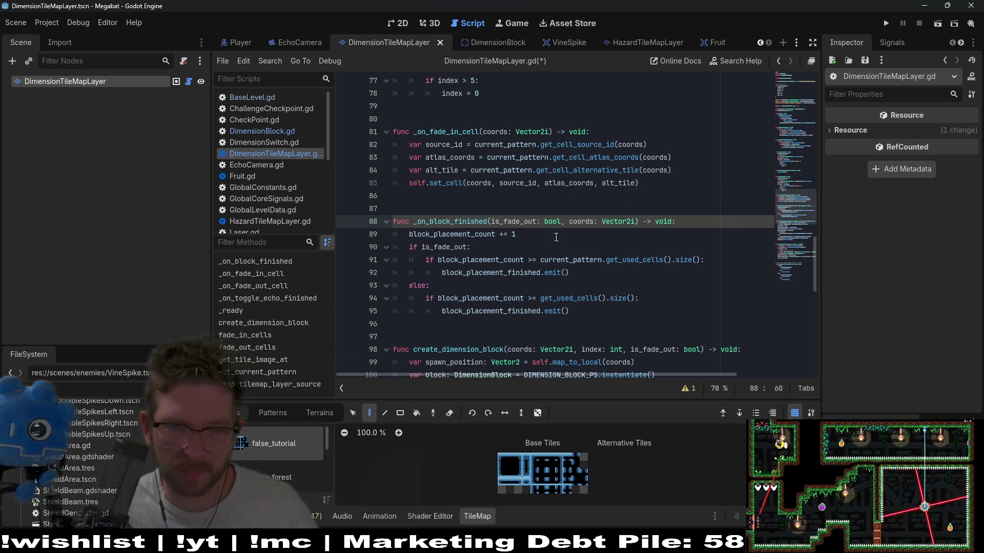
key(ctrl+s)
double_click(463, 221)
key(ctrl+f)
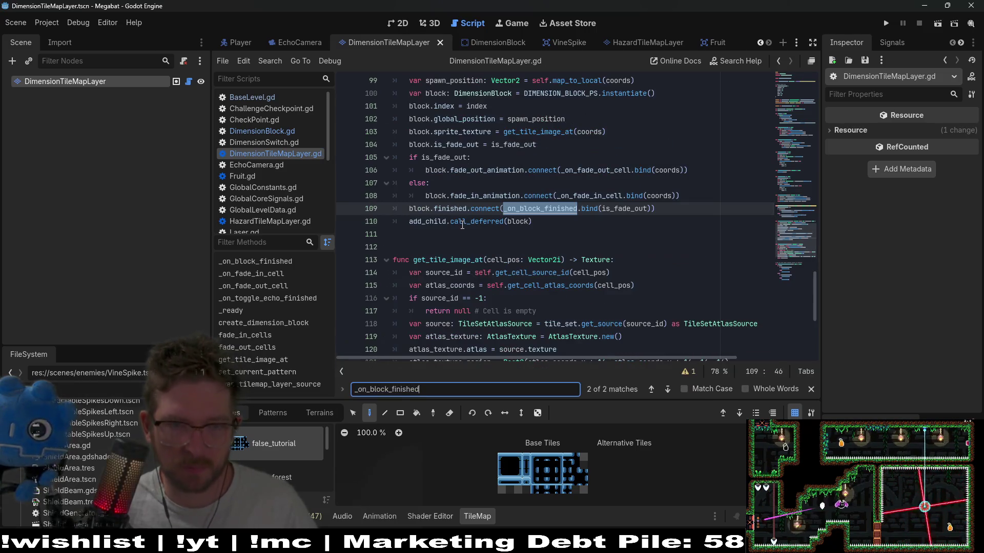
click(648, 210)
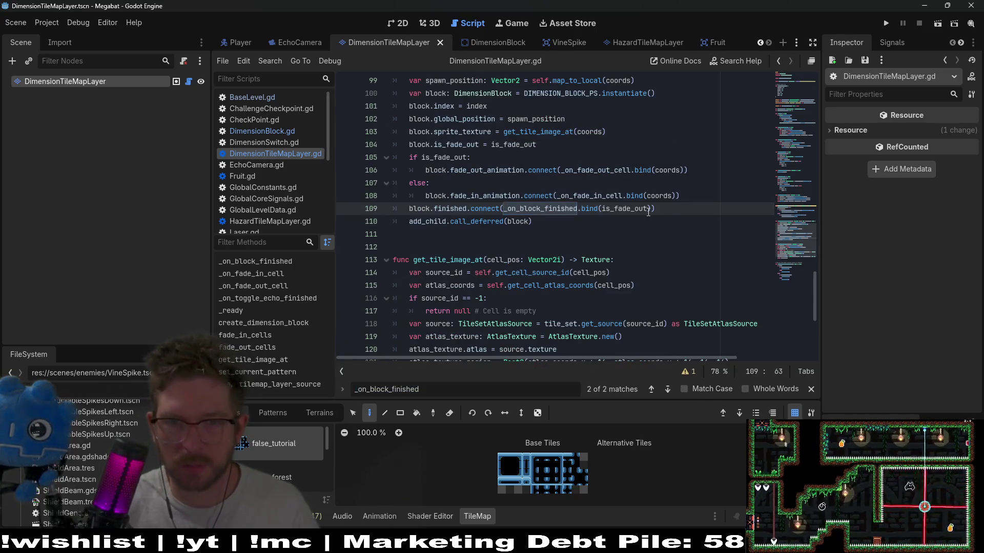
text(,)
key(BackSpace)
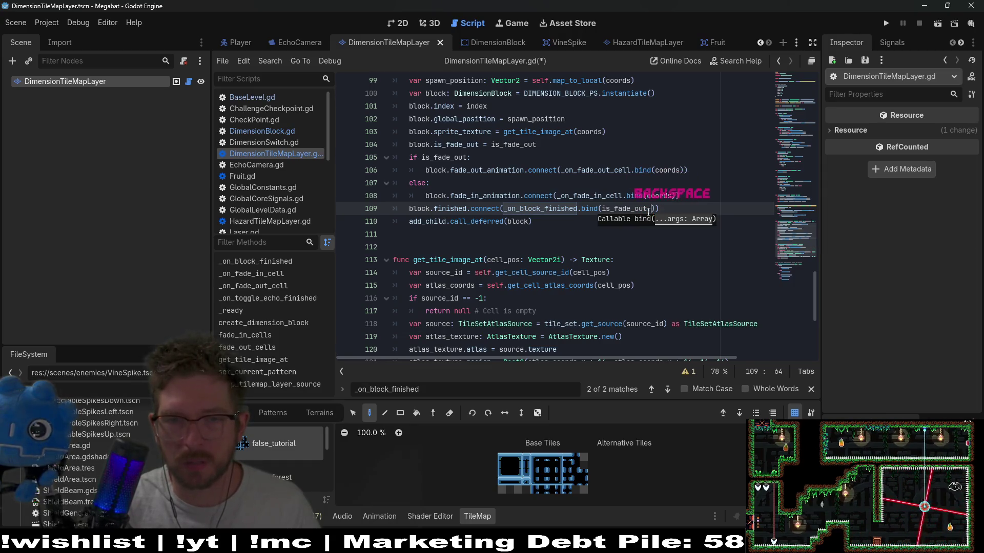
text(coords)
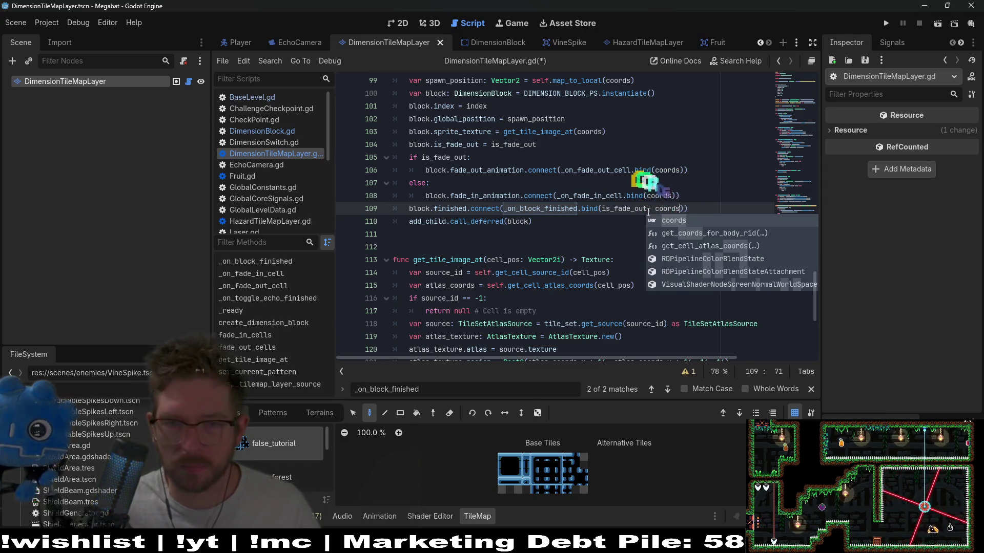
Comment out the fade connection code on lines 105–108 with Ctrl+K
click(685, 191)
mouse_move(689, 191)
mouse_down()
mouse_move(466, 196)
mouse_move(328, 157)
mouse_up()
key(ctrl+k)
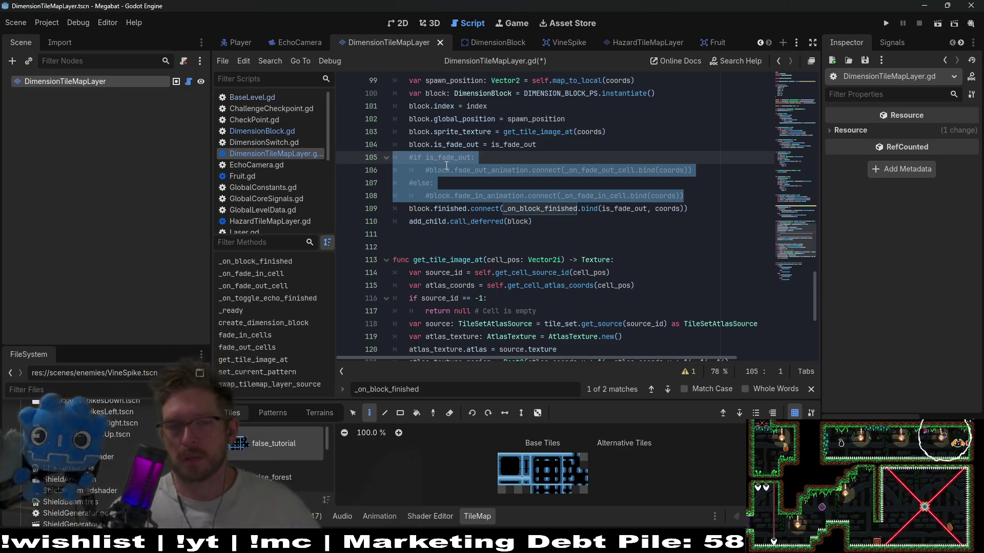
In _on_block_finished, add the call _on_fade_out_cell(coords) under 'if is_fade_out:'
click(581, 175)
double_click(594, 174)
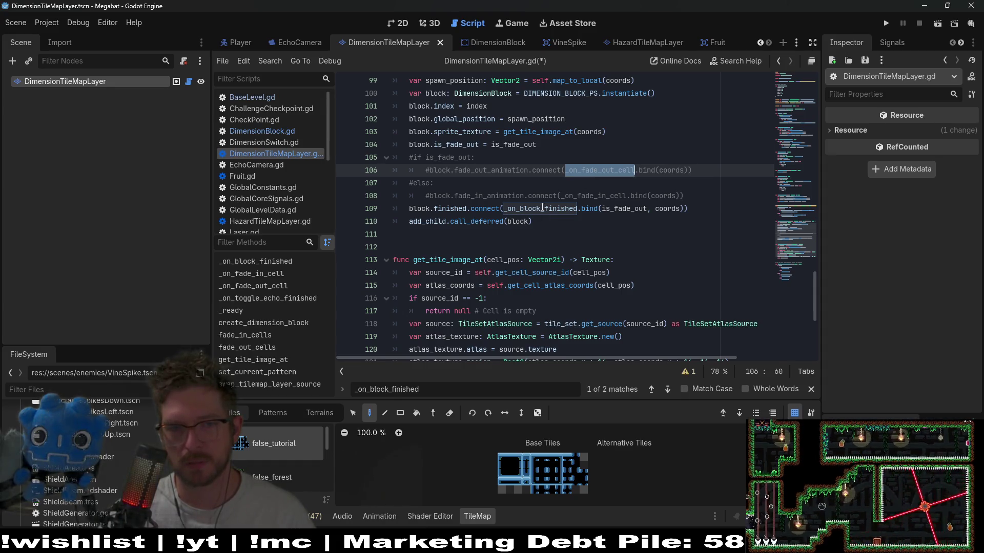
double_click(542, 207)
double_click(606, 173)
key(ctrl+c)
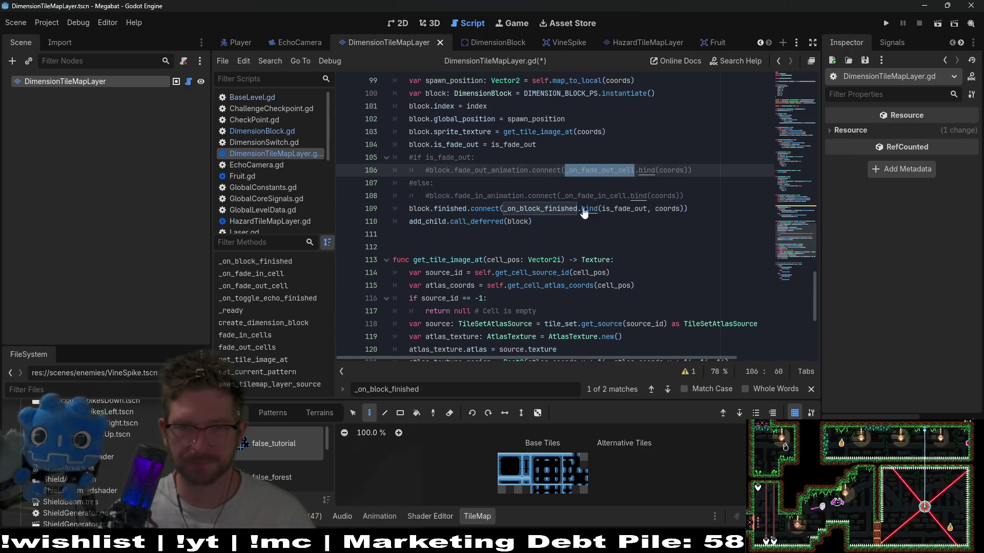
ctrl+click(564, 209)
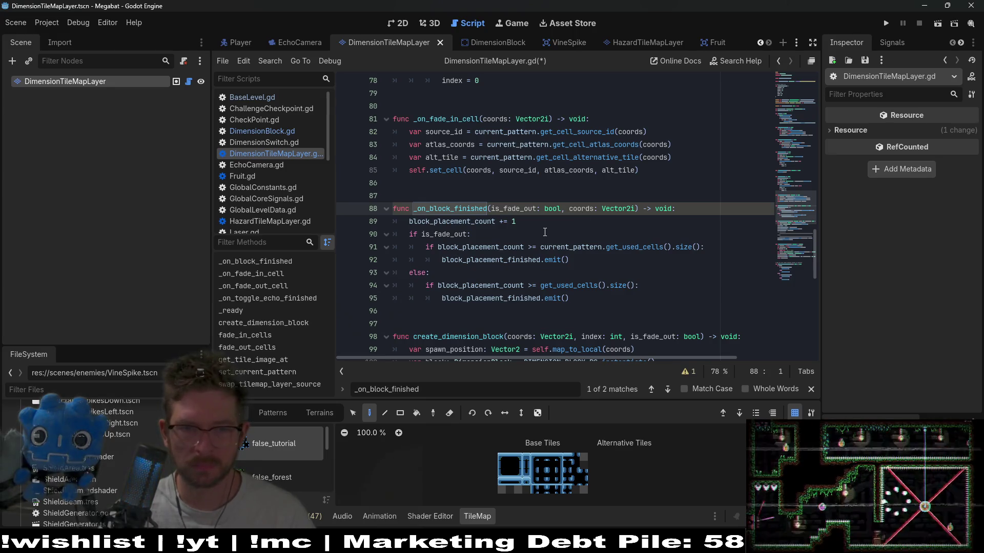
click(540, 234)
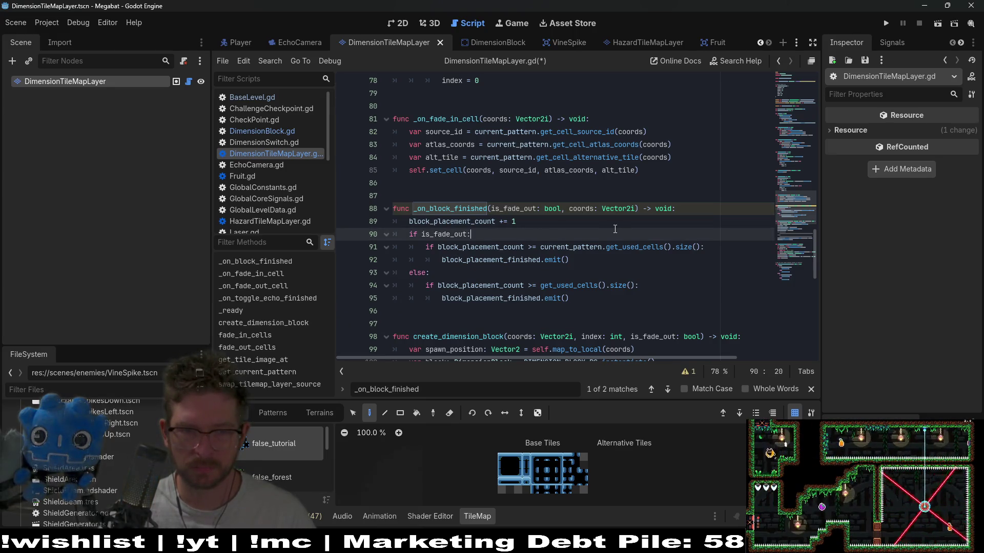
click(715, 247)
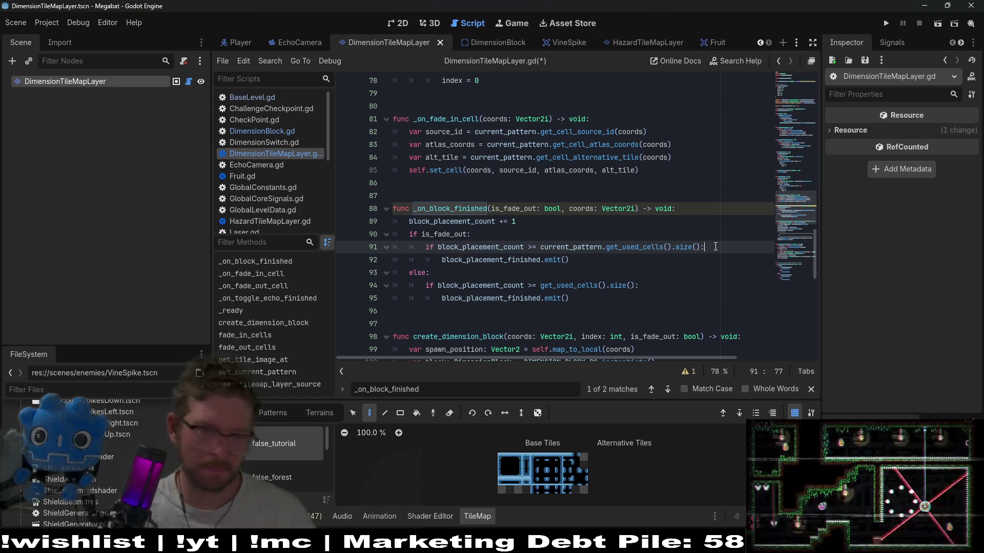
click(551, 234)
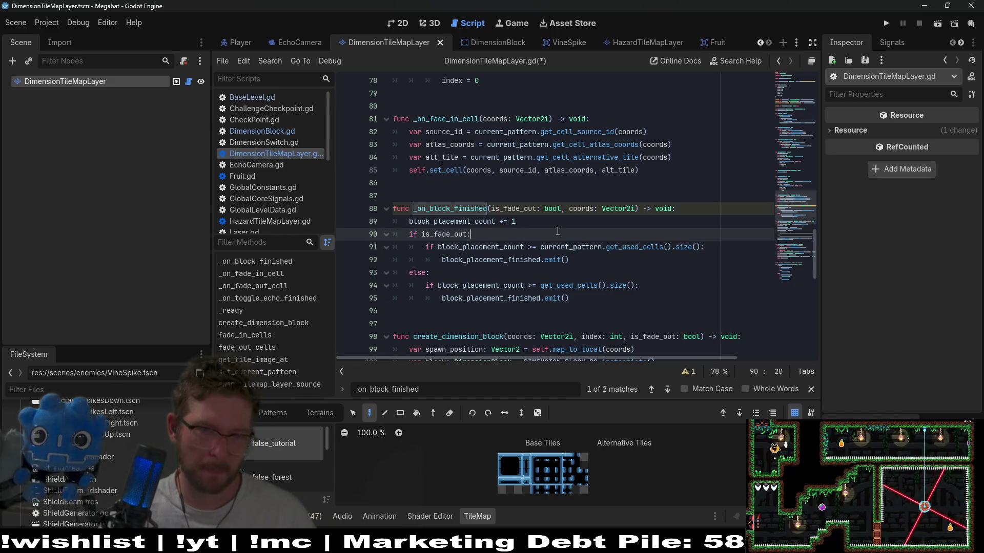
key(Return)
key(ctrl+v)
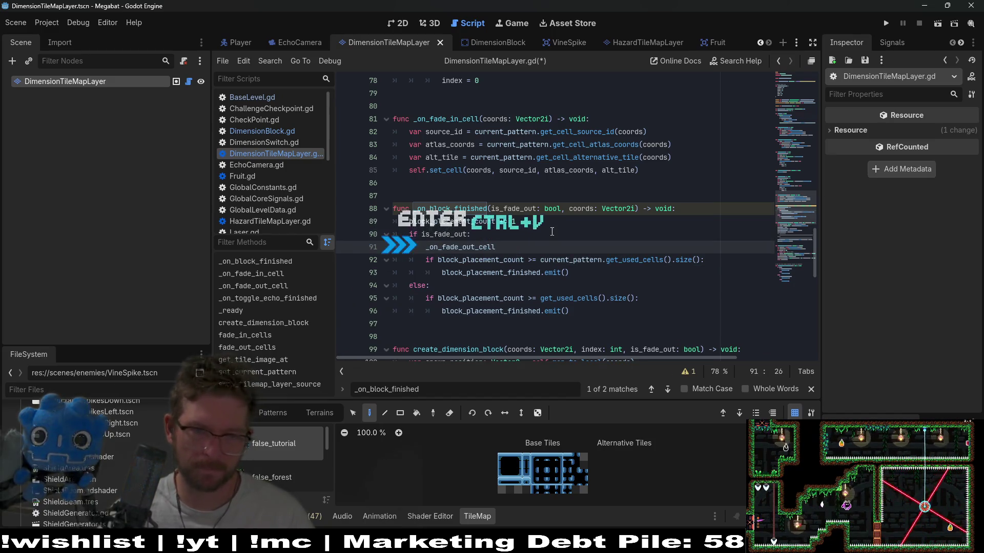
text((coords)
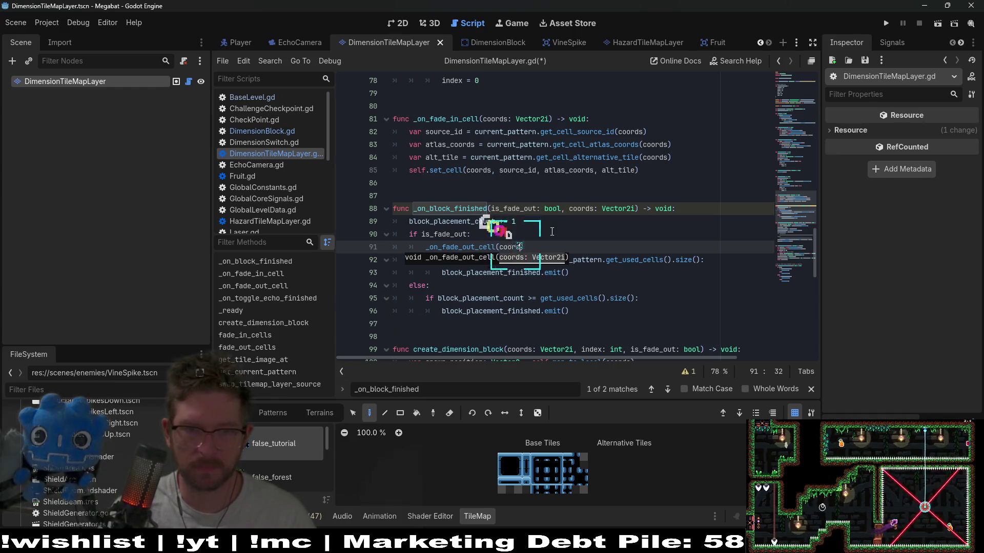
key(Escape)
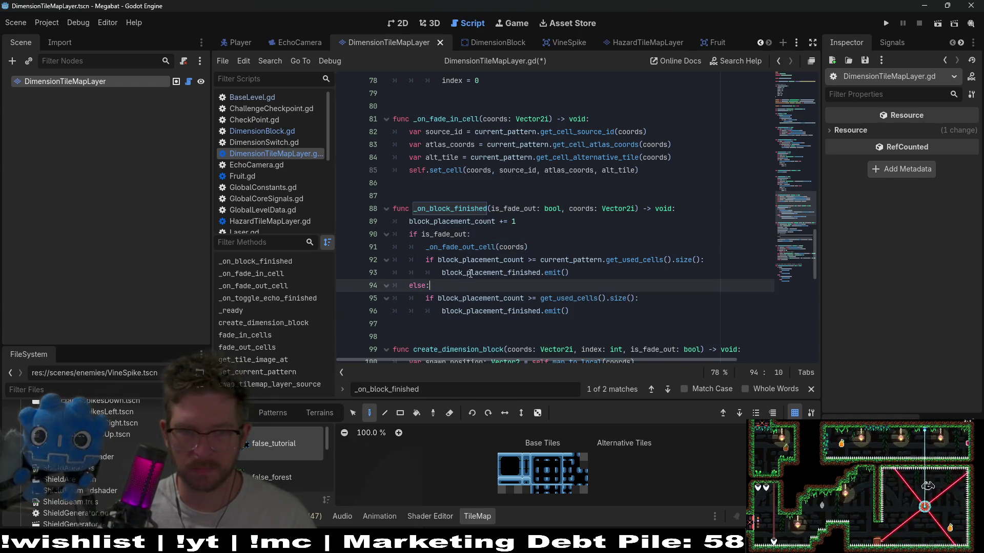
Duplicate the call under 'else:' as _on_fade_in_cell(coords) and save the script
double_click(477, 247)
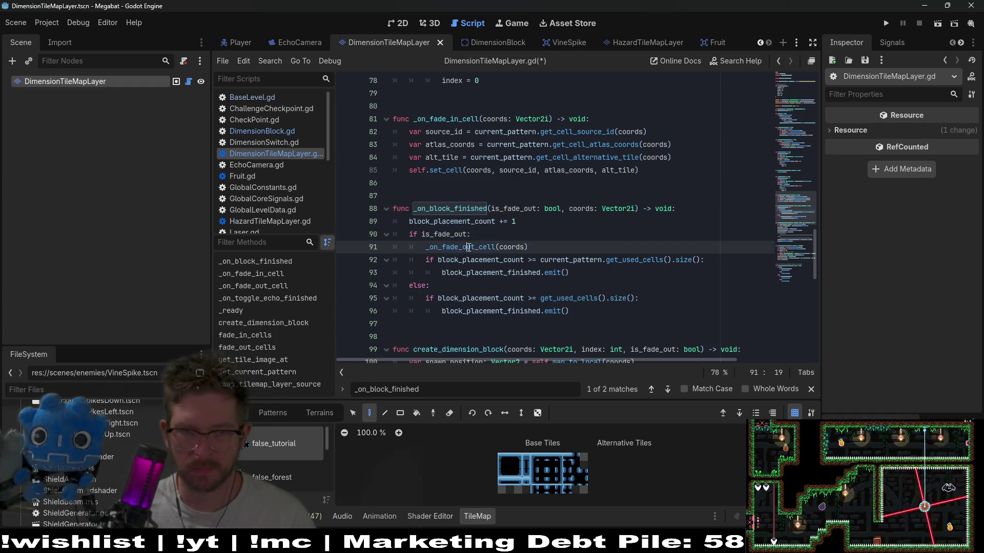
click(533, 250)
key(ctrl+c)
click(458, 299)
key(ctrl+v)
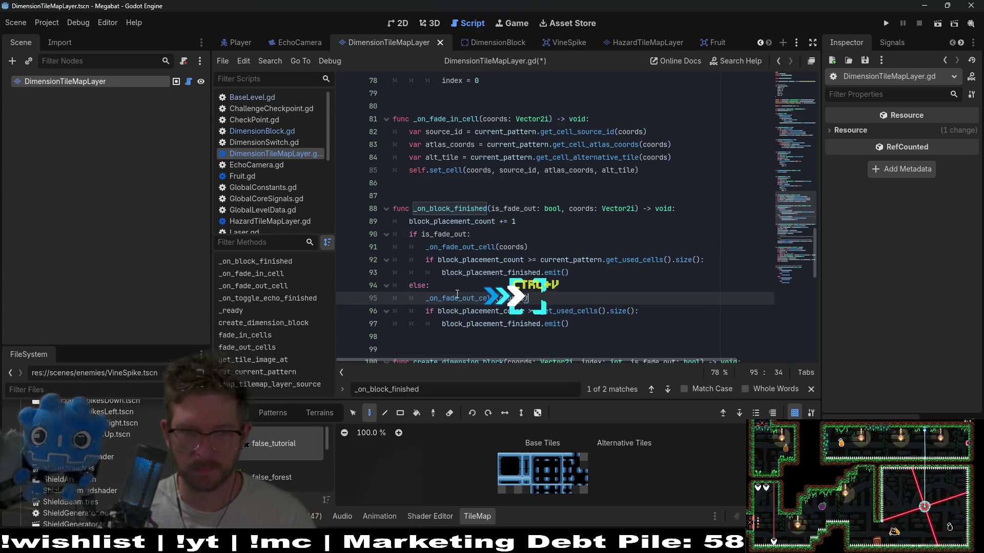
double_click(458, 299)
click(478, 298)
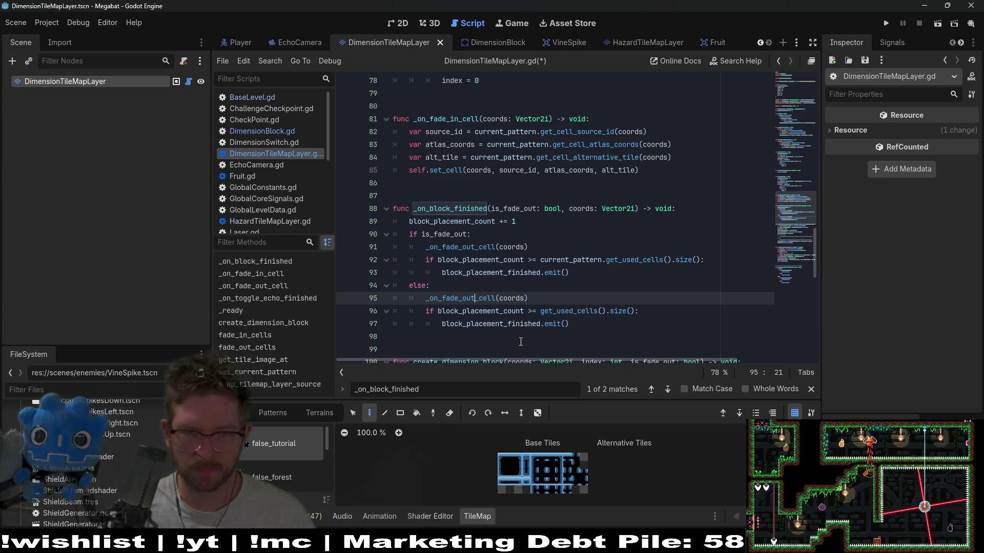
key(BackSpace)
key(BackSpace)
key(BackSpace)
text(in)
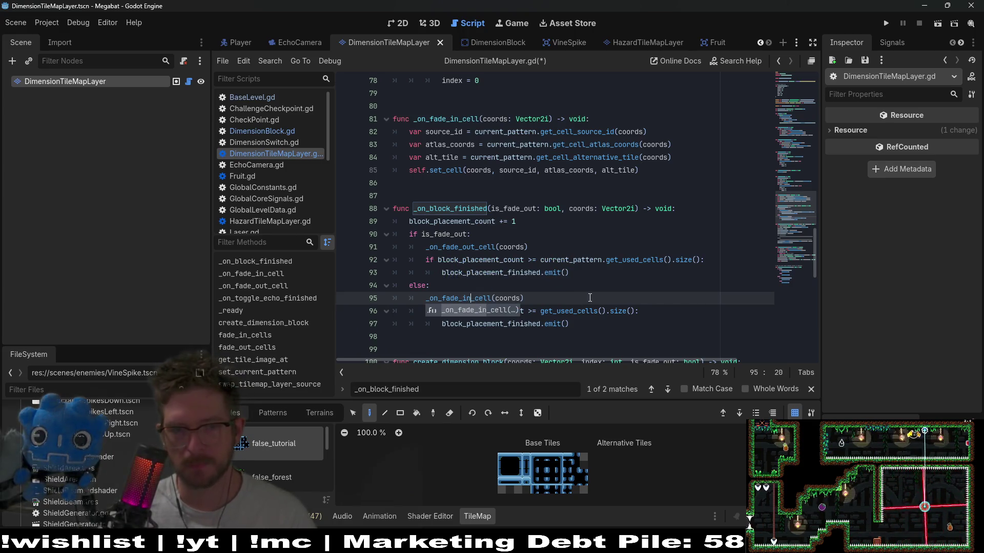
click(590, 297)
key(ctrl+s)
Look over the saved DimensionTileMapLayer.gd script, then return to the Level_4_4 scene
scroll(596, 297, up, 4)
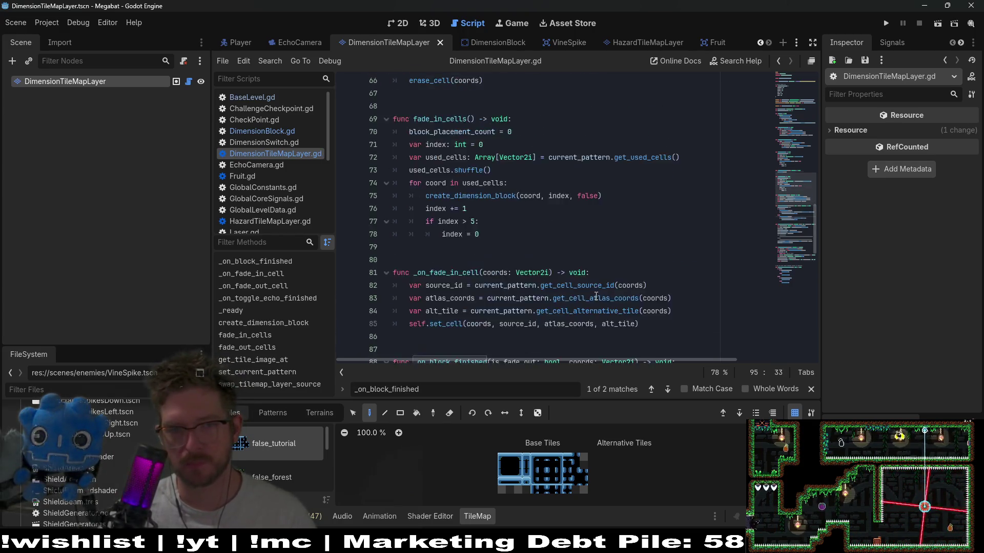
scroll(595, 296, down, 3)
scroll(596, 296, up, 4)
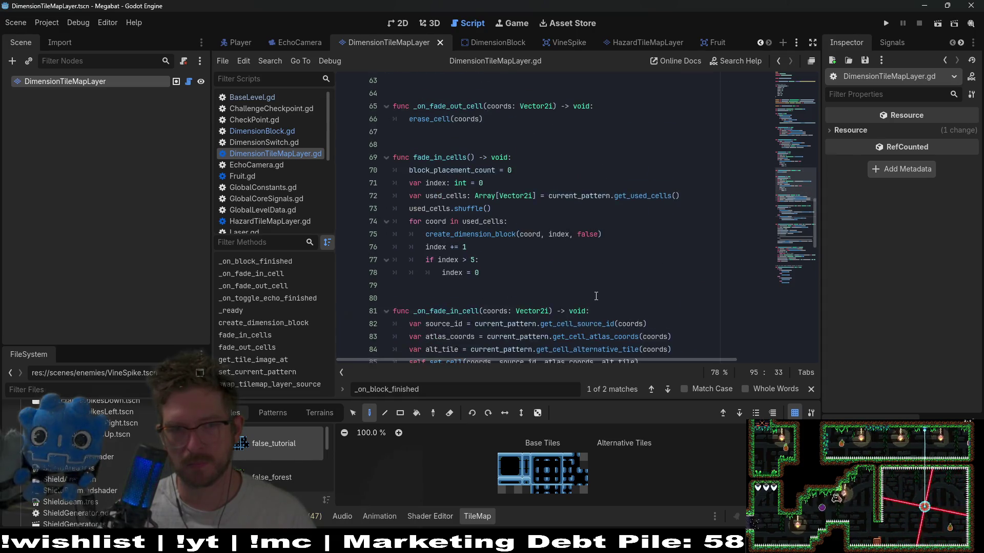
scroll(596, 296, up, 4)
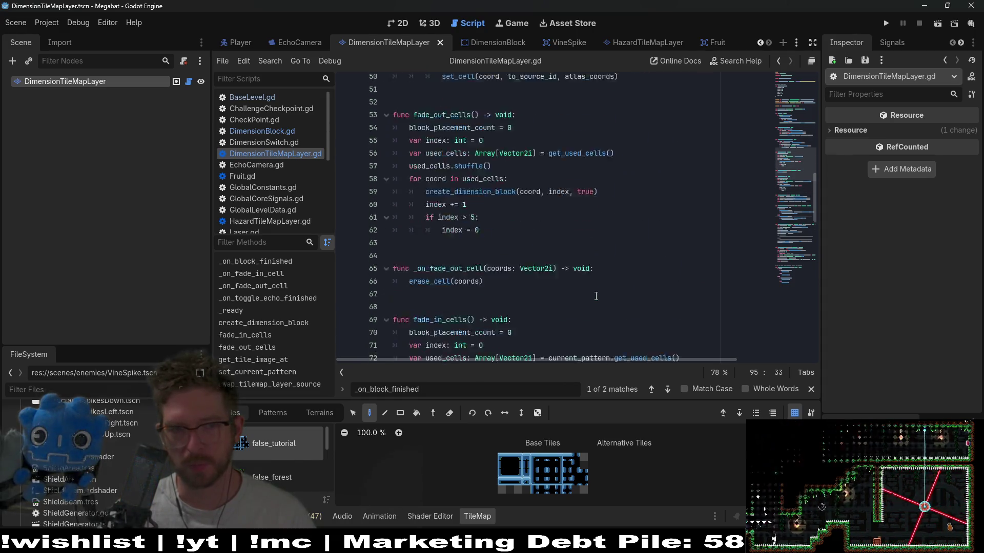
scroll(596, 296, down, 1)
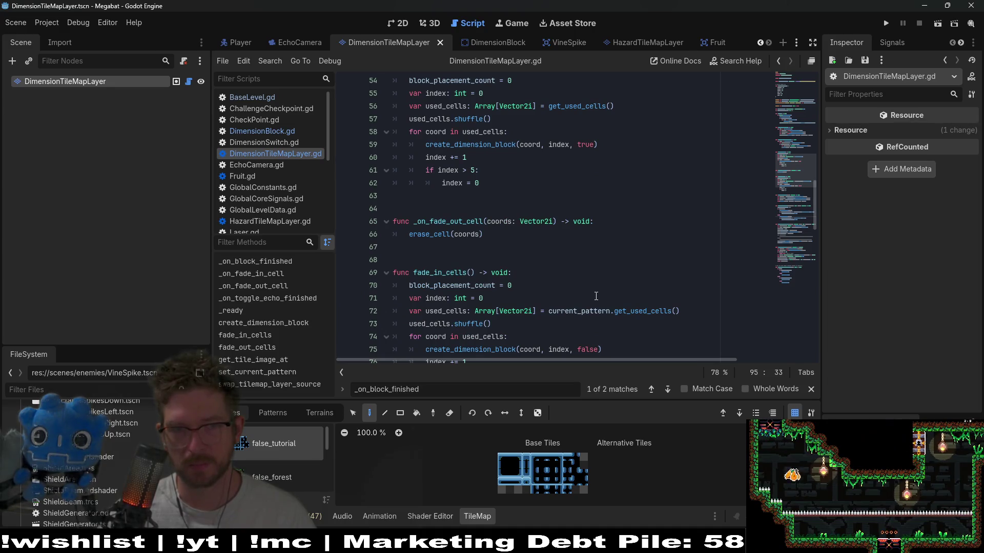
scroll(595, 297, down, 4)
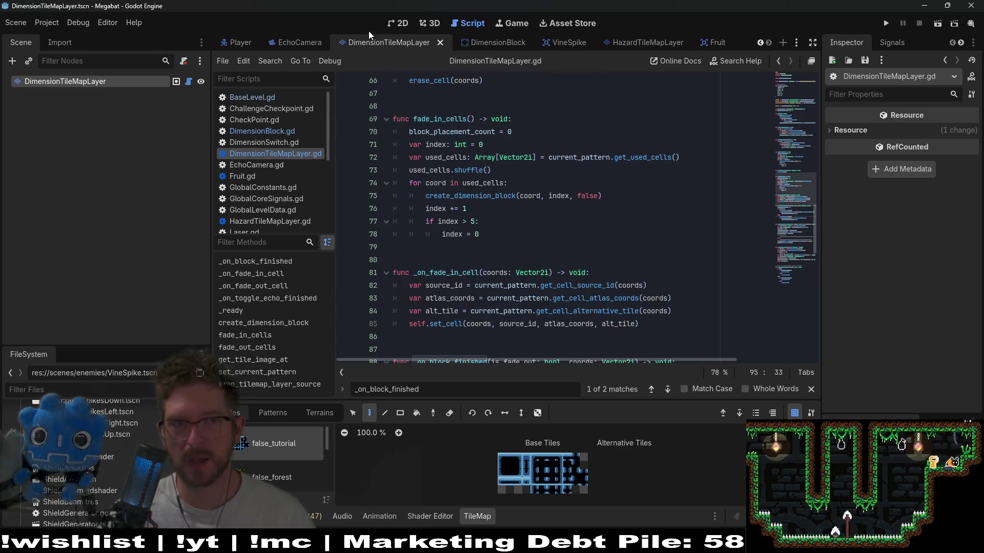
scroll(377, 45, up, 3)
click(377, 47)
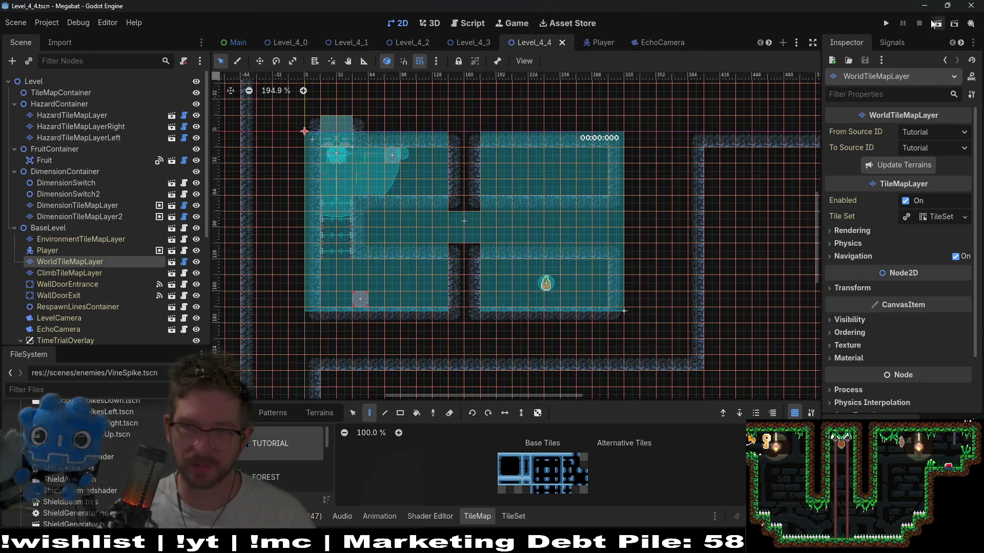
Run the project to test the fading blocks, then close the game window
click(938, 23)
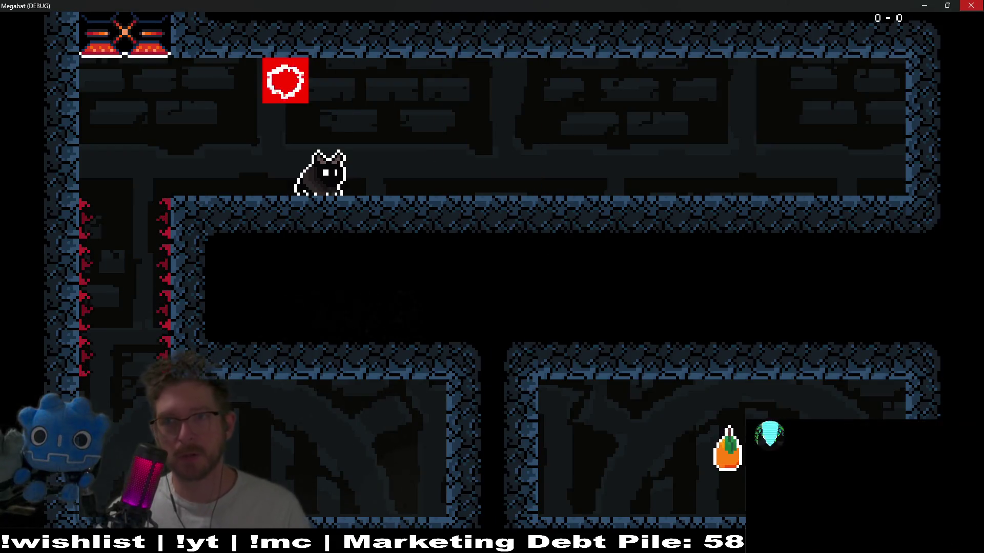
click(970, 5)
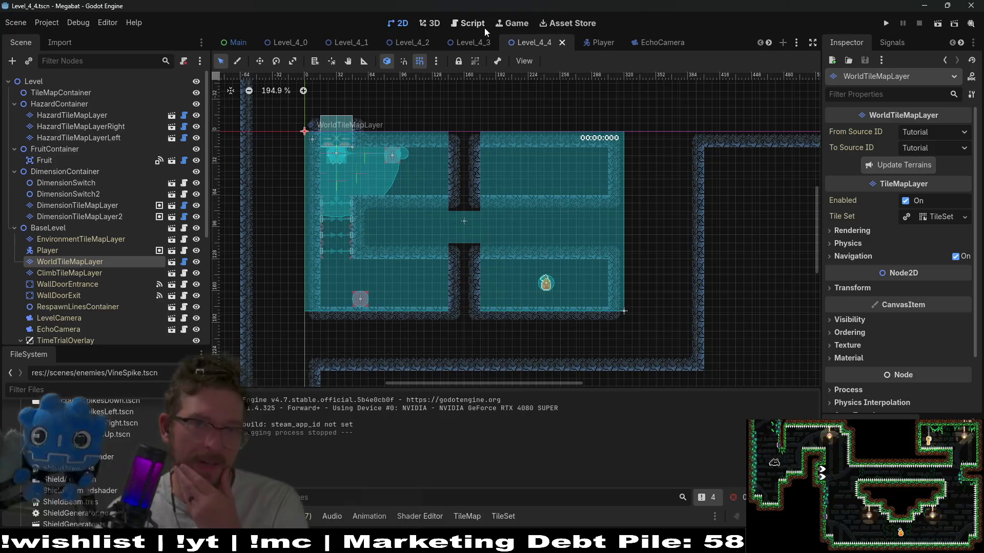
In DimensionBlock's AnimationPlayer, scrub the fade_in animation's scale keys, ending at 0.0
scroll(563, 42, down, 4)
click(611, 41)
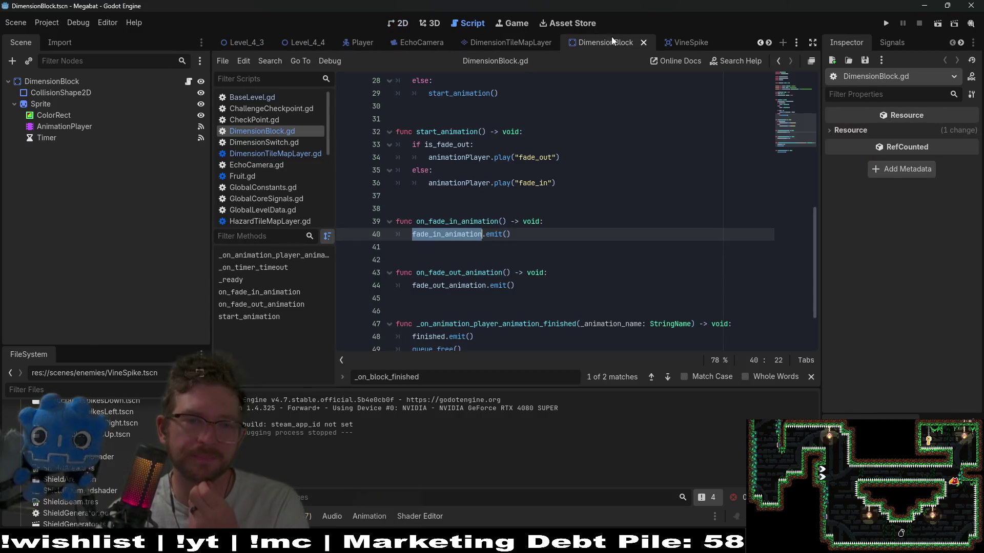
click(63, 126)
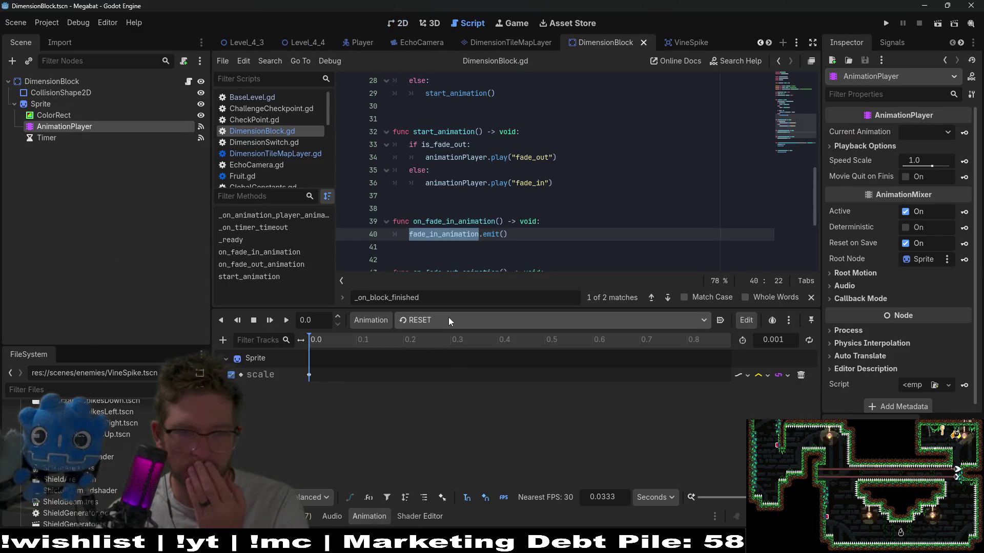
click(399, 23)
click(492, 320)
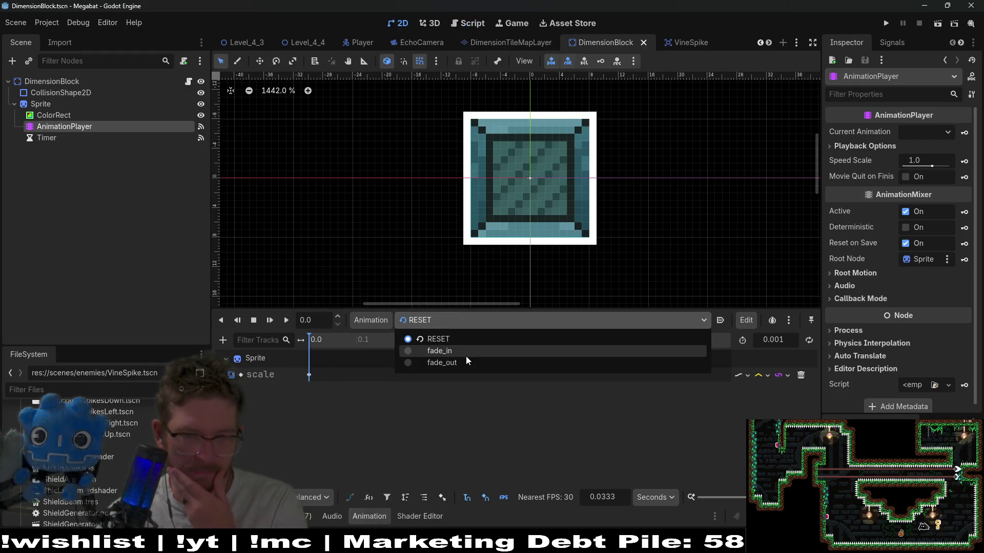
click(466, 356)
mouse_move(349, 337)
mouse_down()
mouse_move(450, 339)
mouse_move(307, 340)
mouse_move(538, 339)
mouse_move(291, 335)
mouse_move(530, 349)
mouse_move(290, 340)
mouse_up()
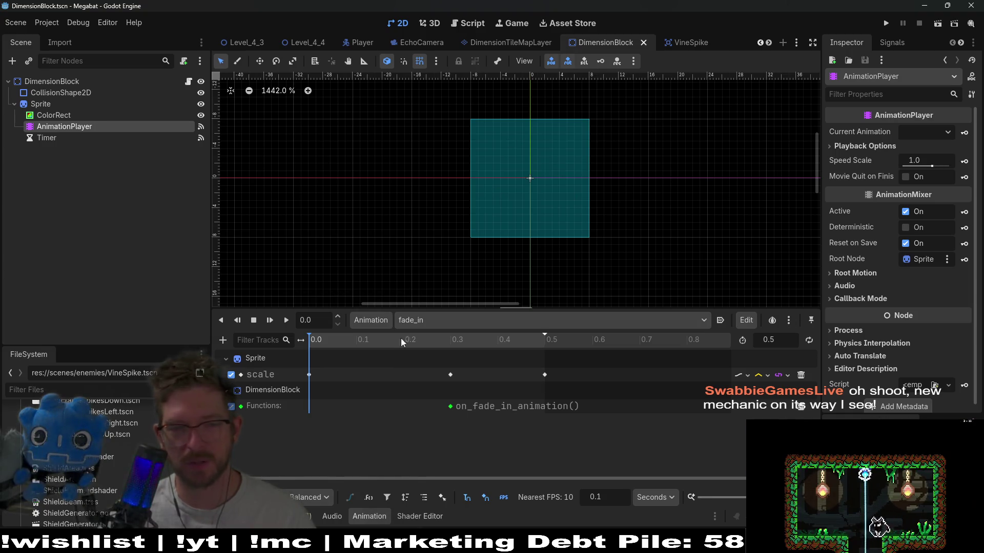
mouse_move(414, 346)
mouse_down()
mouse_move(325, 340)
mouse_move(416, 336)
mouse_up()
click(309, 340)
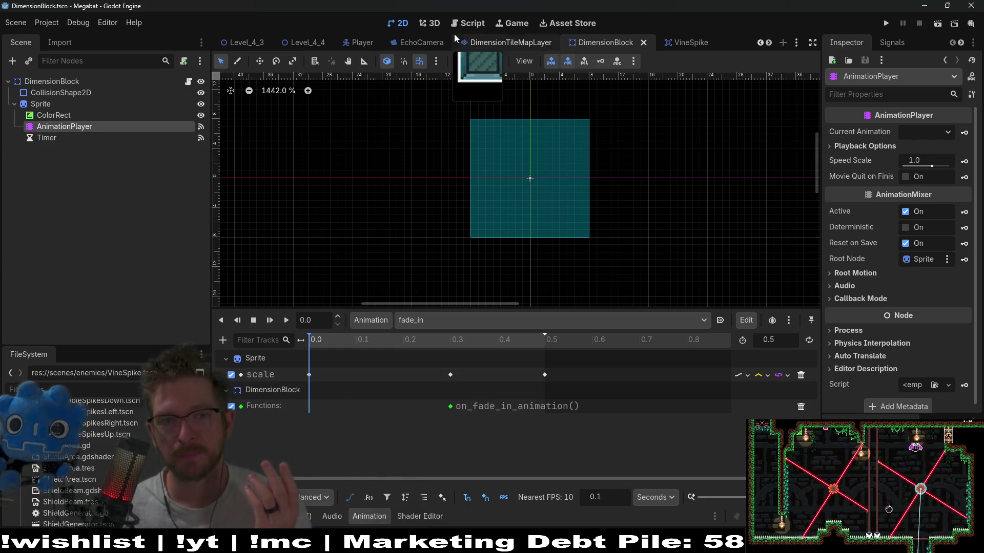
Return to the Level_4_4 scene, then switch over to Steam
click(307, 42)
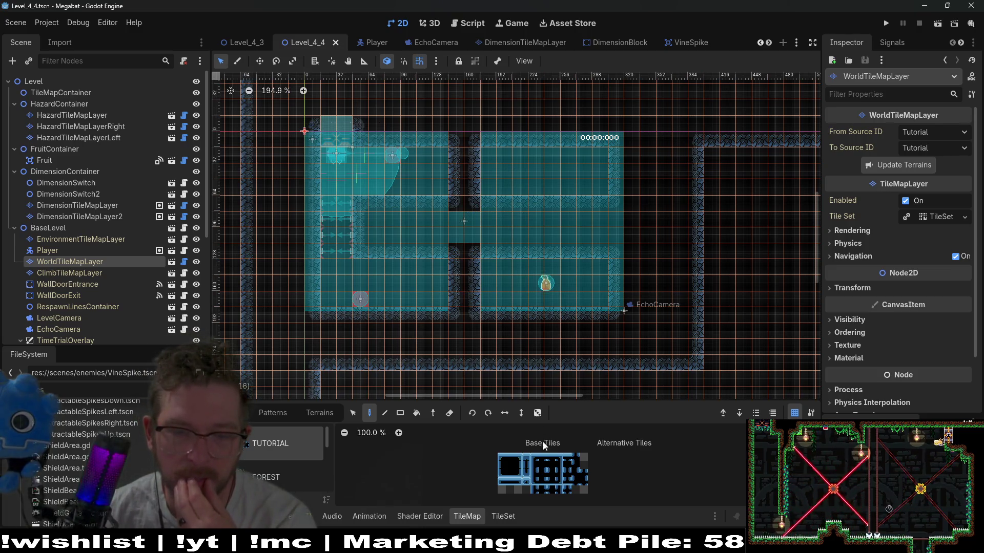
key(alt+Tab)
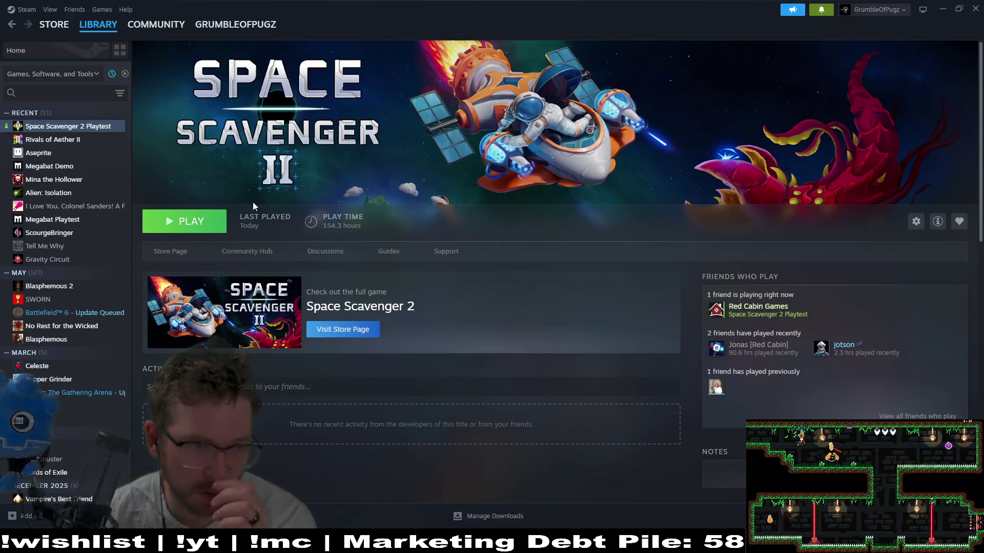
Select Aseprite in the Steam library and launch it
click(38, 153)
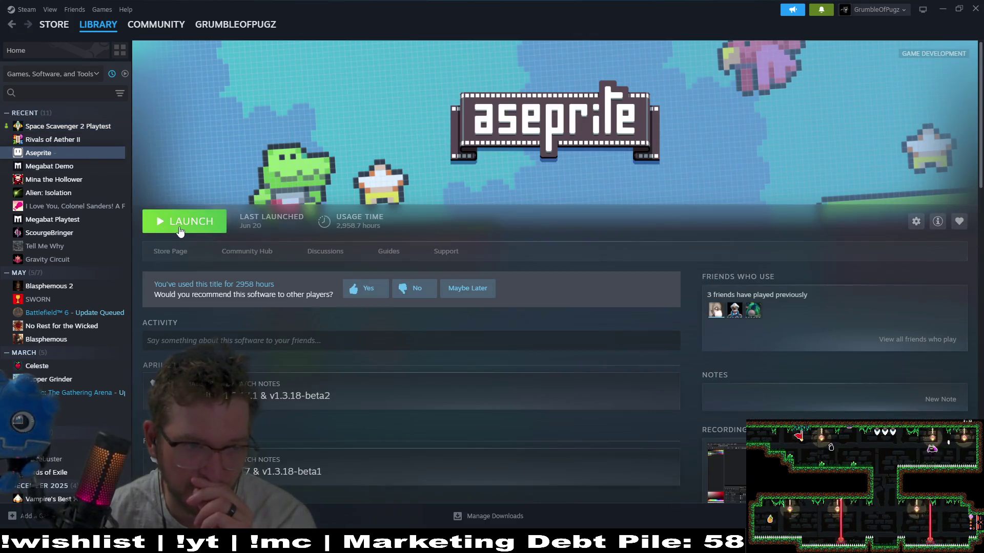
click(177, 229)
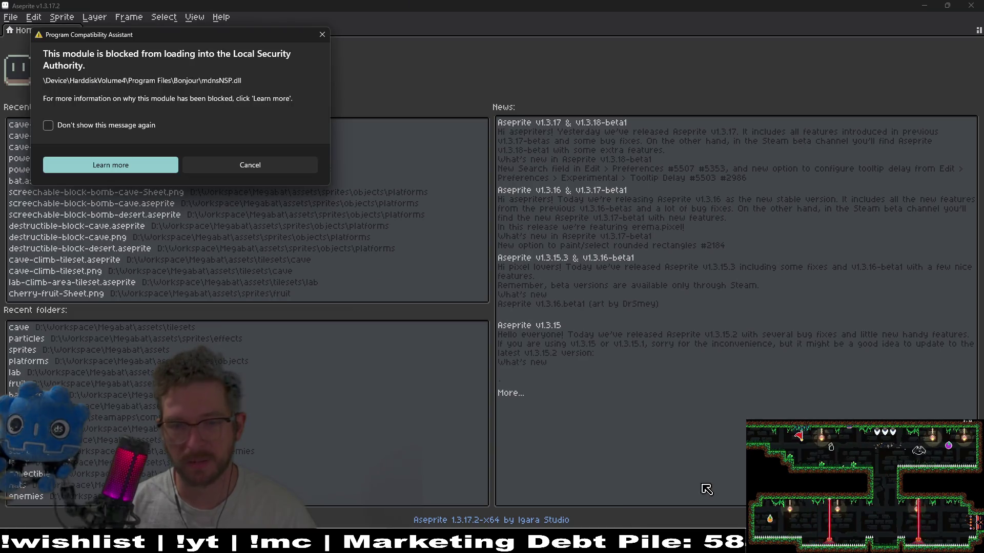
Dismiss the compatibility warning and create a new 32×32 px sprite
click(322, 34)
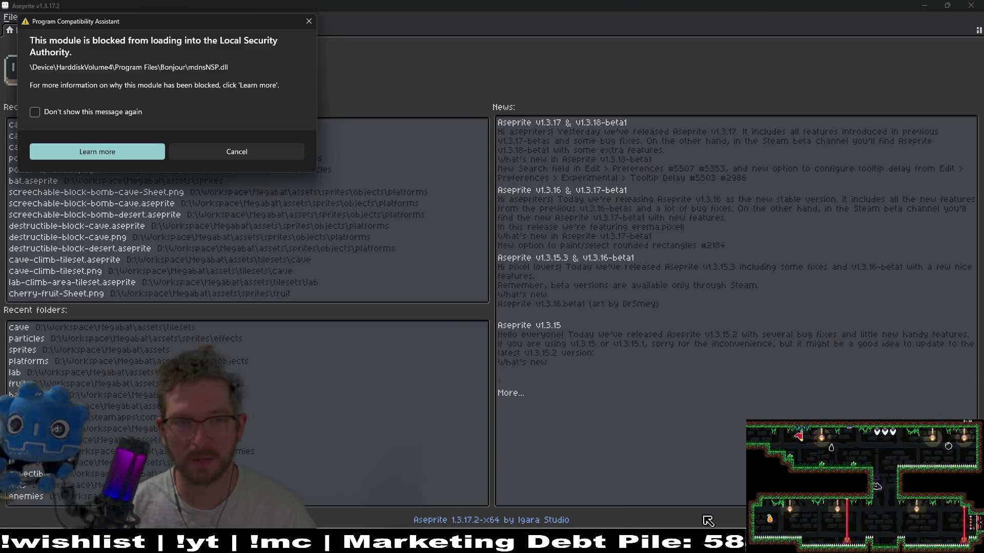
click(309, 21)
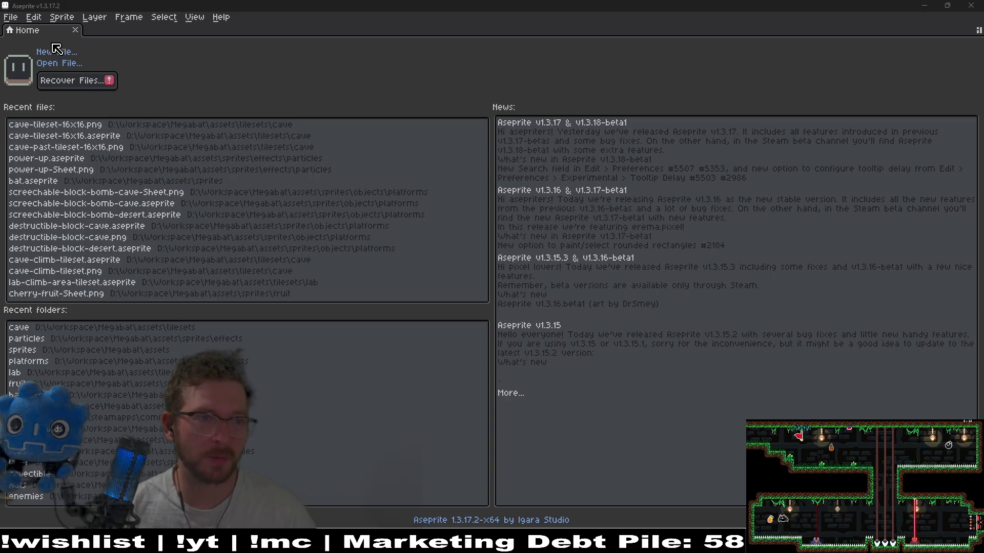
click(60, 53)
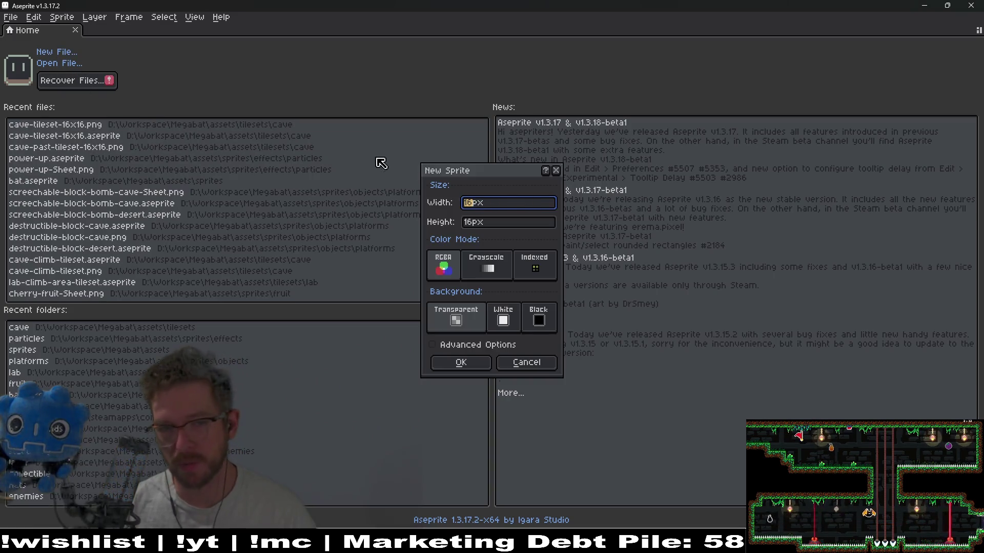
text(2)
key(Tab)
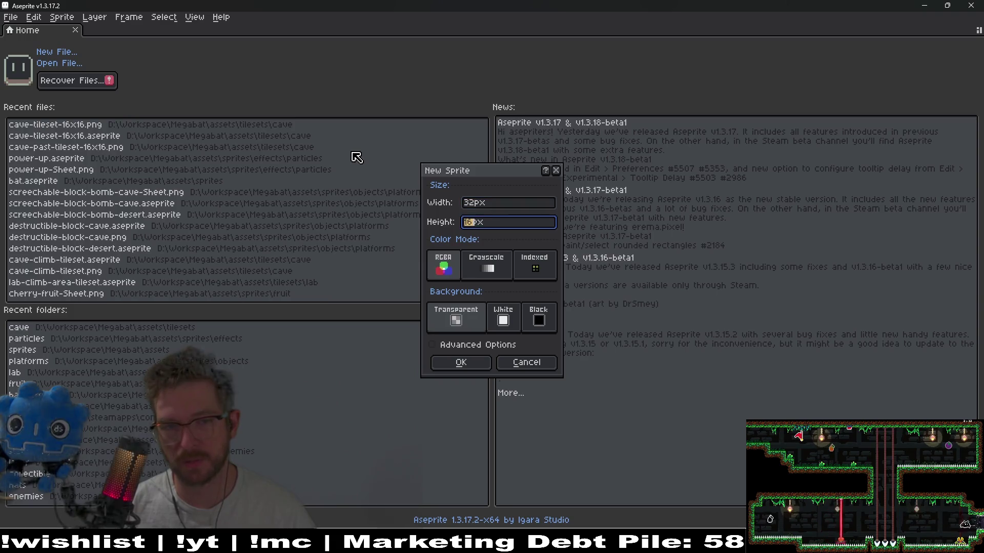
text(32)
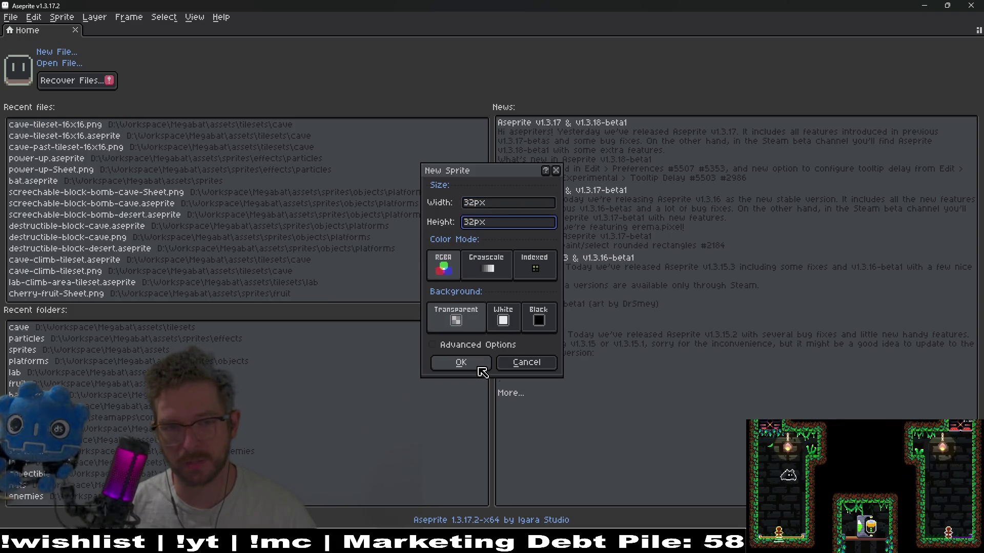
click(478, 367)
scroll(556, 266, up, 6)
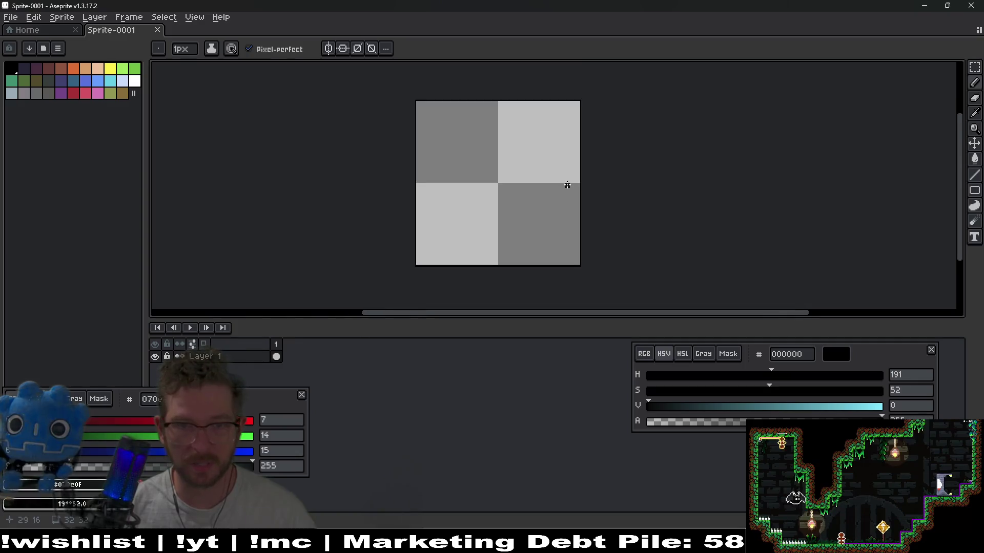
Fill the top-left quarter red ac3232 and move that red block to the sprite centre
mouse_move(277, 402)
mouse_down()
mouse_move(933, 281)
mouse_move(906, 243)
mouse_up()
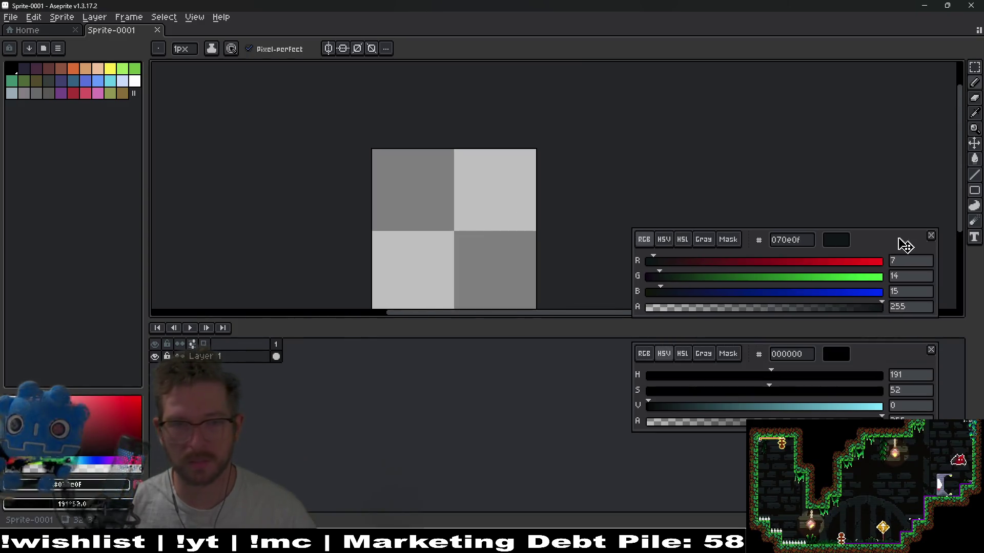
drag(436, 158, 426, 116)
key(m)
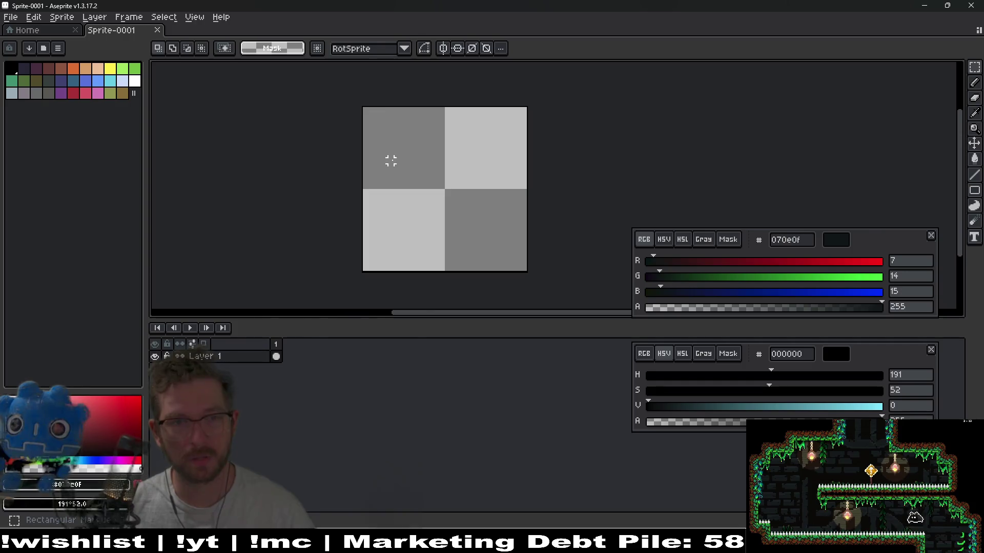
drag(391, 160, 393, 163)
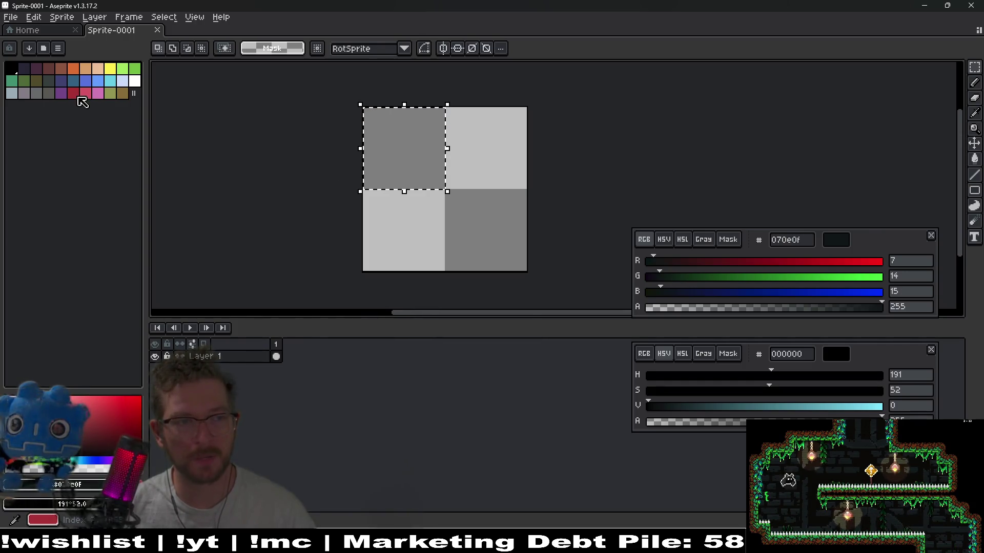
click(73, 93)
key(g)
click(398, 154)
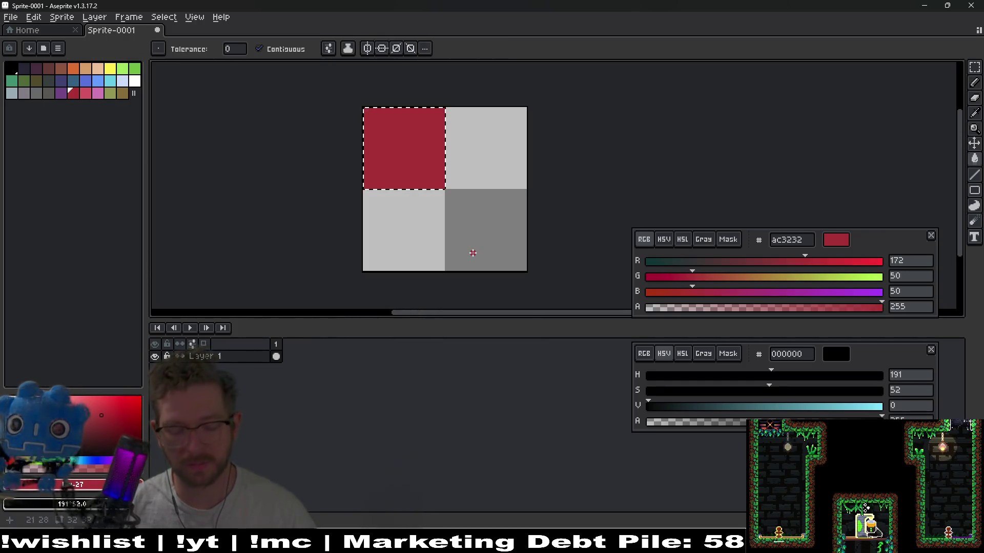
key(ctrl+d)
key(m)
key(ctrl+a)
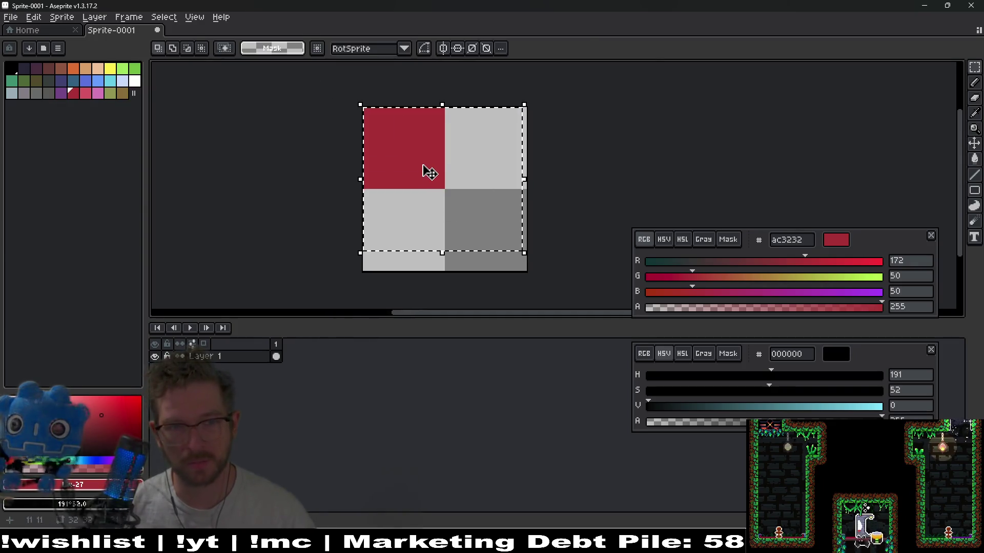
drag(429, 169, 468, 213)
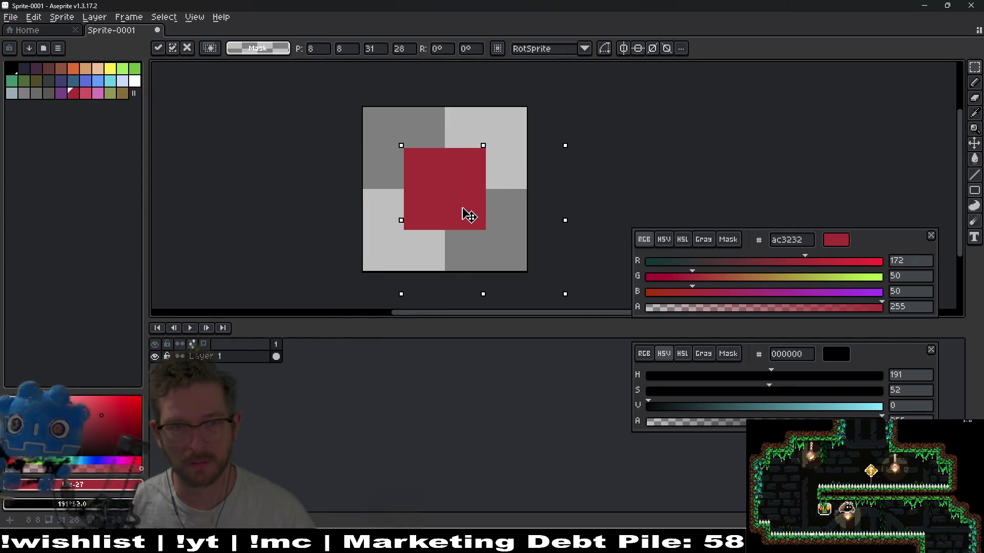
key(ctrl+d)
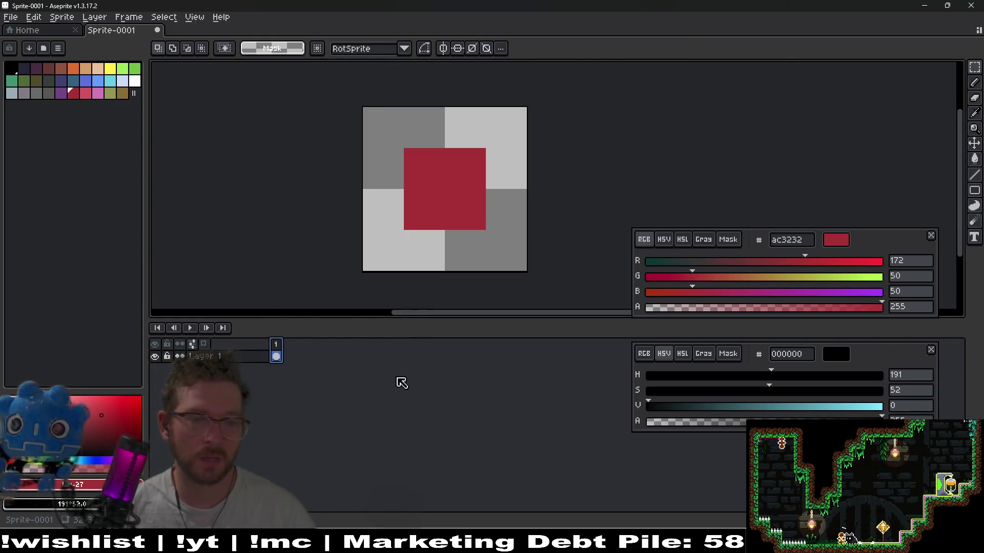
Add a second animation frame and load the AAP-64 palette preset
key(alt+n)
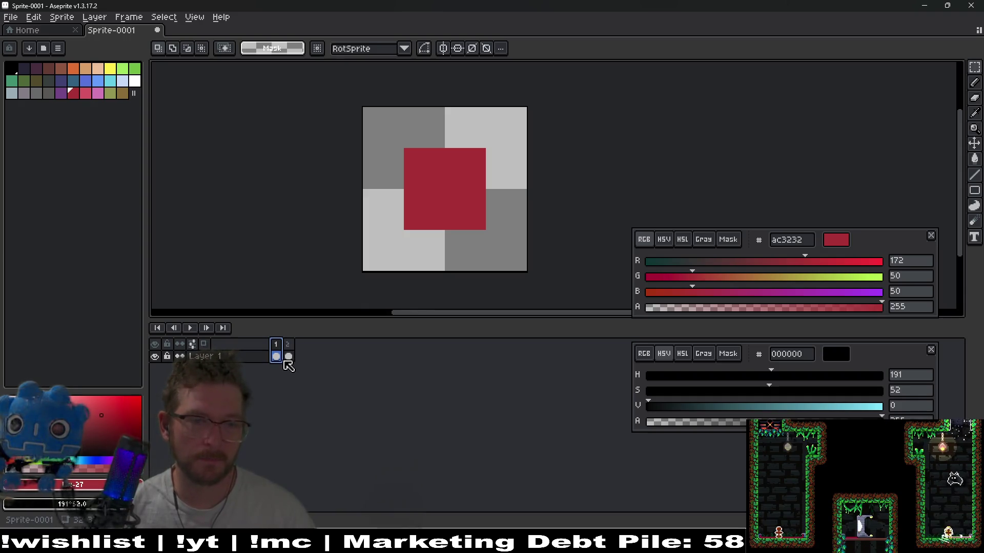
click(289, 356)
scroll(433, 220, up, 2)
key(e)
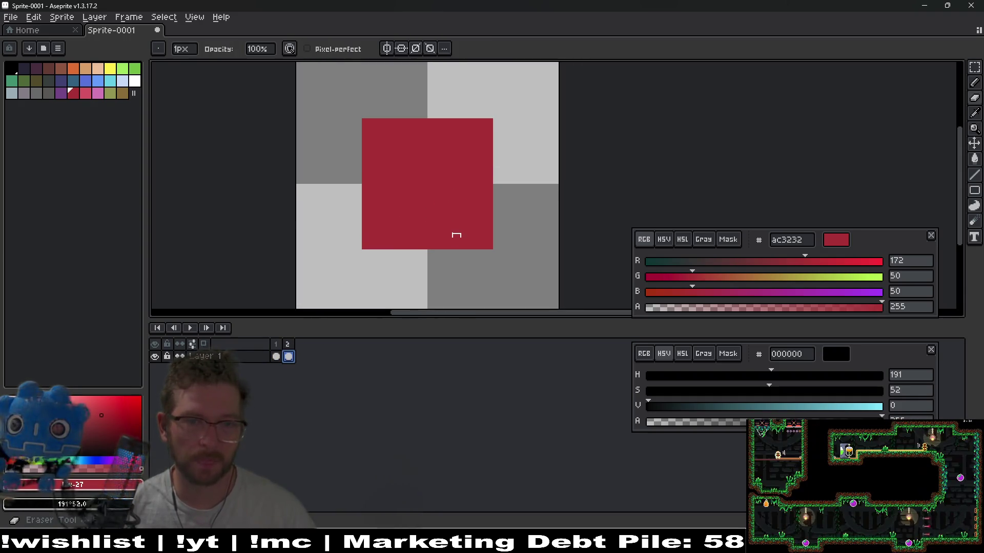
click(43, 49)
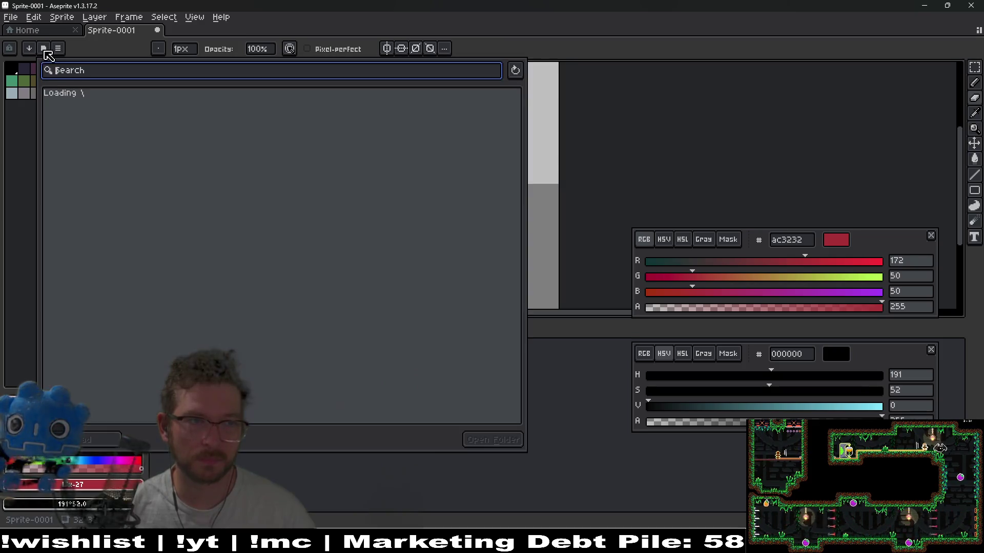
click(144, 121)
click(109, 443)
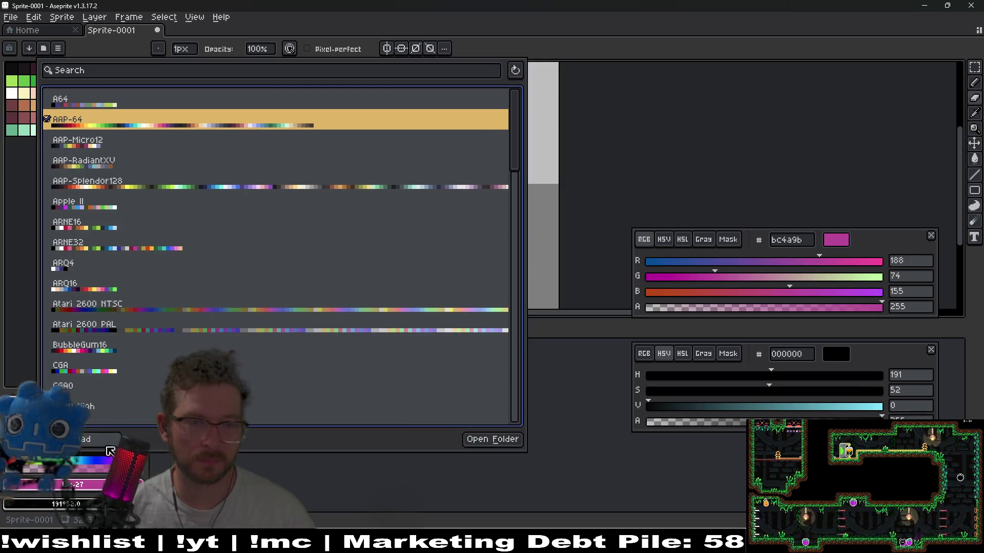
click(560, 479)
With vertical and horizontal symmetry on, paint bright red df3e23 strips along the square's edges
key(b)
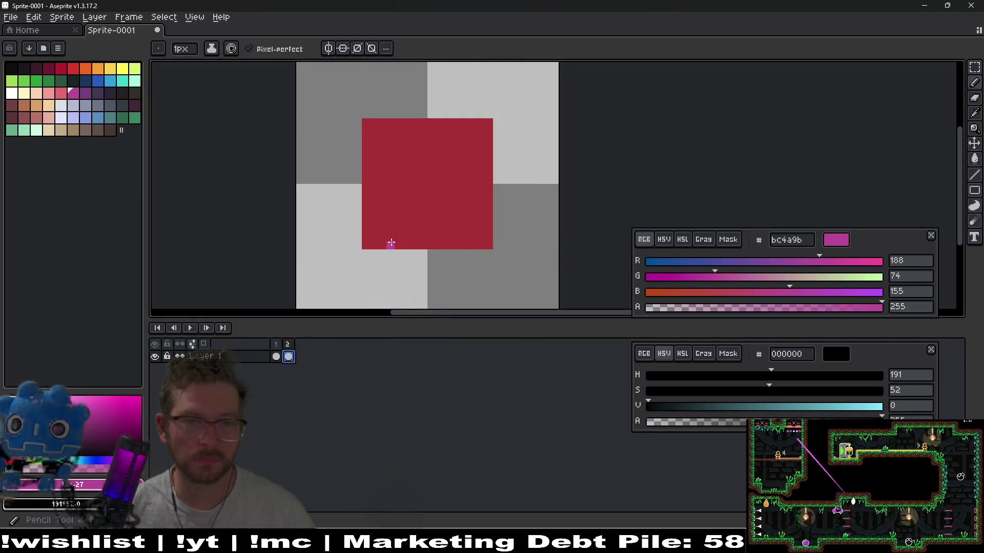
click(73, 68)
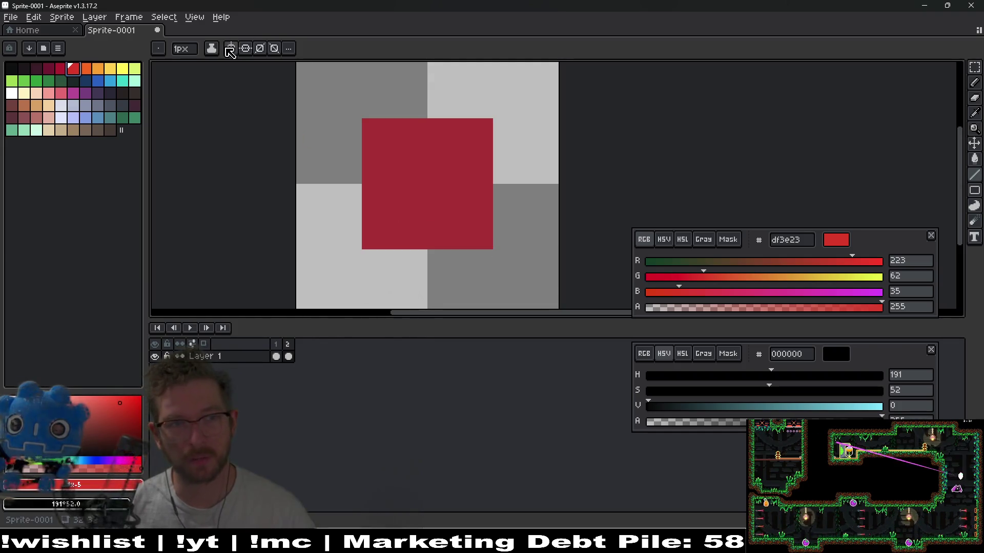
click(231, 48)
click(244, 48)
mouse_move(487, 244)
mouse_down()
mouse_move(485, 144)
mouse_move(440, 123)
mouse_move(402, 123)
mouse_up()
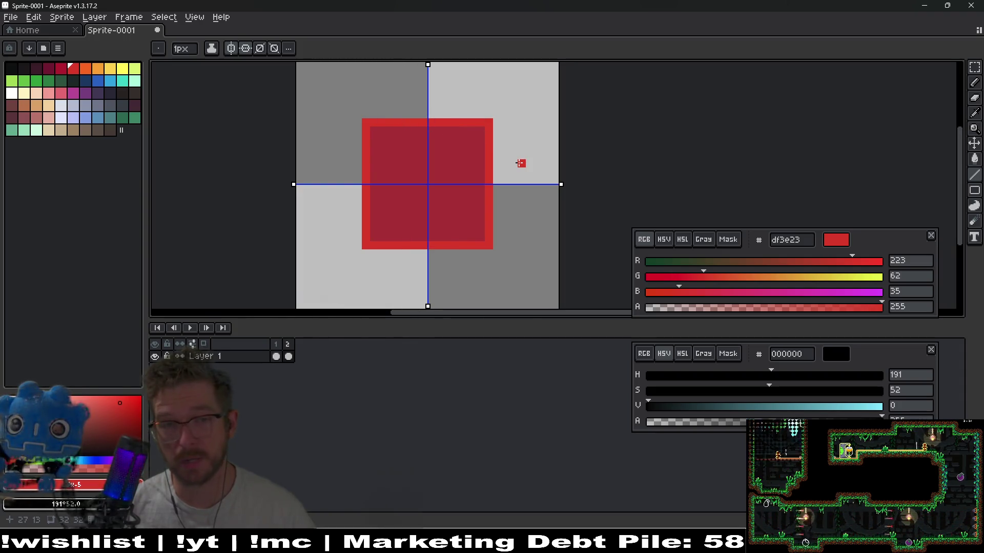
Bucket-fill the bright red border white, then pick lavender b3b9d1
click(11, 93)
key(e)
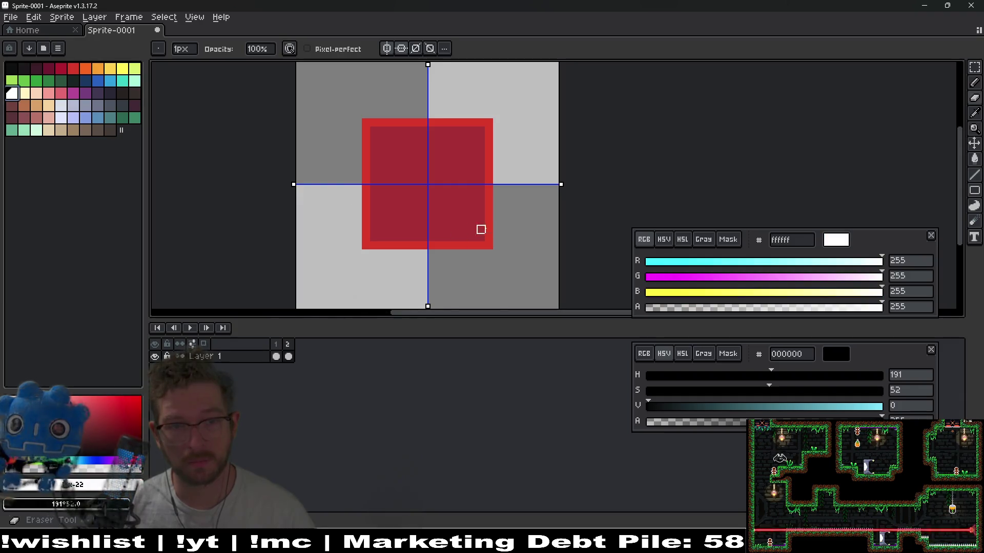
key(g)
click(486, 230)
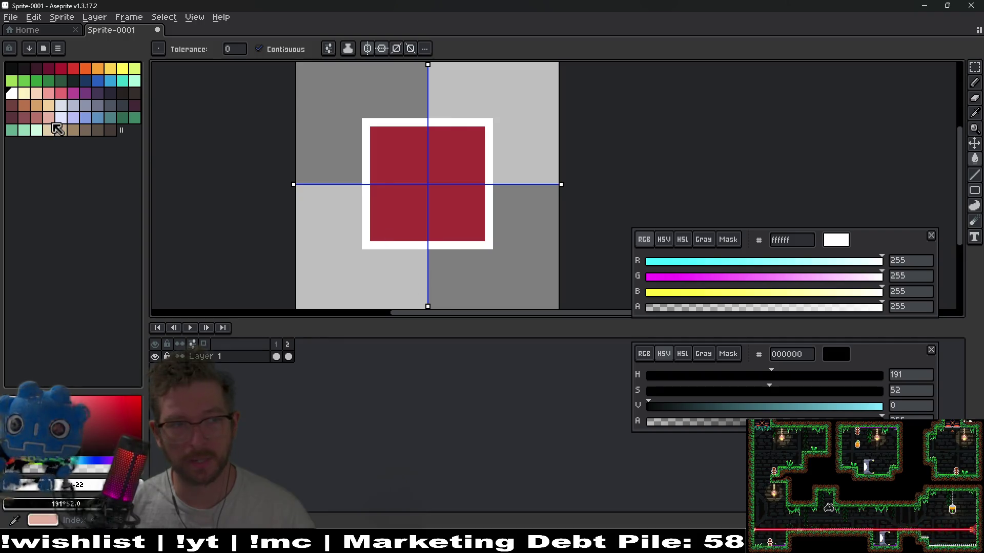
click(75, 70)
key(b)
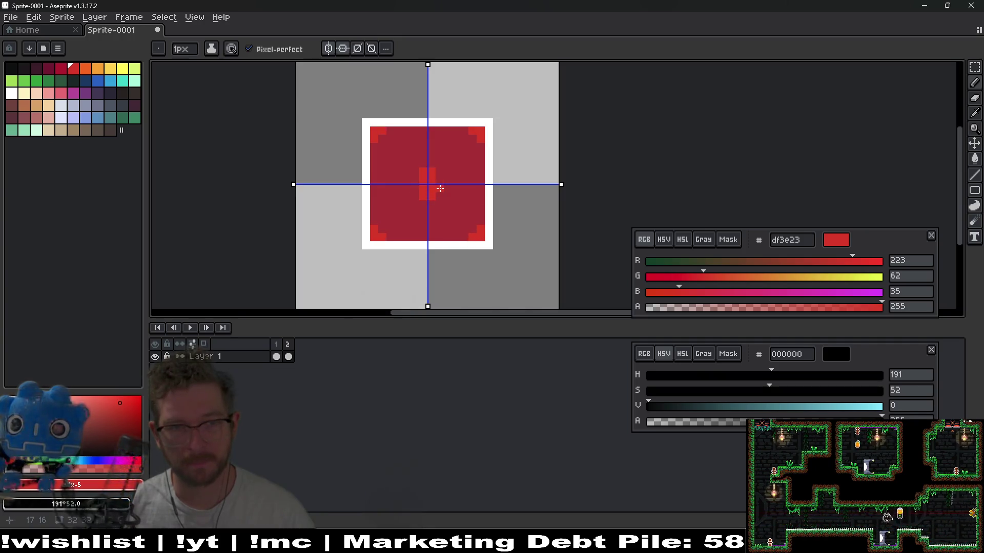
scroll(510, 199, down, 5)
scroll(464, 203, up, 4)
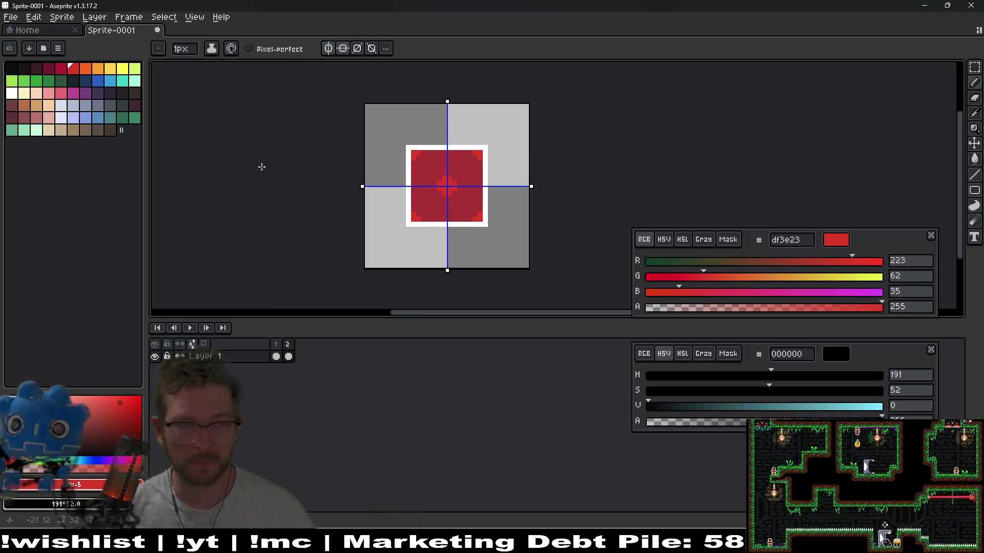
click(83, 108)
Fill the red square lavender b3b9d1, and the centre cross and corner marks grey-blue 8b93af
key(g)
scroll(457, 207, up, 1)
click(453, 205)
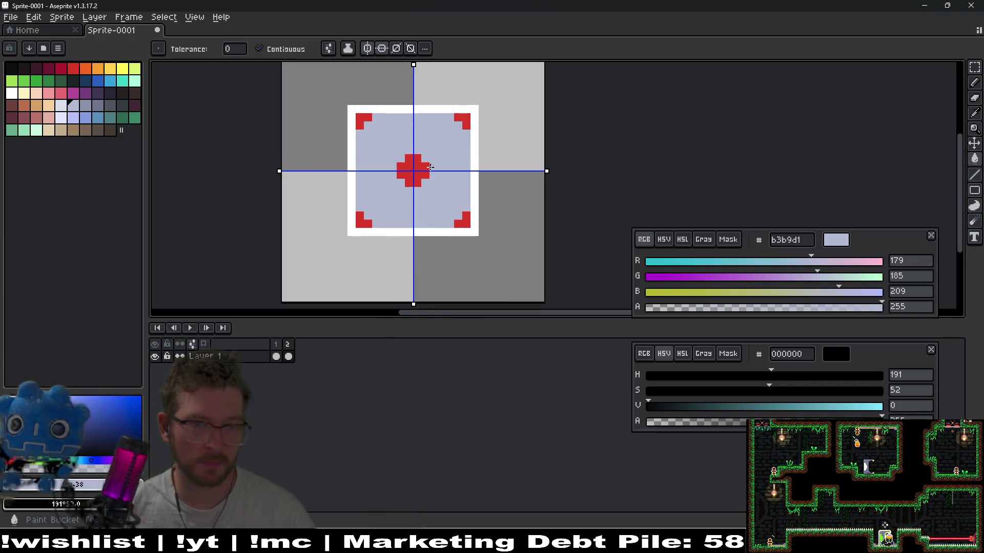
click(86, 106)
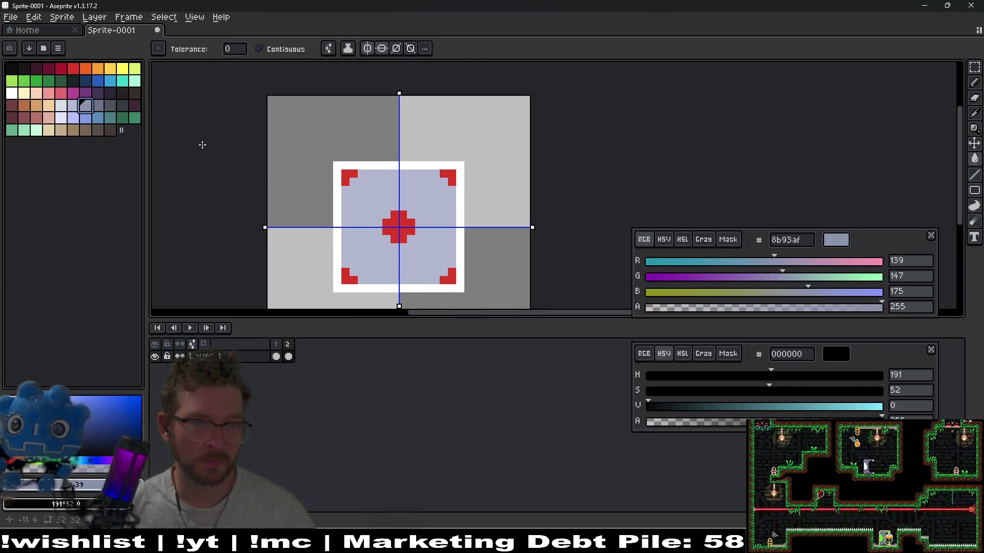
click(399, 221)
click(442, 181)
scroll(436, 229, down, 2)
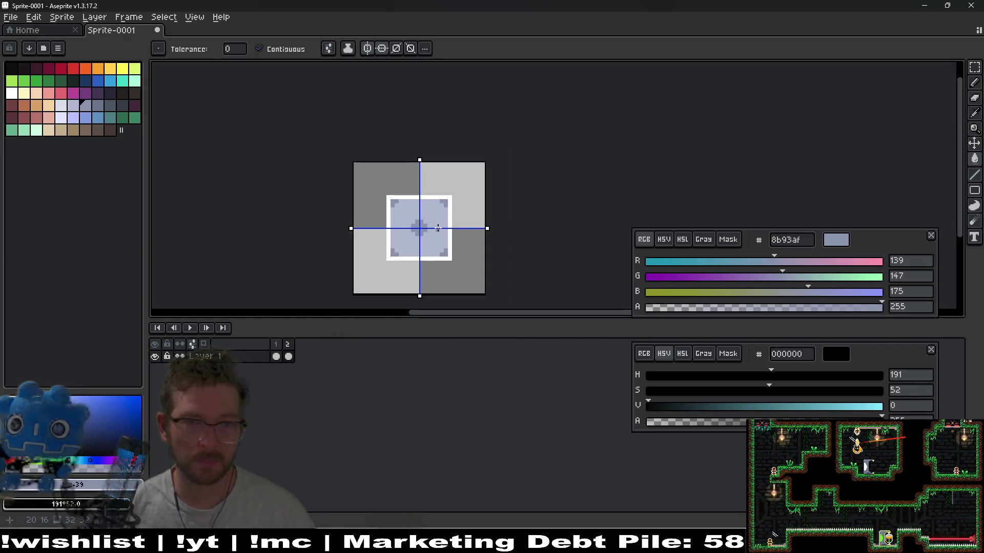
scroll(436, 229, up, 2)
Pencil dark slate 4a5462 pixels near the centre and along the mirrored corner steps
click(110, 105)
key(b)
scroll(436, 231, up, 2)
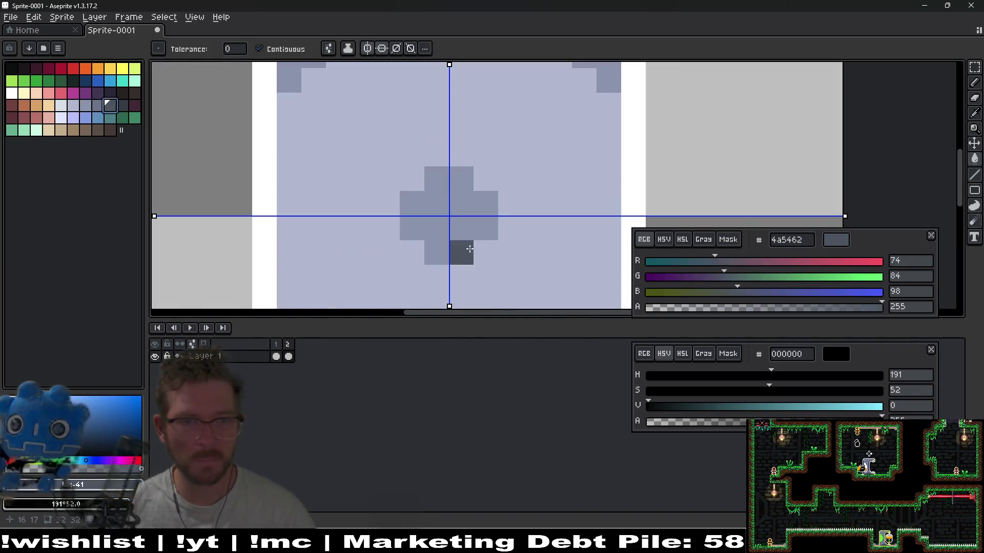
click(367, 132)
mouse_move(416, 257)
mouse_down()
mouse_move(464, 253)
mouse_move(460, 209)
mouse_up()
scroll(424, 177, down, 5)
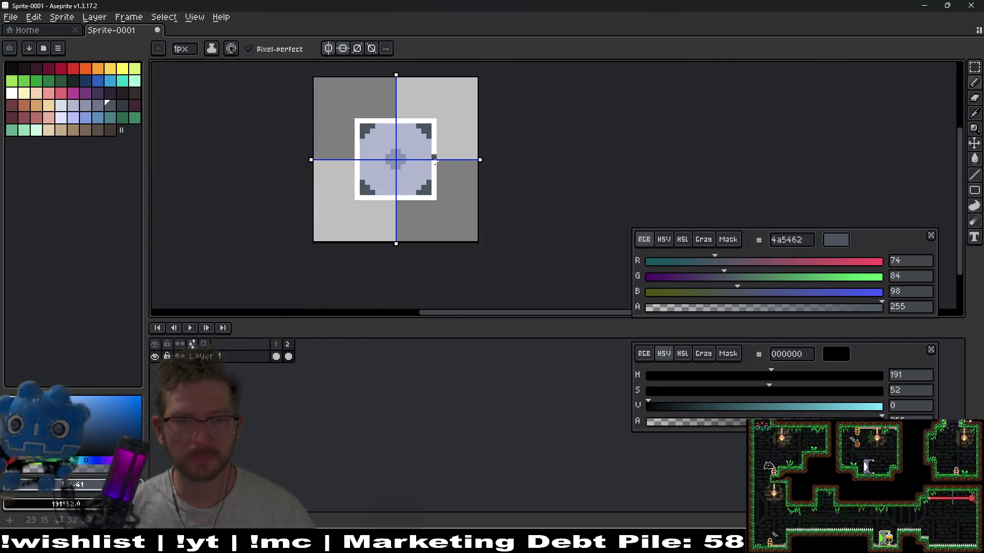
scroll(424, 177, down, 2)
scroll(415, 174, up, 2)
scroll(405, 172, down, 1)
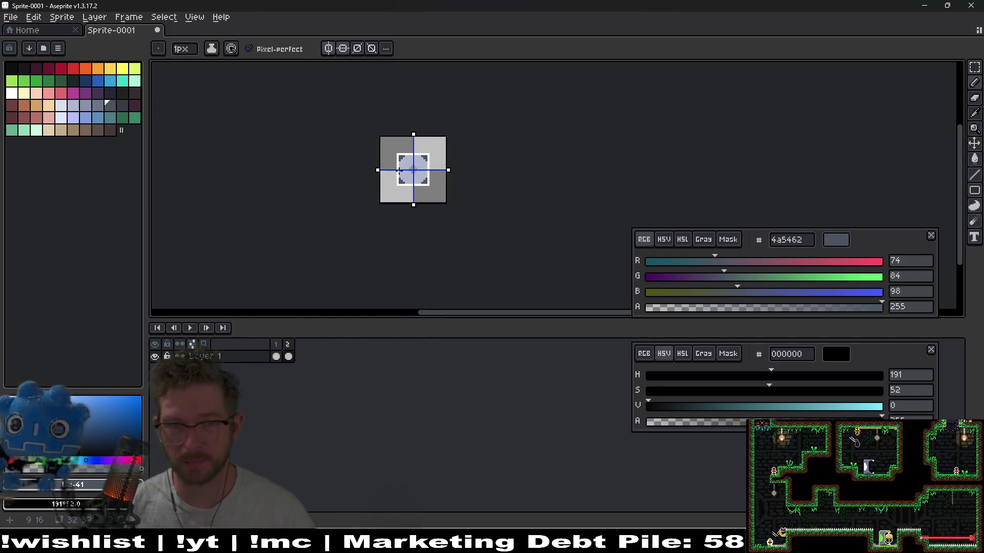
scroll(451, 161, up, 3)
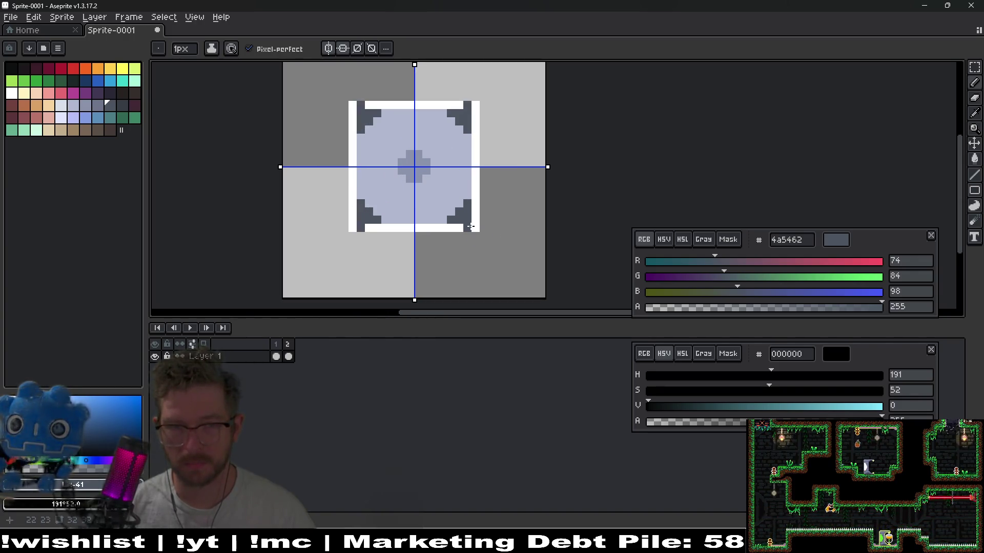
Darken the outer corners and fill the white corner pixels and border strips 4a5462
drag(478, 231, 476, 214)
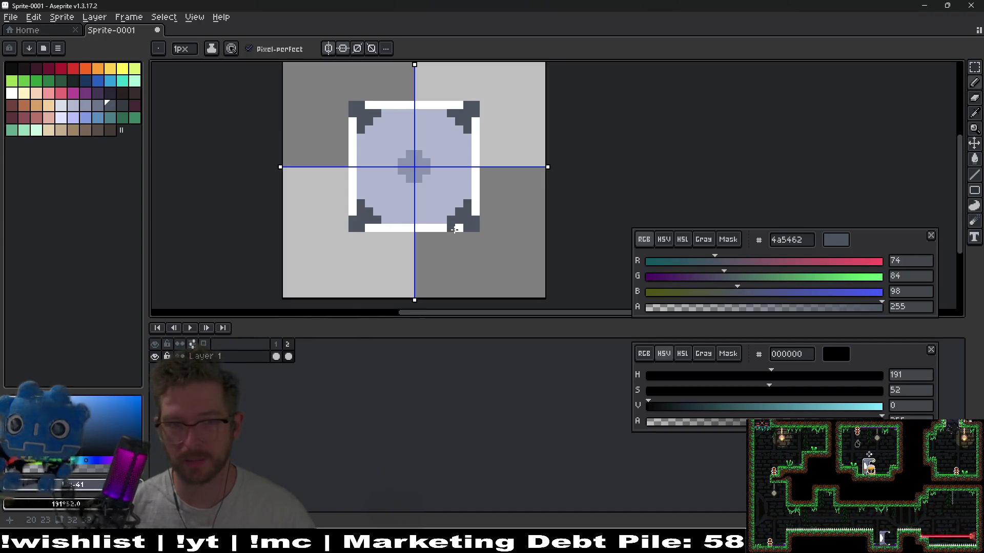
click(453, 229)
key(g)
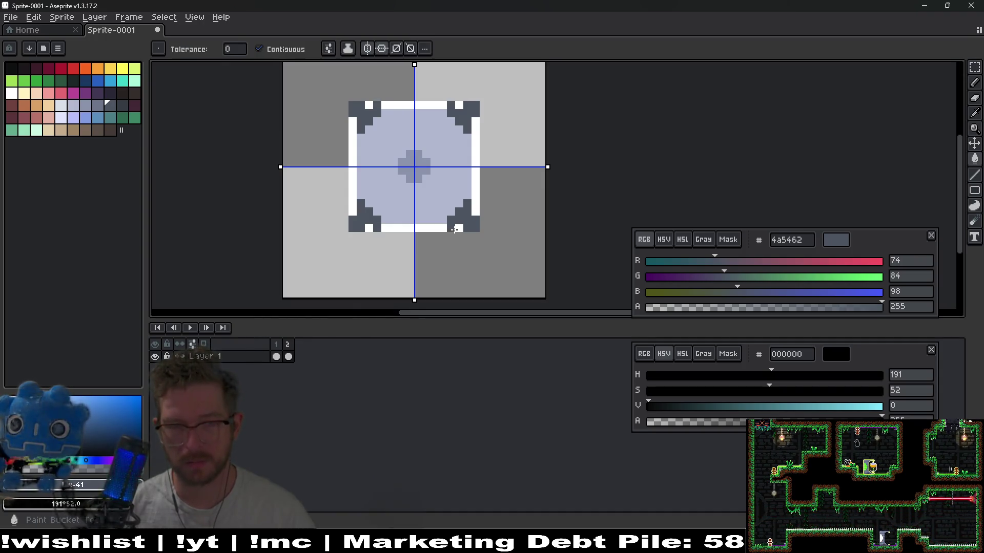
click(456, 230)
click(427, 228)
click(472, 208)
scroll(472, 208, down, 3)
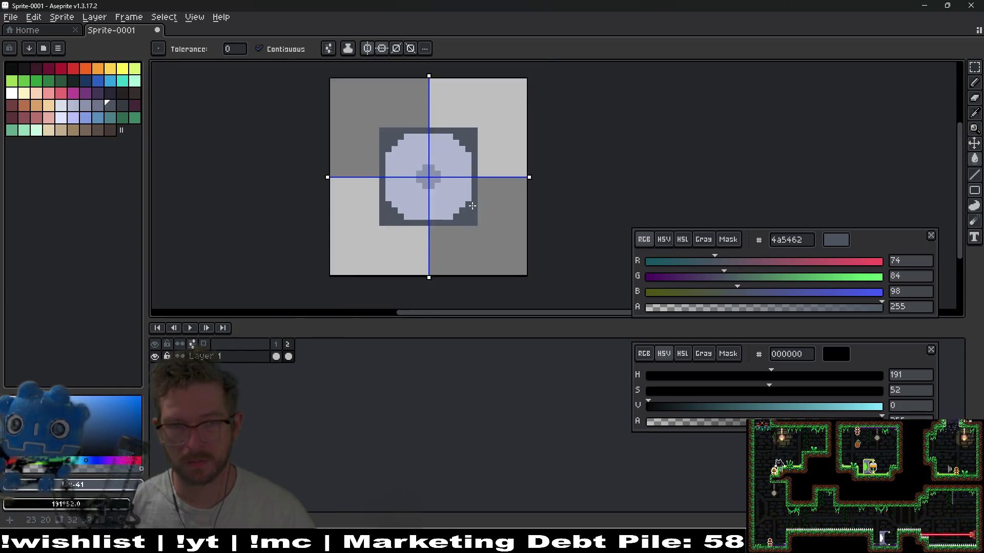
Paint blue-grey 8b93af pixels along the block's inner top edge
click(85, 105)
scroll(398, 155, up, 1)
scroll(504, 155, up, 1)
key(b)
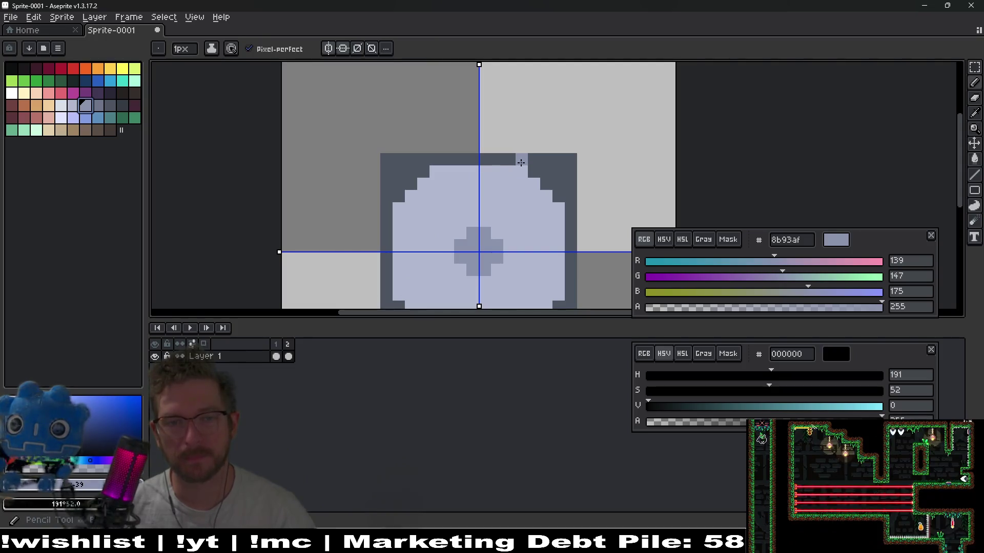
mouse_move(521, 158)
mouse_down()
mouse_move(499, 161)
mouse_move(543, 179)
mouse_move(571, 210)
mouse_move(510, 155)
mouse_move(511, 195)
mouse_up()
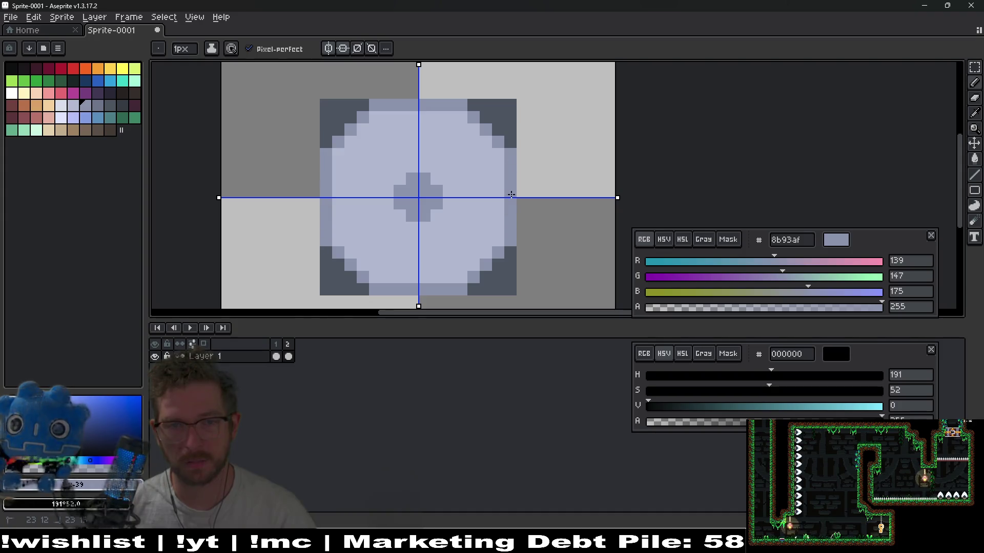
scroll(500, 174, down, 3)
scroll(489, 140, up, 3)
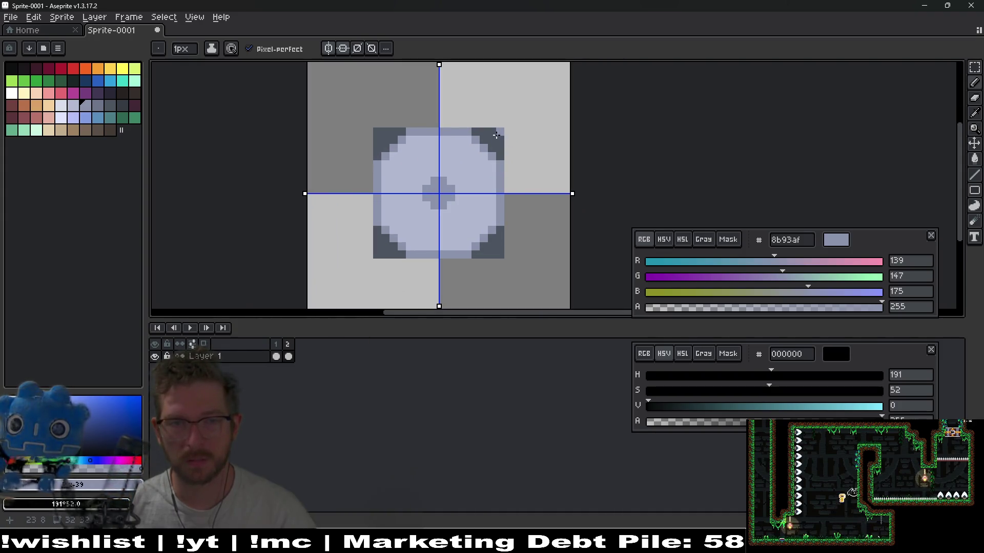
Sample the corner colour 4a5462 and darken it to HSL lightness 18
key(i)
click(487, 154)
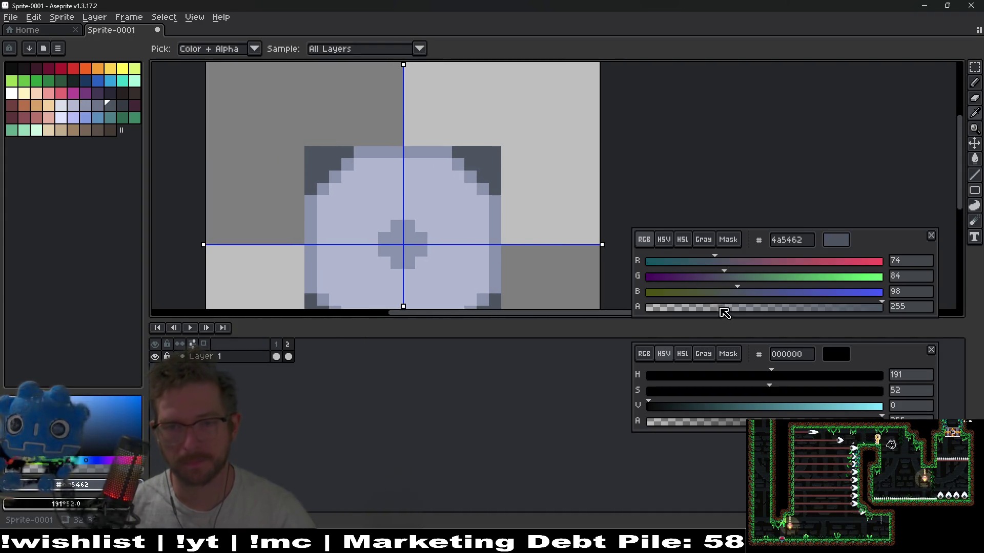
click(682, 239)
drag(721, 292, 689, 292)
key(b)
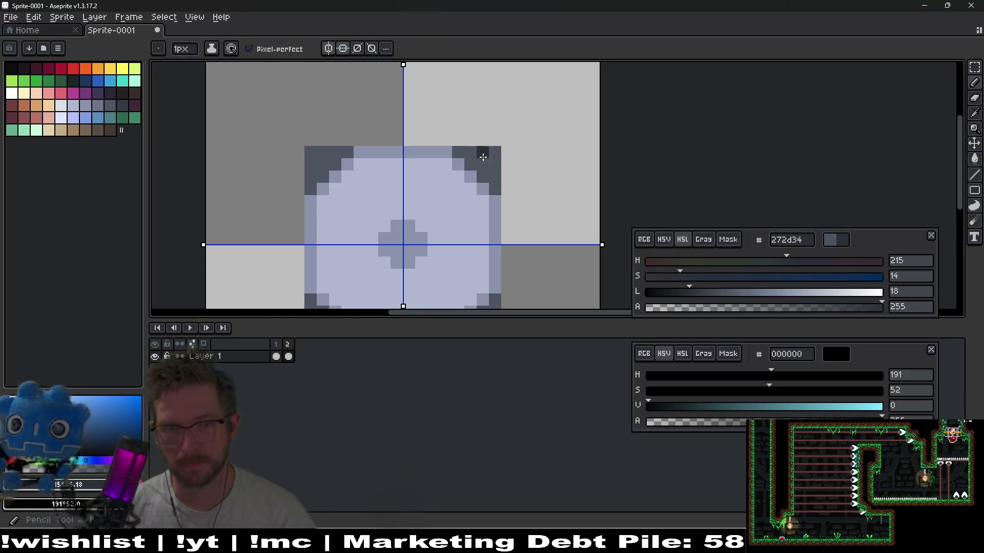
scroll(491, 162, down, 5)
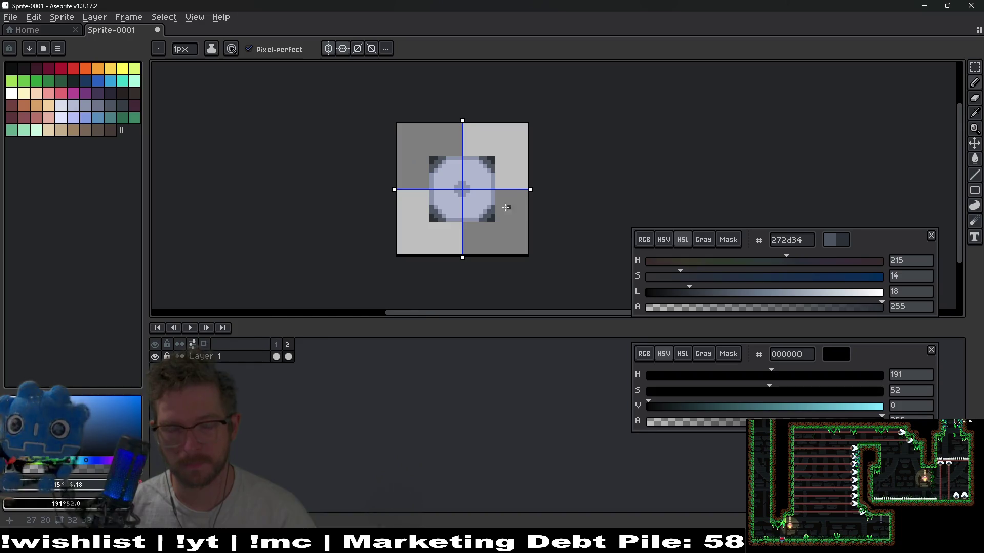
scroll(496, 210, down, 3)
scroll(497, 210, up, 4)
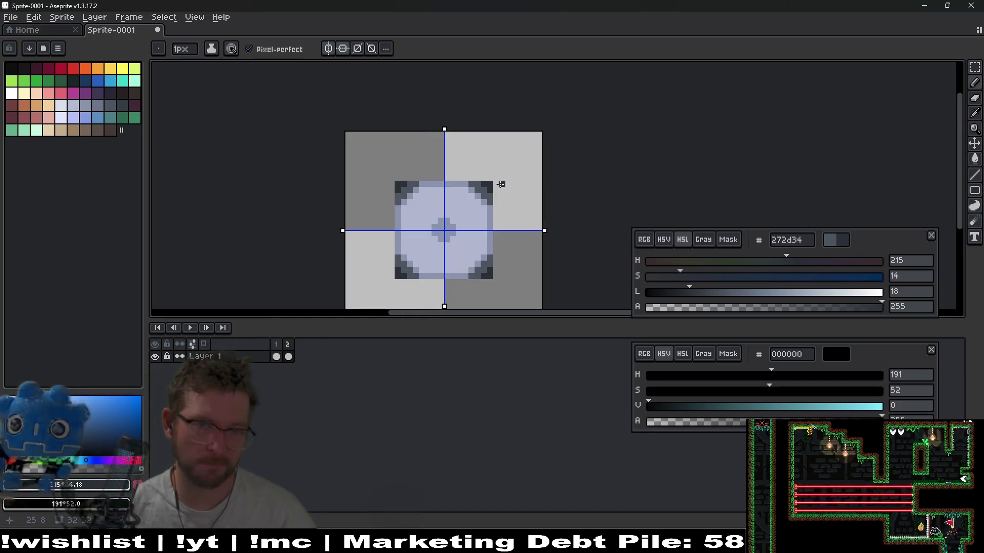
Sample the block's body colour b3b9d1 and darken it to lightness 44
key(e)
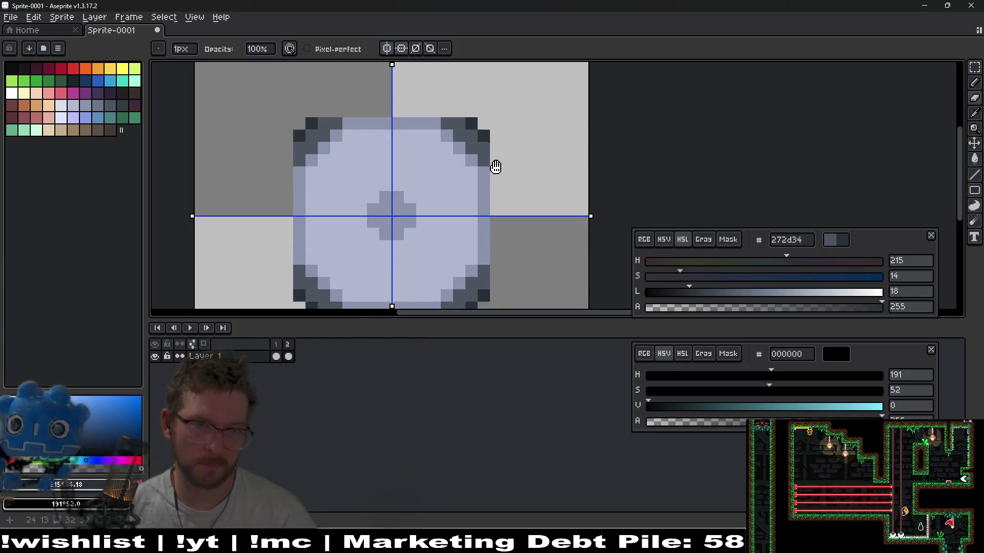
scroll(497, 168, down, 4)
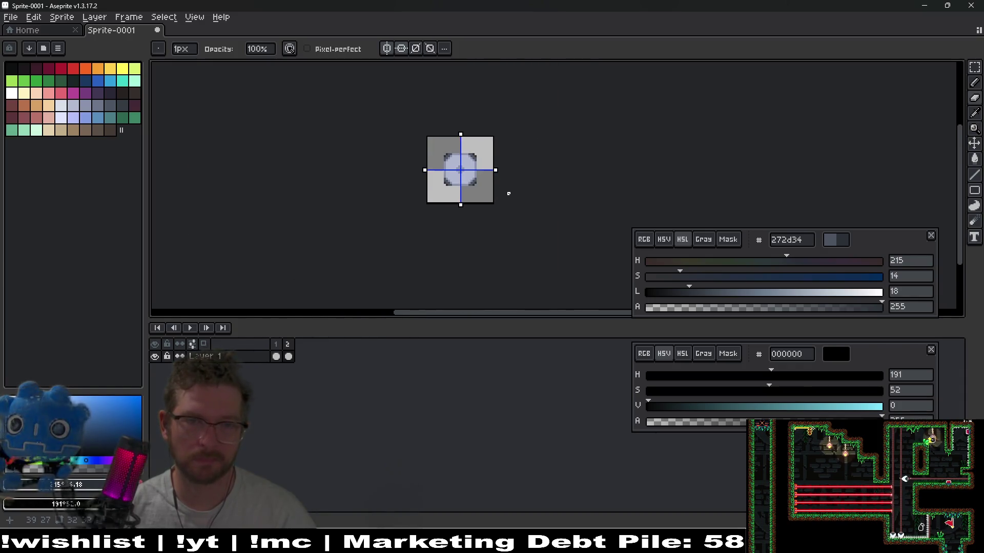
scroll(508, 194, up, 5)
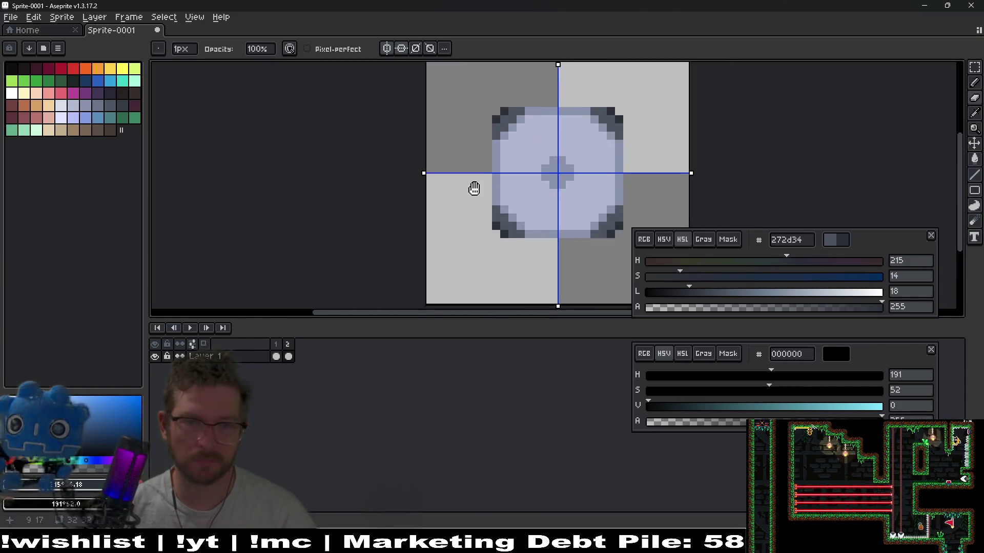
drag(472, 189, 295, 184)
key(i)
click(415, 166)
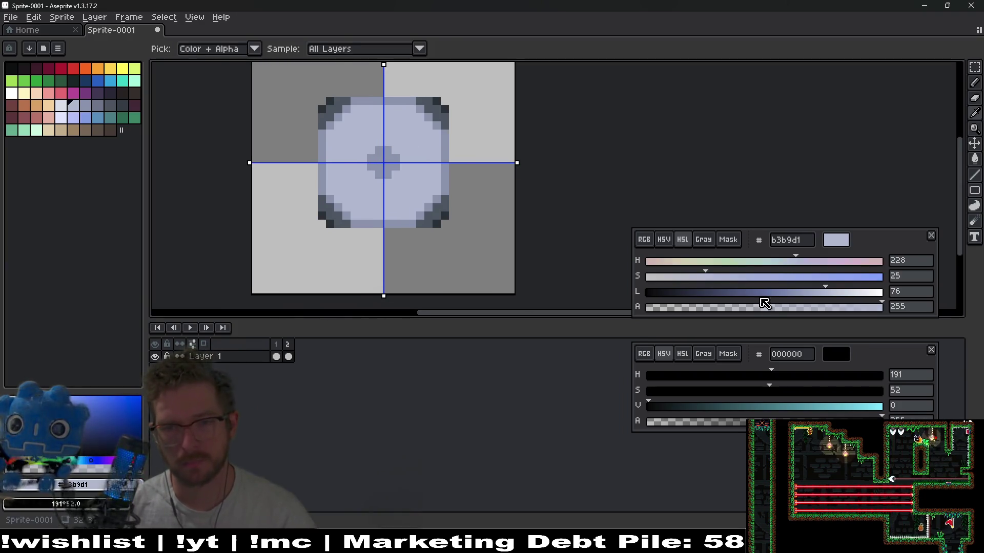
drag(762, 301, 749, 293)
scroll(400, 194, up, 2)
With the Pencil, add dark pixels to the block's face, turning its cross mark into an X
key(b)
click(348, 98)
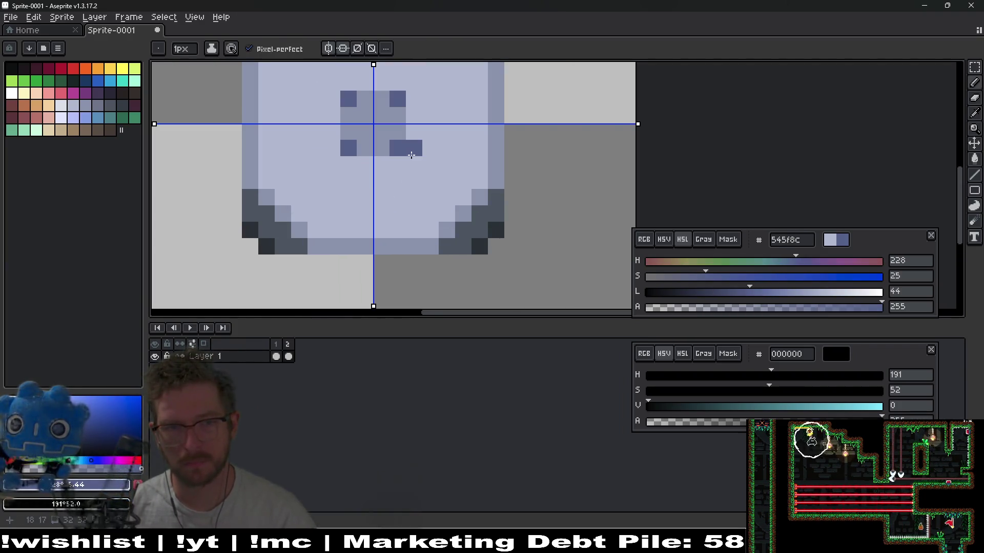
drag(414, 156, 430, 165)
scroll(451, 169, down, 5)
scroll(458, 174, up, 8)
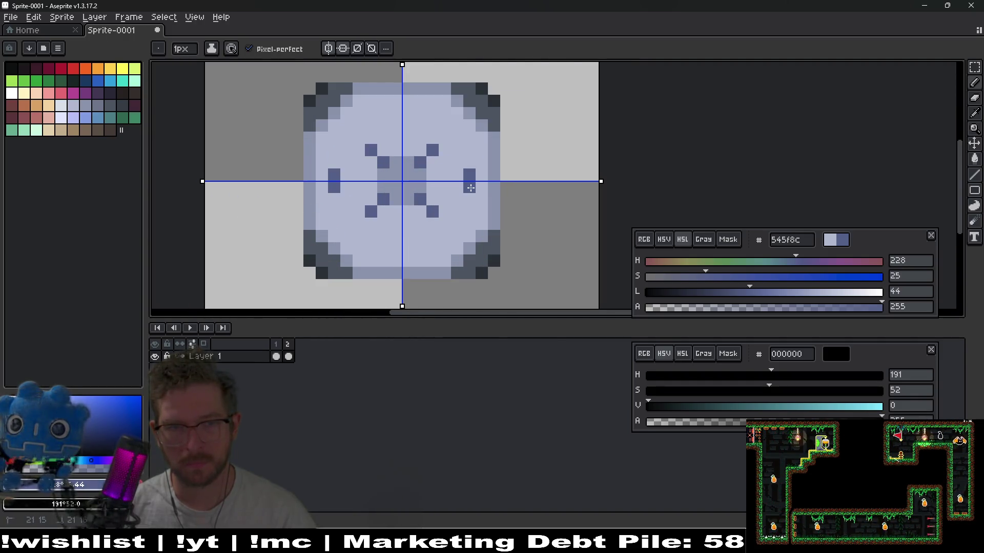
scroll(441, 158, down, 8)
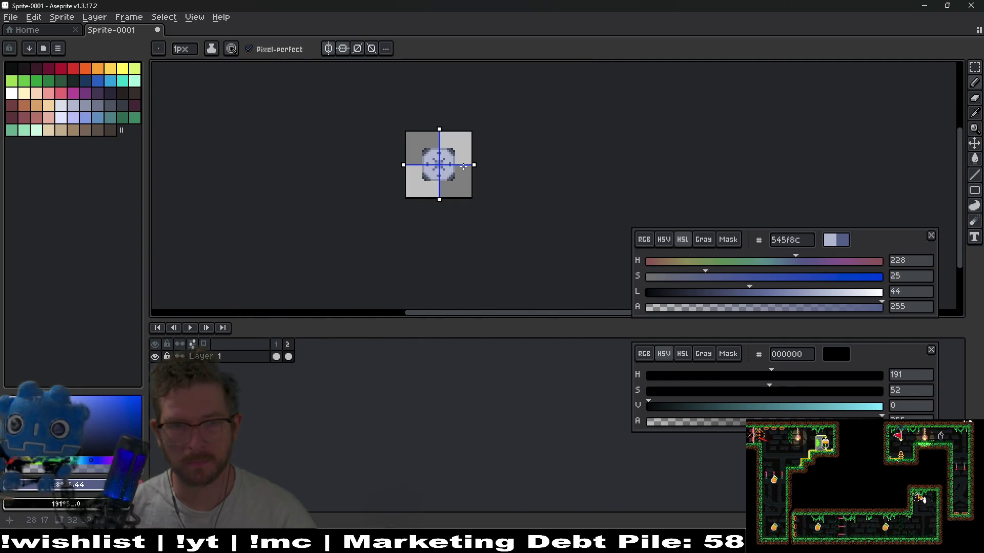
scroll(462, 168, up, 5)
scroll(462, 168, up, 1)
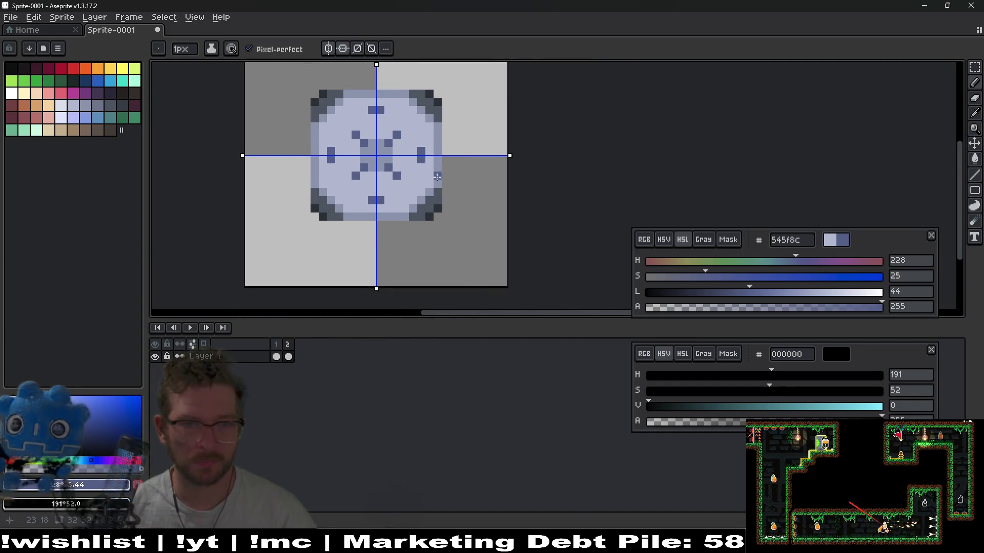
scroll(463, 168, up, 1)
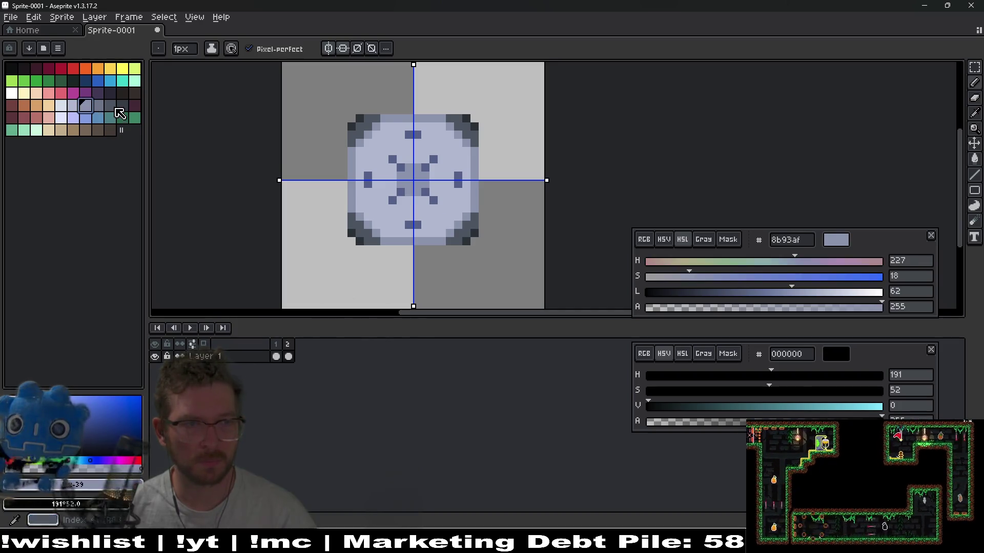
Sample the block's light body colour and lower its lightness to about 60 for a mid blue-grey
click(110, 105)
scroll(489, 218, up, 1)
key(alt)
click(393, 199)
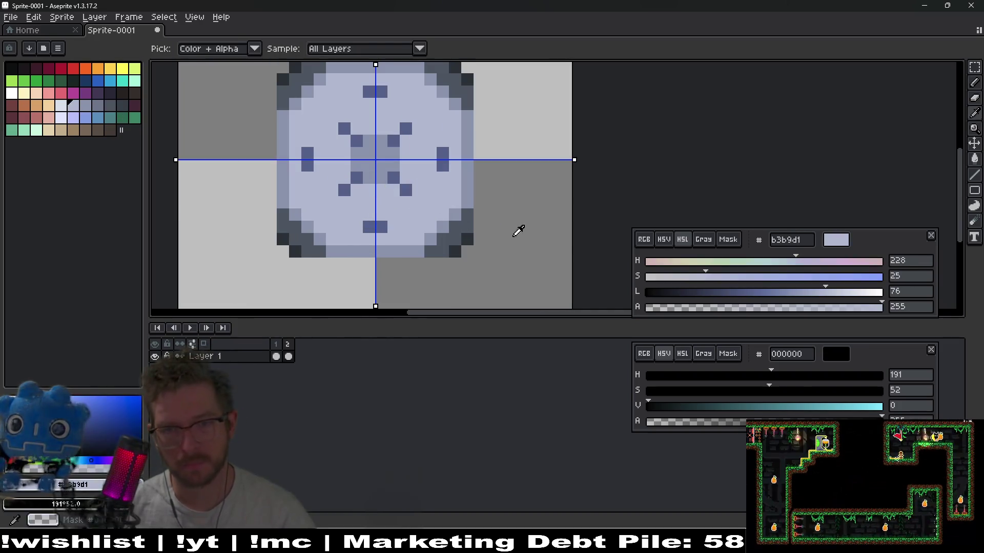
click(787, 292)
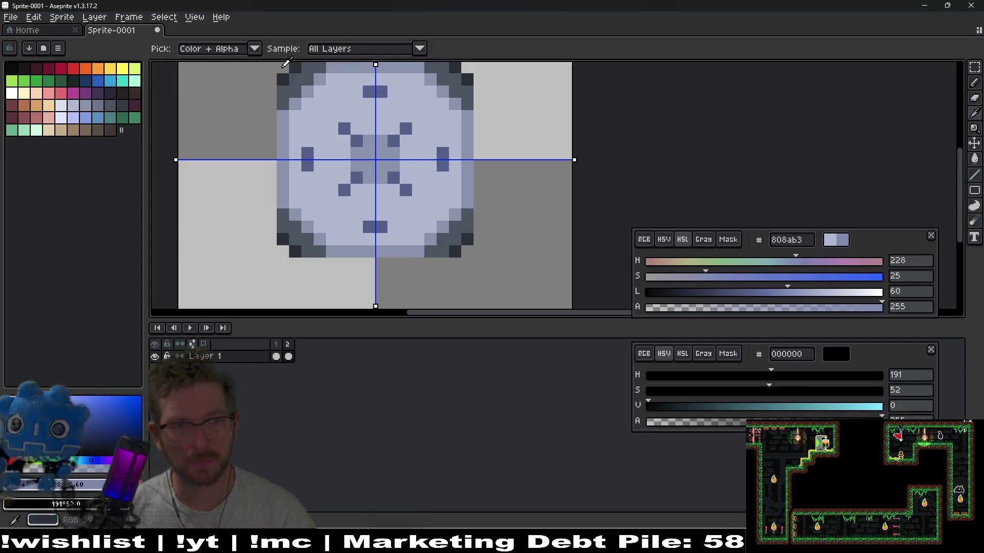
Return to the Pencil with left-right and top-bottom mirrored drawing turned off
click(321, 68)
click(328, 50)
click(343, 48)
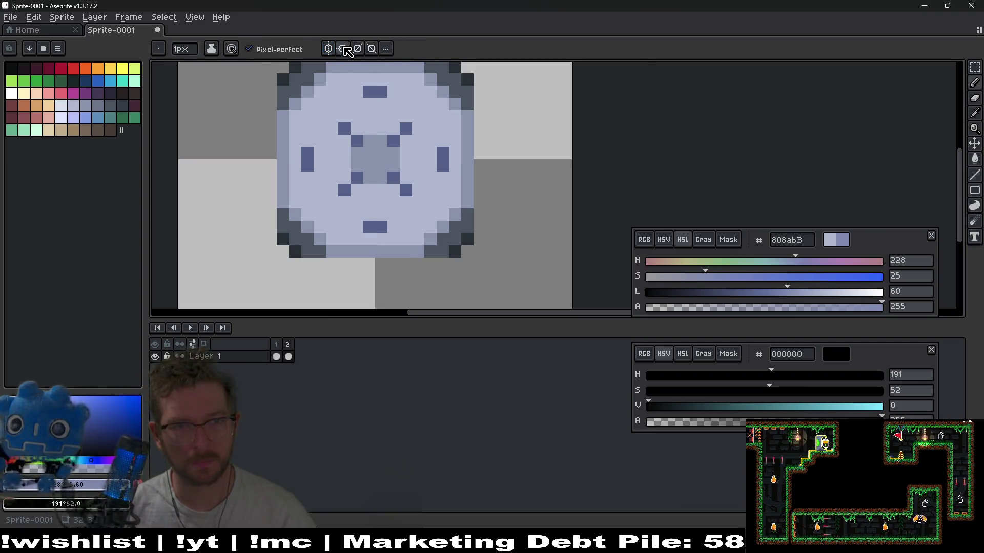
scroll(409, 226, up, 4)
Paint 808ab3 shading clusters and a vertical column of shading on the block's face
mouse_move(439, 202)
mouse_down()
mouse_move(408, 241)
mouse_move(425, 250)
mouse_up()
mouse_move(483, 239)
mouse_down()
mouse_move(455, 220)
mouse_move(410, 254)
mouse_up()
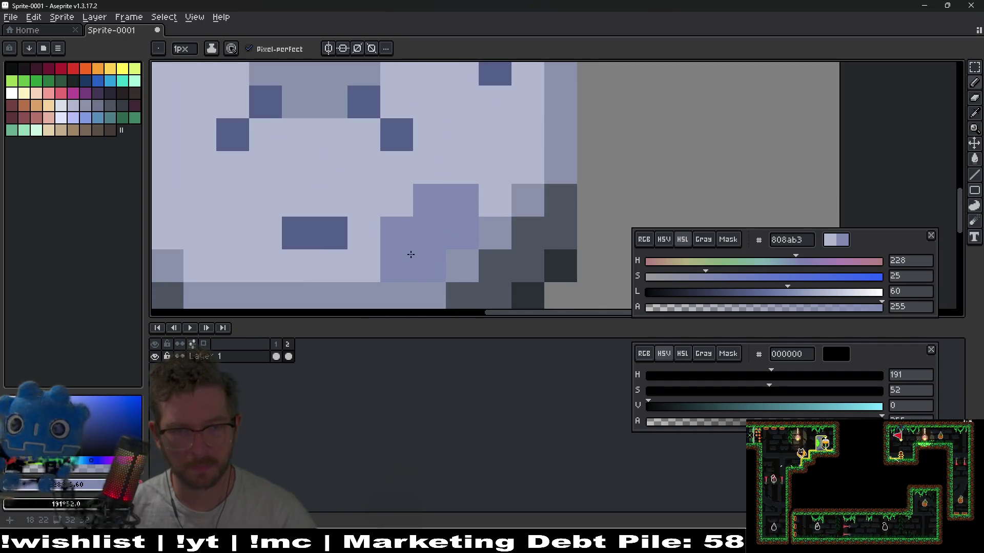
scroll(417, 254, down, 4)
scroll(442, 154, up, 4)
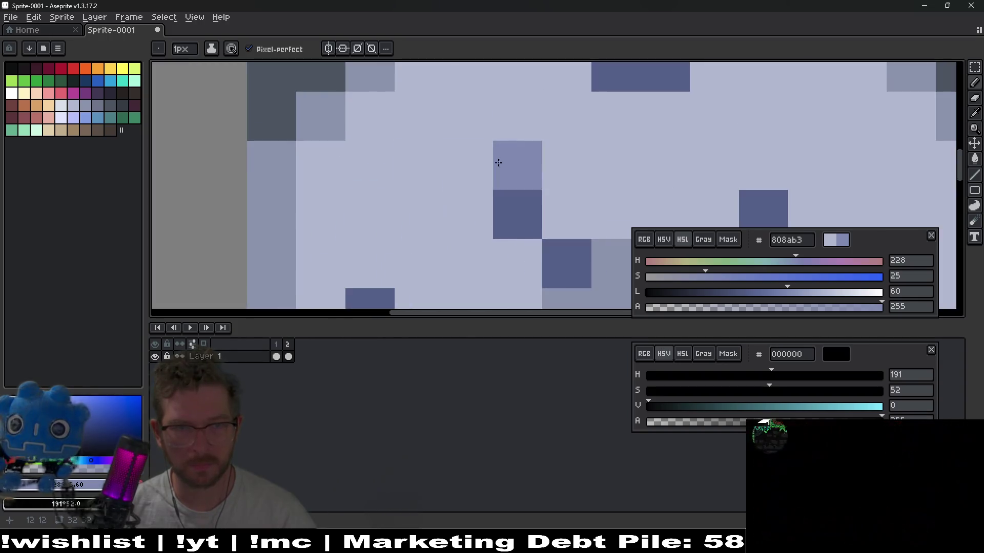
mouse_move(498, 159)
mouse_down()
mouse_move(461, 213)
mouse_move(482, 244)
mouse_move(527, 175)
mouse_move(614, 214)
mouse_up()
scroll(567, 193, down, 3)
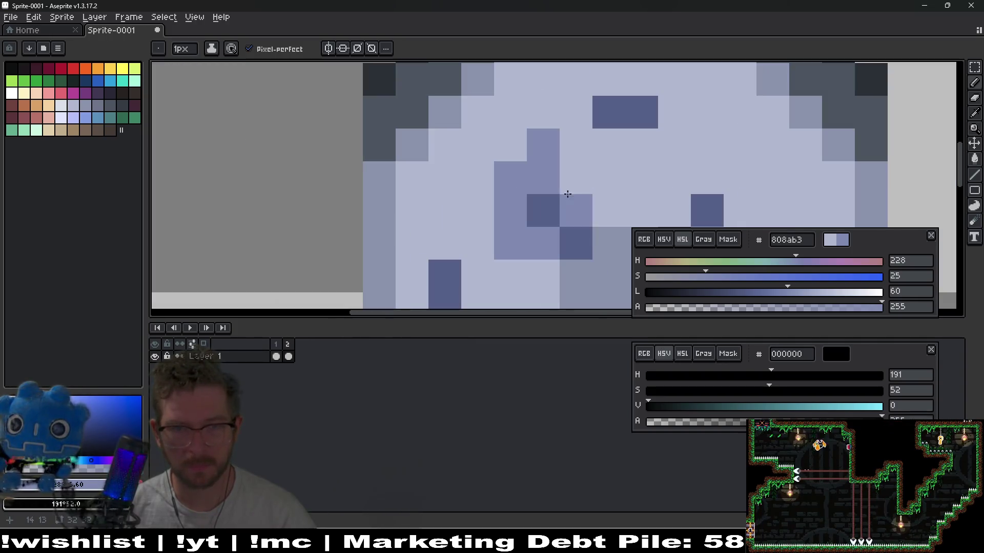
mouse_move(566, 193)
mouse_down()
mouse_move(571, 176)
mouse_move(428, 193)
mouse_up()
Add more 808ab3 shading pixels to the right of the block's centre
scroll(613, 183, down, 2)
scroll(613, 183, down, 3)
scroll(571, 176, up, 4)
scroll(603, 171, up, 2)
click(592, 198)
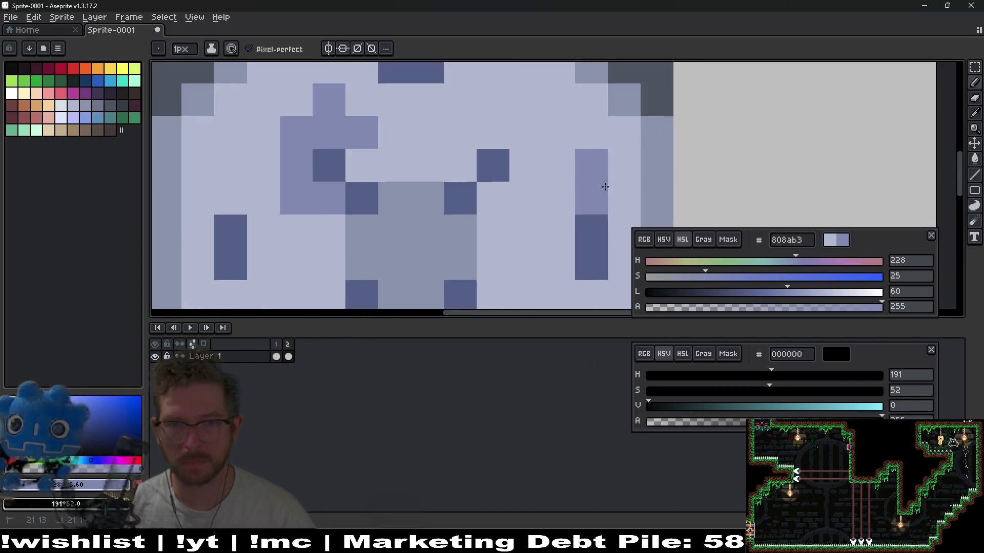
drag(624, 166, 624, 198)
click(558, 166)
scroll(567, 154, down, 8)
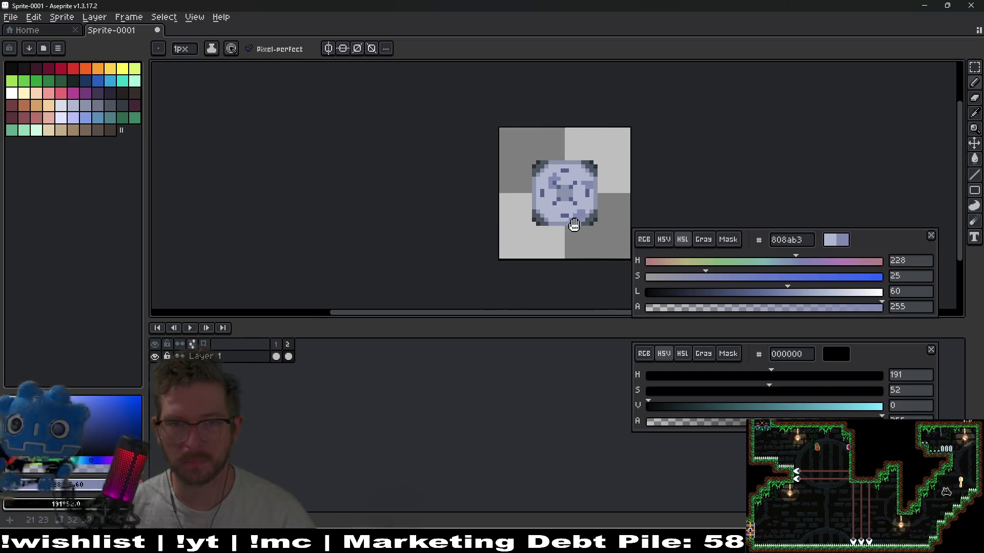
scroll(498, 212, up, 6)
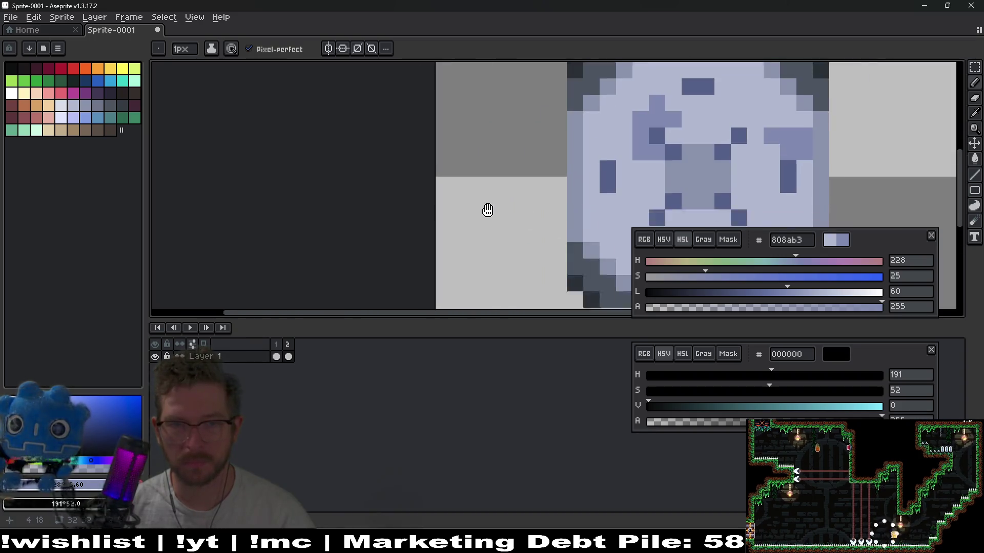
Sample the light body colour as secondary and repaint a shading pixel light b3b9d1
drag(487, 209, 437, 194)
scroll(437, 194, down, 1)
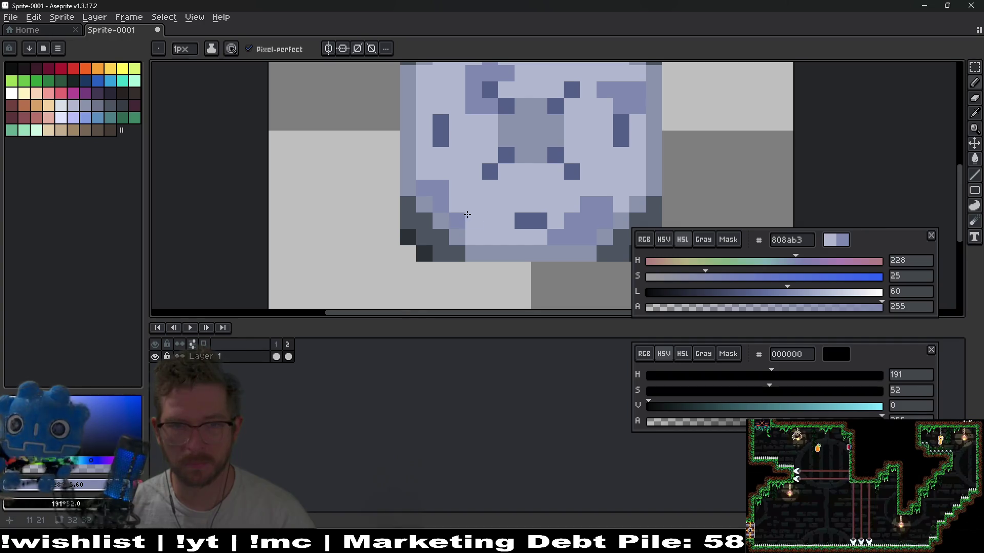
scroll(467, 214, down, 5)
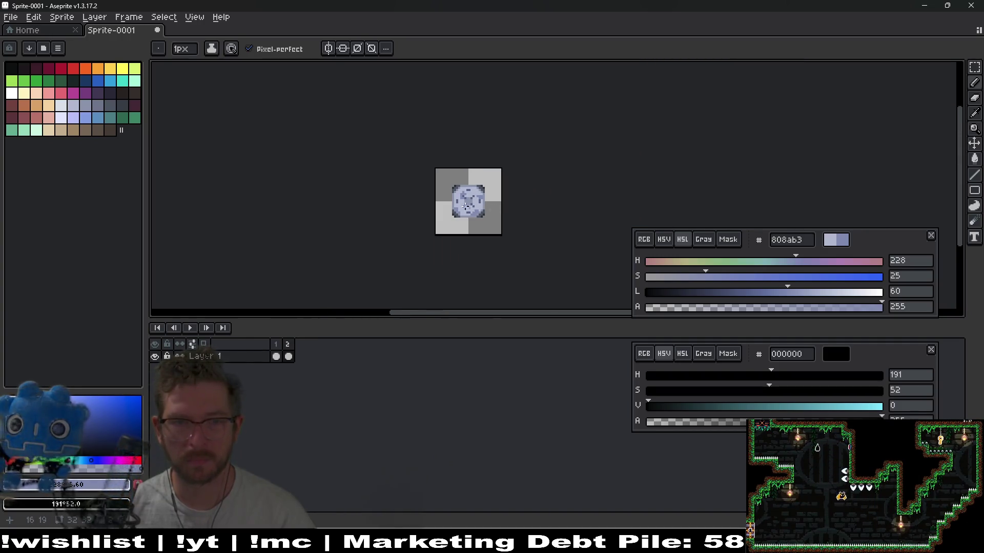
scroll(466, 206, up, 5)
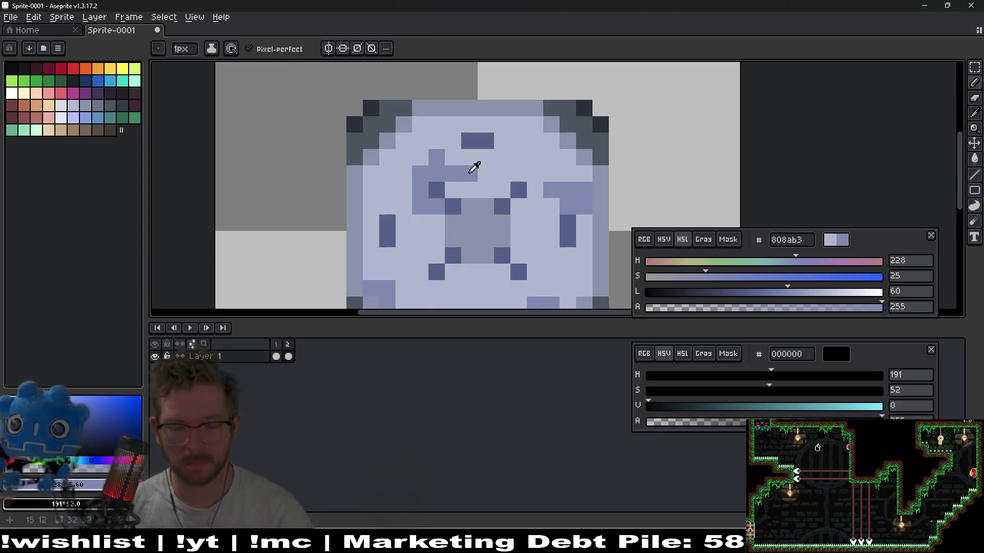
alt+right_click(470, 173)
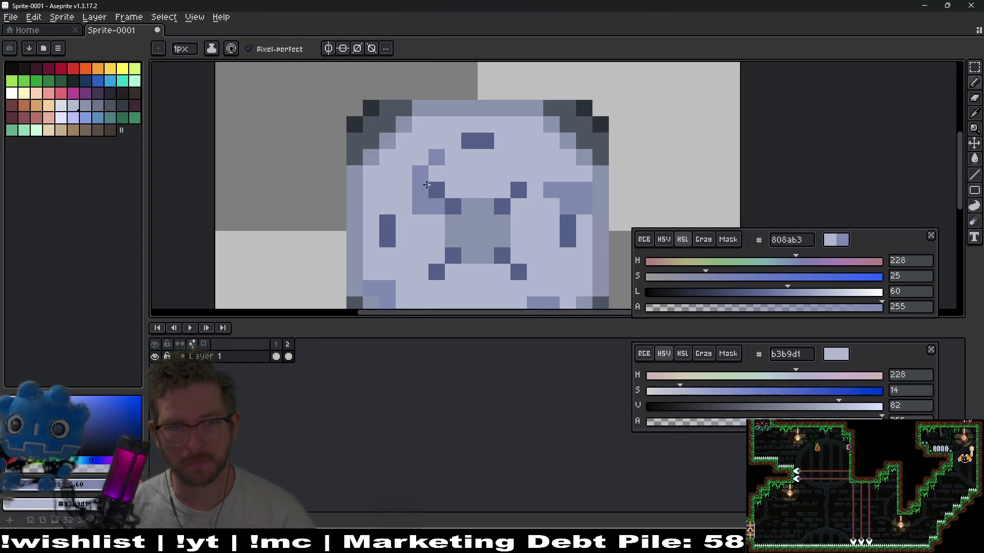
scroll(424, 209, down, 3)
scroll(557, 215, up, 4)
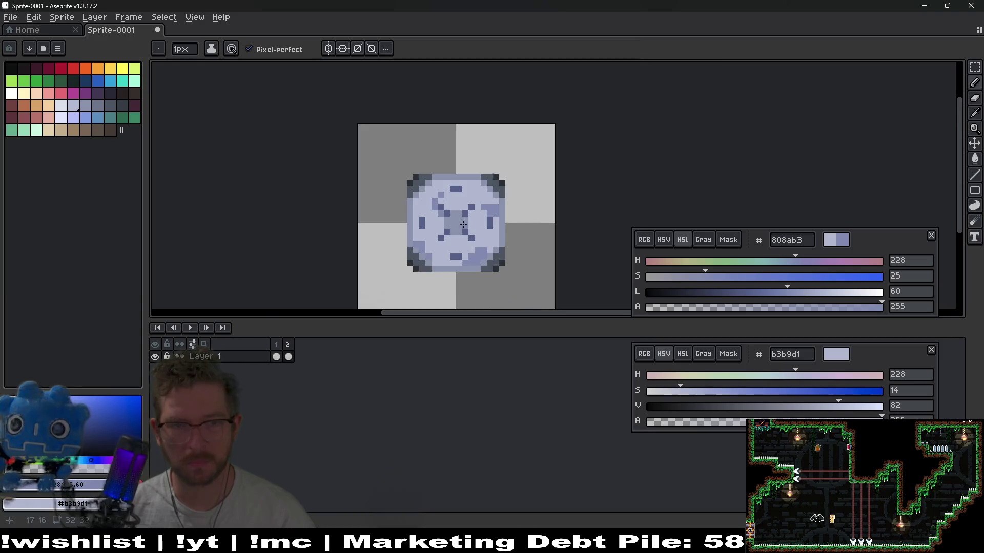
right_click(557, 214)
scroll(622, 161, down, 4)
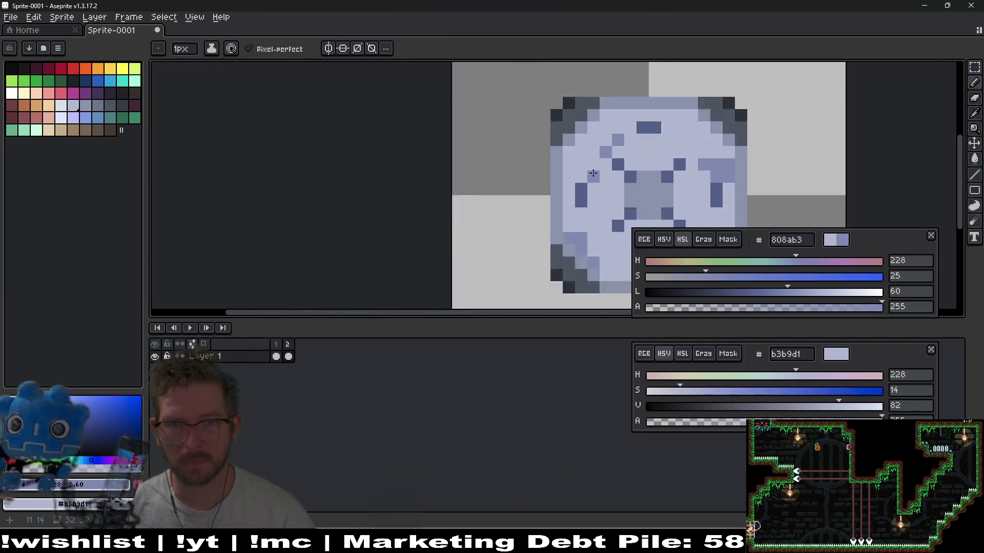
scroll(451, 159, up, 6)
Touch up the pixels around the dark column in mid blue
mouse_move(283, 161)
mouse_down()
mouse_move(285, 211)
mouse_move(329, 259)
mouse_move(301, 292)
mouse_move(240, 264)
mouse_up()
scroll(415, 240, down, 5)
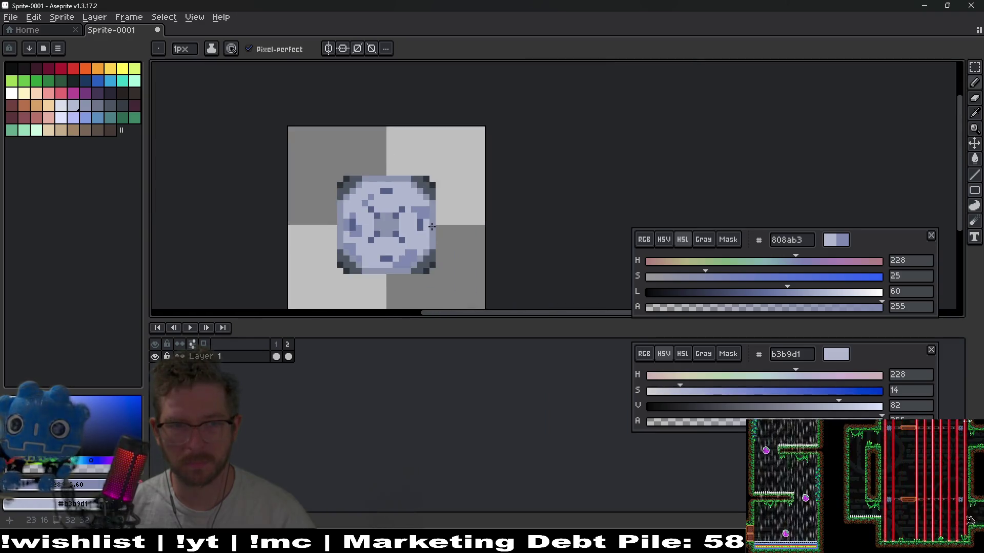
scroll(415, 240, up, 5)
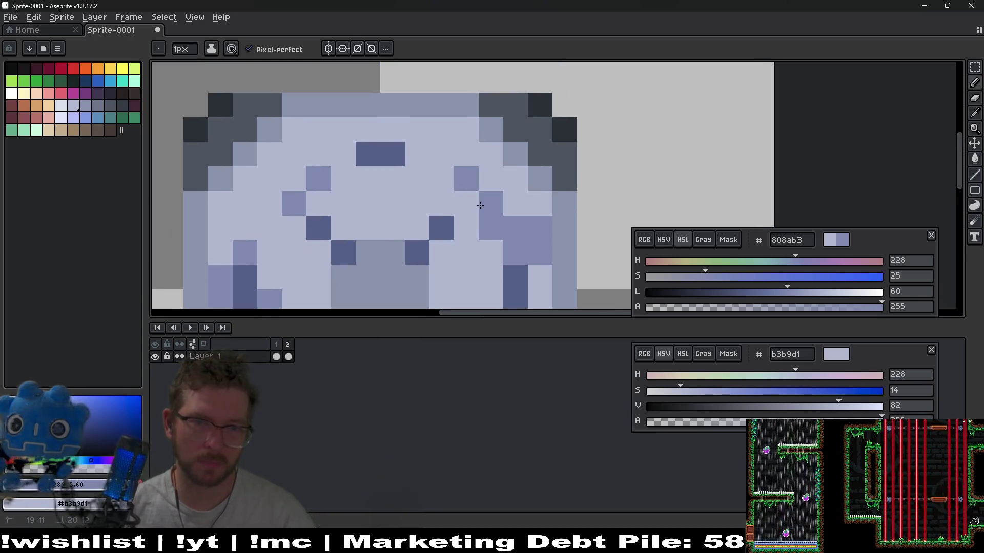
scroll(507, 205, down, 5)
scroll(489, 193, down, 2)
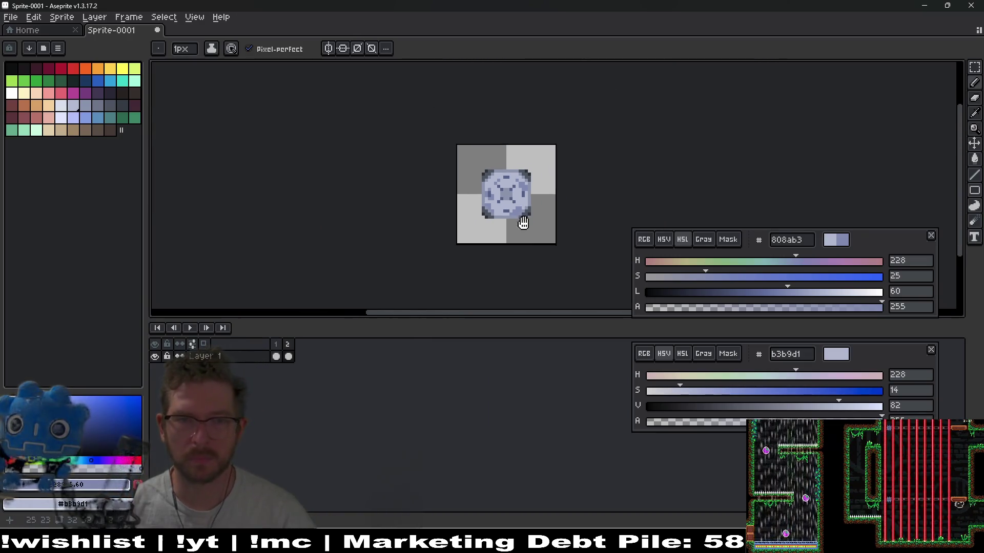
scroll(512, 177, up, 7)
Darken the drawing colour slightly, then eyedrop 8b93af from the sprite
drag(759, 299, 783, 297)
scroll(440, 213, up, 2)
key(i)
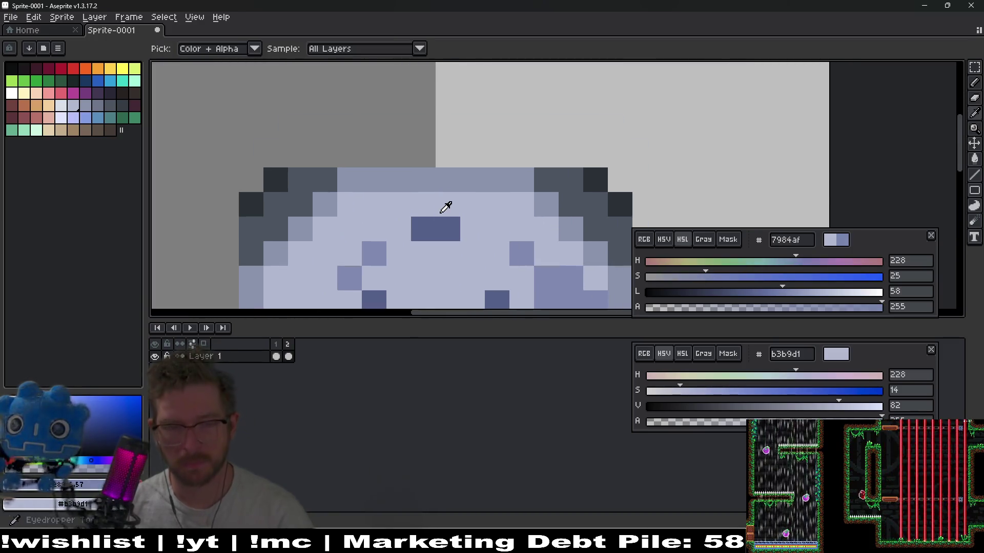
click(406, 208)
click(384, 188)
scroll(447, 205, down, 5)
scroll(450, 199, down, 5)
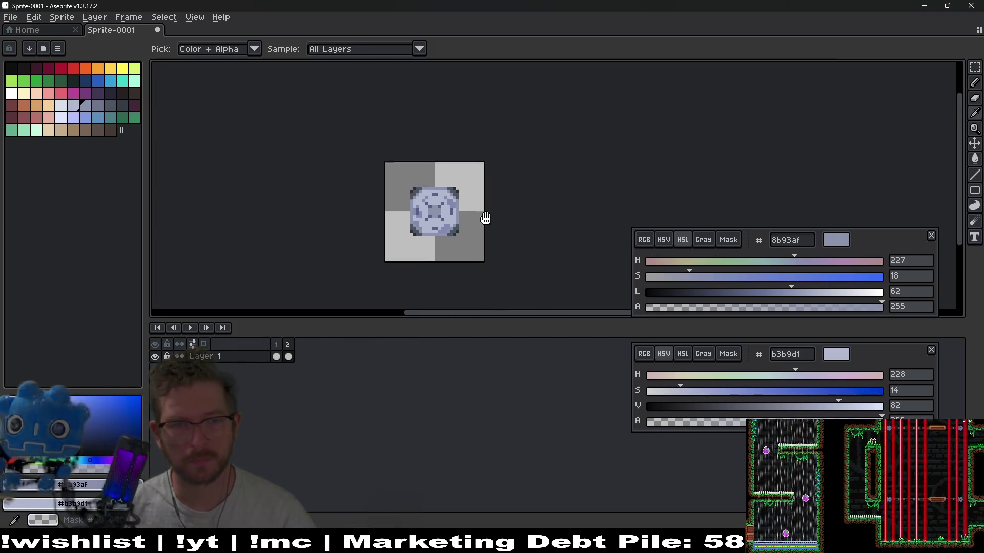
click(276, 355)
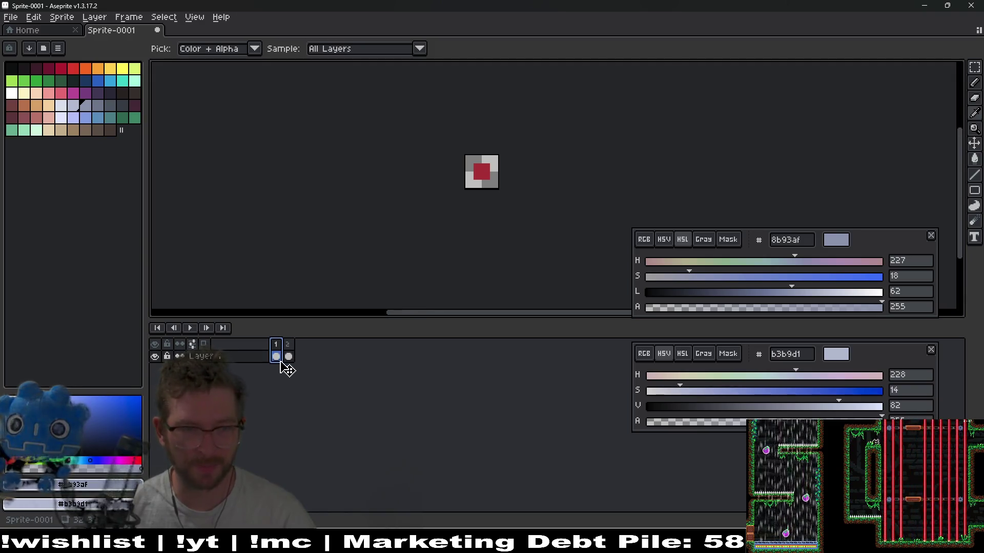
click(290, 357)
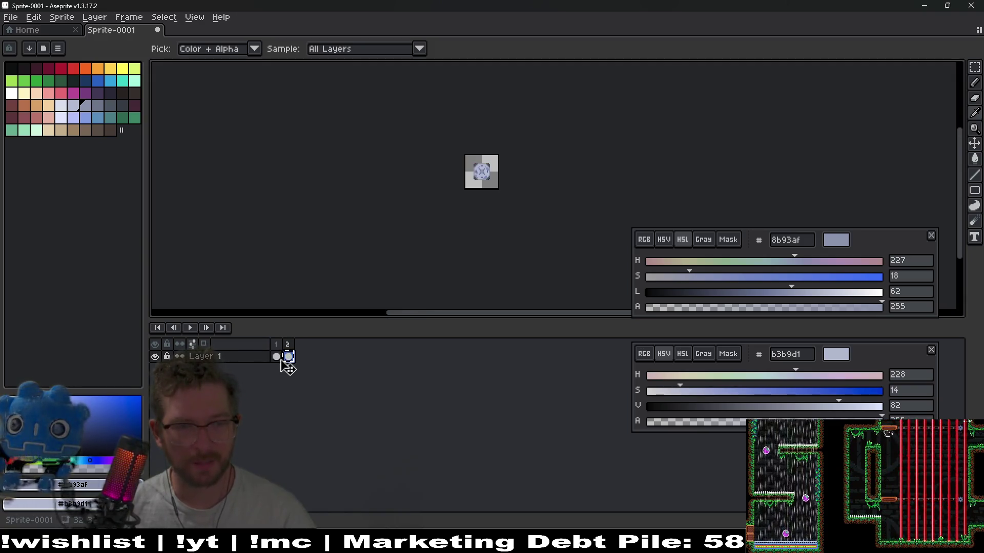
click(280, 358)
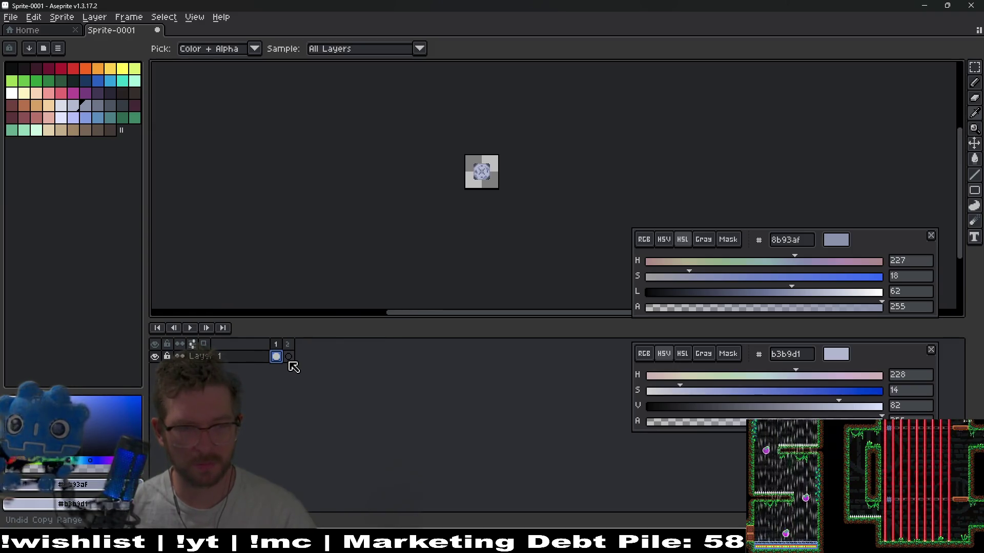
key(ctrl+z)
click(280, 359)
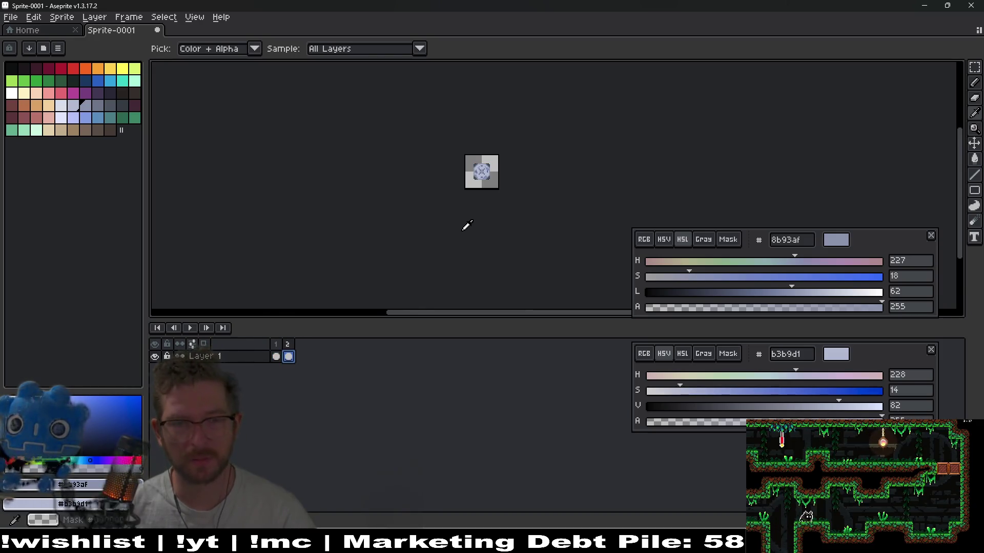
scroll(467, 226, up, 4)
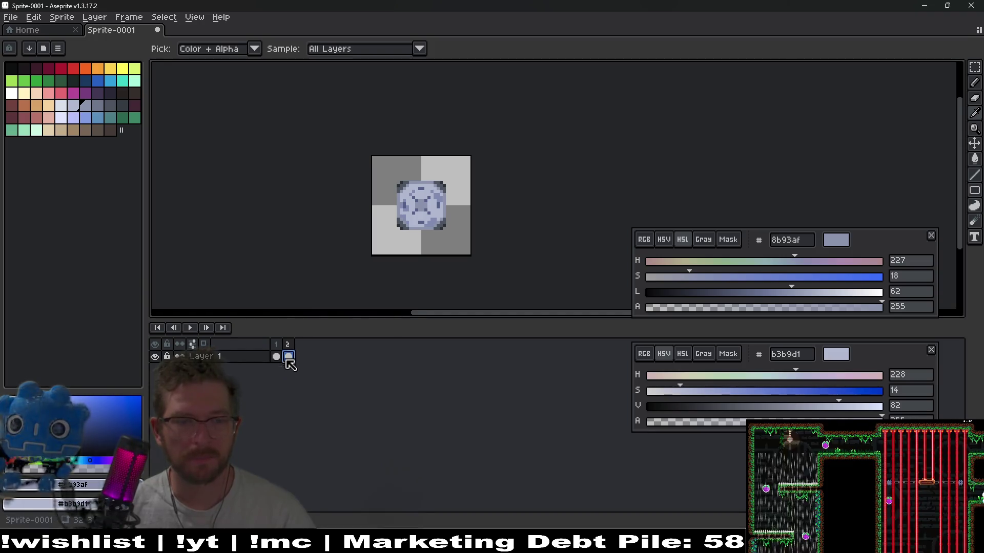
key(Left)
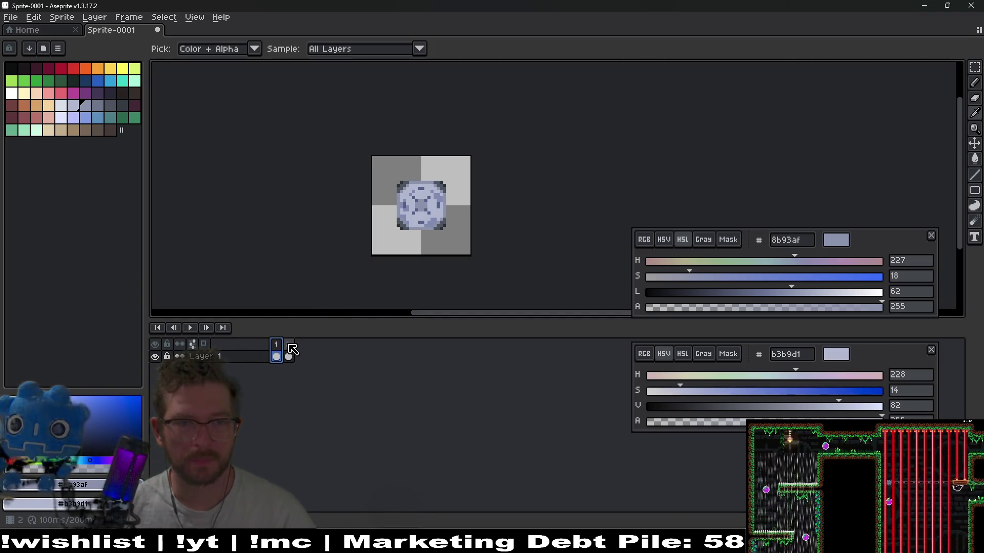
click(288, 345)
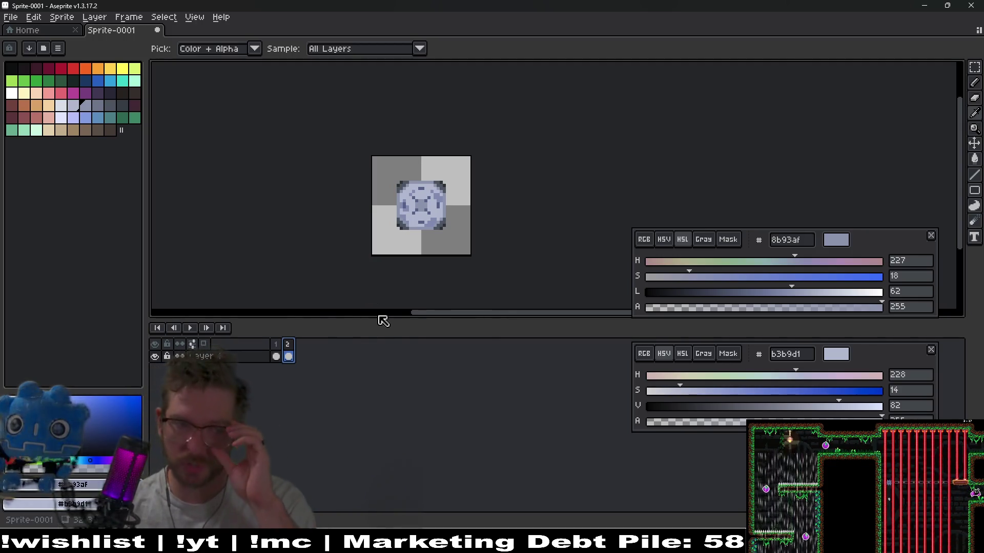
scroll(410, 219, up, 2)
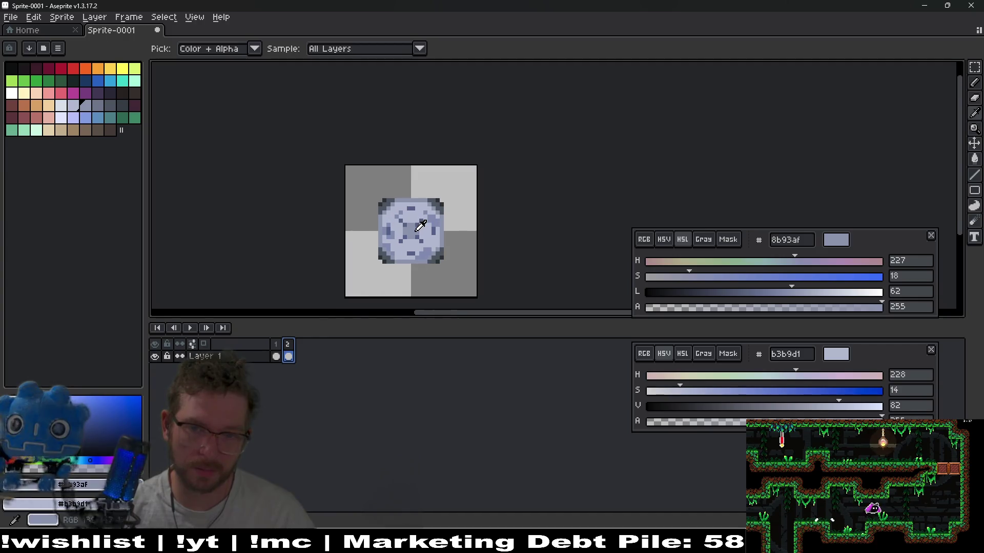
drag(441, 228, 429, 208)
key(m)
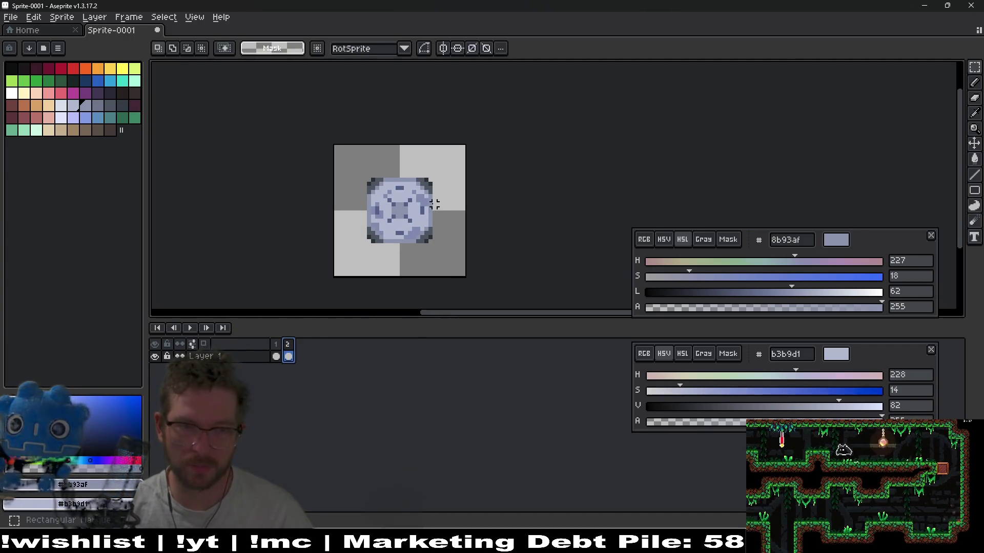
click(278, 353)
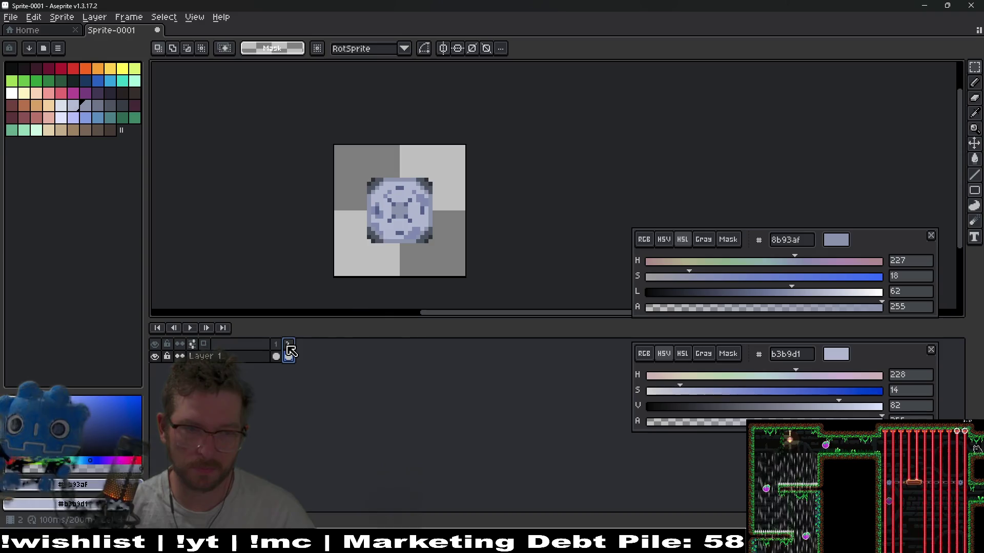
scroll(367, 194, up, 1)
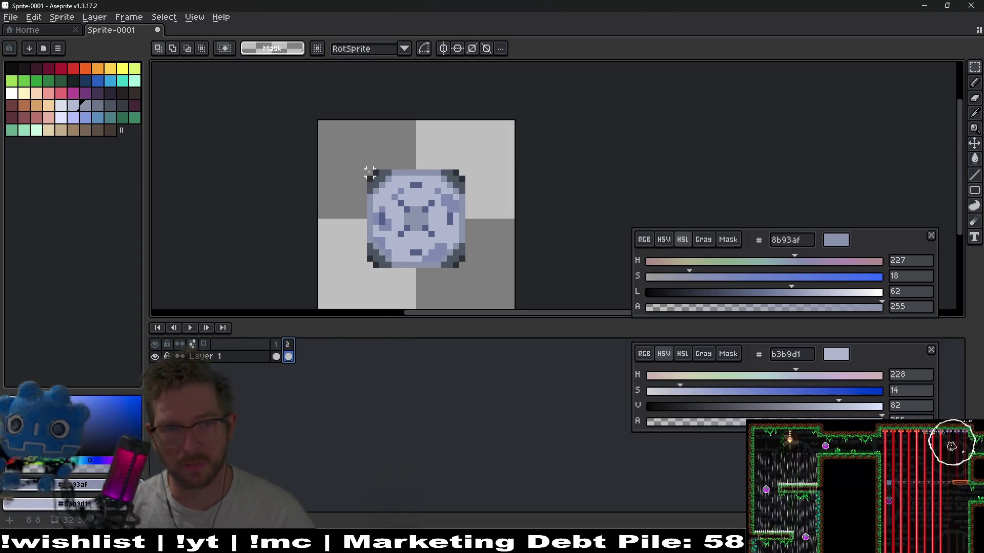
Add a new Layer 2 above Layer 1 and make it the active layer
right_click(222, 360)
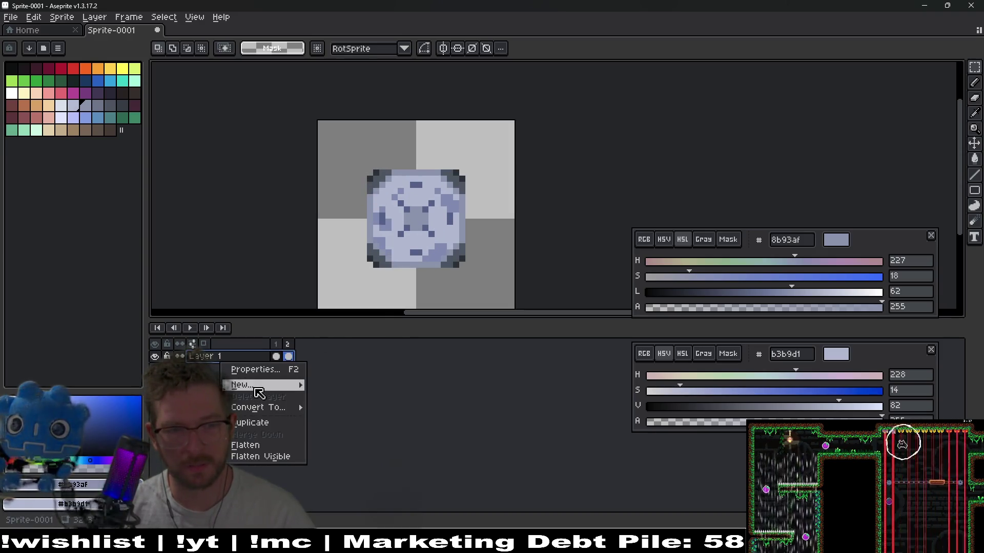
mouse_move(259, 392)
click(330, 385)
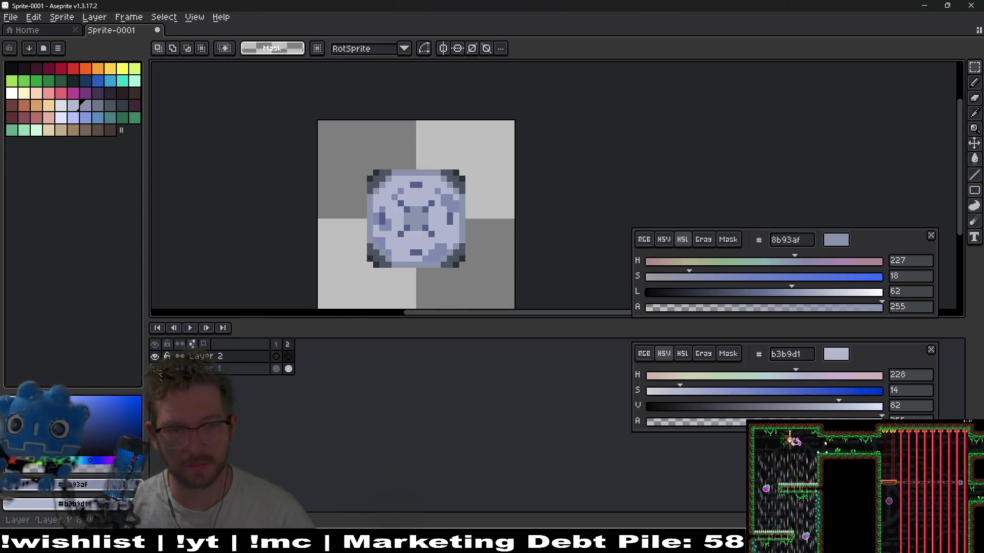
click(277, 371)
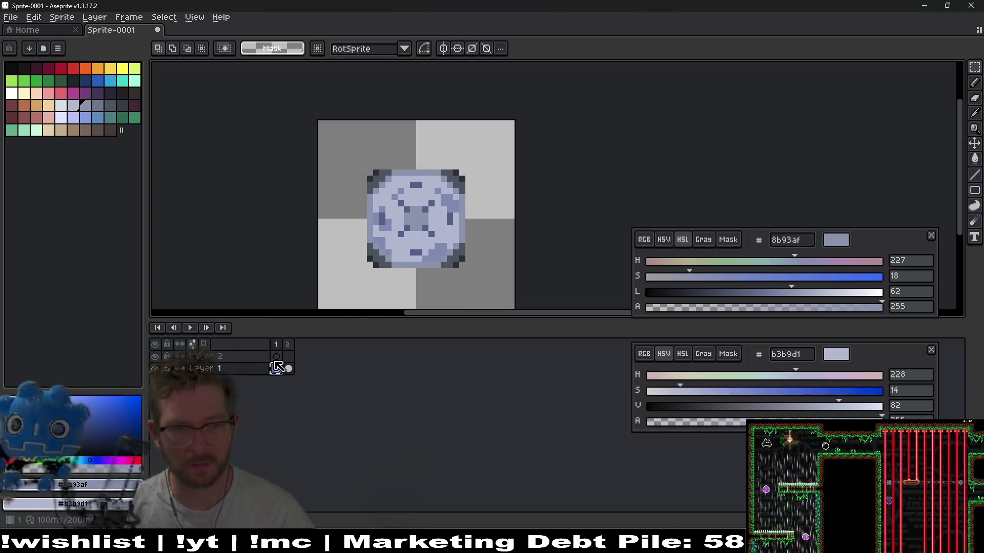
click(276, 369)
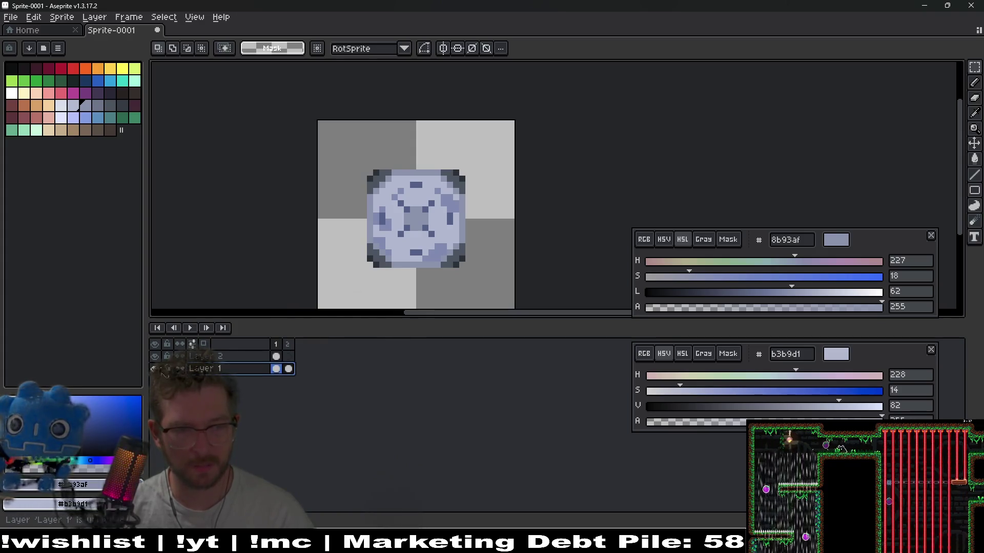
click(276, 356)
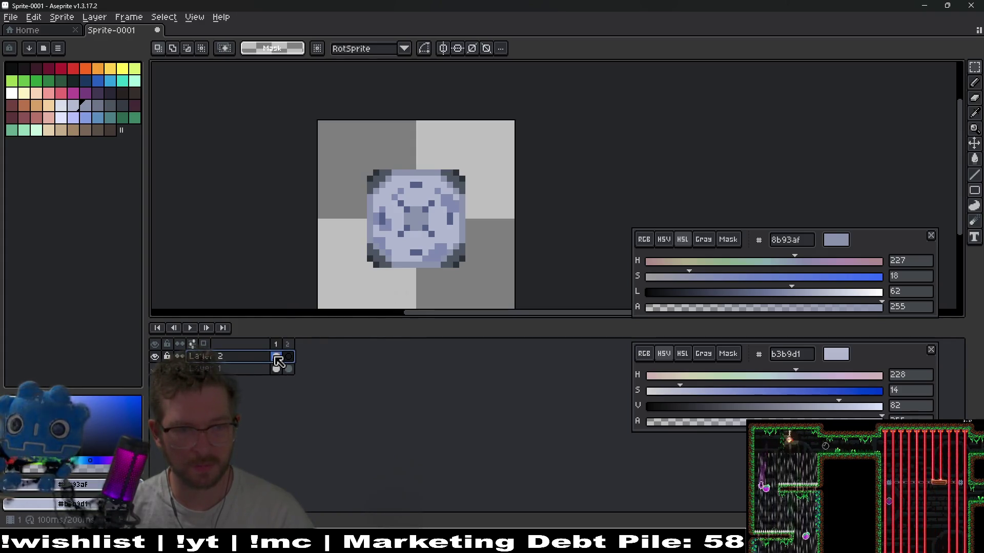
Flood-fill the sprite's light-blue areas, grey centre square and corner pixels with white
click(12, 93)
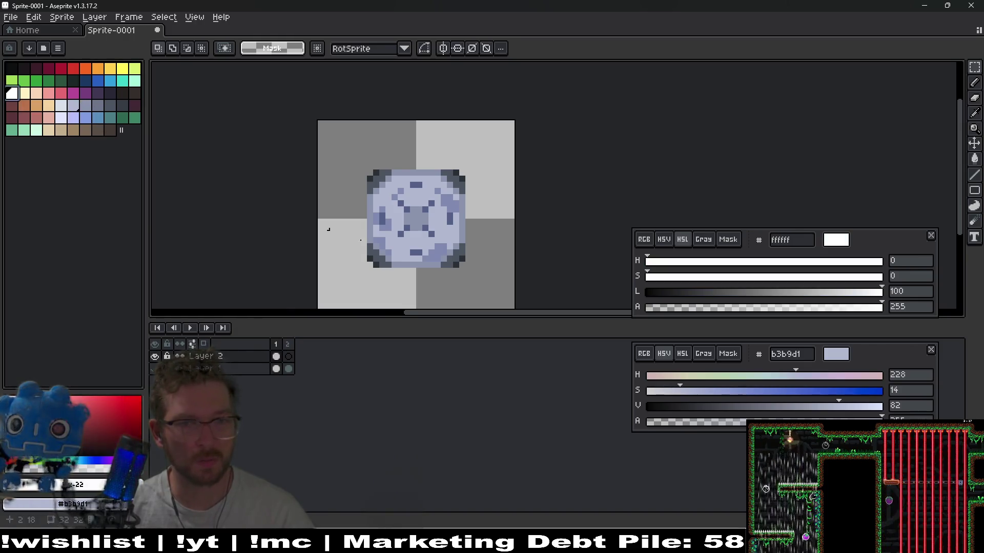
scroll(451, 237, up, 2)
key(g)
click(451, 241)
click(415, 220)
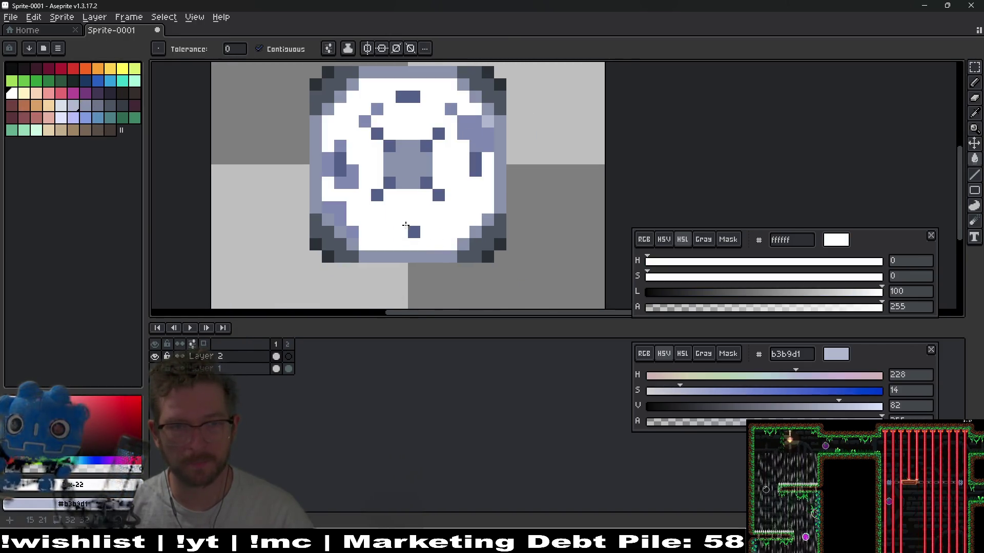
click(419, 169)
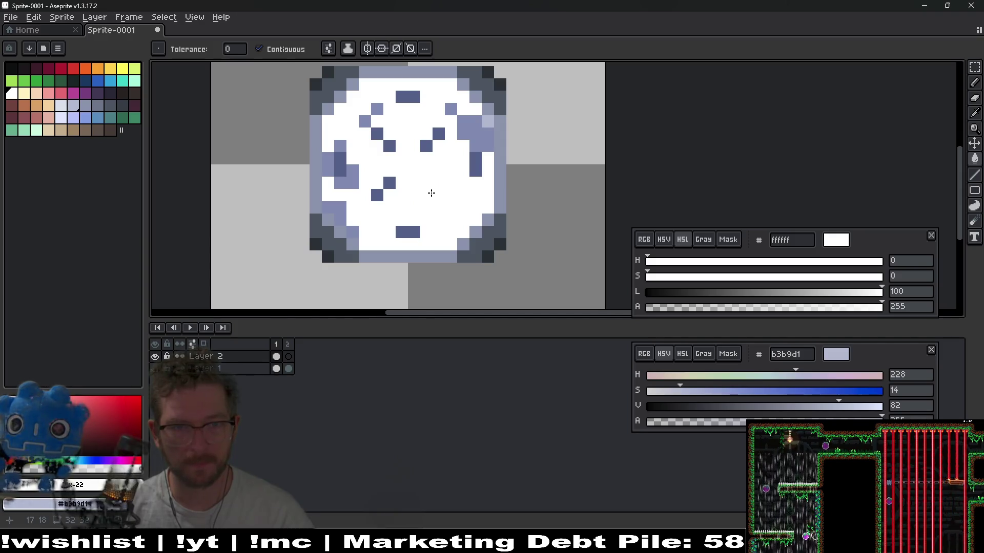
click(477, 234)
click(427, 256)
click(337, 251)
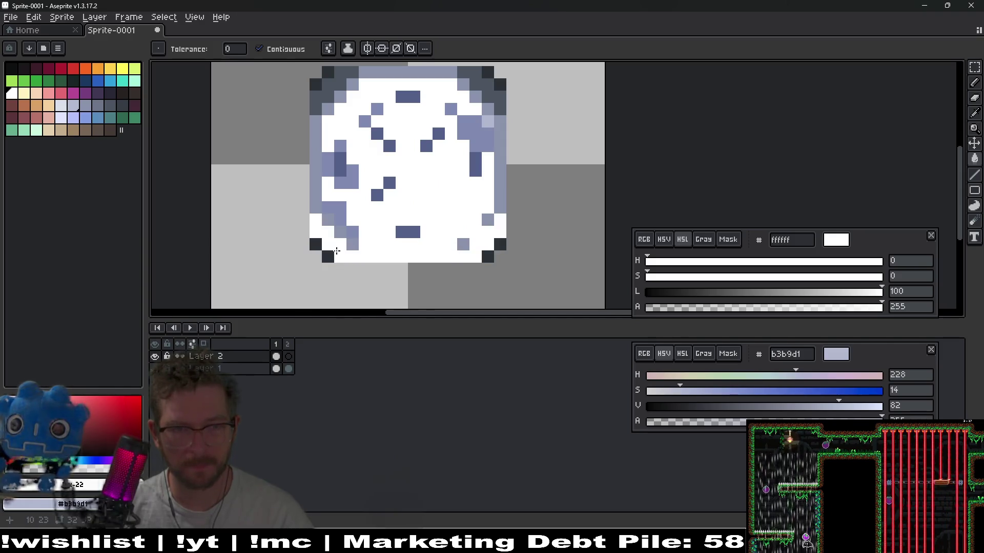
click(327, 256)
click(336, 220)
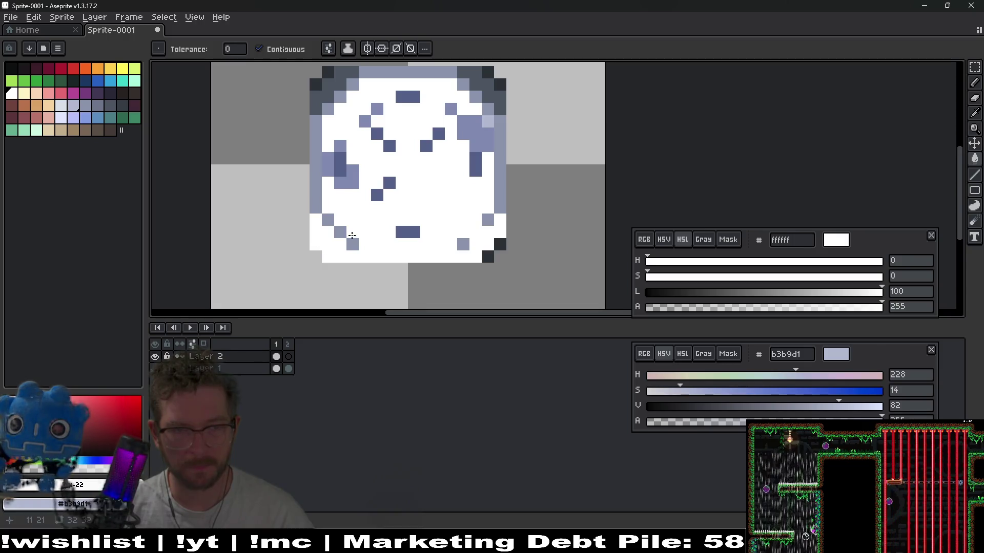
click(61, 68)
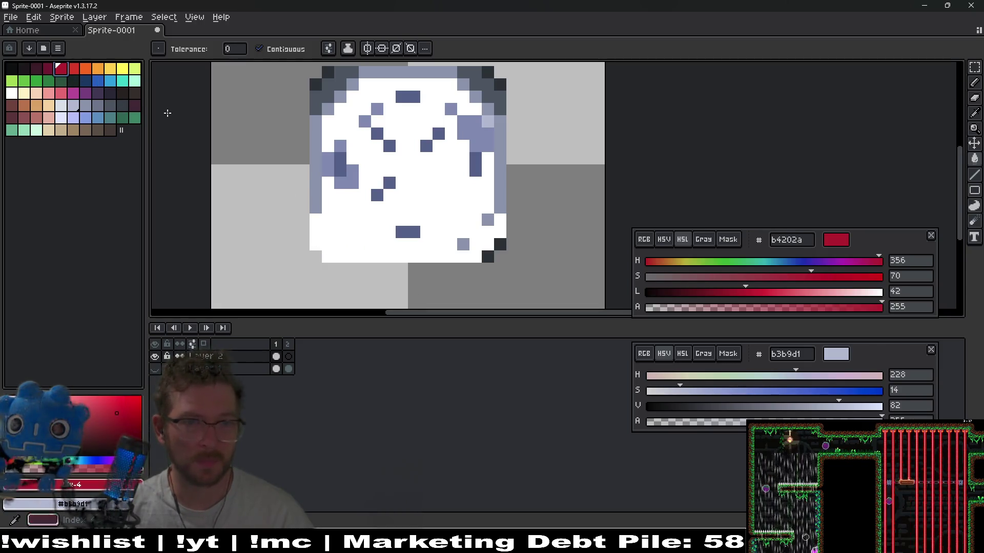
Flood-fill the sprite's white area and leftover light-blue pixels and columns with red
click(471, 235)
click(488, 220)
click(463, 244)
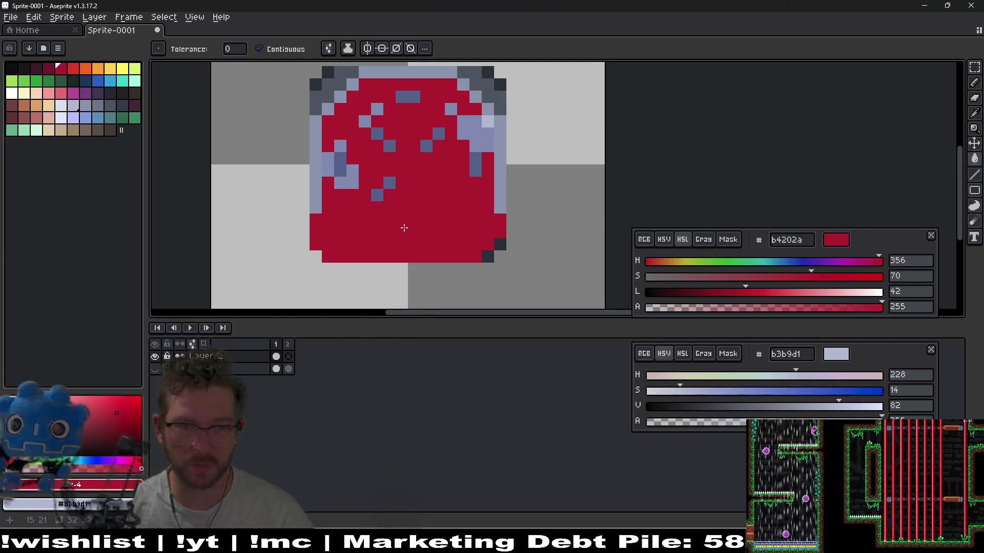
click(500, 187)
click(476, 165)
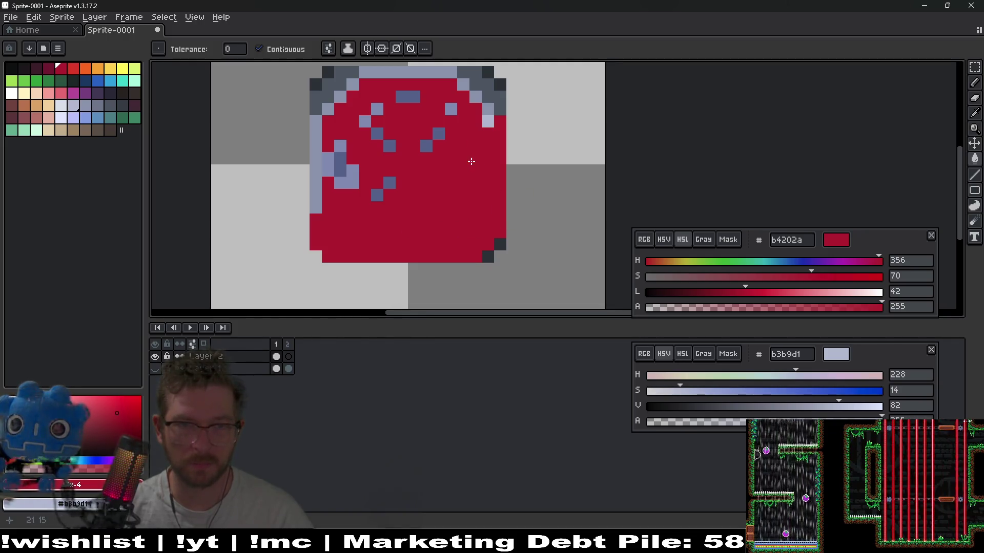
click(488, 116)
click(469, 72)
click(451, 109)
With the Pencil, paint the sprite's left edge red up to the top-left corner
drag(439, 164, 515, 210)
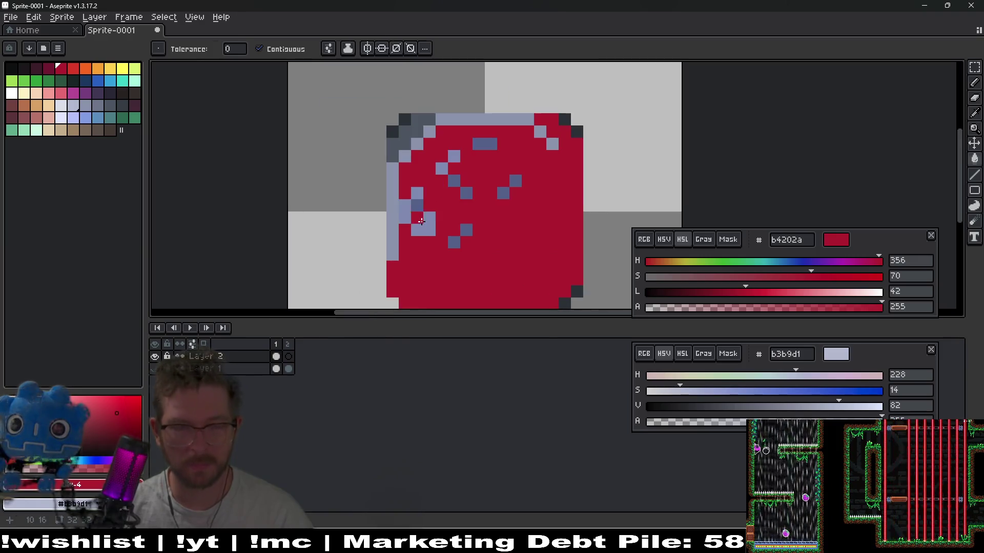
key(b)
drag(392, 239, 368, 282)
key(ctrl+z)
right_click(429, 218)
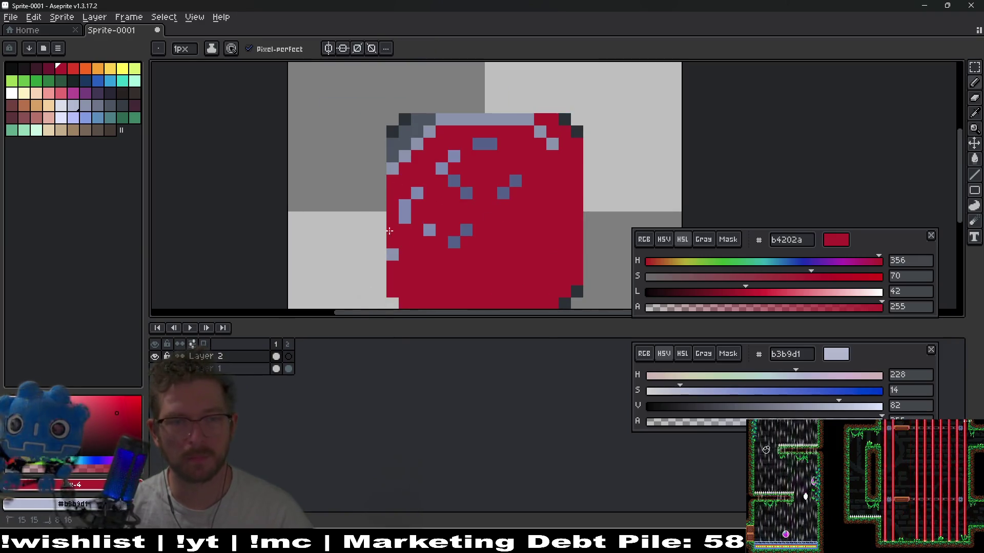
mouse_move(396, 242)
mouse_down()
mouse_move(393, 139)
mouse_move(407, 122)
mouse_move(543, 116)
mouse_up()
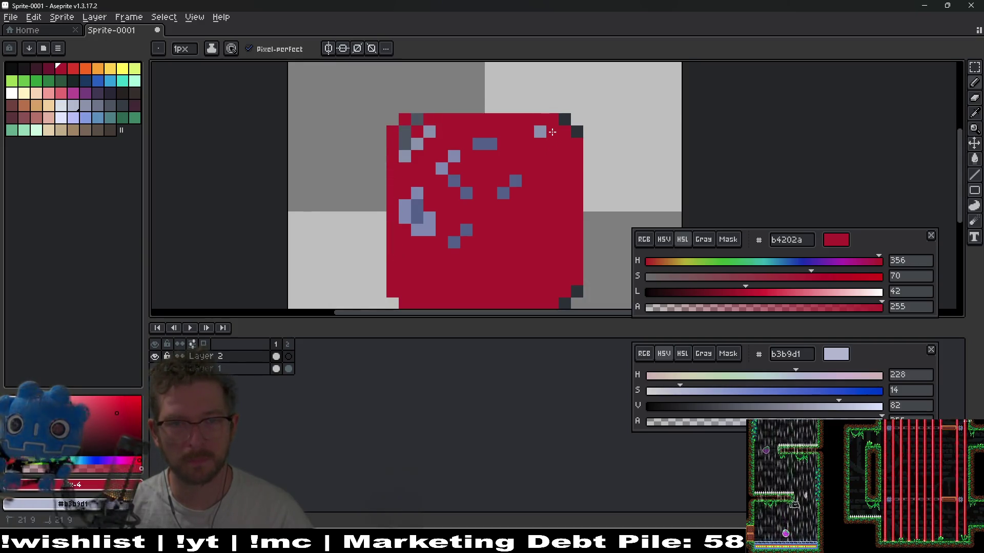
Paint the remaining stray blue and dark edge pixels red, then zoom out
drag(466, 231, 454, 242)
drag(516, 181, 503, 193)
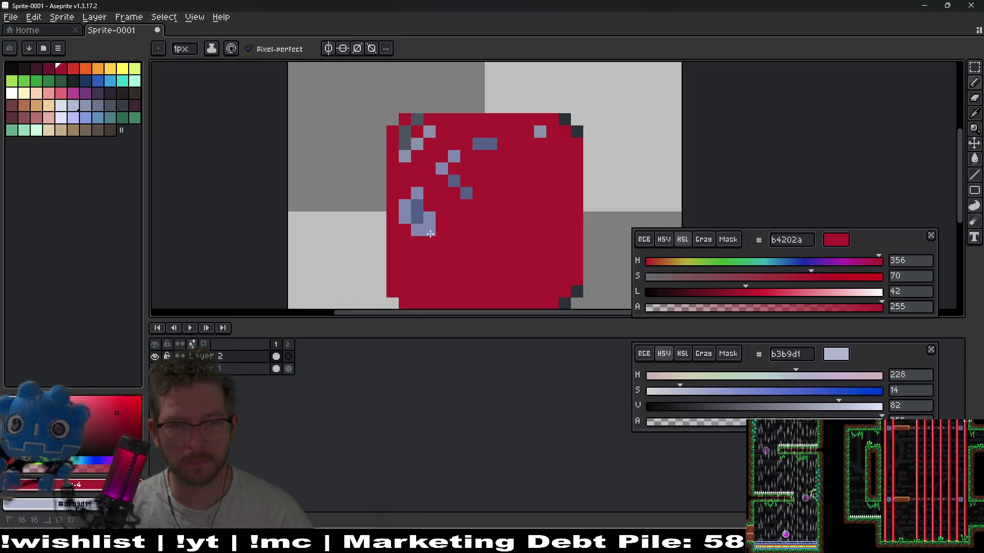
drag(429, 218, 417, 193)
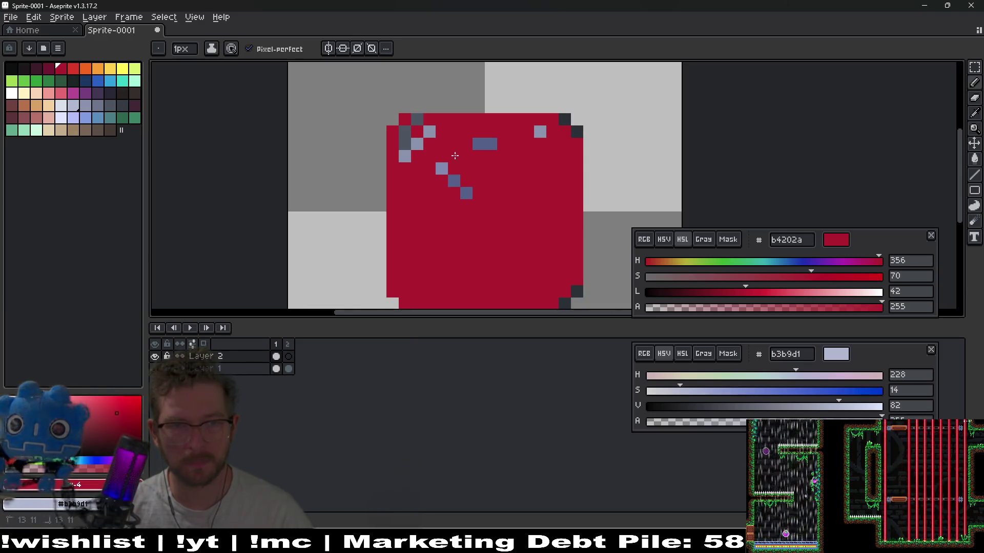
click(482, 147)
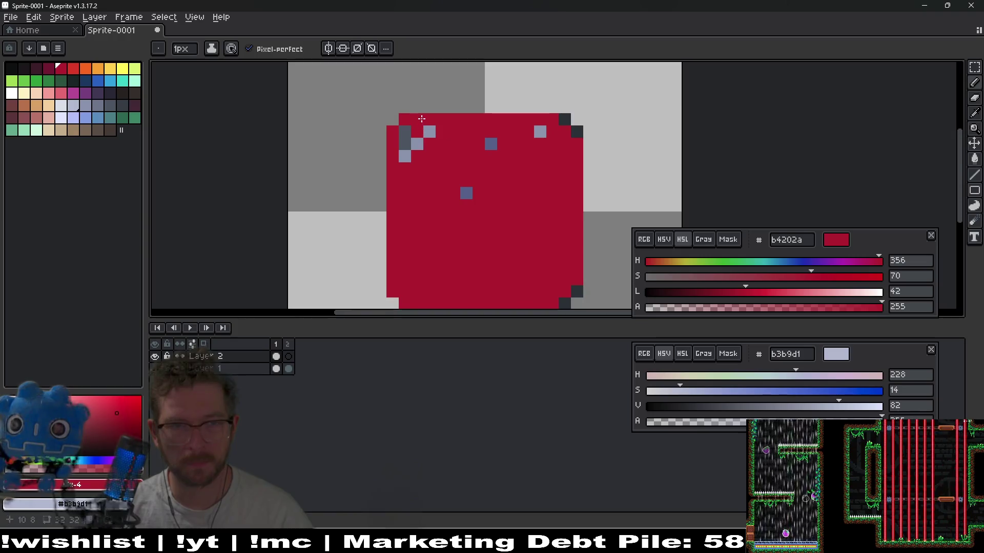
drag(404, 132, 408, 144)
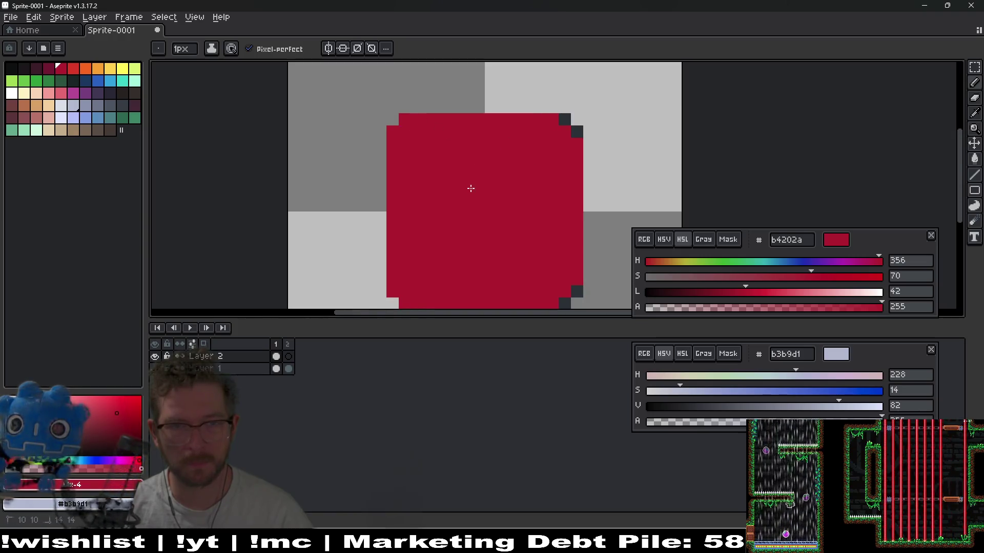
scroll(495, 242, down, 2)
scroll(496, 242, right, 3)
scroll(484, 147, up, 1)
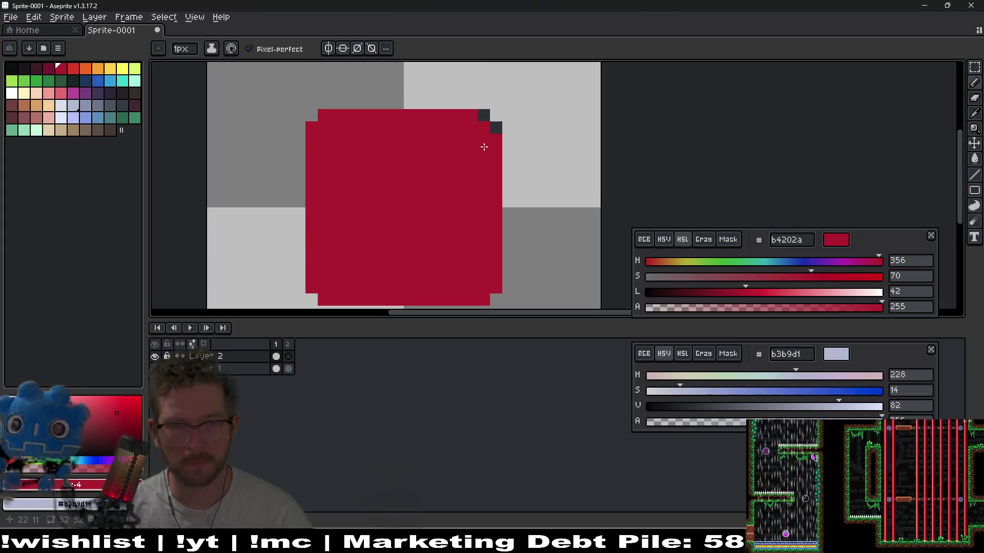
scroll(401, 150, down, 2)
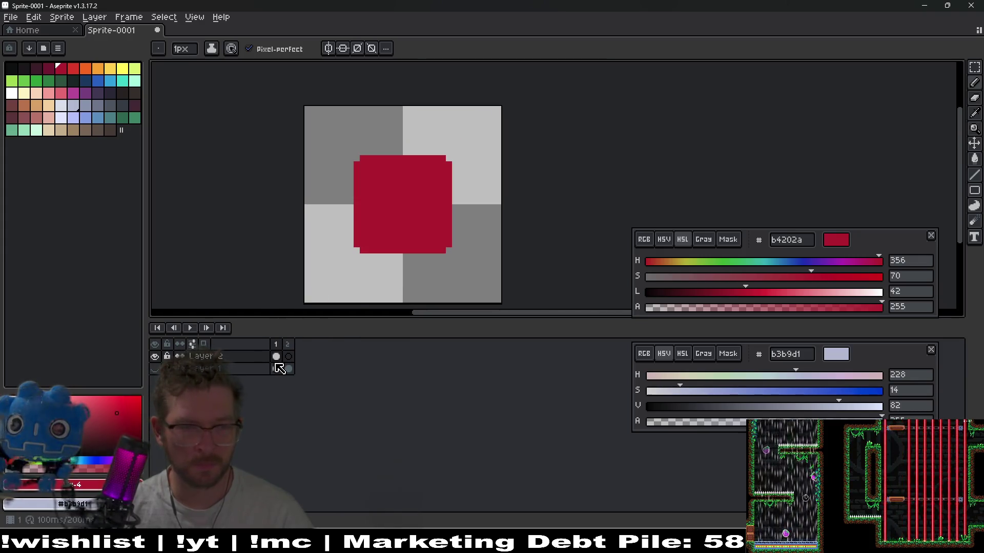
Copy the red square into frame 2 and trial a smaller scaled version, undoing the shrink
key(i)
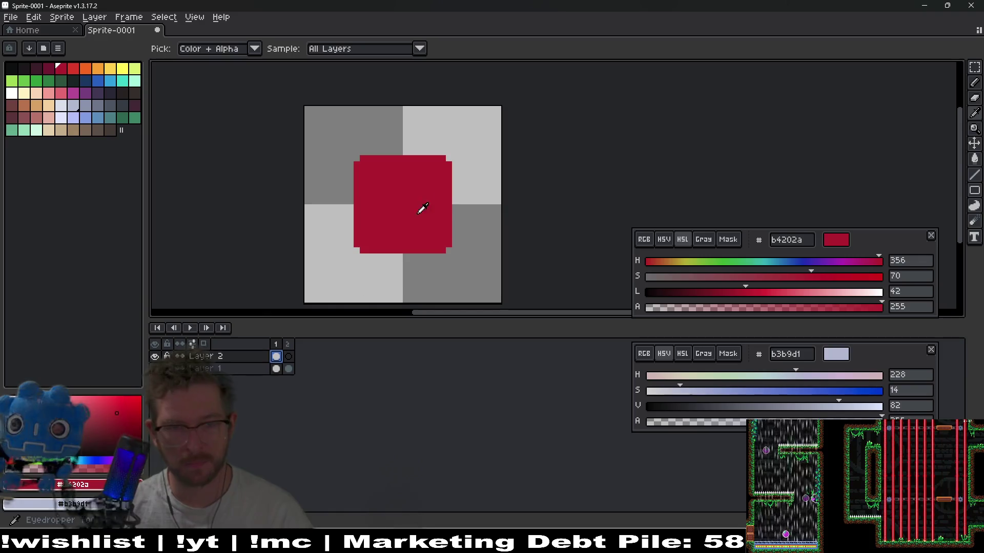
drag(279, 363, 288, 357)
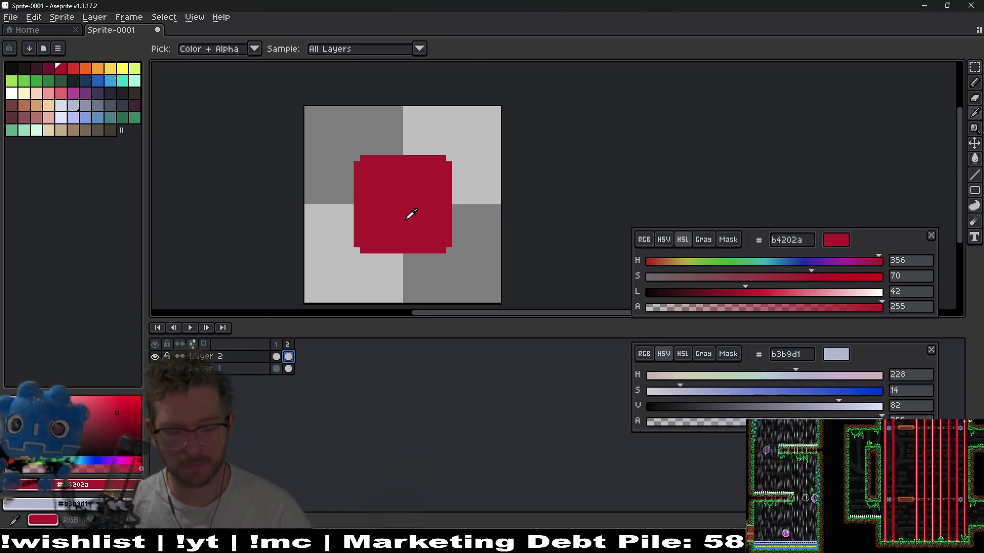
key(m)
mouse_move(356, 158)
mouse_down()
mouse_move(456, 256)
mouse_move(441, 240)
mouse_up()
key(Return)
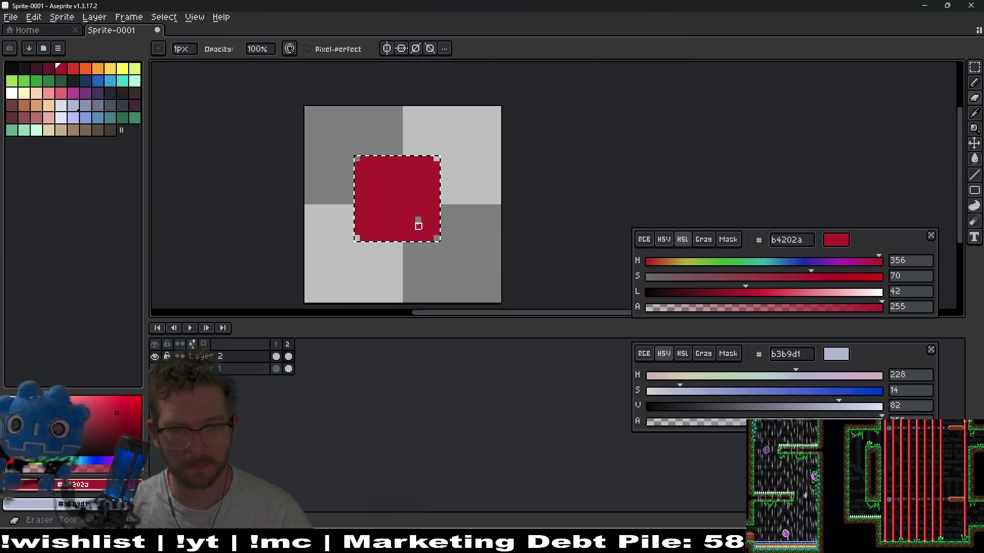
key(b)
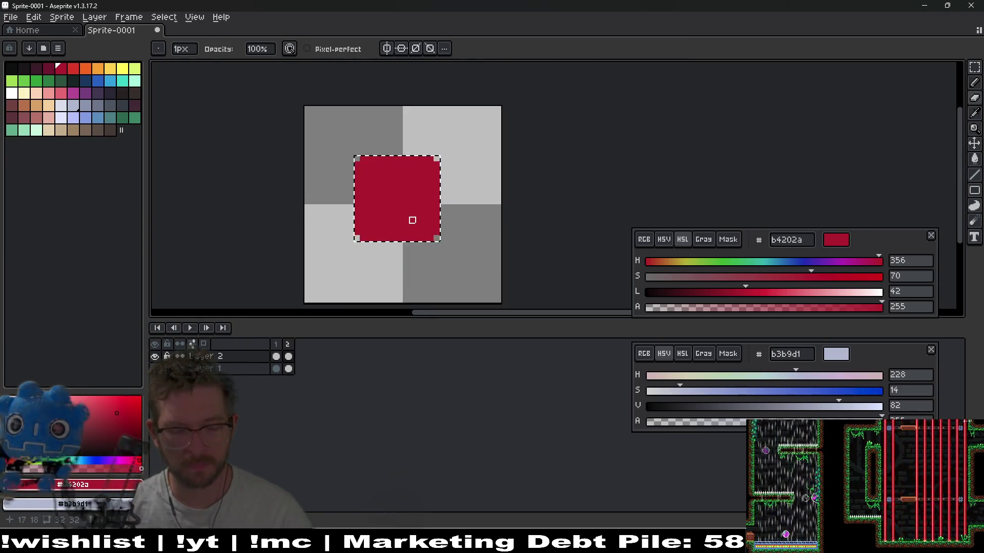
drag(418, 220, 418, 219)
click(509, 238)
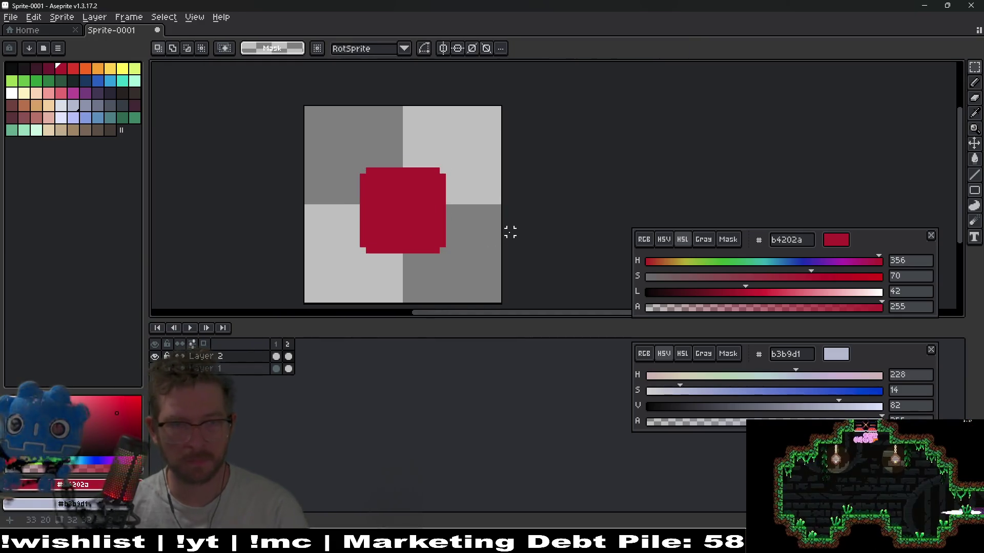
drag(350, 158, 483, 297)
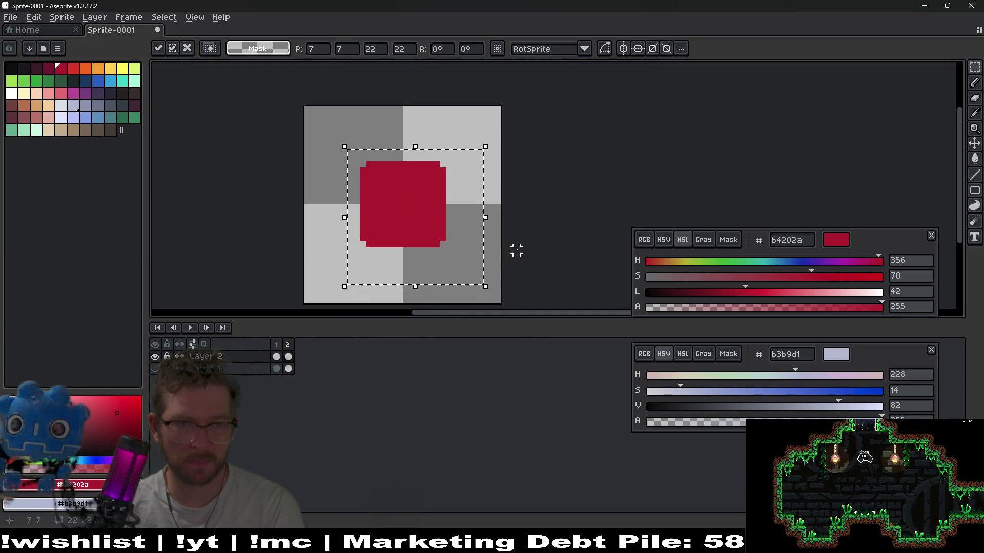
key(ctrl+z)
key(ctrl+z)
Add frame 3 with the red square scaled smaller and centred, then play the animation
key(Right)
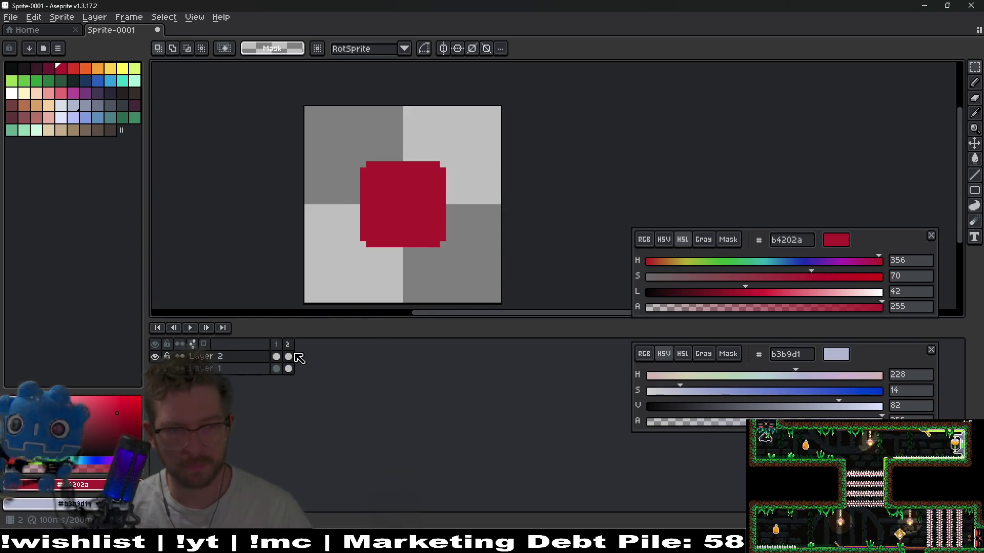
click(288, 344)
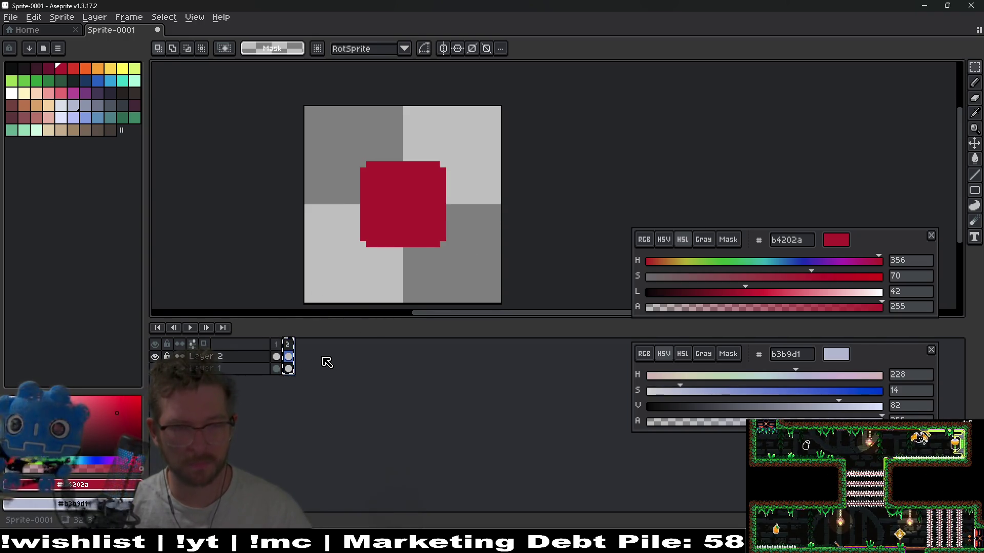
key(alt+n)
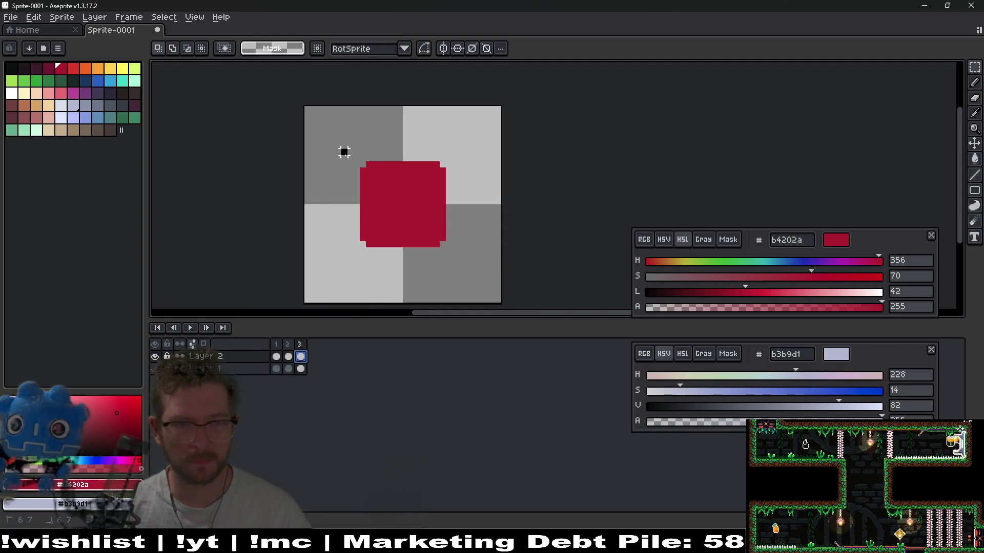
drag(344, 152, 479, 268)
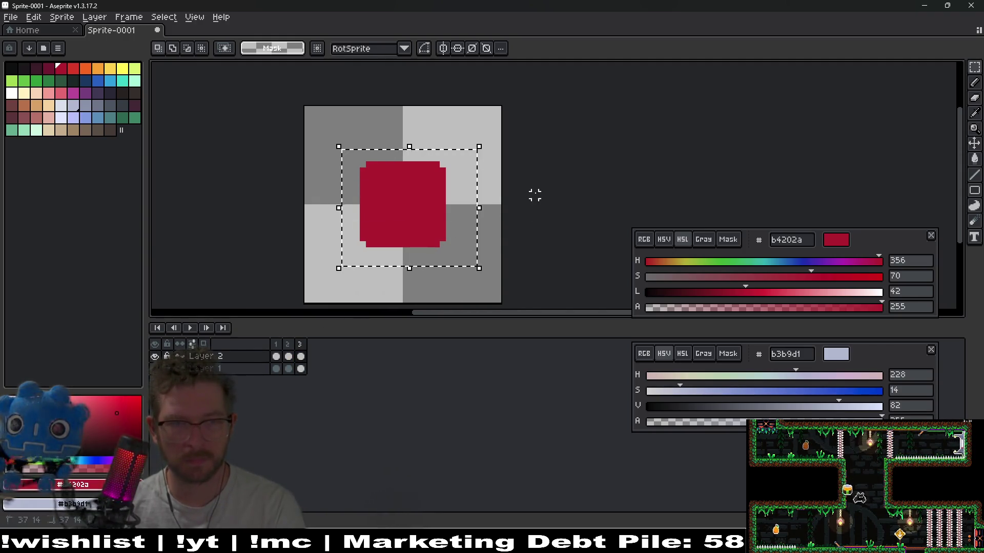
mouse_move(361, 163)
mouse_down()
mouse_move(446, 248)
mouse_move(442, 240)
mouse_up()
click(447, 250)
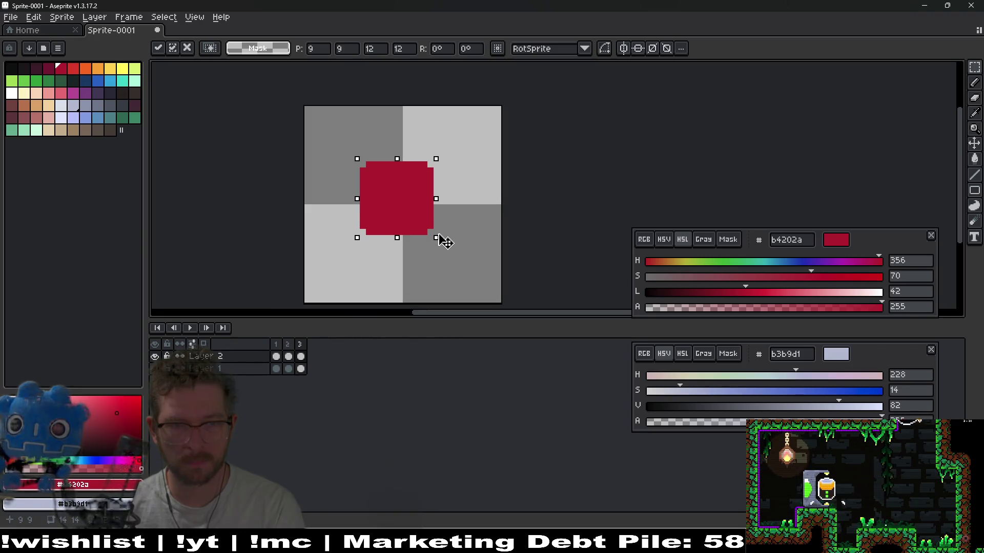
mouse_move(406, 205)
mouse_down()
mouse_move(413, 212)
mouse_move(407, 204)
mouse_up()
click(483, 209)
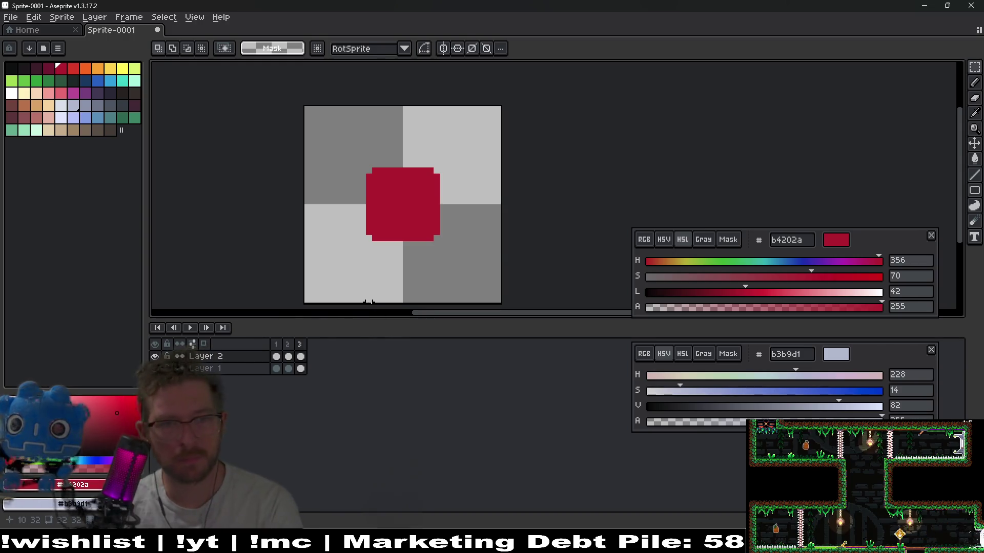
key(Return)
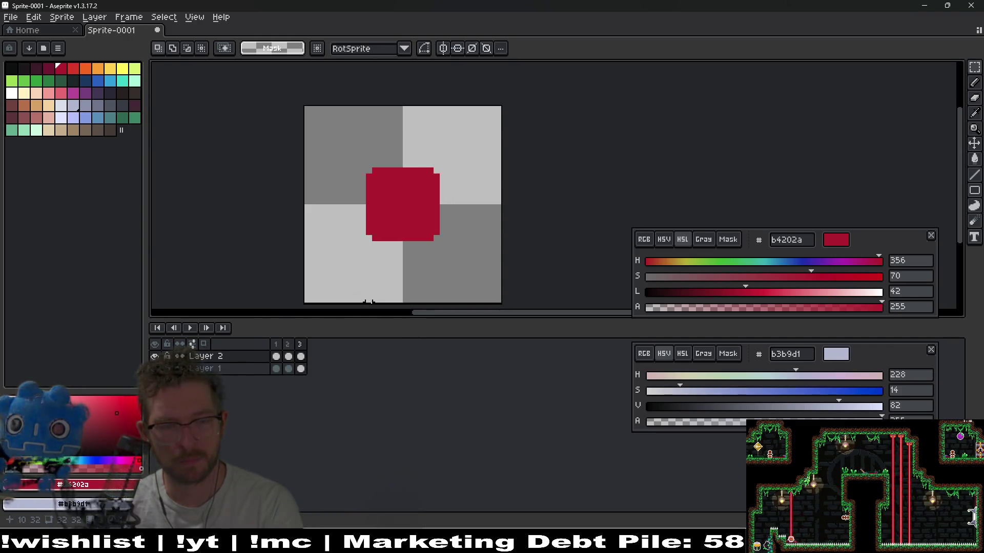
Duplicate frame 2 as a fourth frame and return to frame 1
click(299, 345)
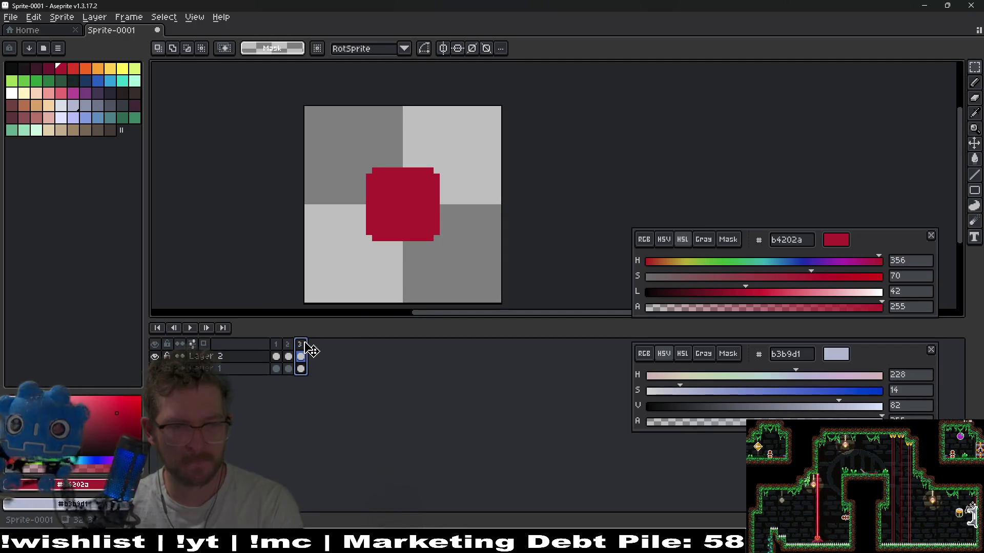
click(295, 350)
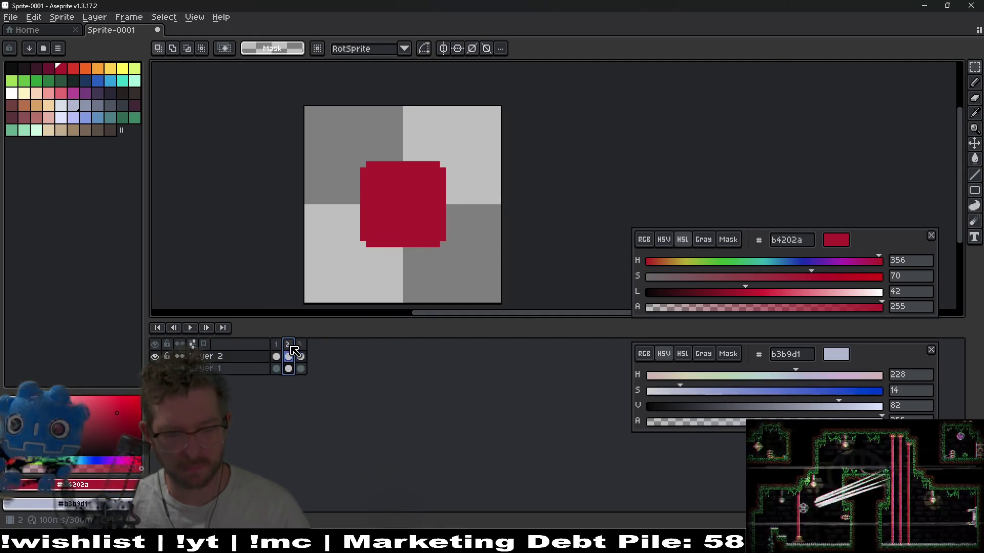
key(alt+n)
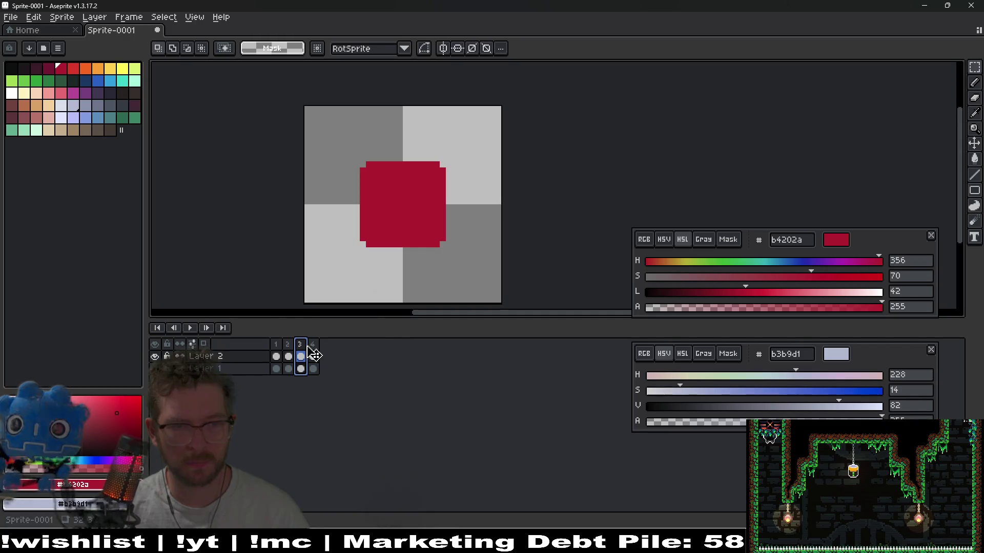
click(313, 356)
click(275, 344)
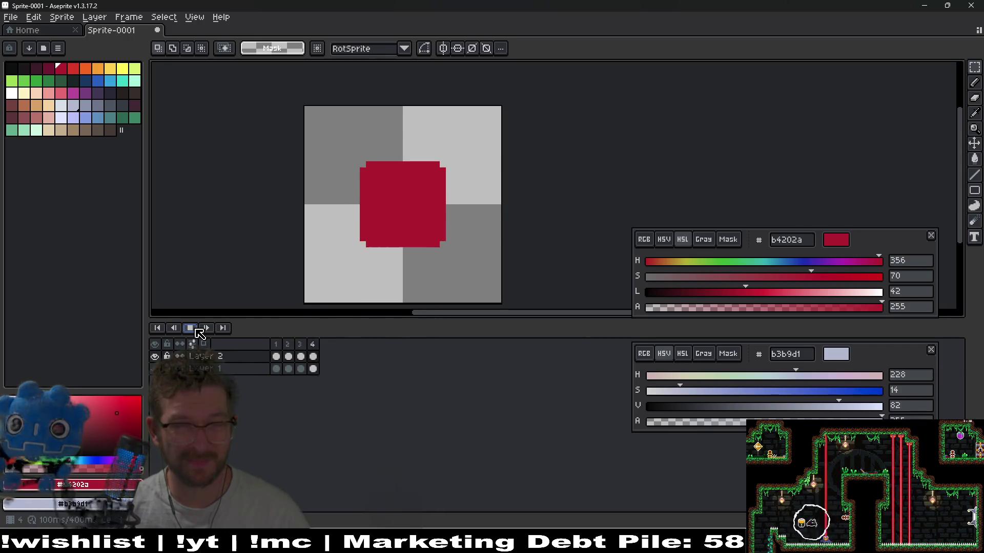
Stop the playback and step through the frames, returning to frame 1
click(195, 329)
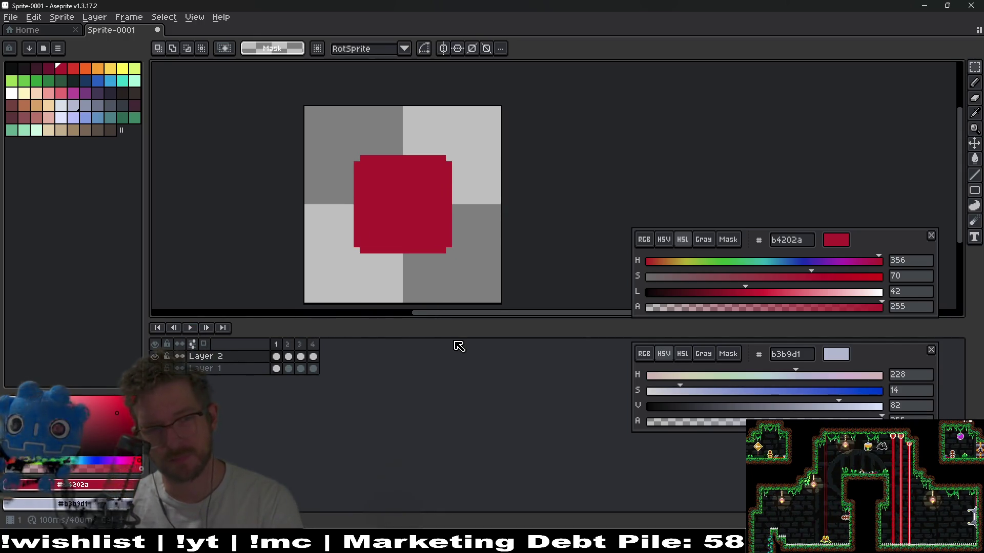
key(Right)
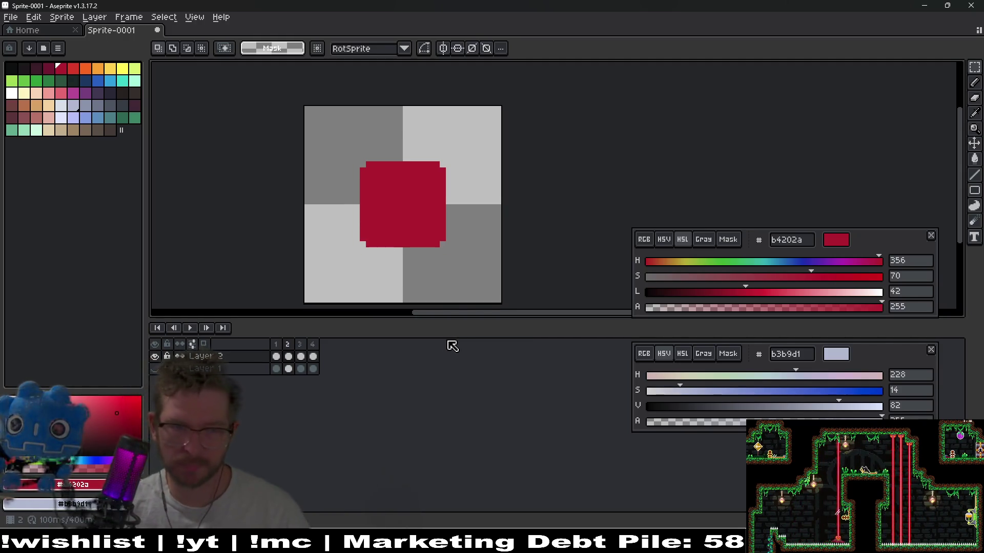
key(Right)
key(Right)
key(Right)
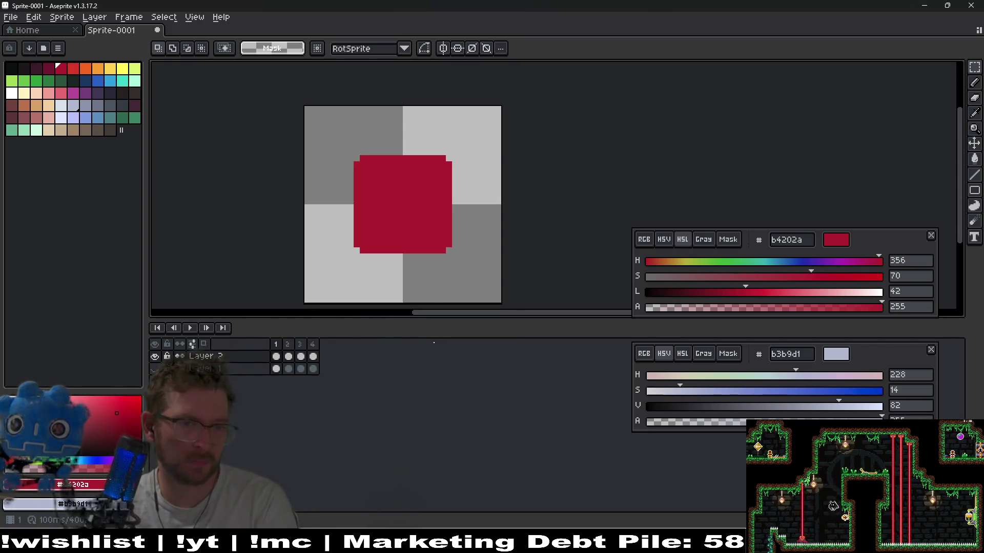
key(Right)
key(Right)
key(Right)
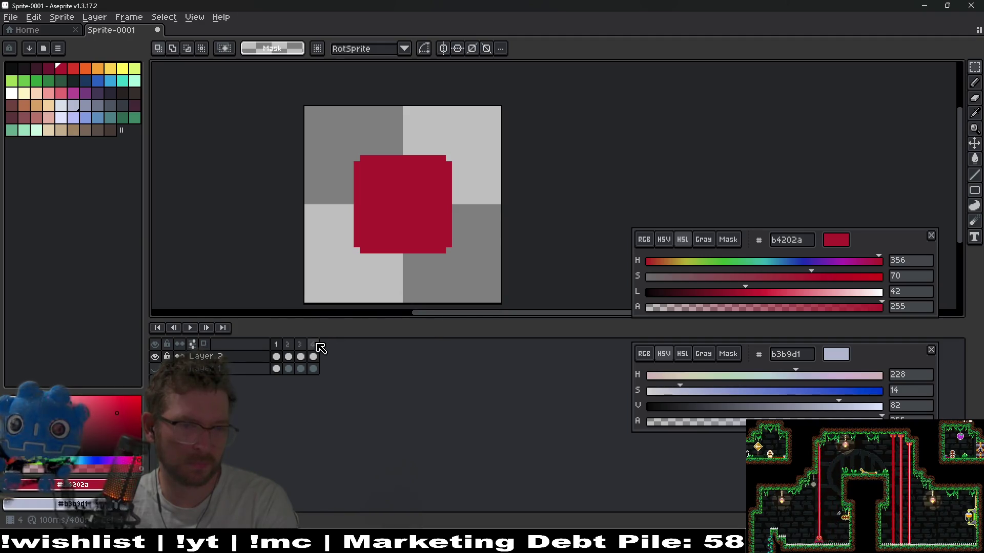
click(280, 345)
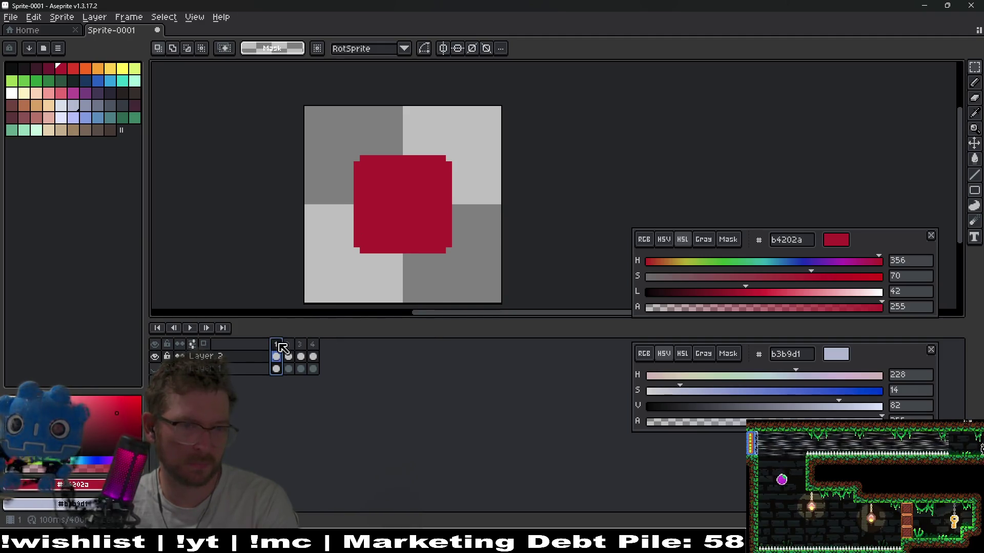
Add new frames 5 and 6 after the existing ones and go to frame 6
key(alt+n)
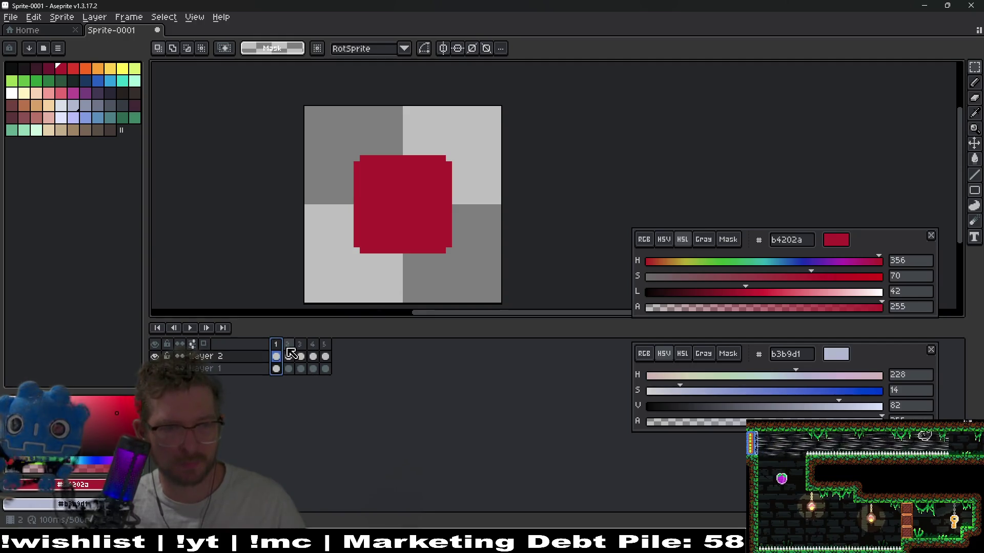
click(290, 354)
click(325, 345)
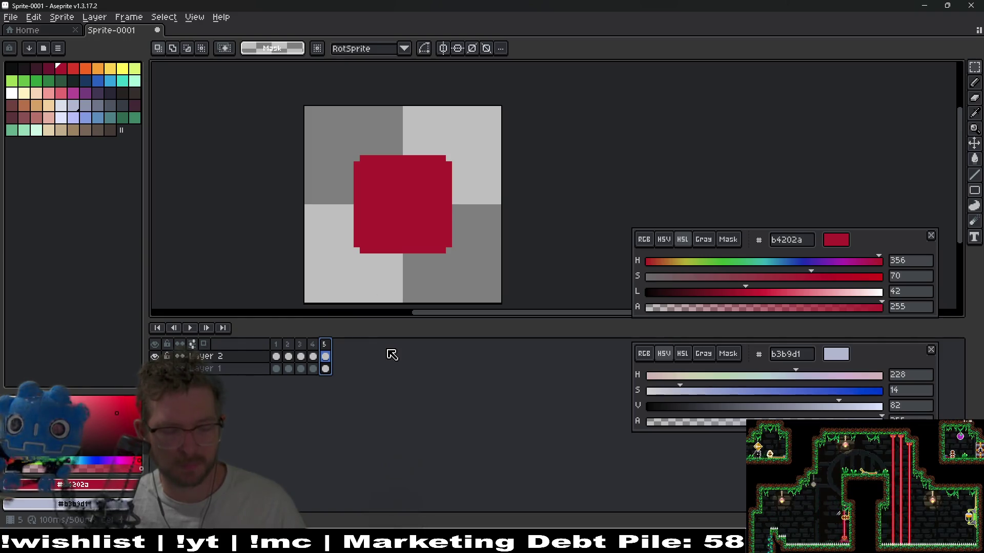
key(ctrl+v)
click(338, 358)
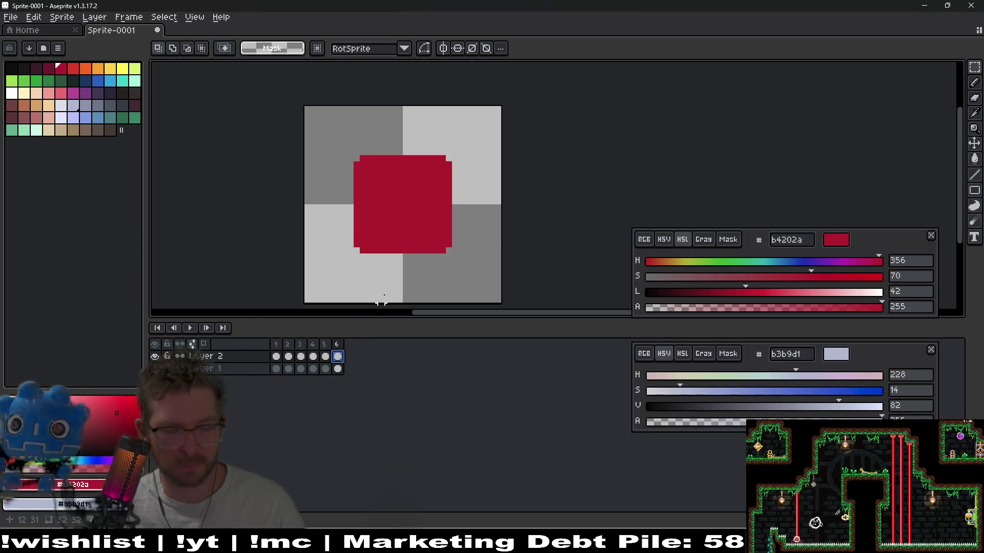
Scale the red square to 18×18 pixels and shift it one pixel up and left
mouse_move(356, 158)
mouse_down()
mouse_move(423, 244)
mouse_move(450, 260)
mouse_up()
click(356, 163)
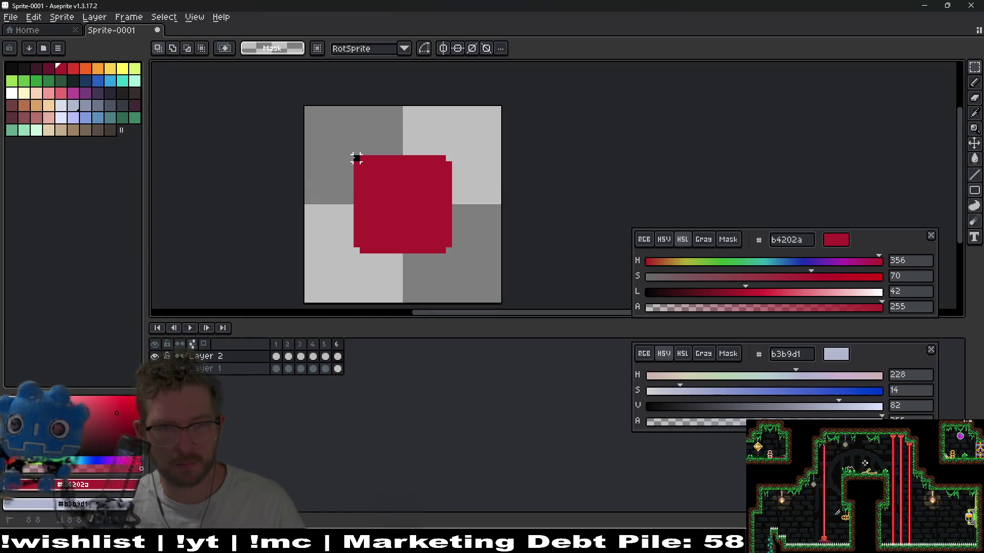
drag(357, 158, 466, 268)
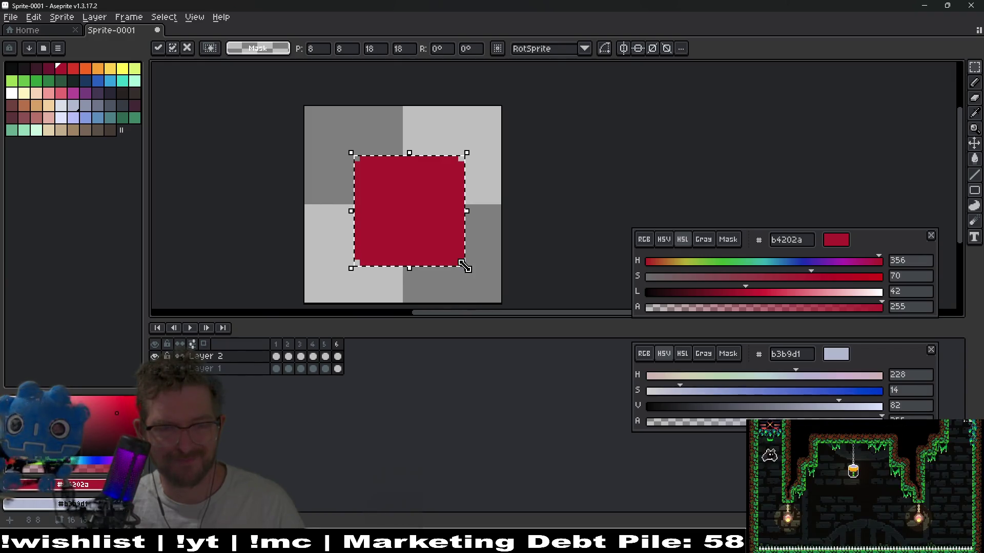
key(Up)
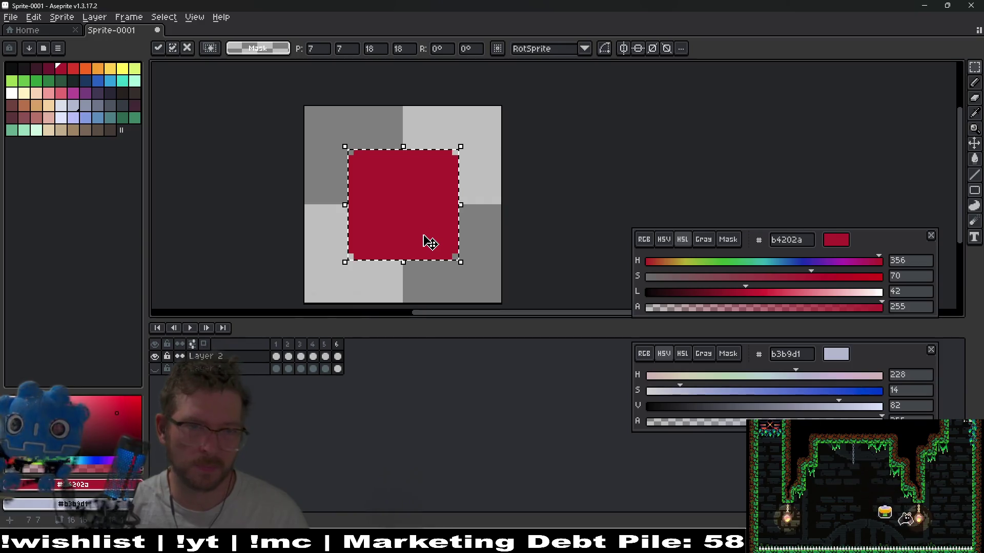
key(Left)
key(Return)
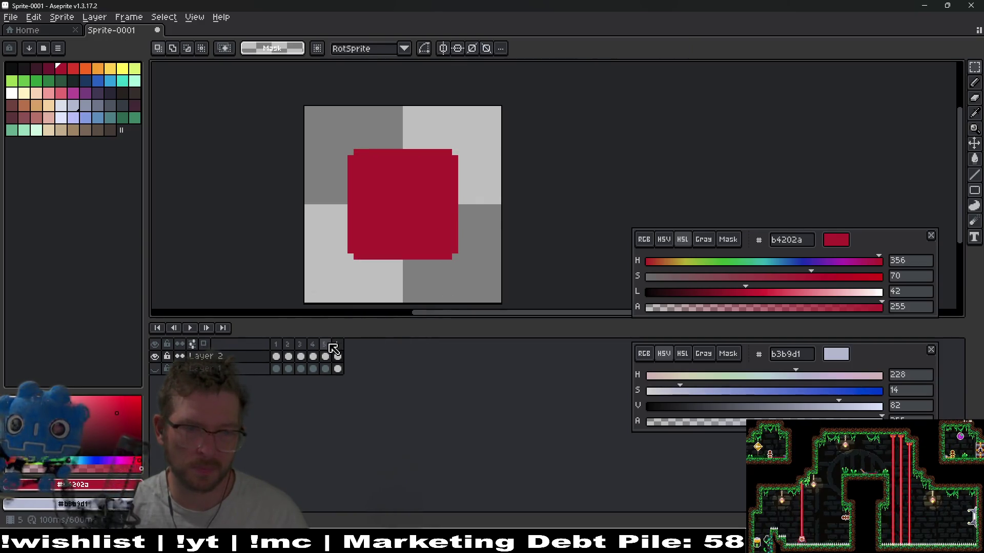
Insert a new frame after frame 5, making seven frames, and play the animation
click(325, 344)
key(alt+n)
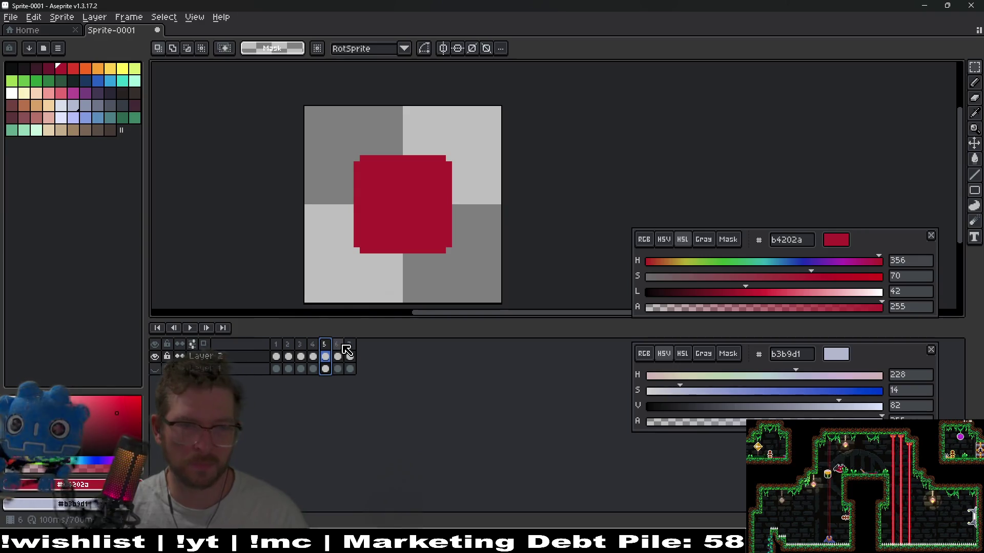
click(353, 354)
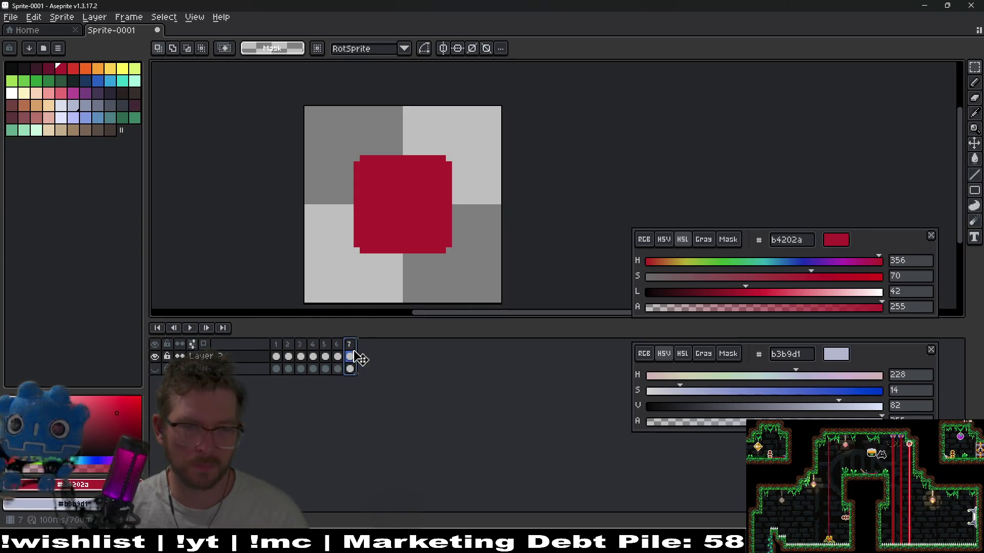
click(190, 329)
scroll(510, 254, down, 2)
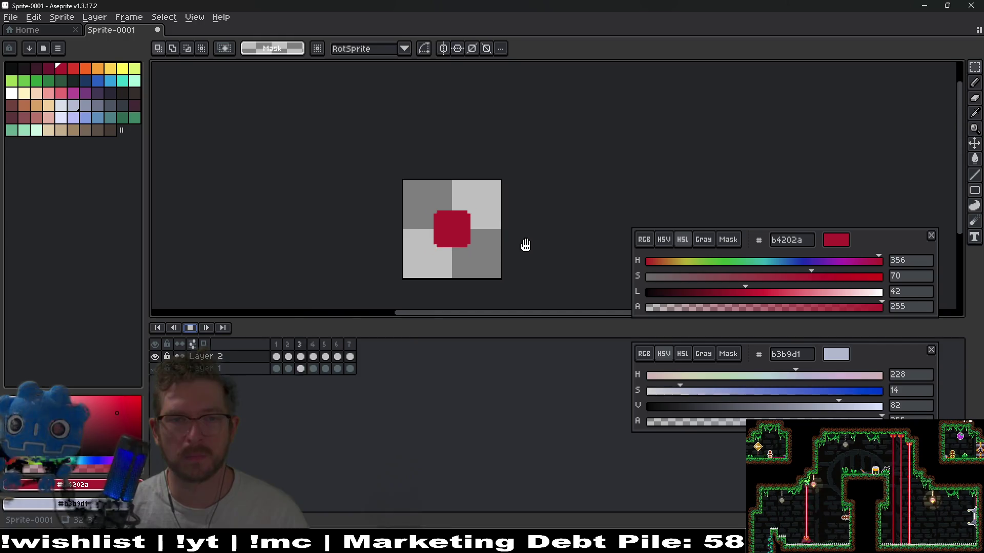
click(191, 328)
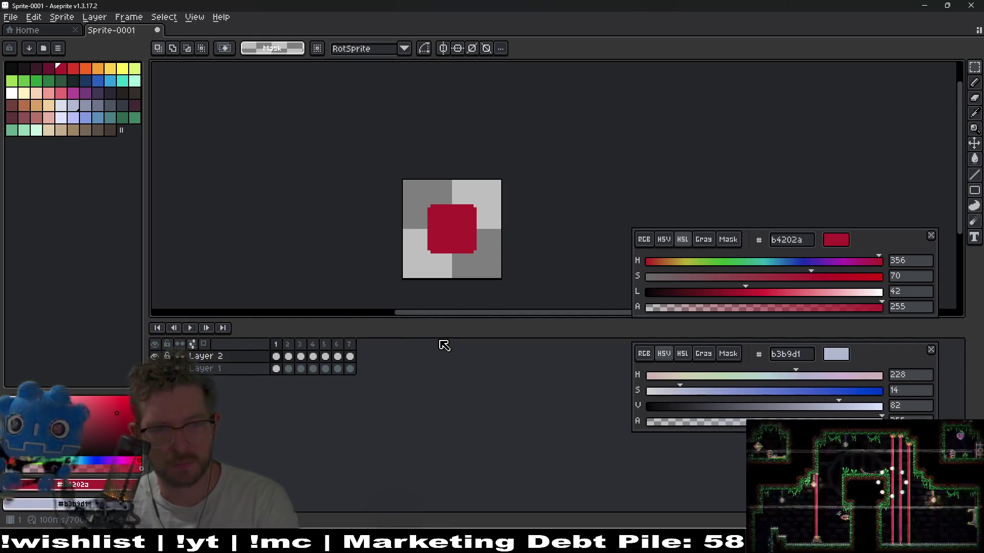
key(Right)
key(Right)
key(Right)
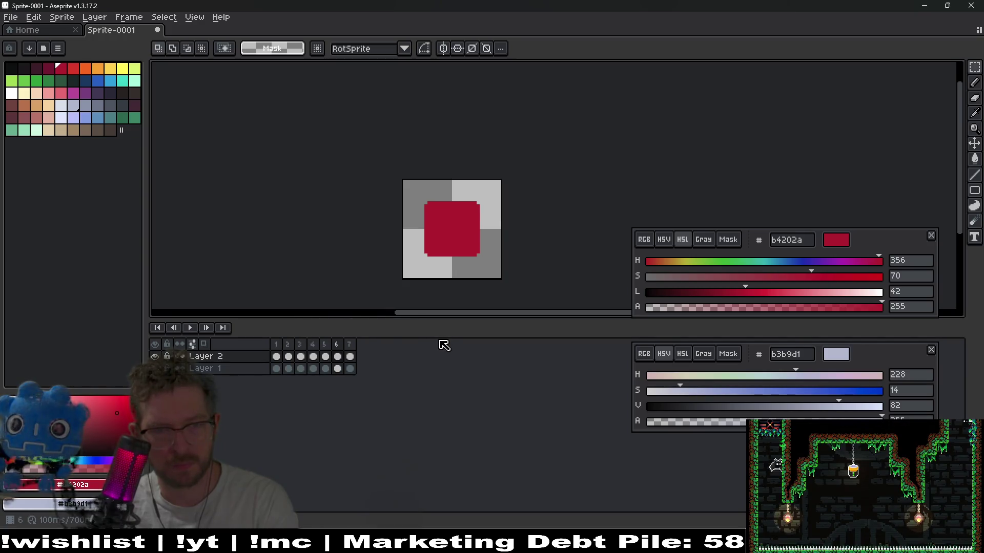
key(Right)
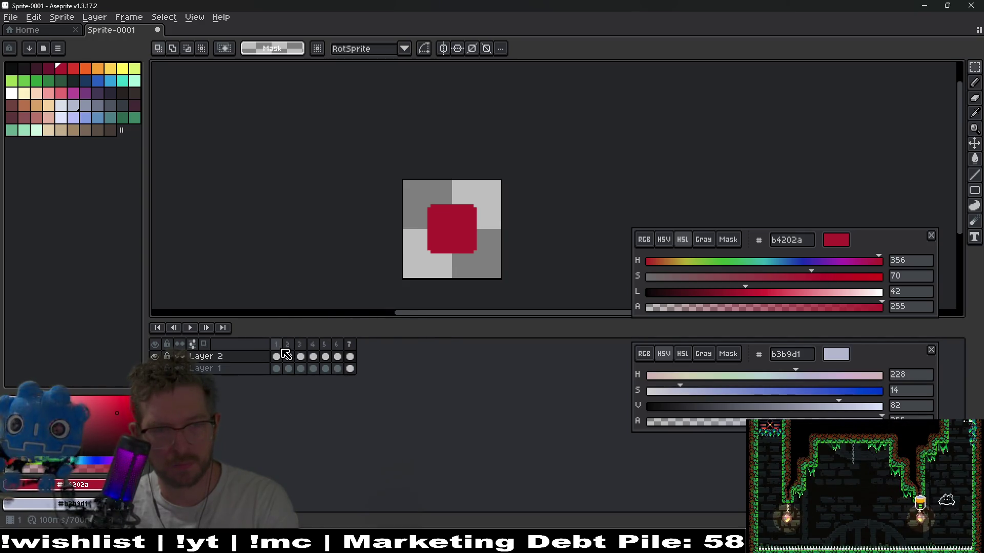
click(340, 347)
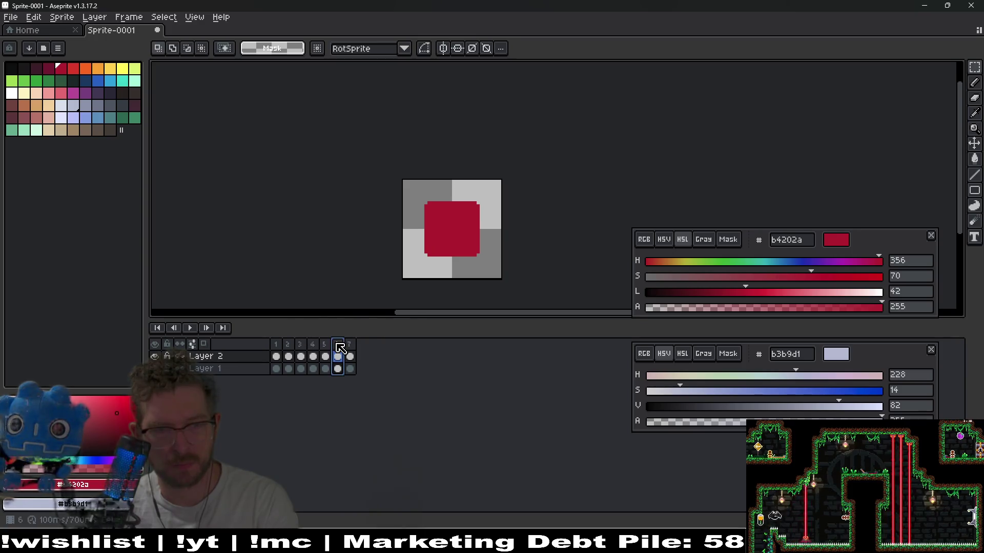
click(328, 344)
click(280, 346)
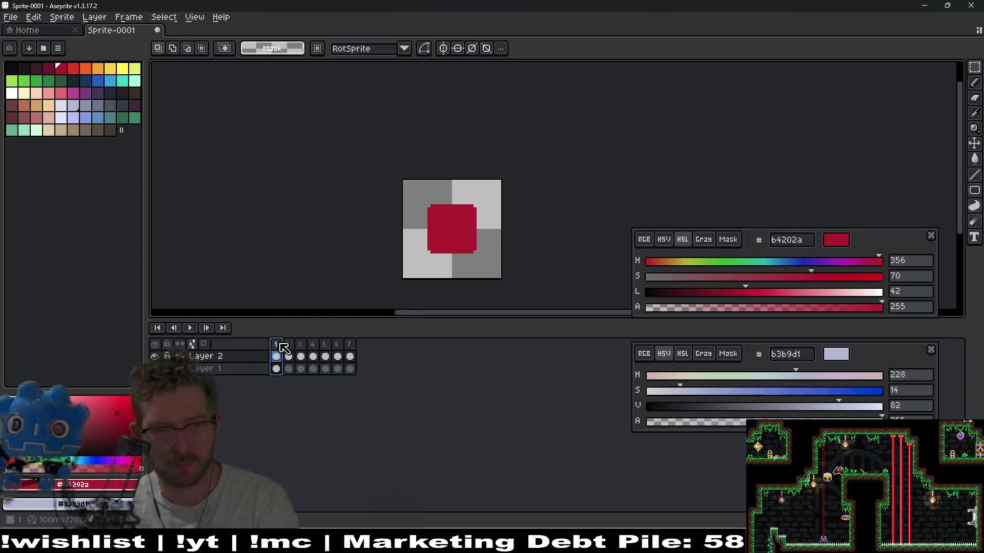
click(349, 345)
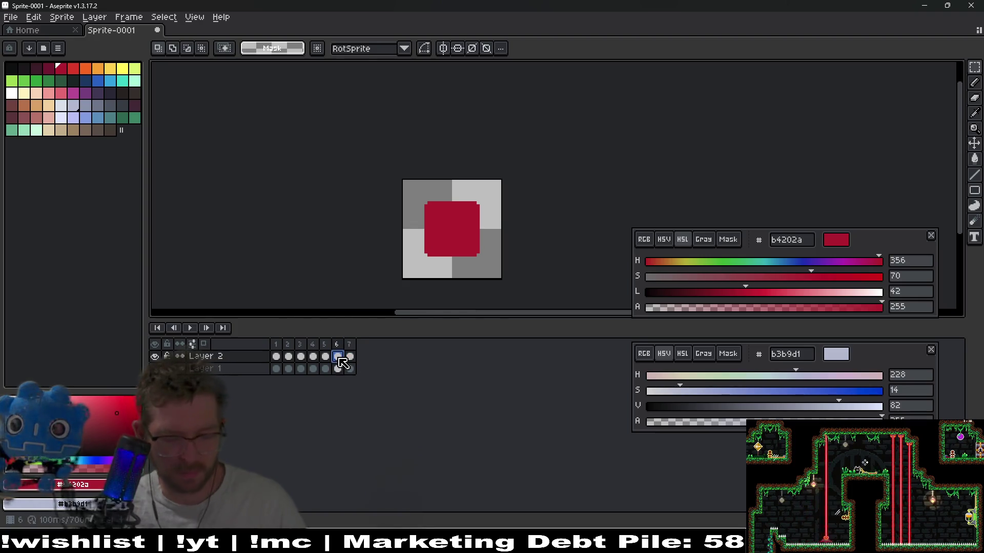
key(Left)
key(Left)
key(Left)
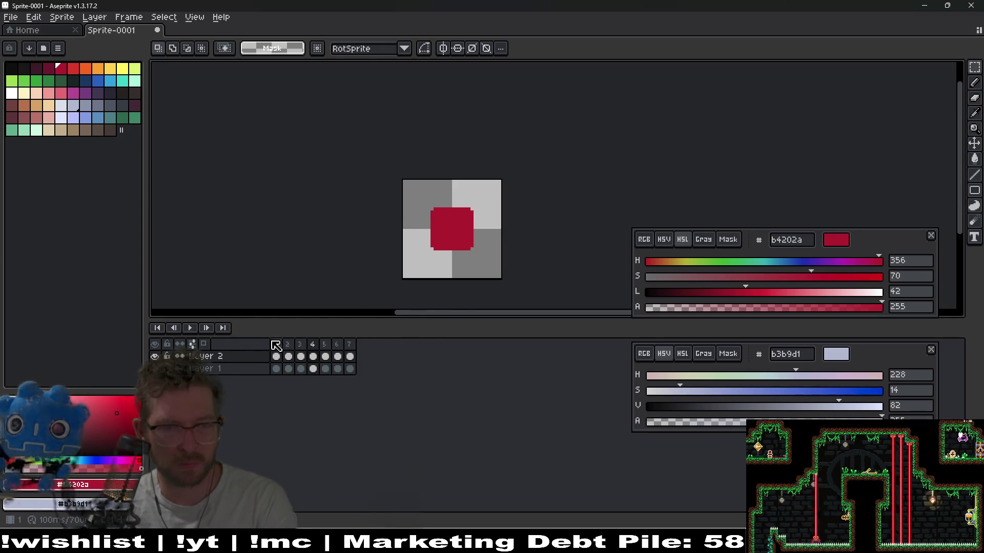
click(276, 345)
click(343, 355)
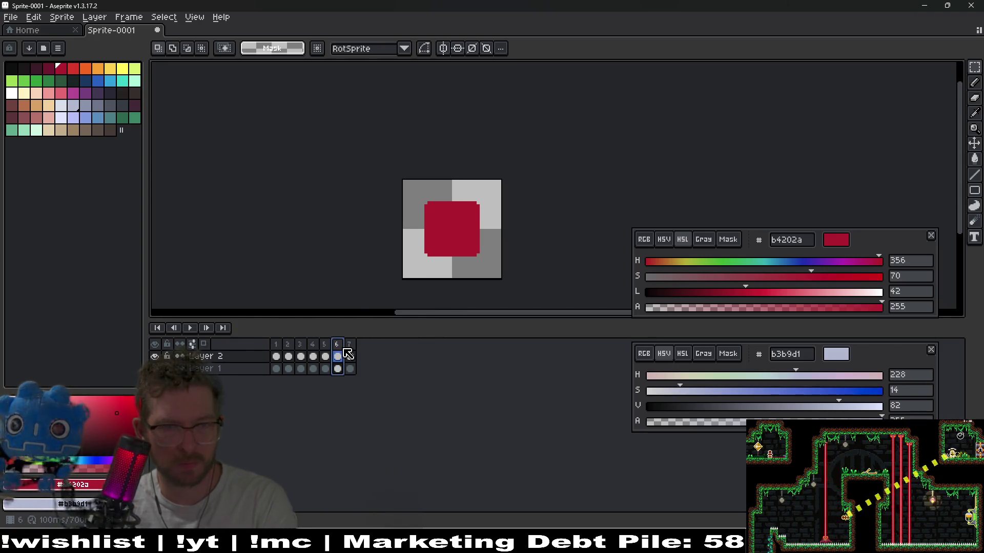
click(328, 349)
click(278, 345)
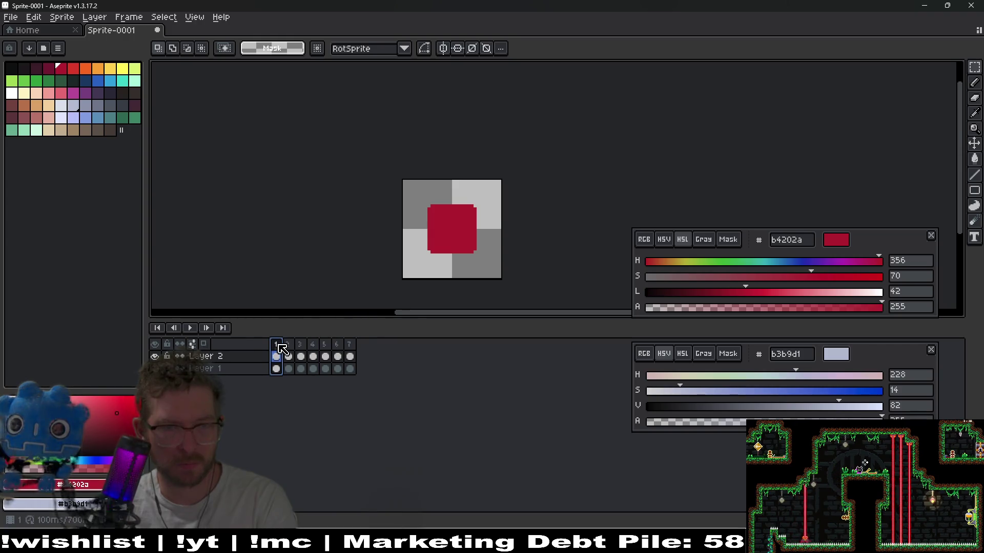
click(327, 345)
click(338, 346)
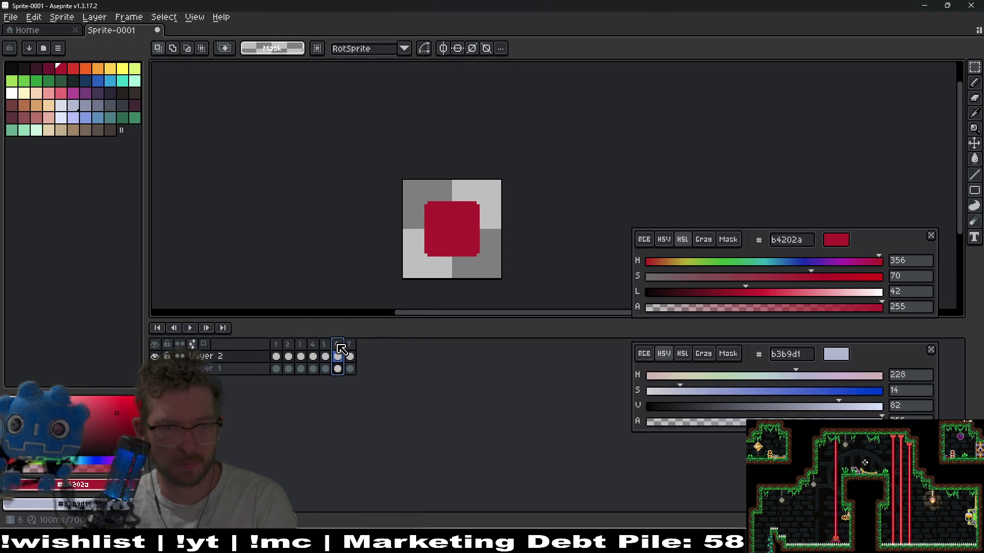
click(350, 350)
scroll(451, 279, up, 3)
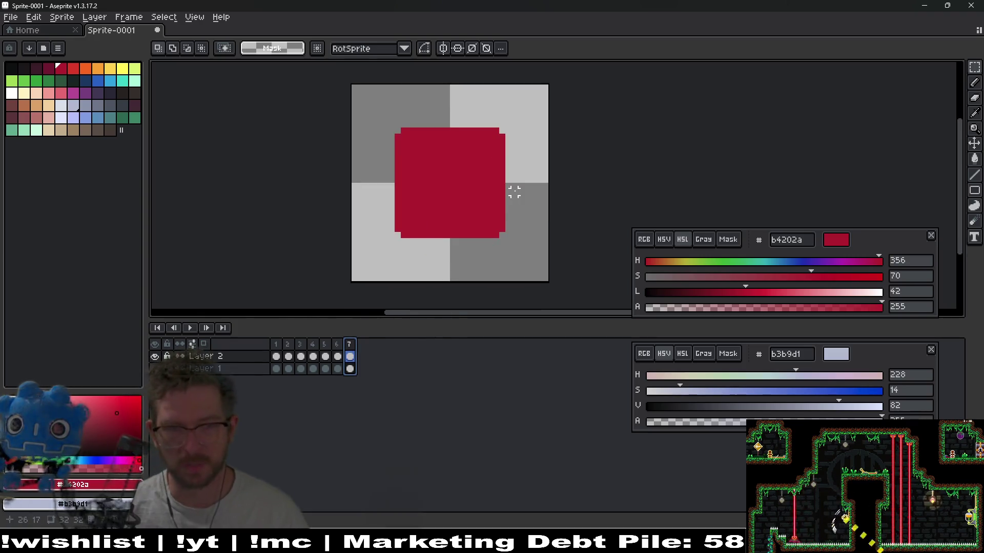
Compare the red square across frames 5, 6 and 7, ending on frame 7
drag(514, 191, 496, 222)
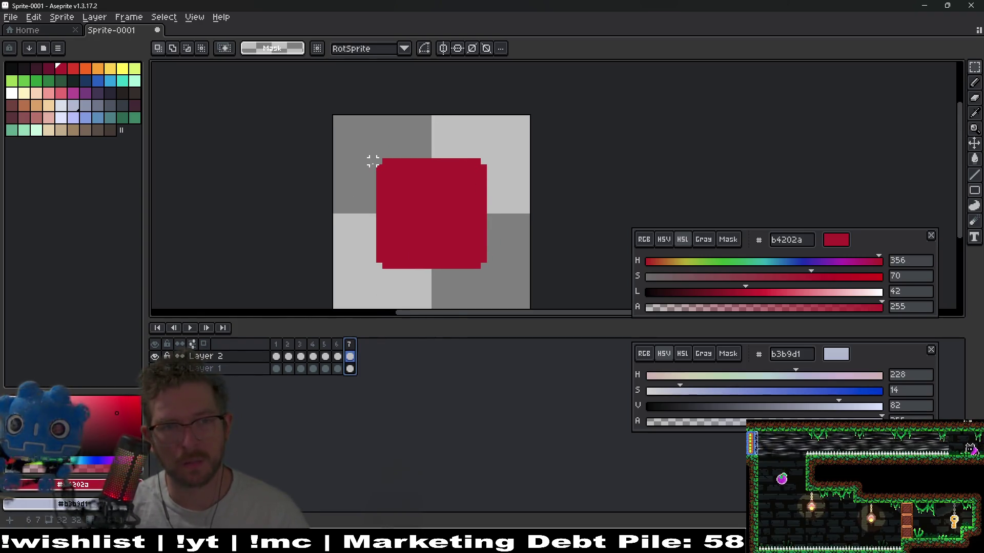
mouse_move(379, 162)
mouse_down()
mouse_move(456, 264)
mouse_move(489, 274)
mouse_up()
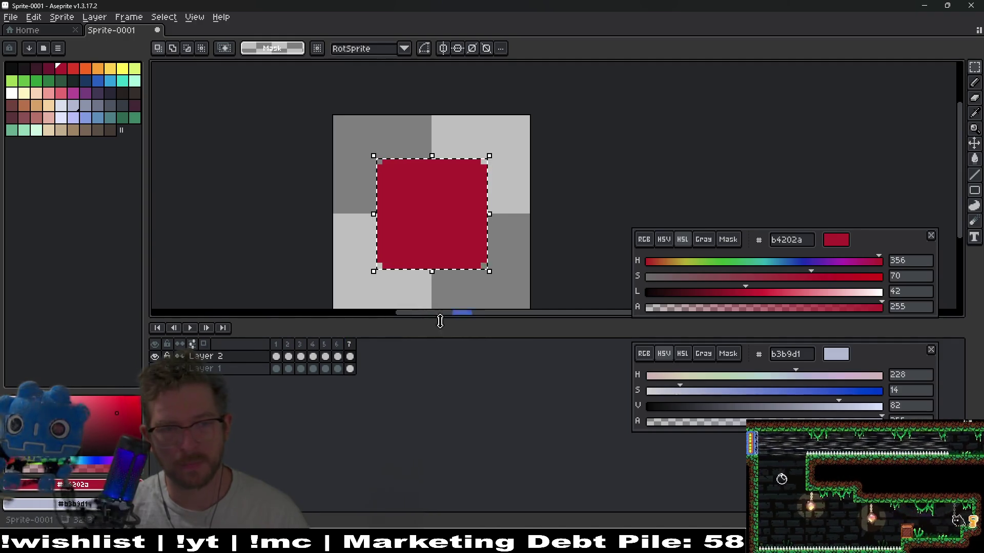
key(ctrl+d)
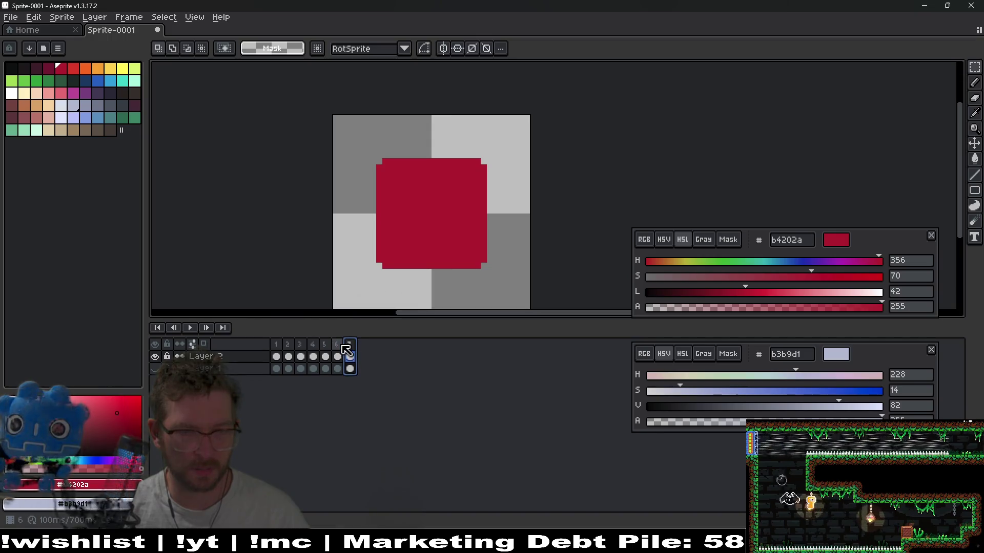
click(342, 347)
click(324, 349)
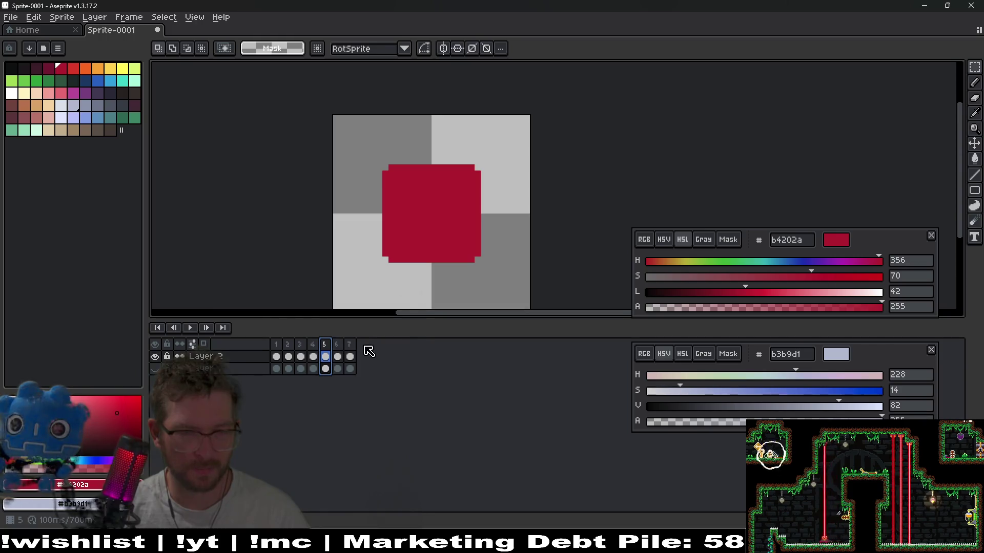
click(350, 349)
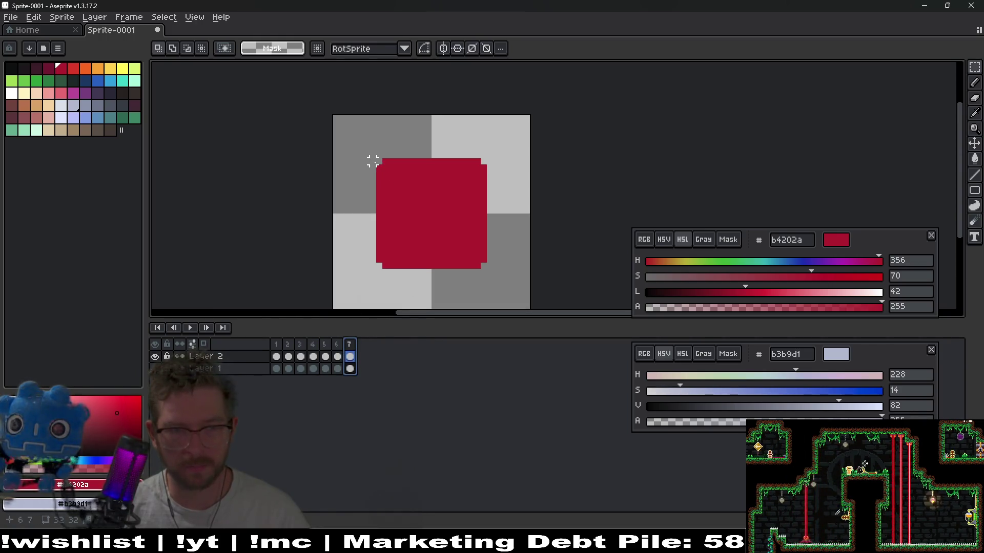
click(365, 314)
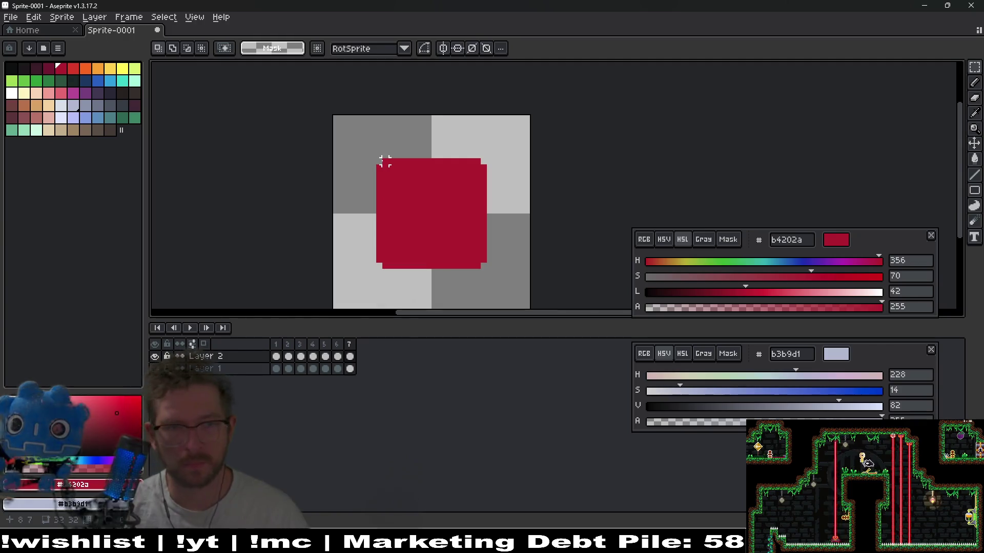
Resize frame 7's red square to 20×20 pixels and raise it one pixel
drag(378, 161, 509, 292)
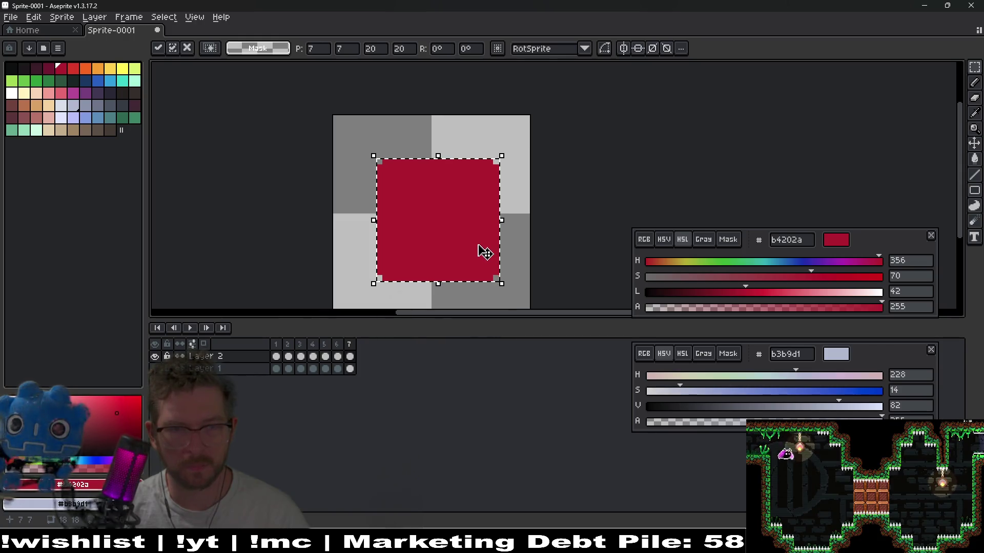
drag(468, 253, 471, 254)
key(Up)
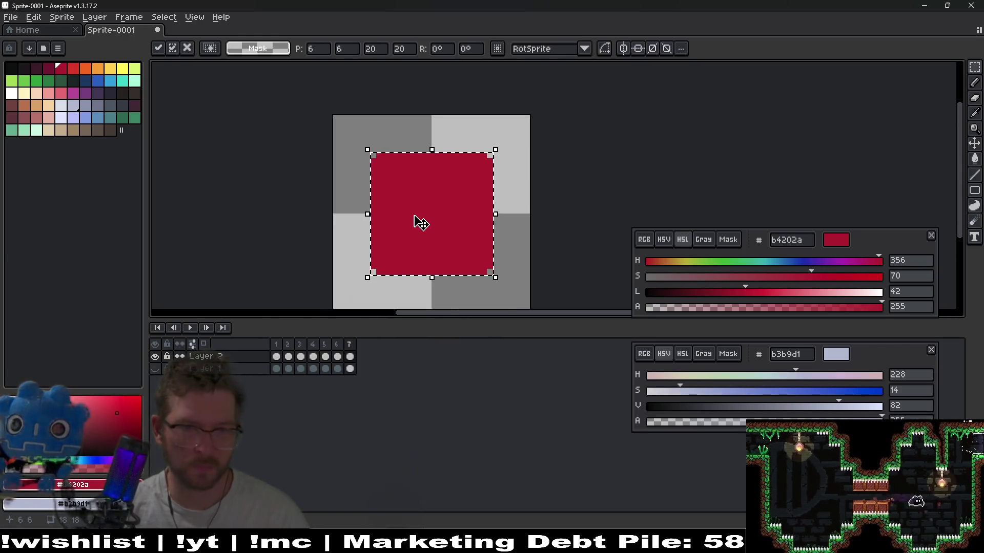
click(410, 287)
Add an eighth frame after frame 7 and play the eight-frame pulse animation
click(337, 344)
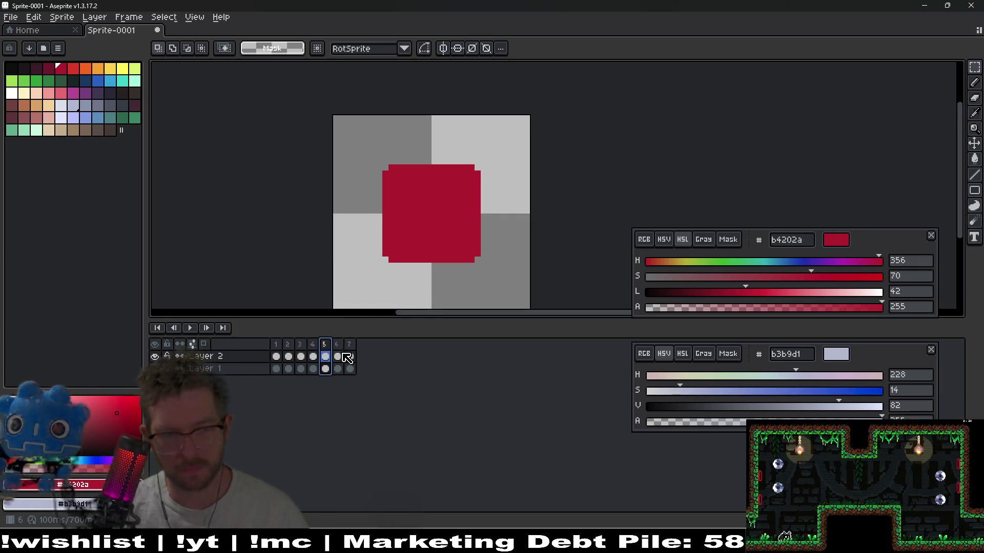
click(341, 348)
click(351, 344)
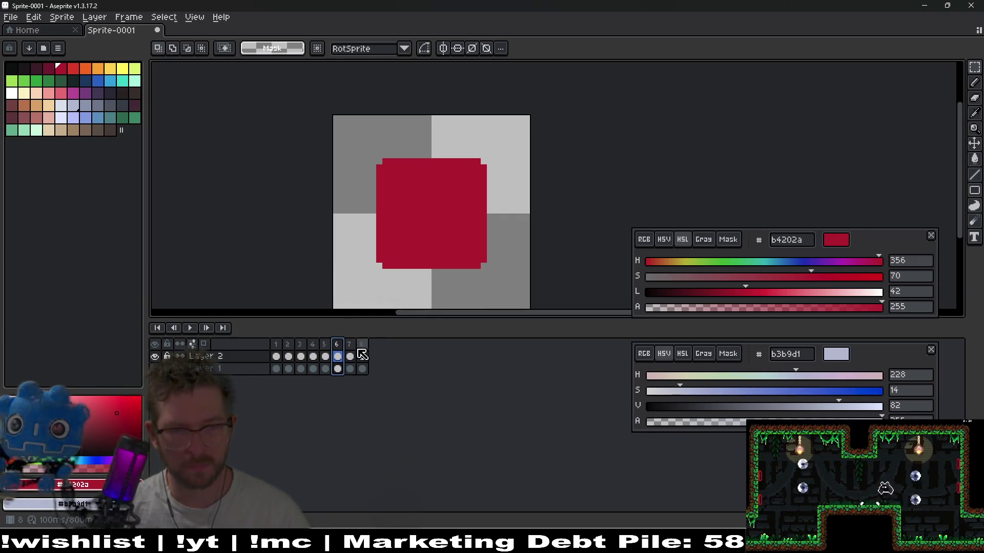
key(alt+n)
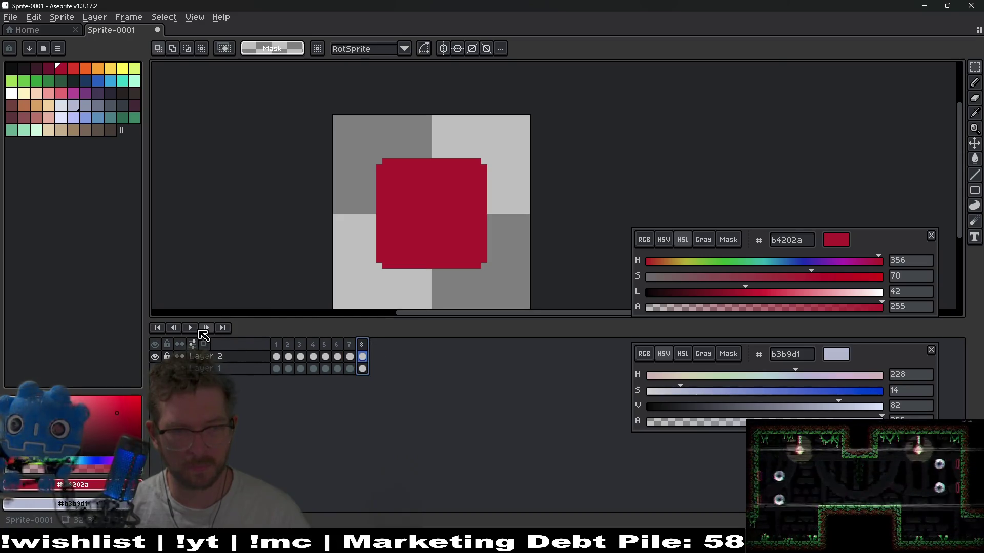
click(175, 328)
scroll(523, 198, down, 3)
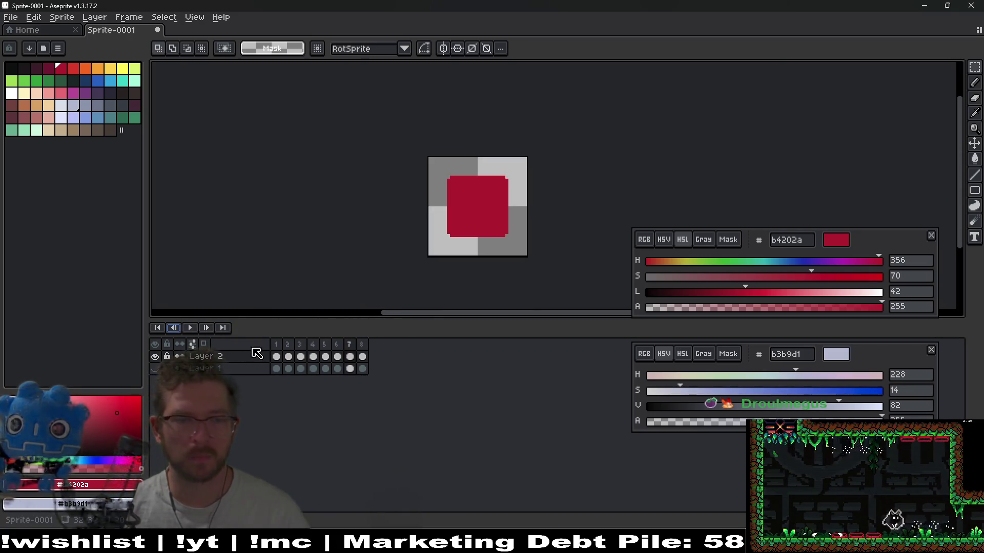
click(189, 328)
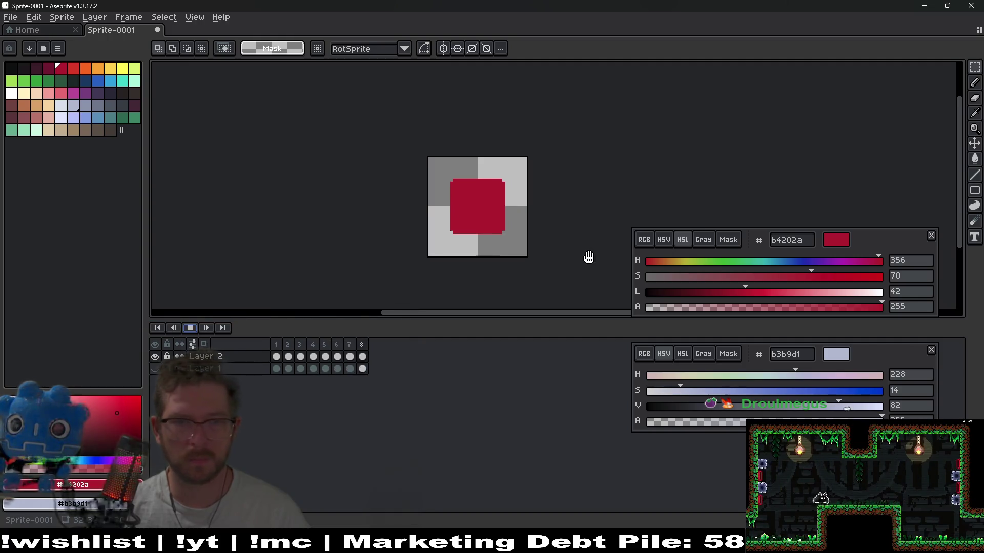
scroll(588, 258, down, 3)
drag(584, 241, 549, 235)
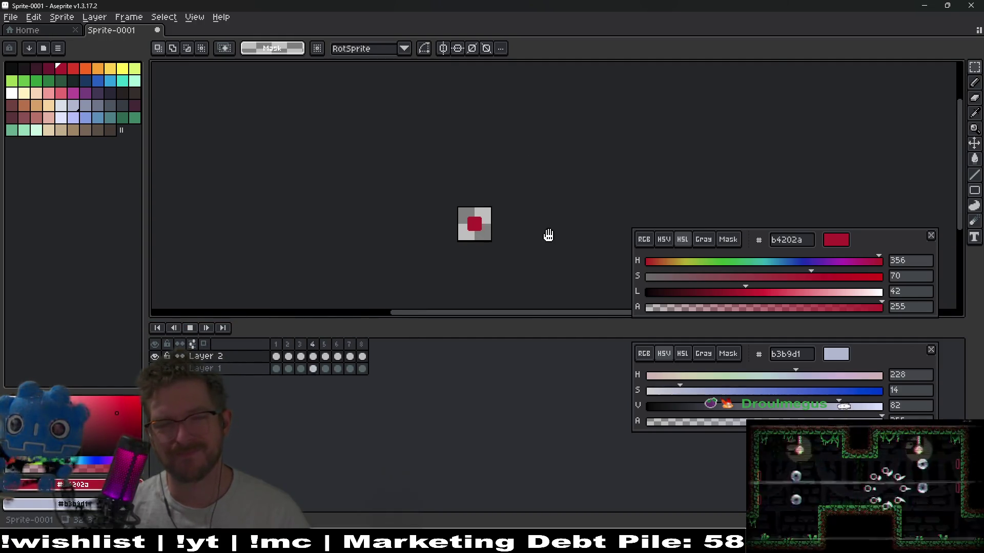
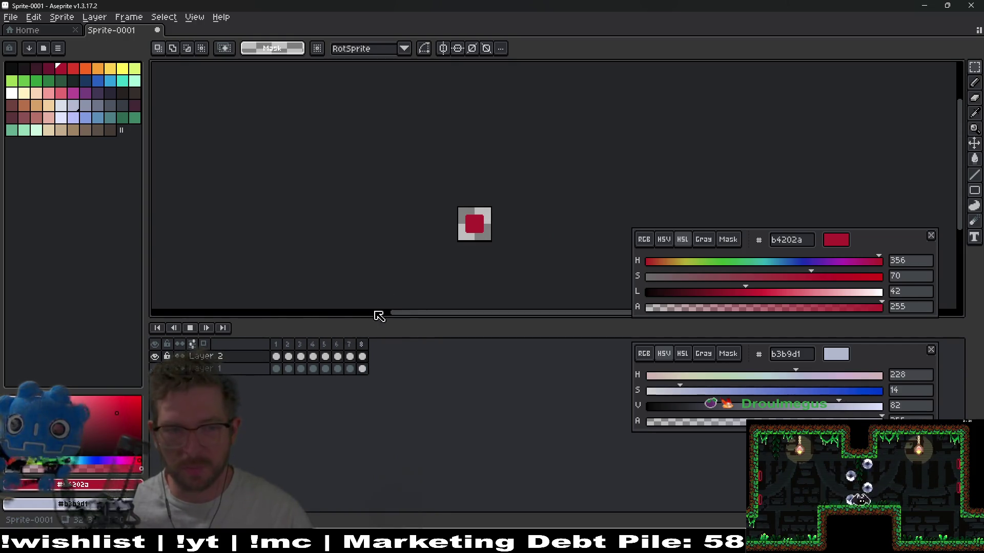
Stop playback and export all eight frames as a one-row sprite sheet with Open Sprite Sheet and Split Tags
click(187, 330)
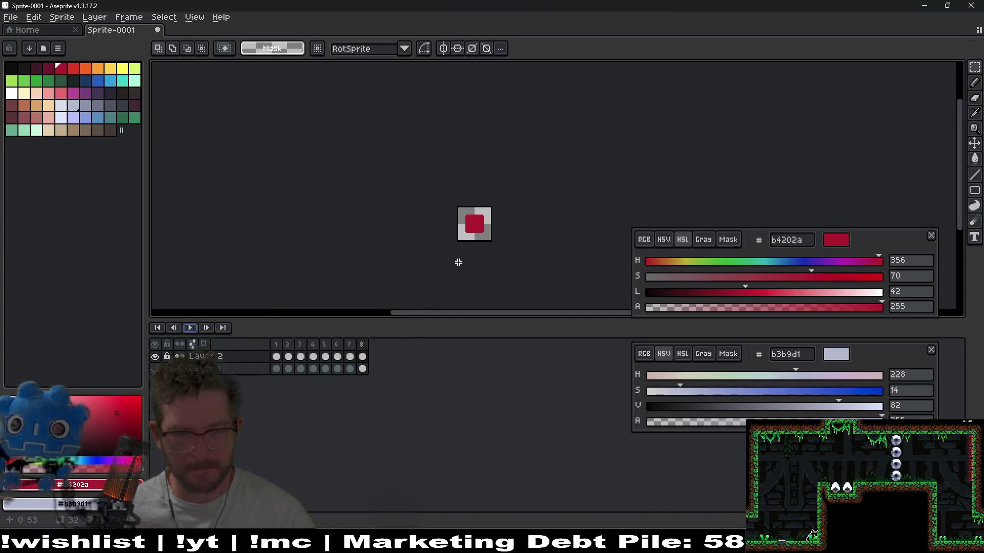
key(ctrl+e)
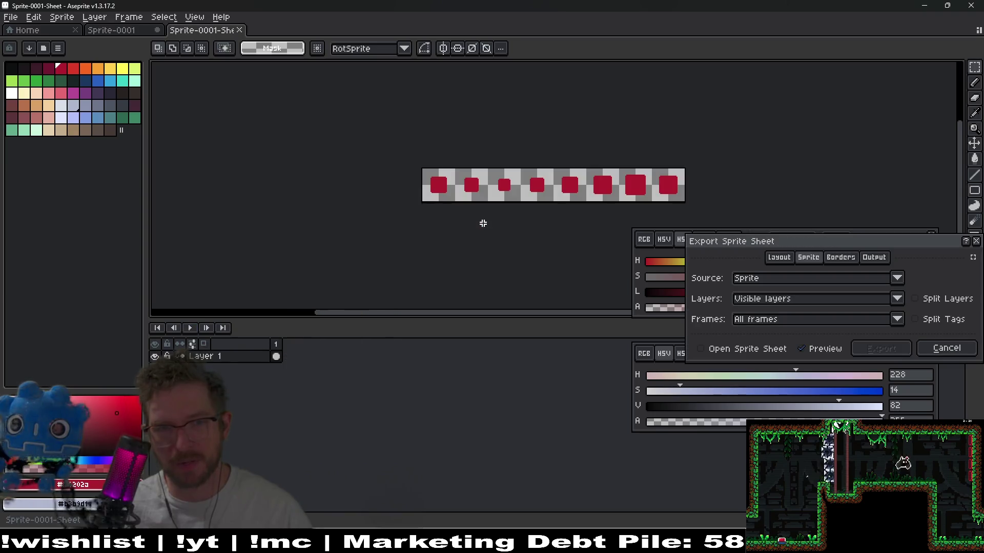
click(701, 349)
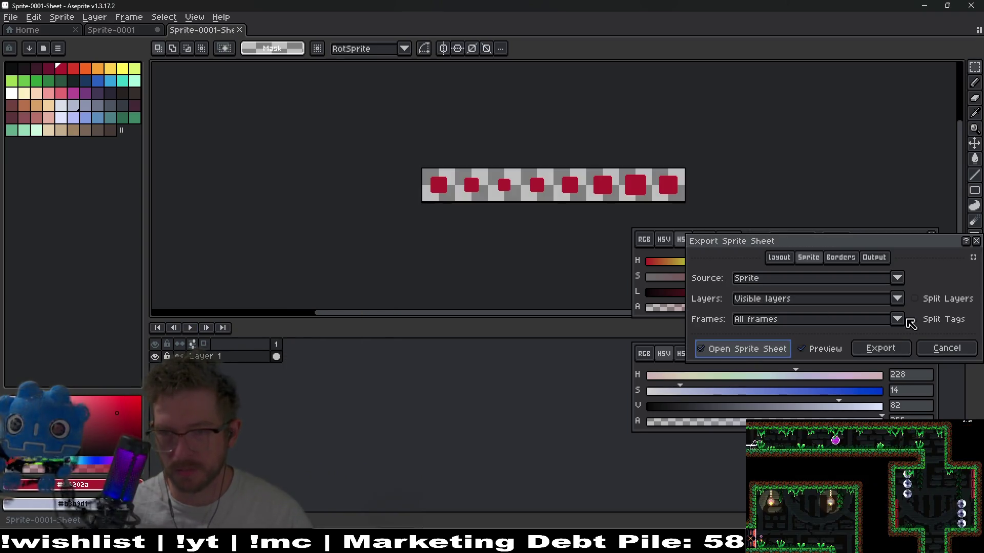
click(915, 319)
click(853, 350)
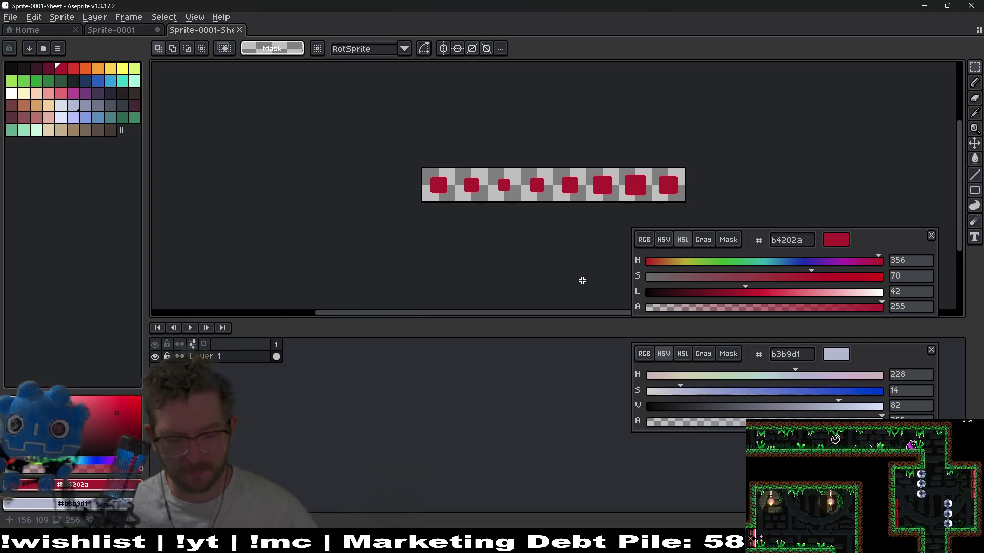
key(ctrl+alt+shift+s)
key(Escape)
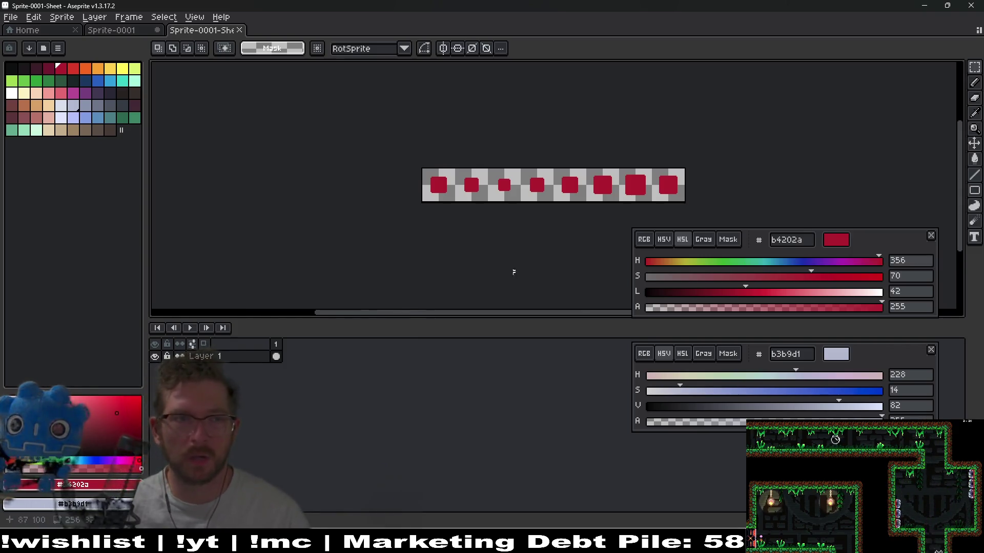
click(4, 15)
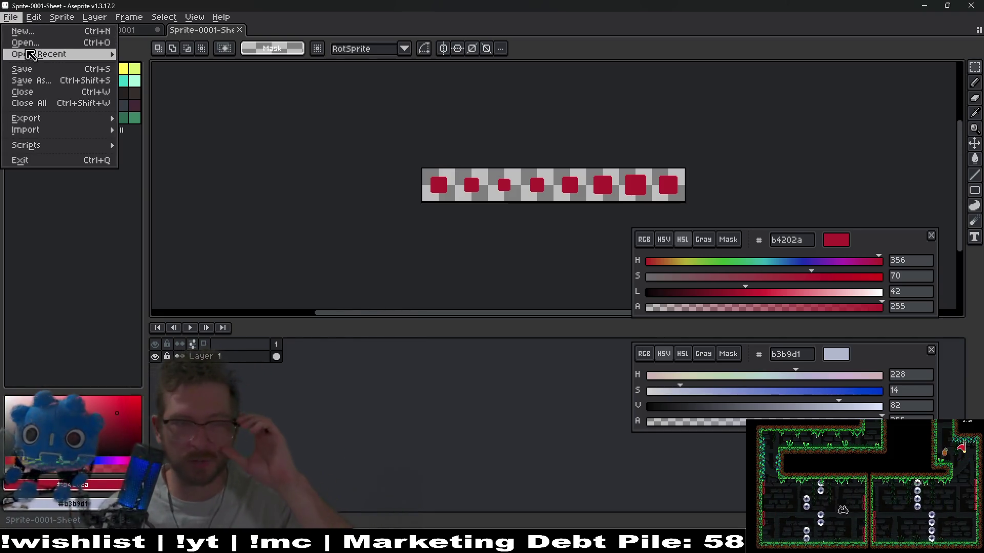
Begin saving the sheet under a new name and browse the assets folders for a location
mouse_move(32, 55)
click(29, 81)
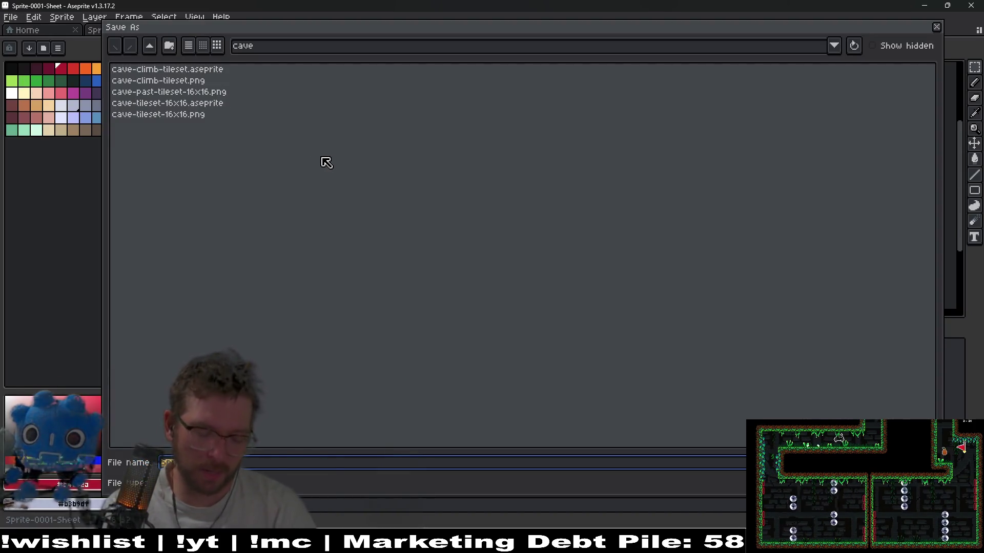
text(d)
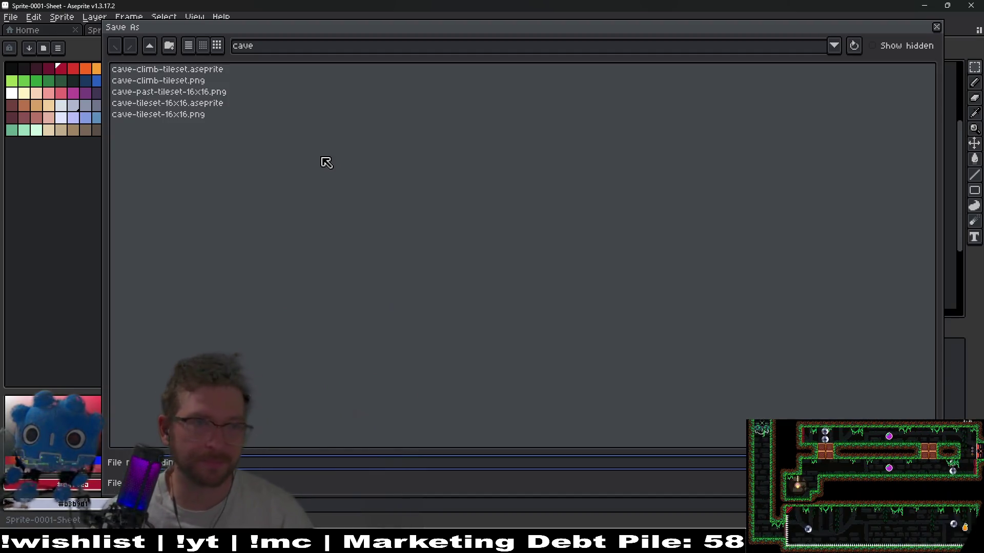
click(150, 47)
click(150, 47)
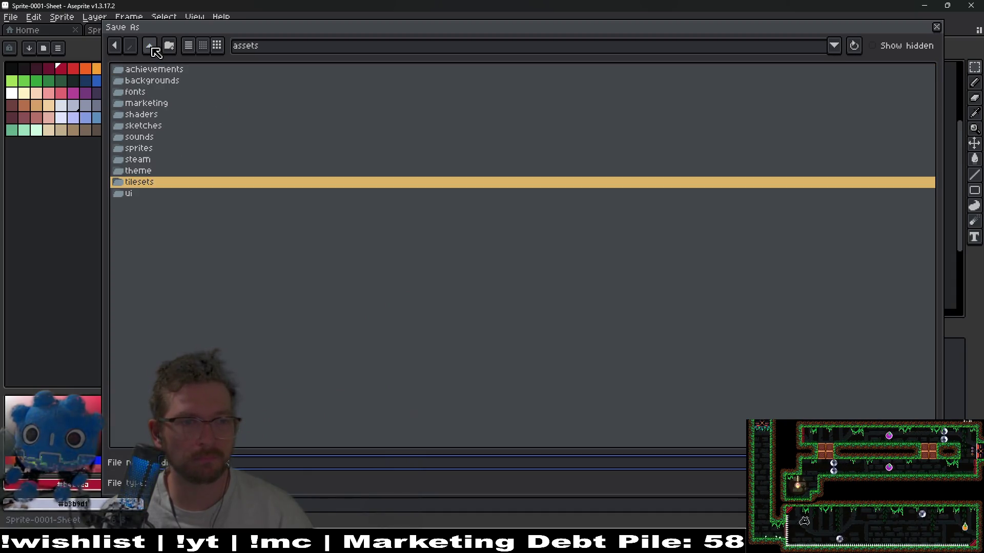
click(148, 149)
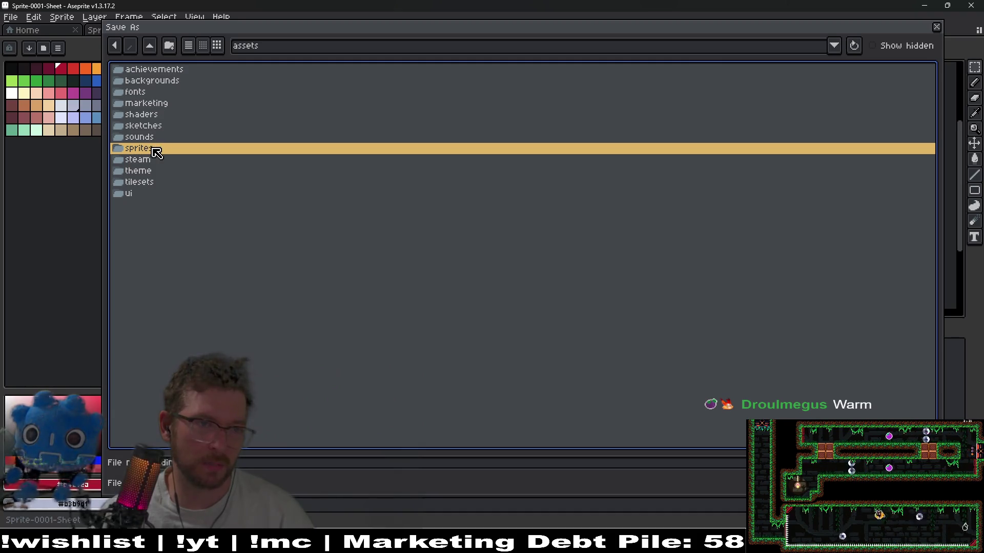
double_click(147, 183)
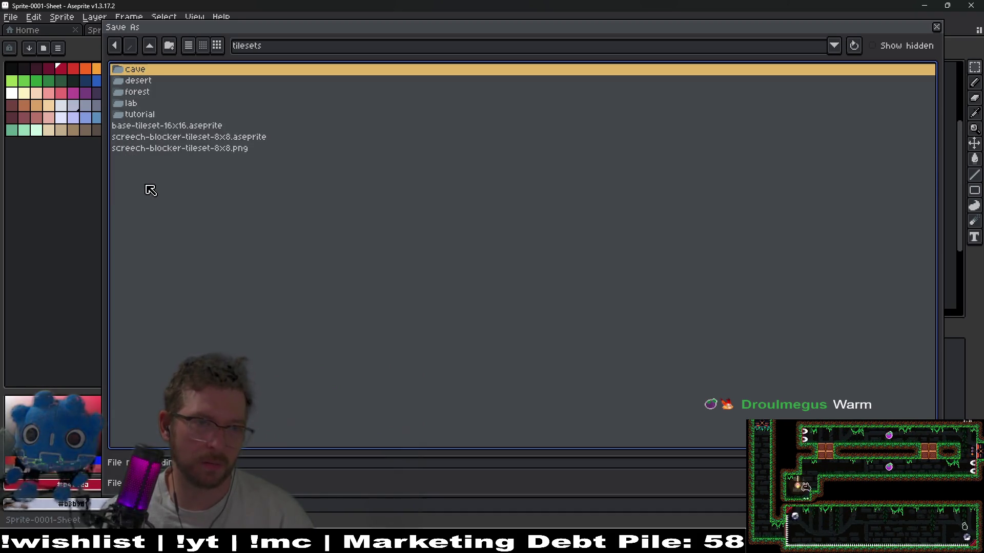
double_click(145, 75)
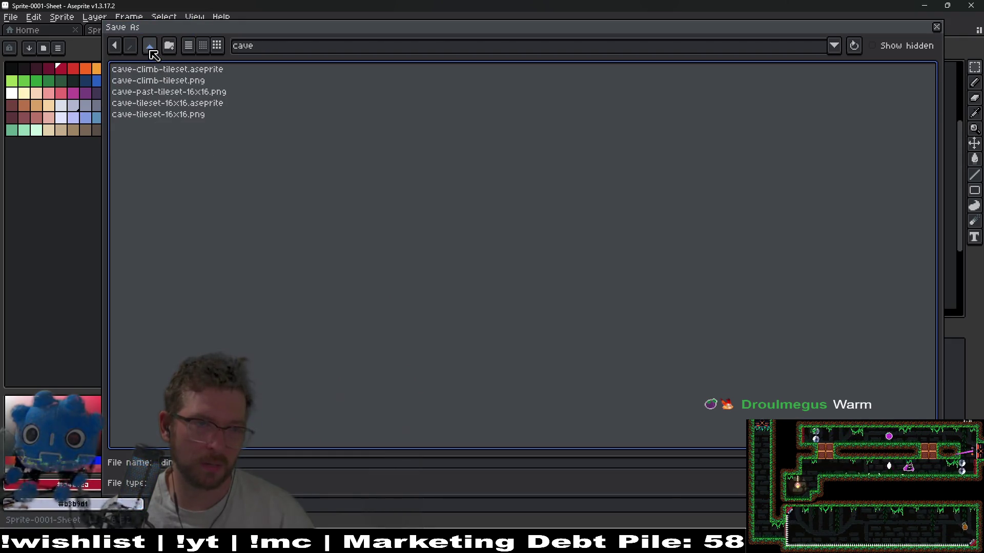
Browse to assets/sprites/objects/platforms and save the sheet as dimension-block.aseprite
click(150, 47)
click(131, 46)
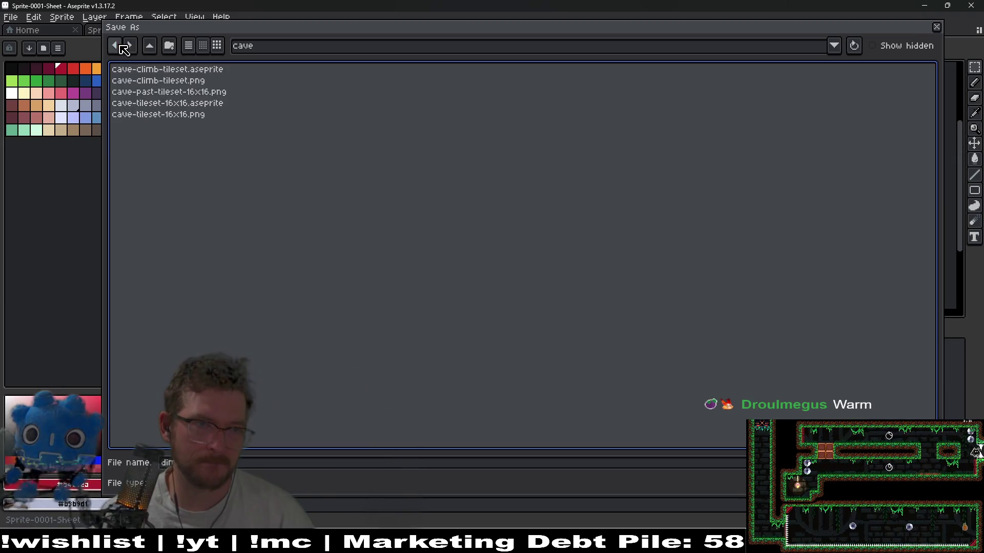
click(115, 46)
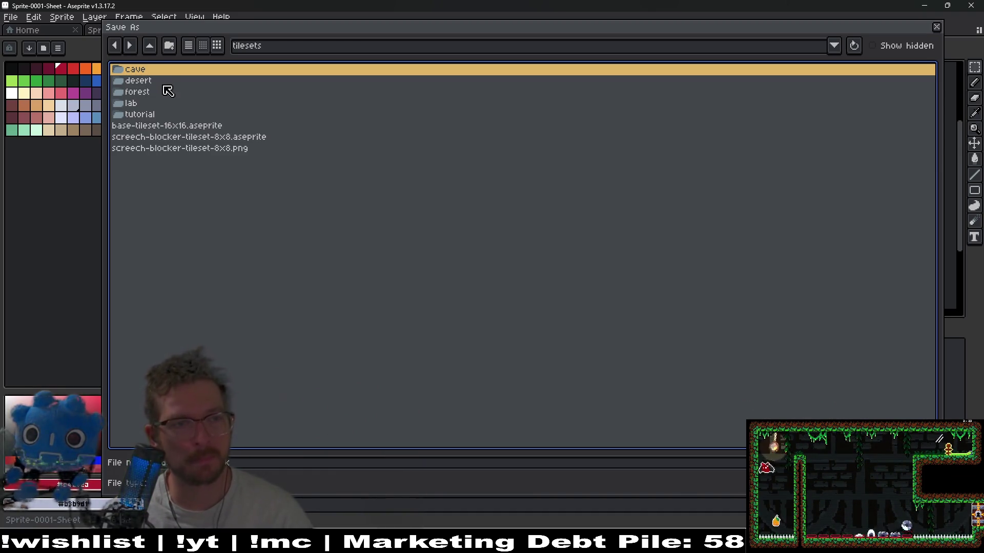
click(115, 45)
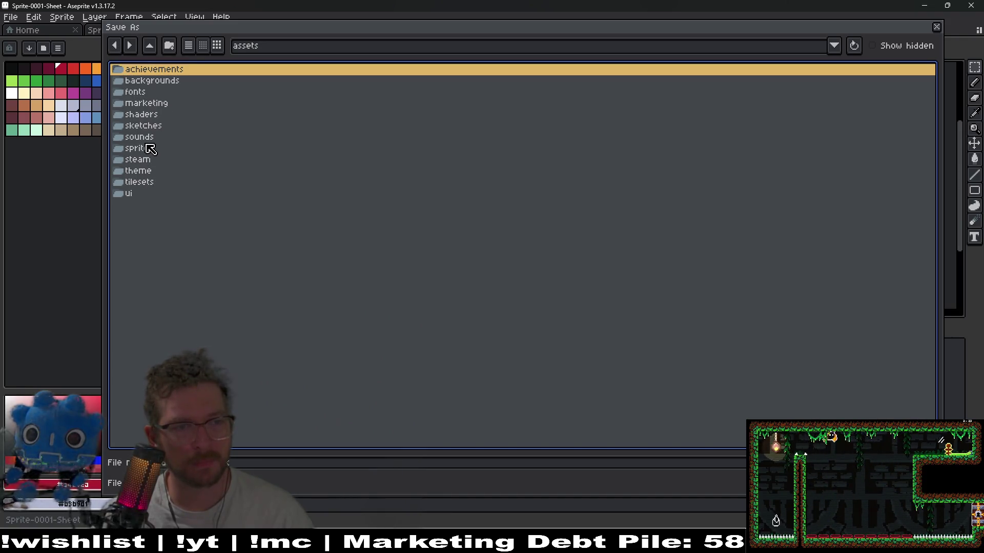
double_click(145, 149)
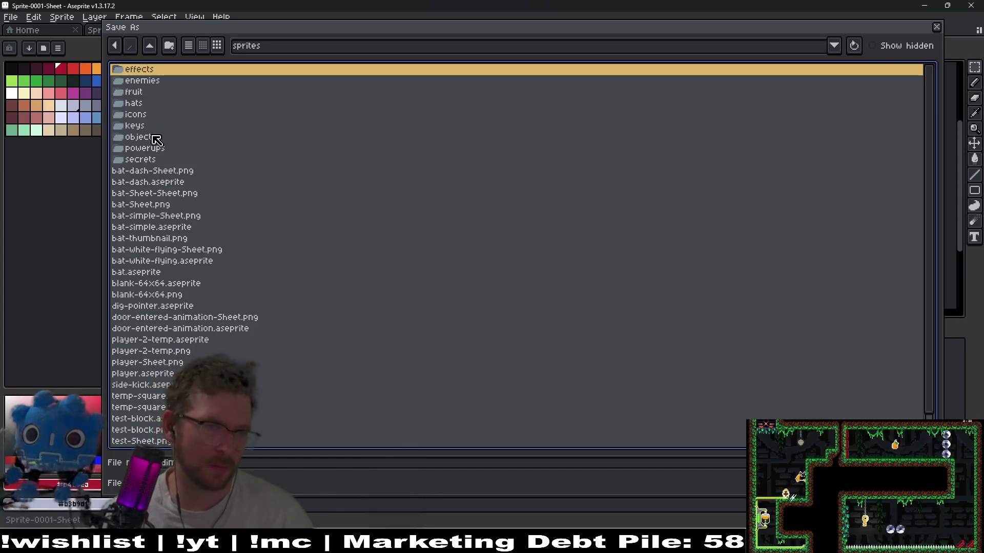
click(155, 137)
double_click(154, 139)
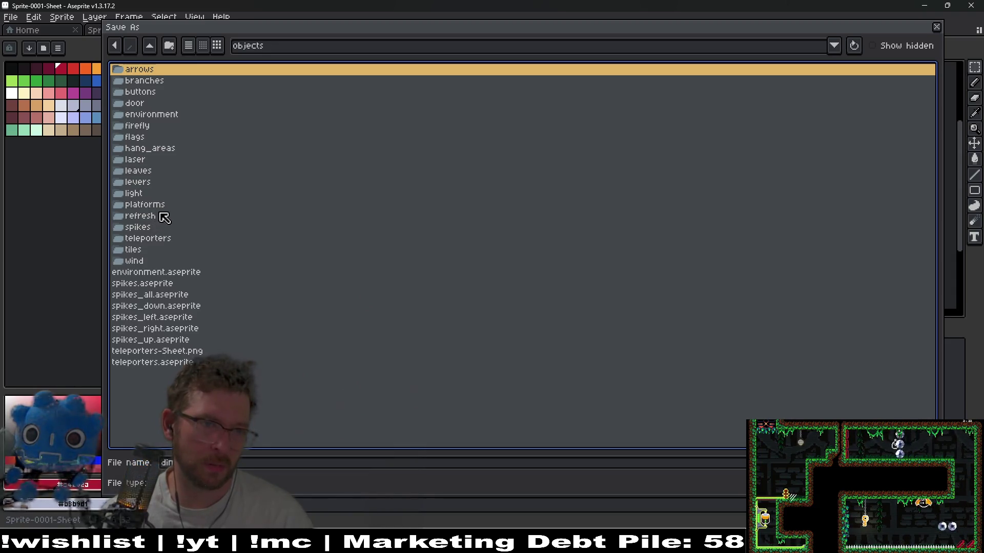
double_click(157, 205)
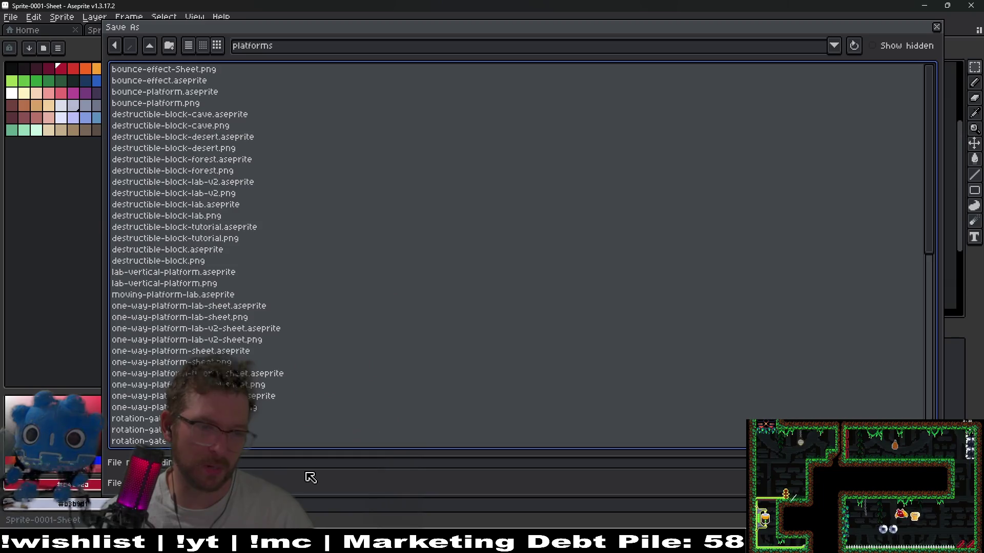
key(Return)
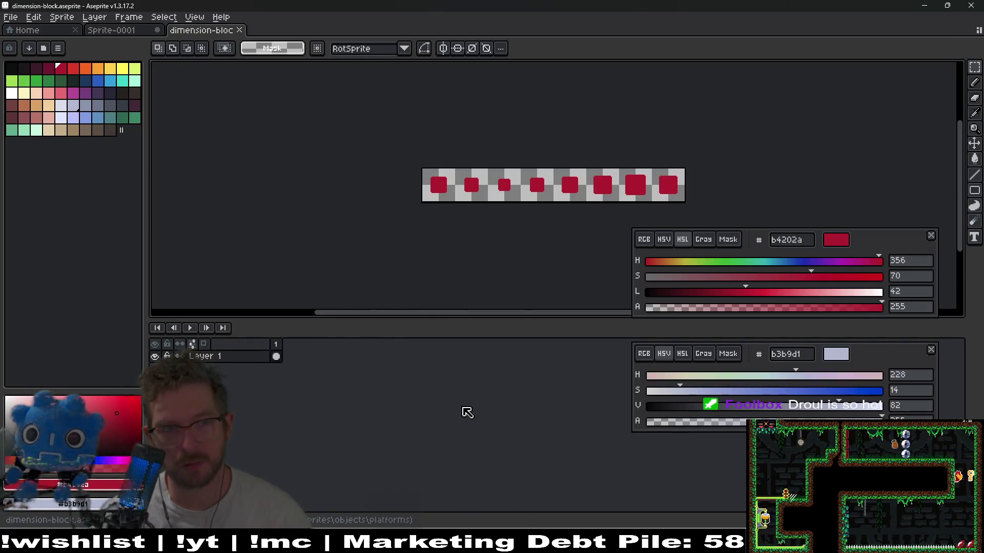
Export the sheet as dimension-block.png and switch back to Sprite-0001
key(ctrl+alt+shift+s)
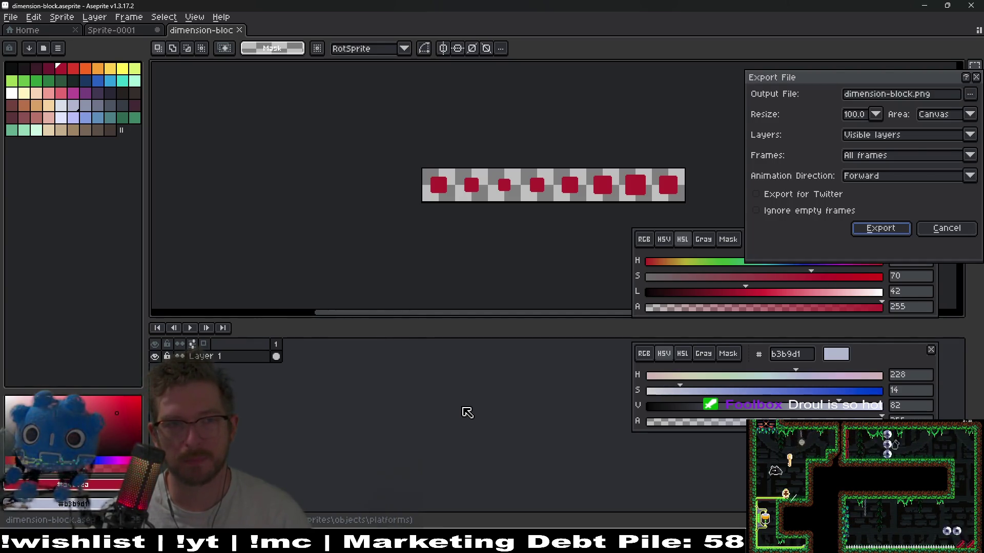
key(Return)
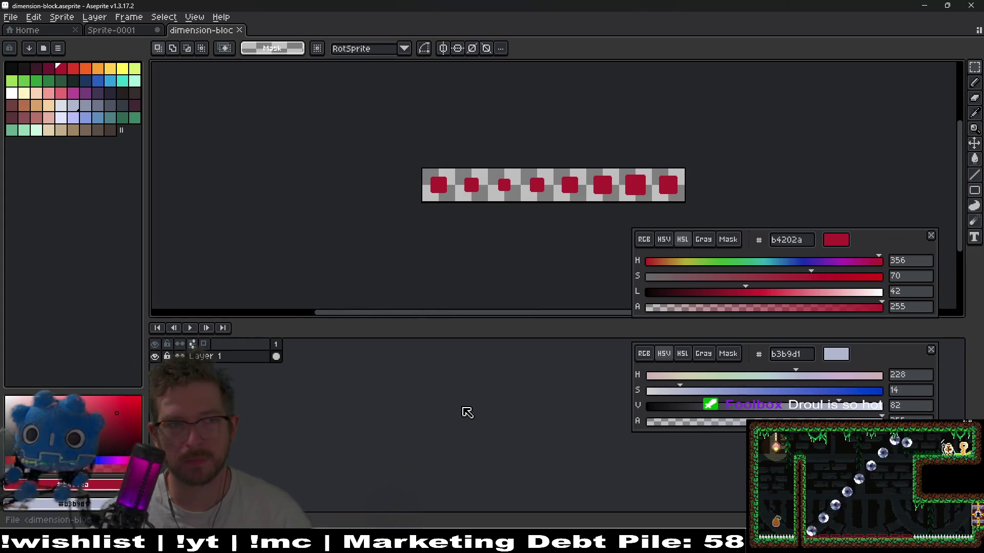
click(129, 35)
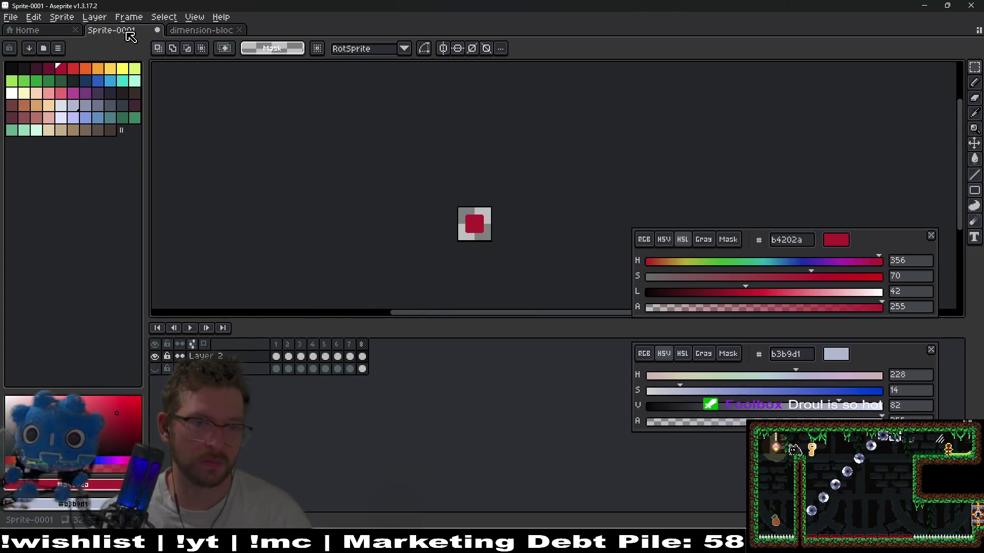
Save the Sprite-0001 animation over dimension-block.aseprite, approving the overwrite
click(196, 32)
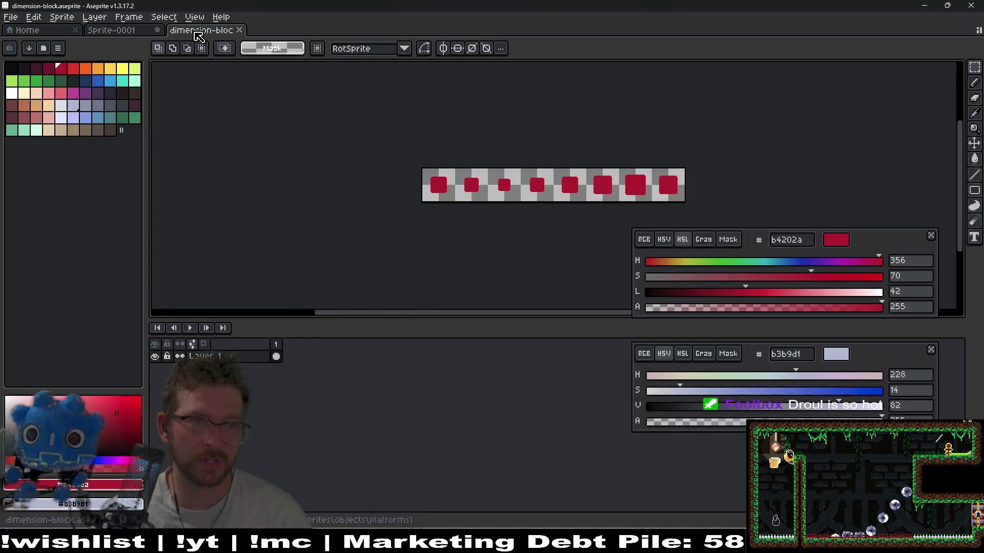
click(132, 33)
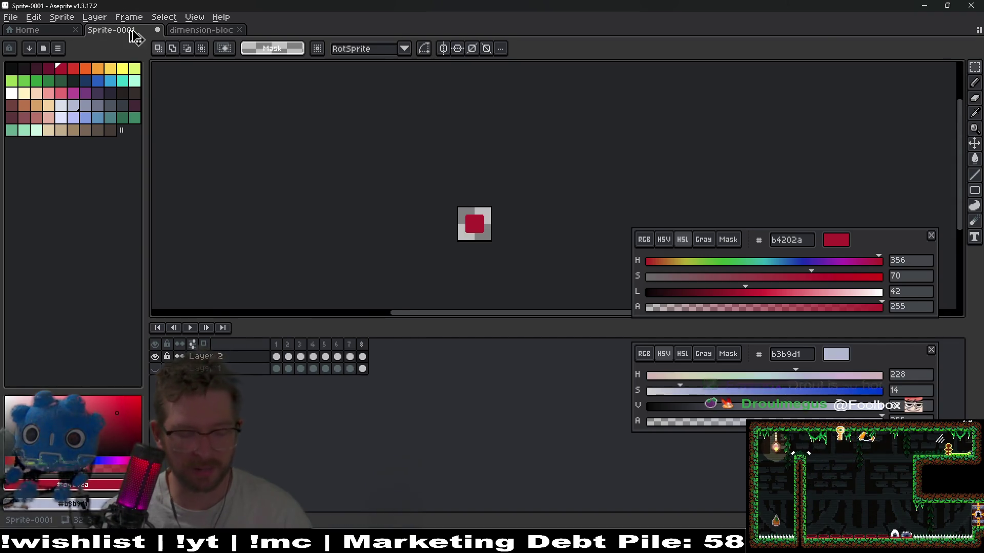
key(ctrl+s)
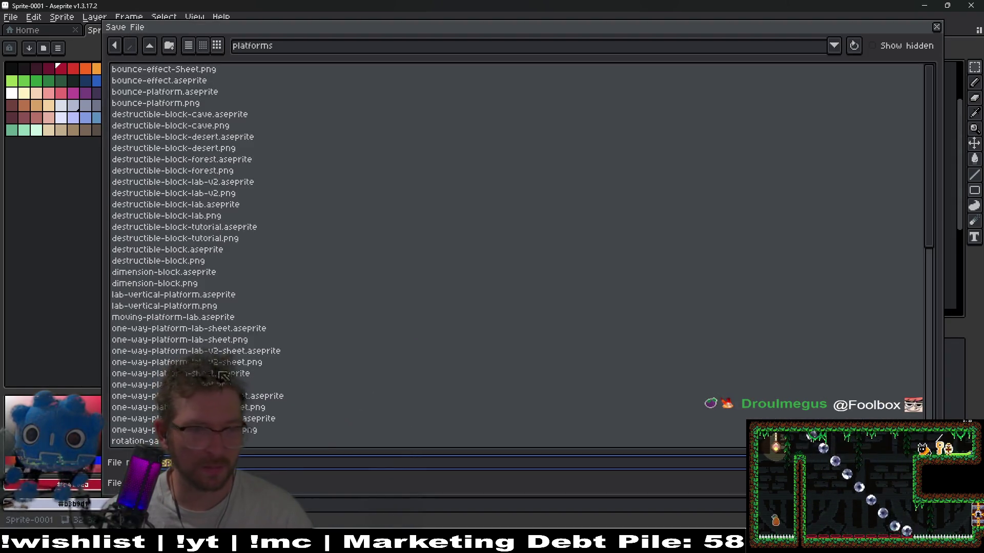
click(194, 273)
key(Return)
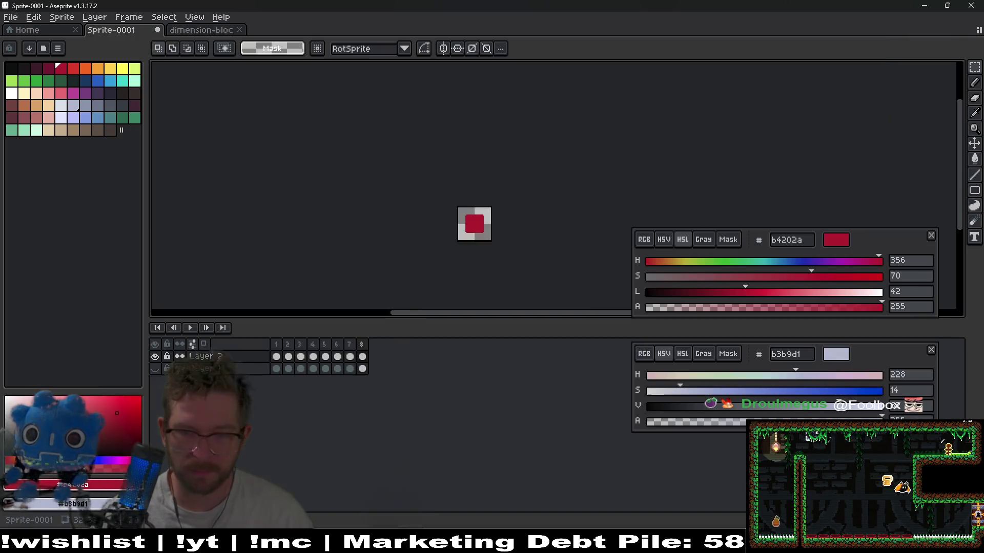
click(419, 295)
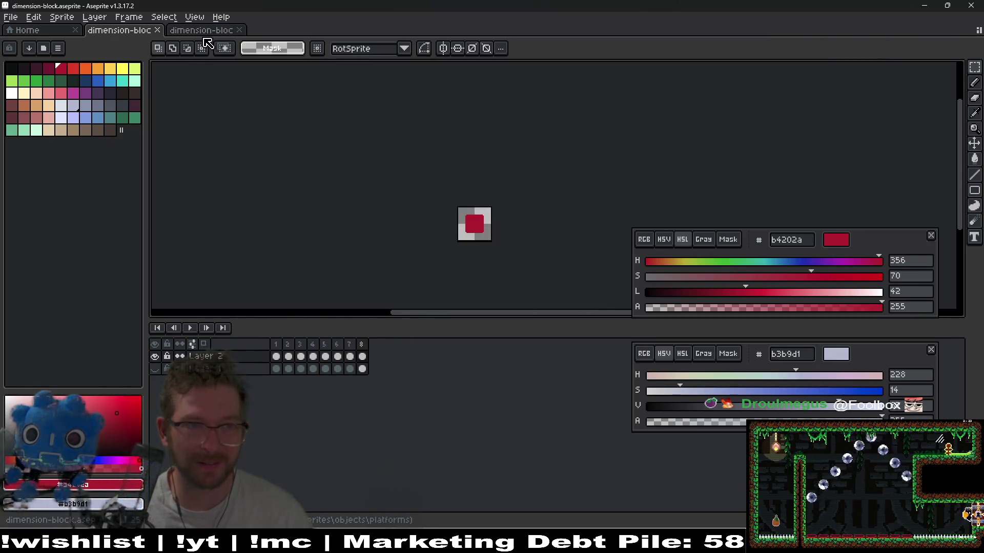
Regenerate and export the sprite sheet, close its document, and return to Godot
key(ctrl+e)
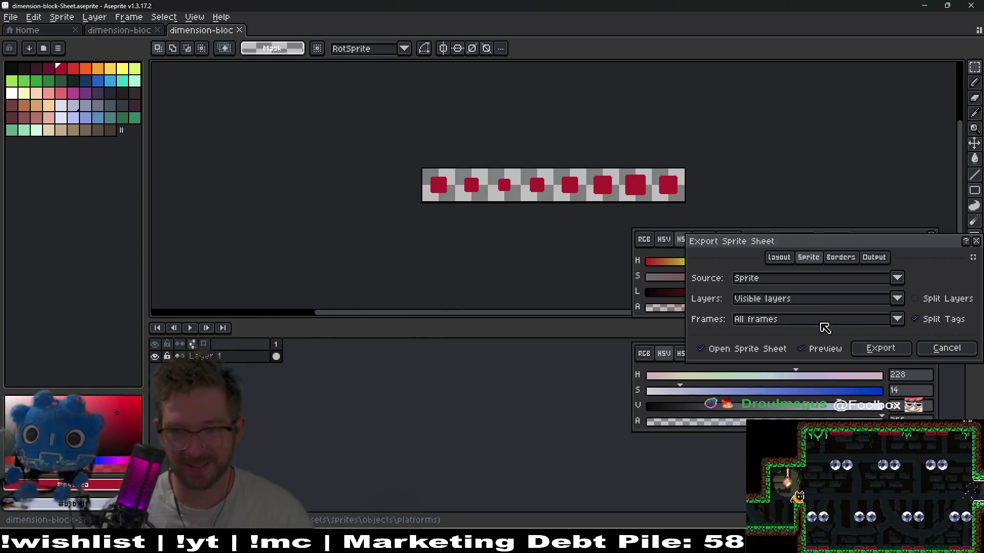
click(891, 348)
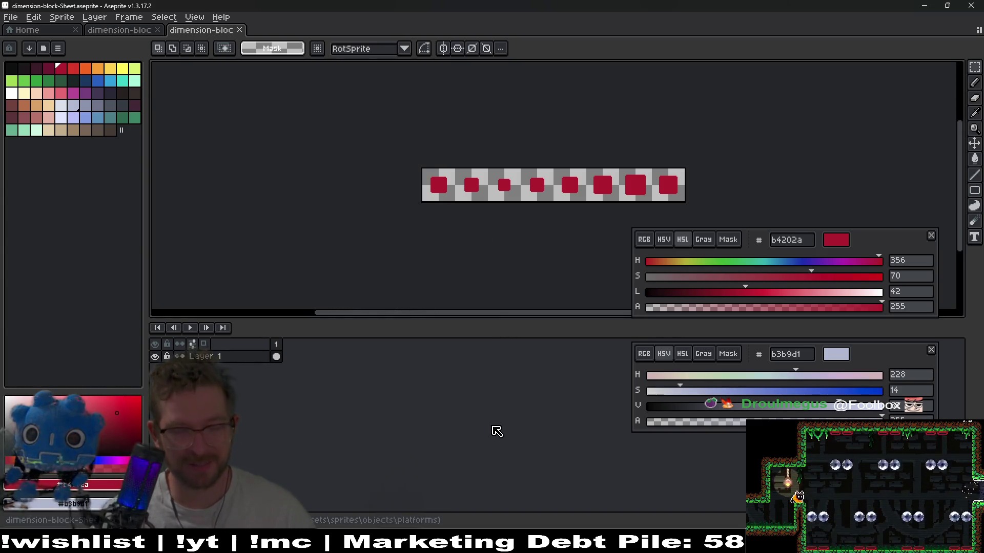
key(ctrl+alt+shift+s)
key(Return)
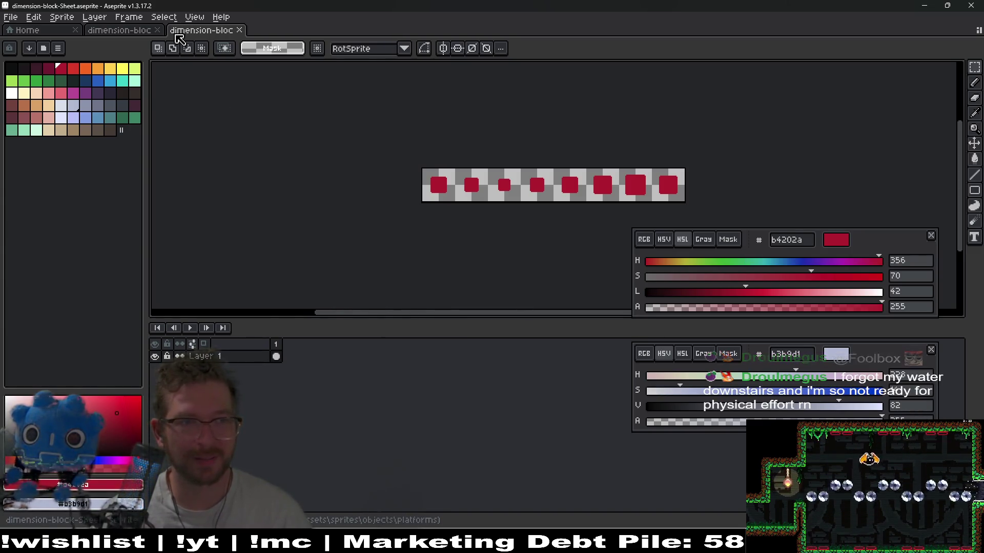
middle_click(175, 35)
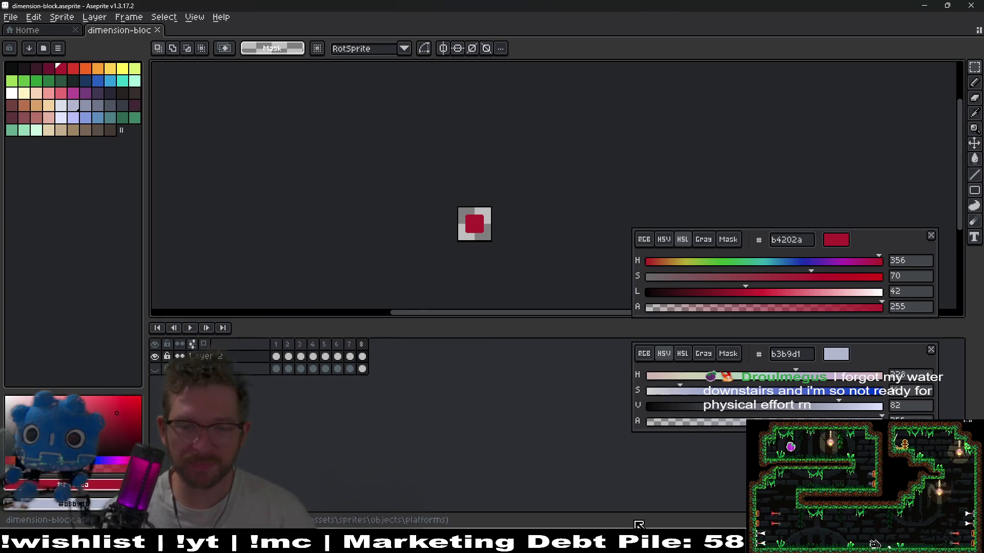
key(alt+Tab)
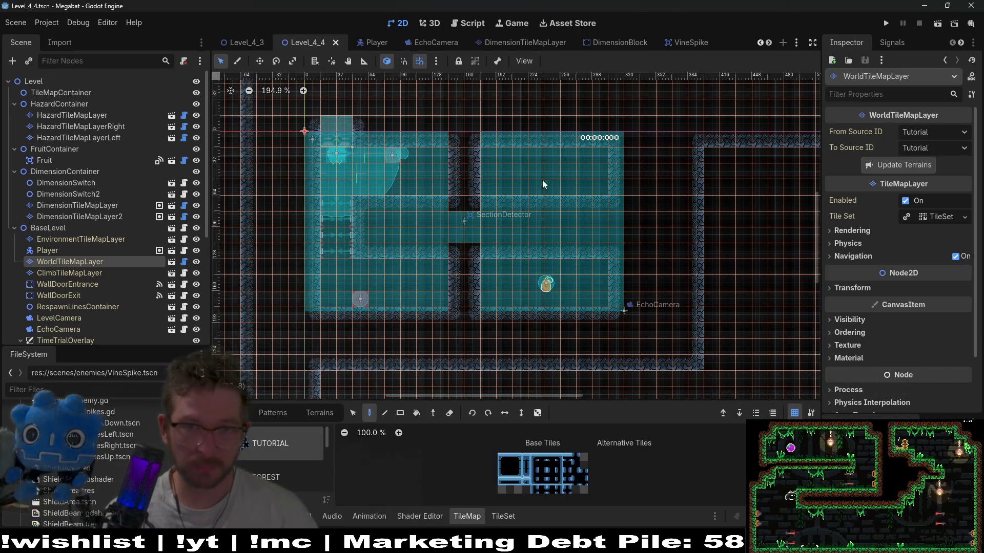
Open the DimensionBlock scene and delete the old dimension-block.png from the FileSystem
click(617, 41)
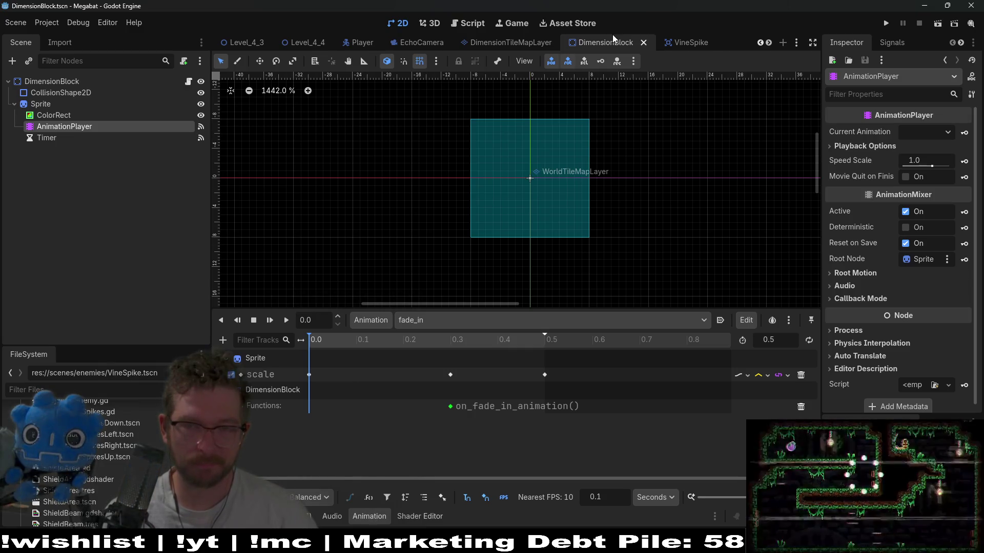
click(47, 81)
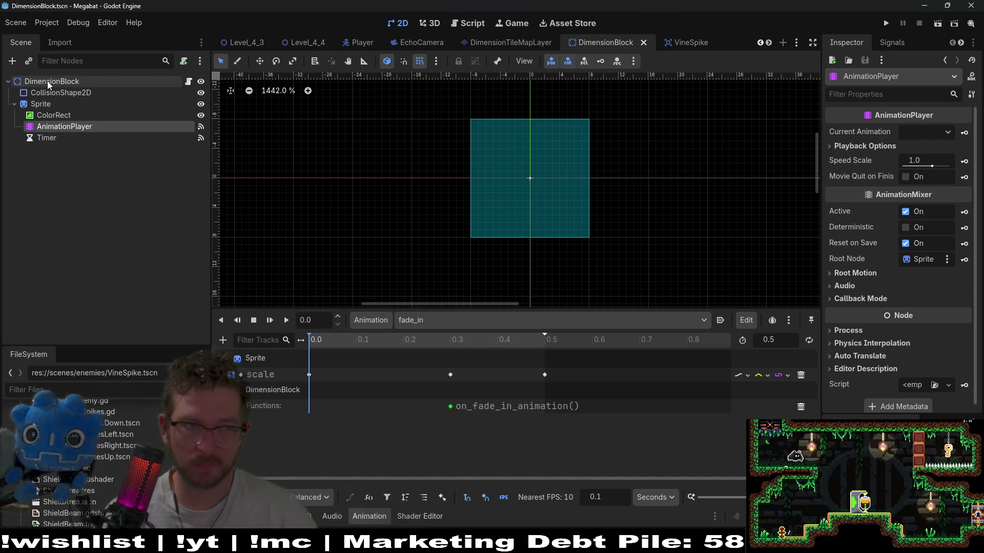
click(44, 103)
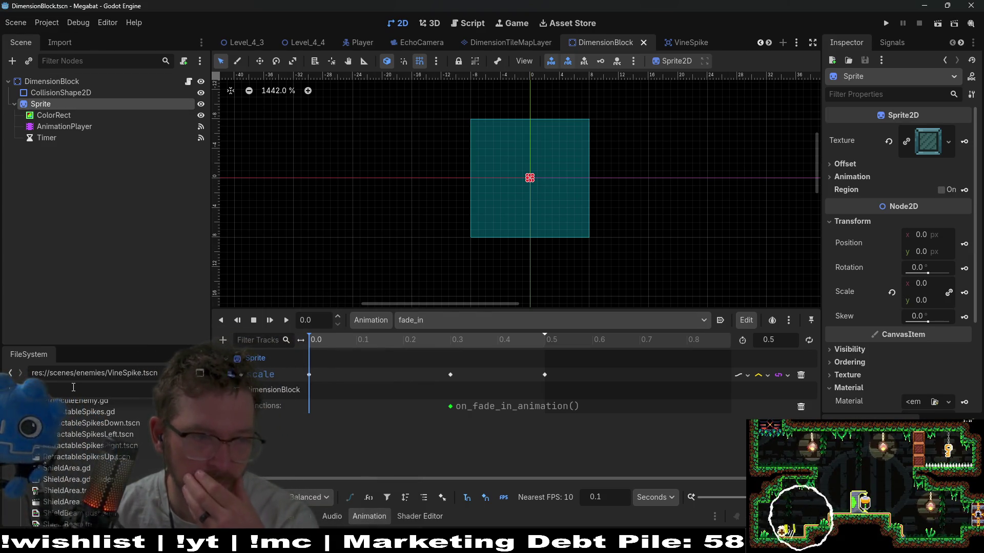
text(dimension)
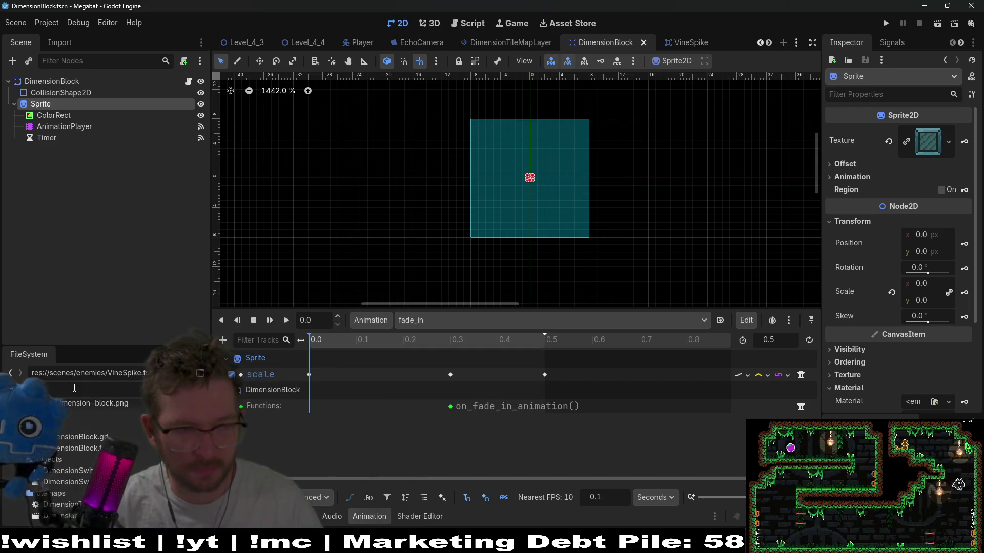
text(-blo)
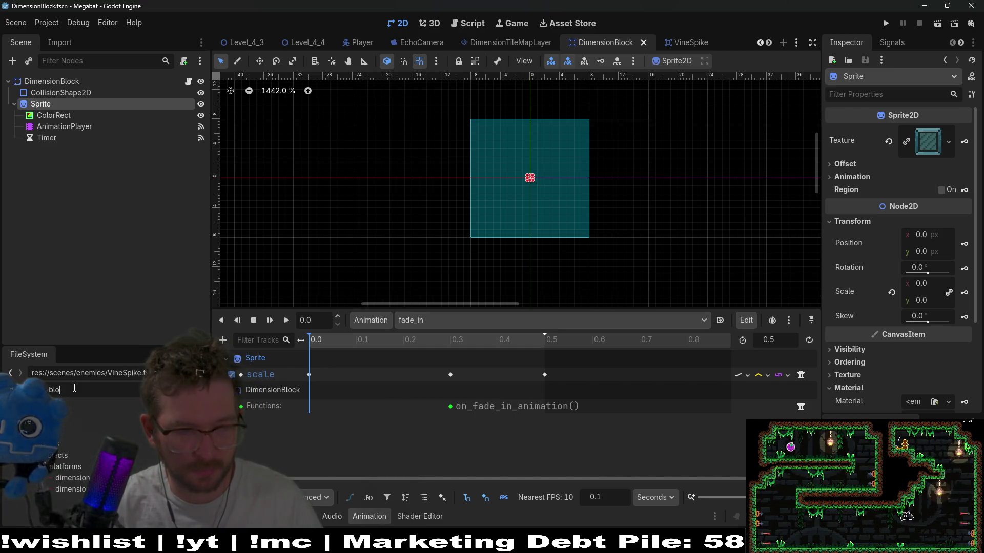
text(ck)
right_click(102, 488)
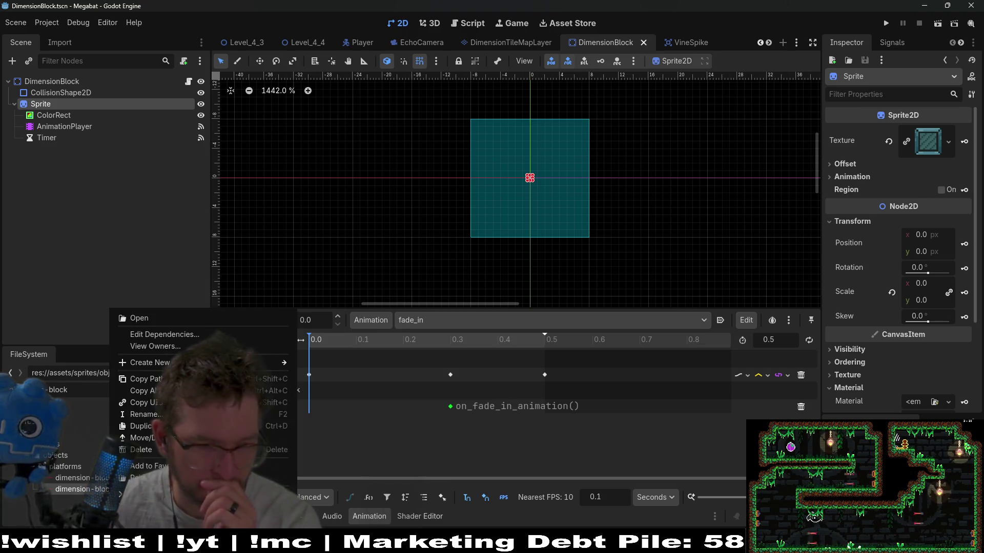
click(152, 449)
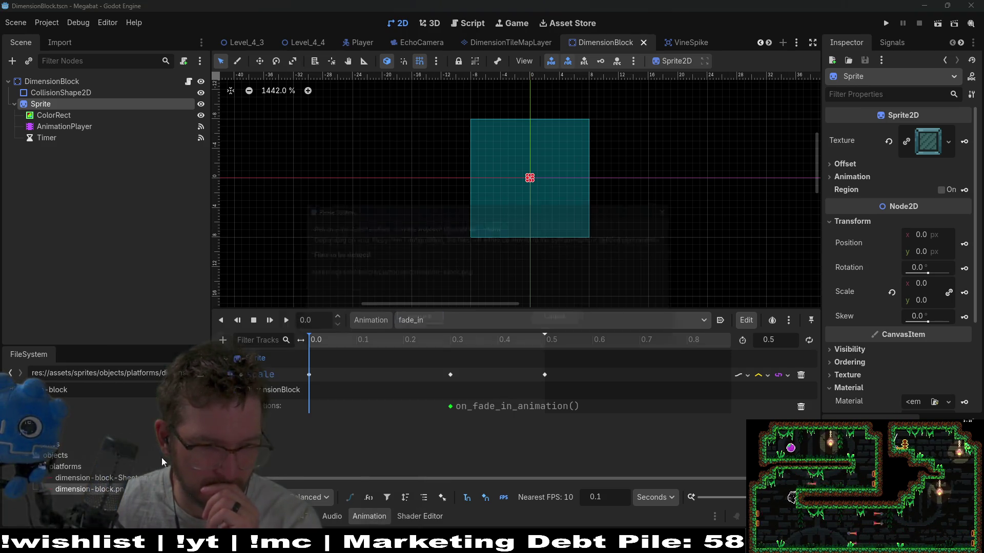
click(423, 317)
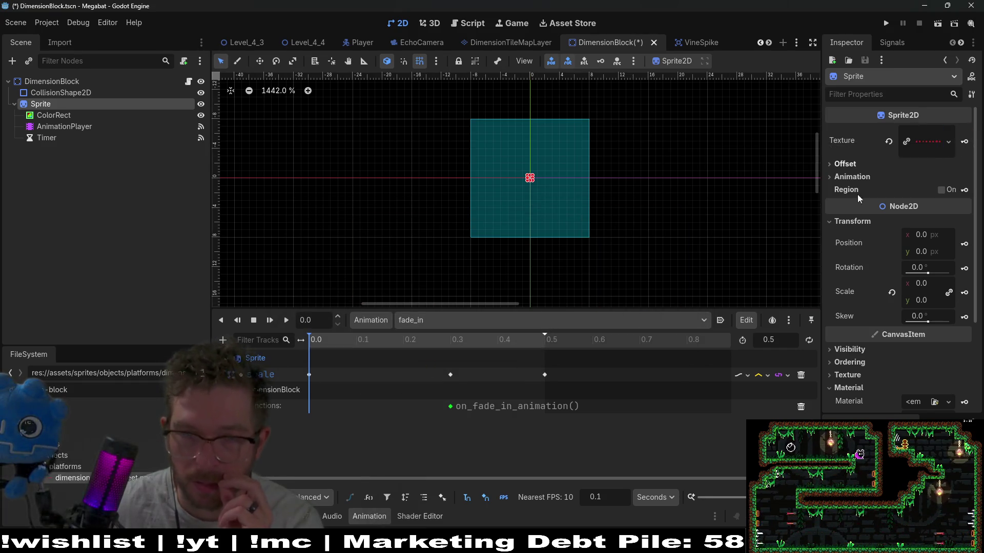
Remove fade_in's Sprite scale track and set the Sprite's scale to 1
click(802, 375)
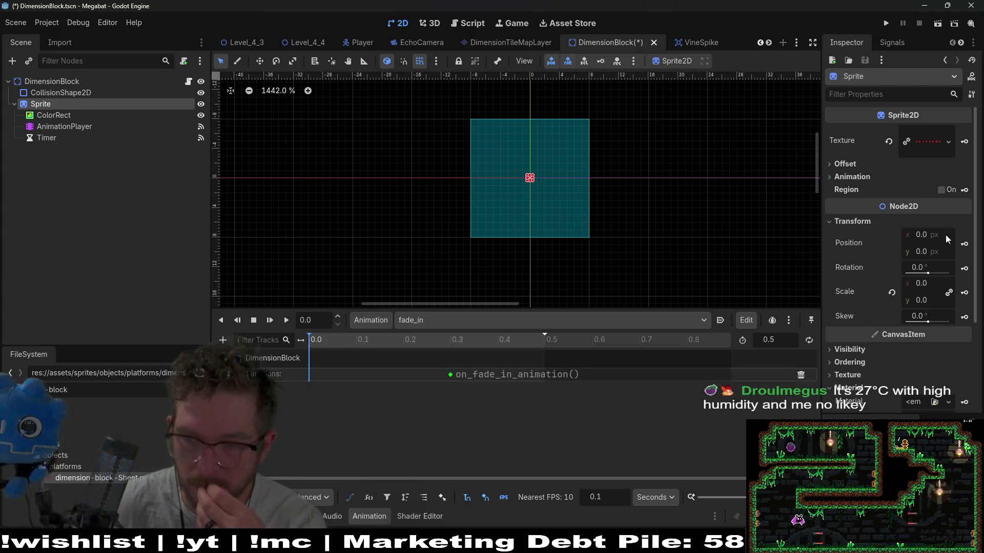
click(932, 285)
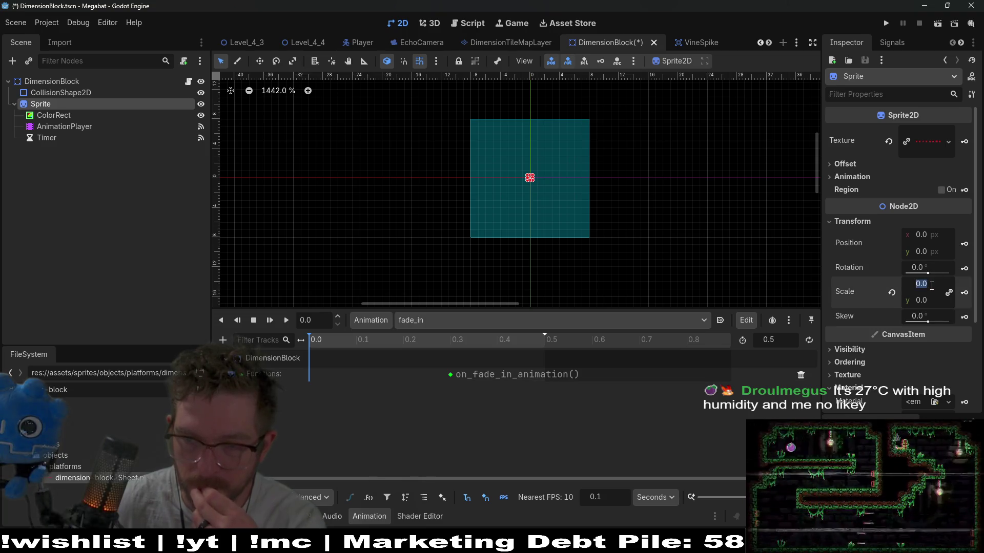
text(1)
key(Return)
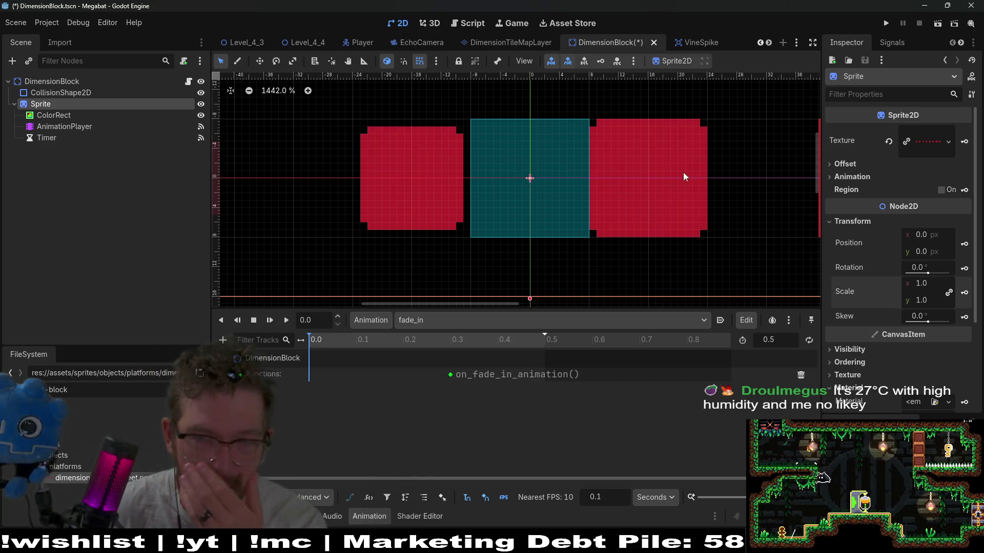
Set the Sprite's Hframes to 8
click(874, 177)
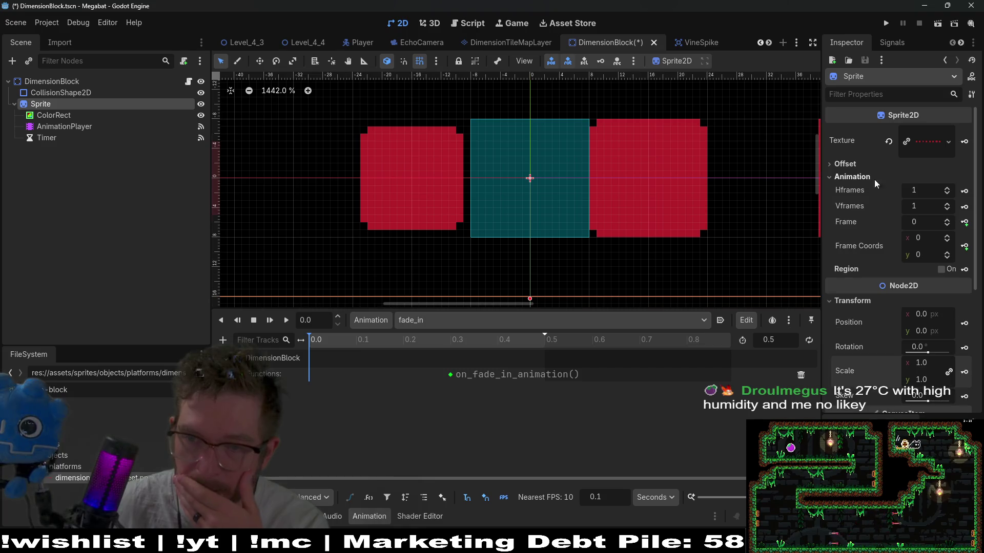
double_click(950, 189)
click(947, 189)
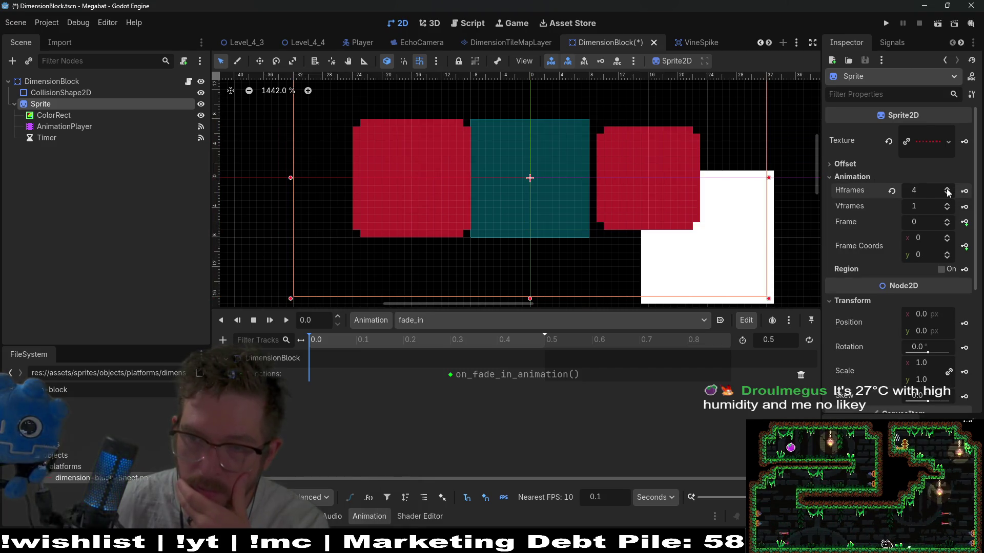
click(947, 189)
click(948, 189)
click(947, 189)
click(948, 190)
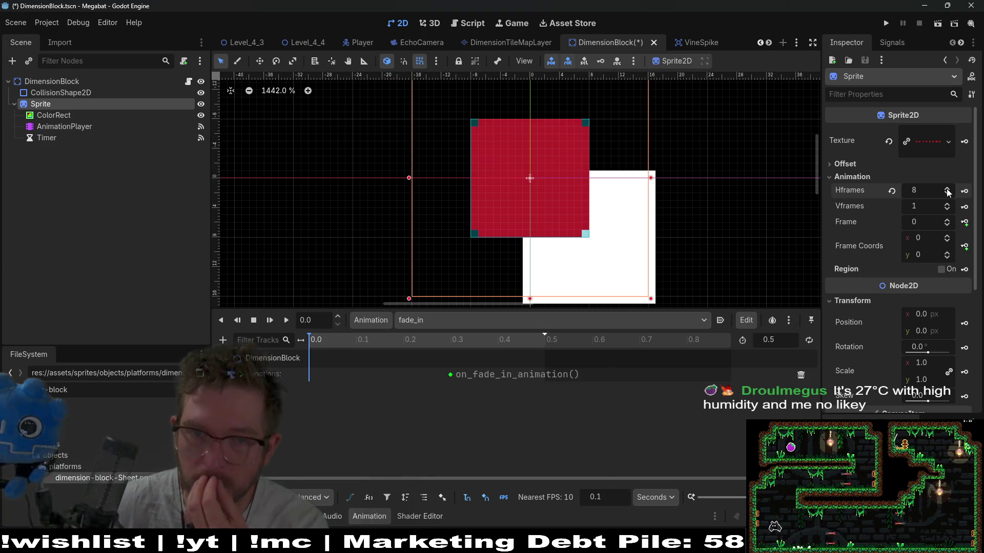
Delete the ColorRect node from the scene tree
scroll(584, 183, down, 1)
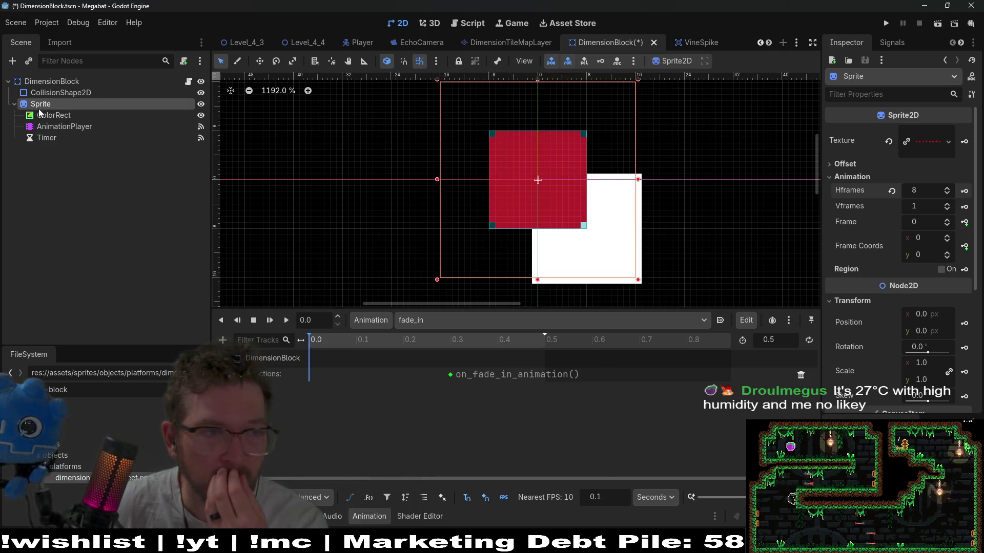
click(53, 116)
key(Delete)
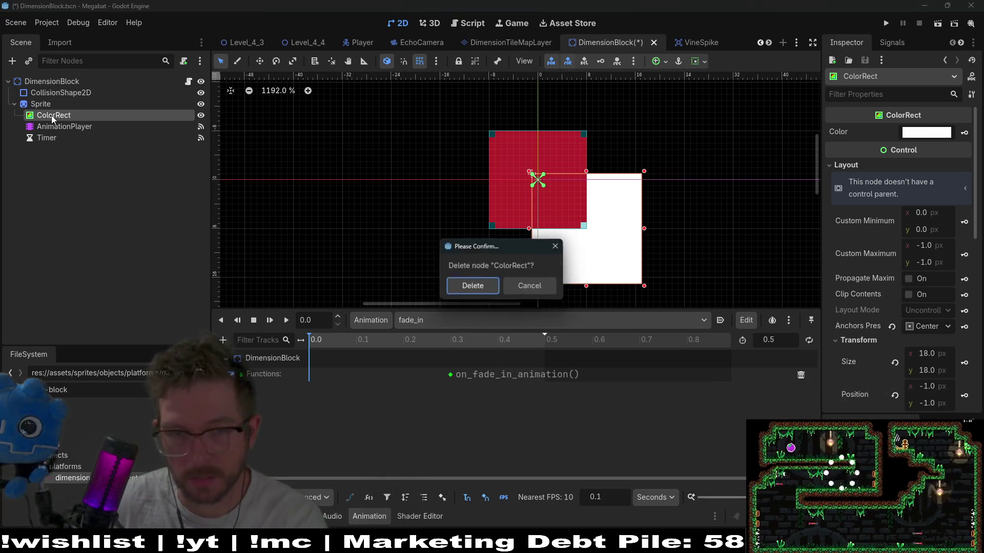
Confirm the ColorRect removal and delete the scale track from the RESET animation
key(Return)
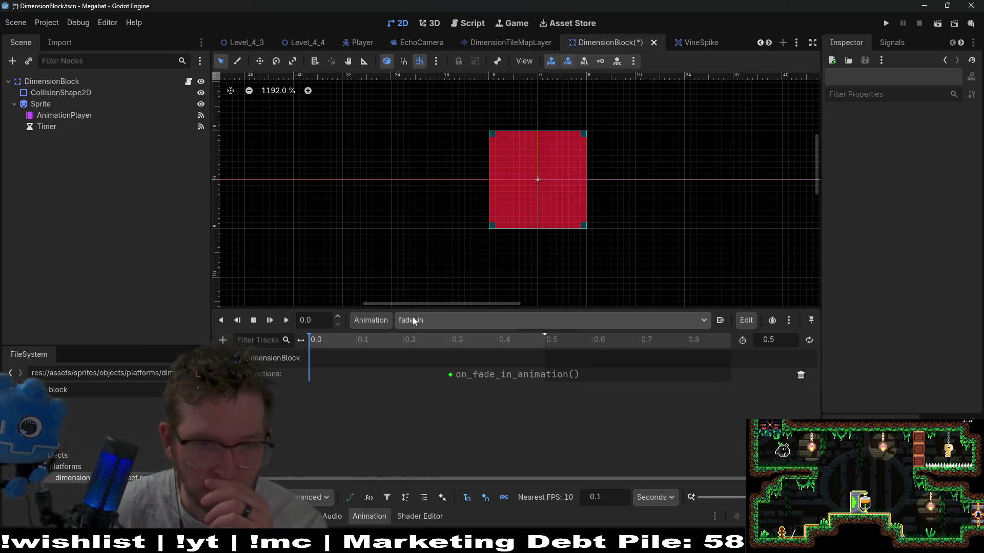
click(413, 317)
click(429, 340)
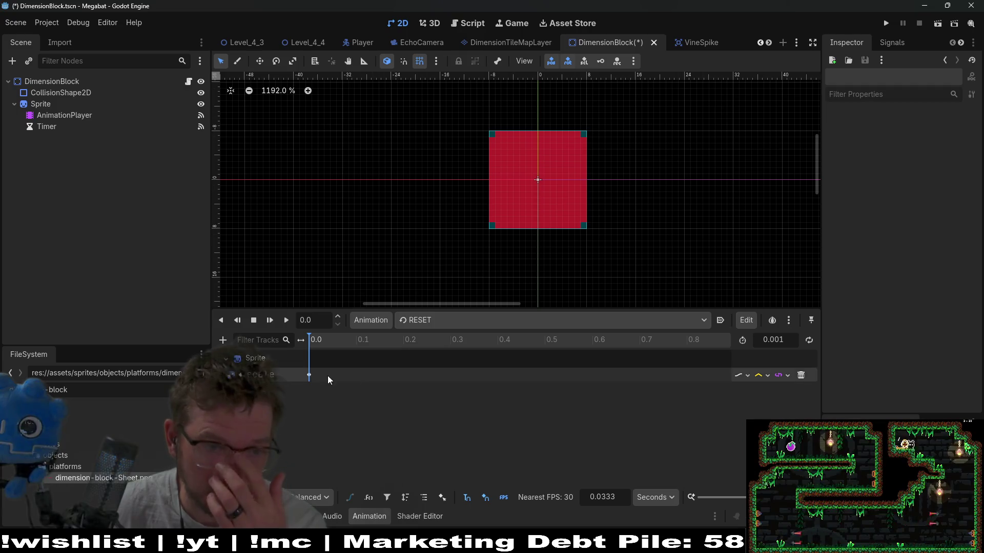
click(309, 376)
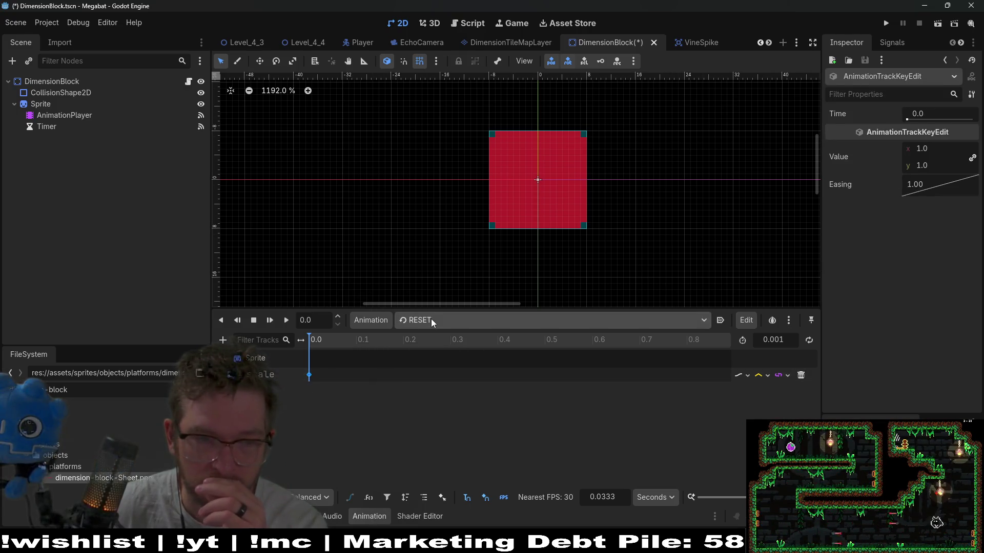
click(798, 376)
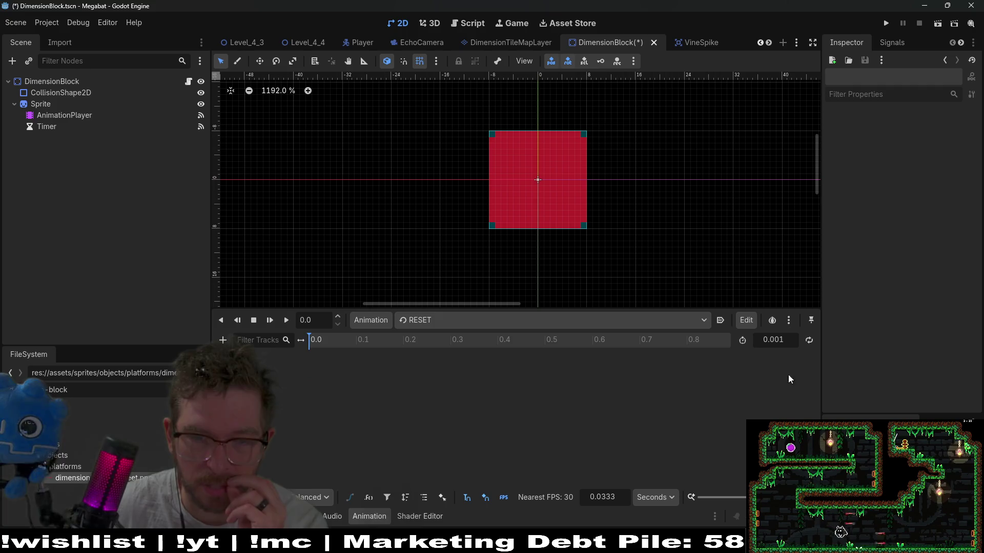
Remove fade_in's function call track, plus fade_out's function call and scale tracks
click(468, 318)
click(444, 349)
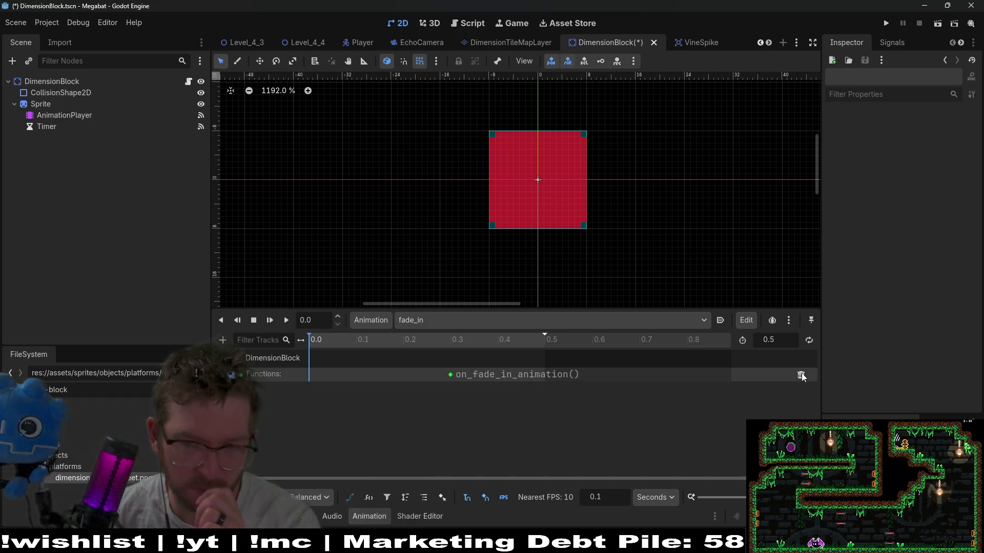
click(800, 375)
click(479, 323)
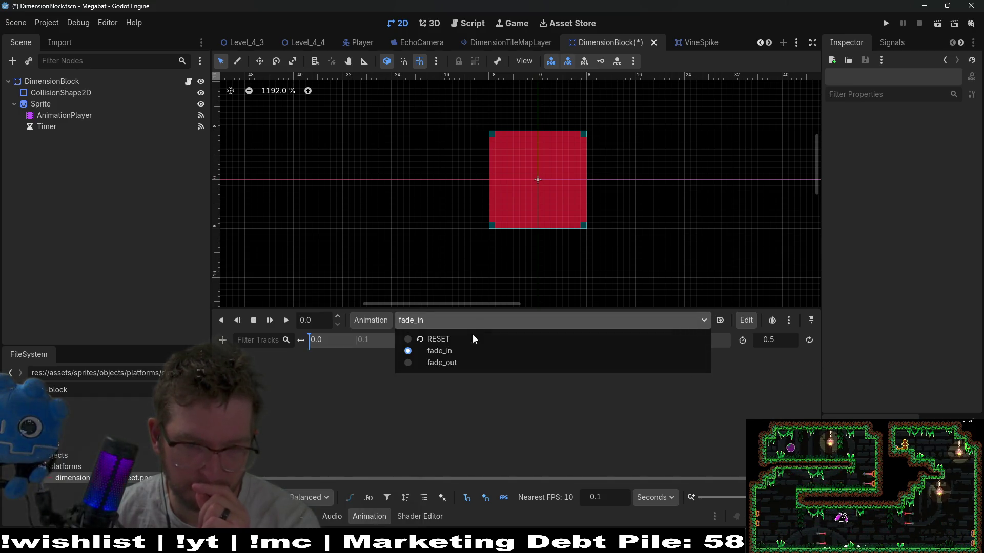
click(445, 362)
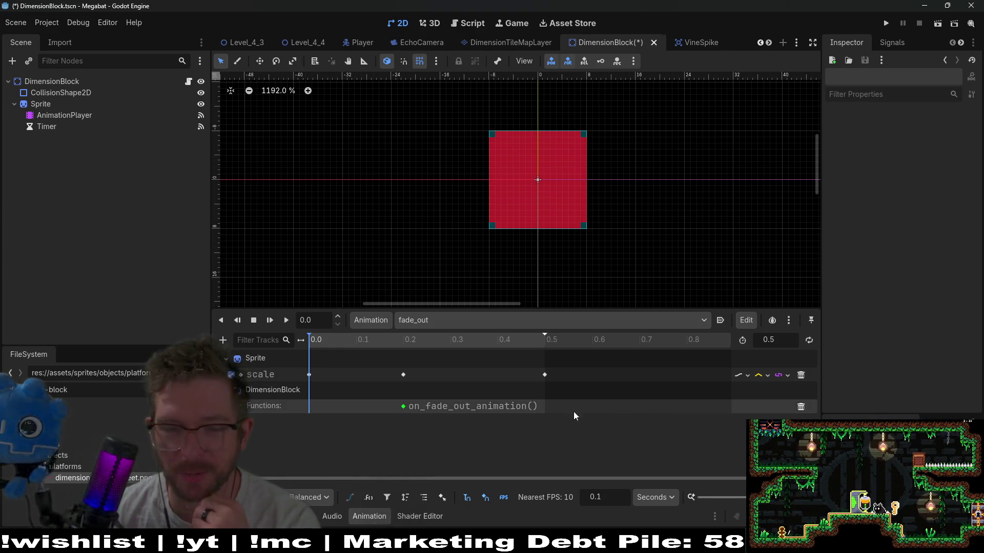
click(800, 407)
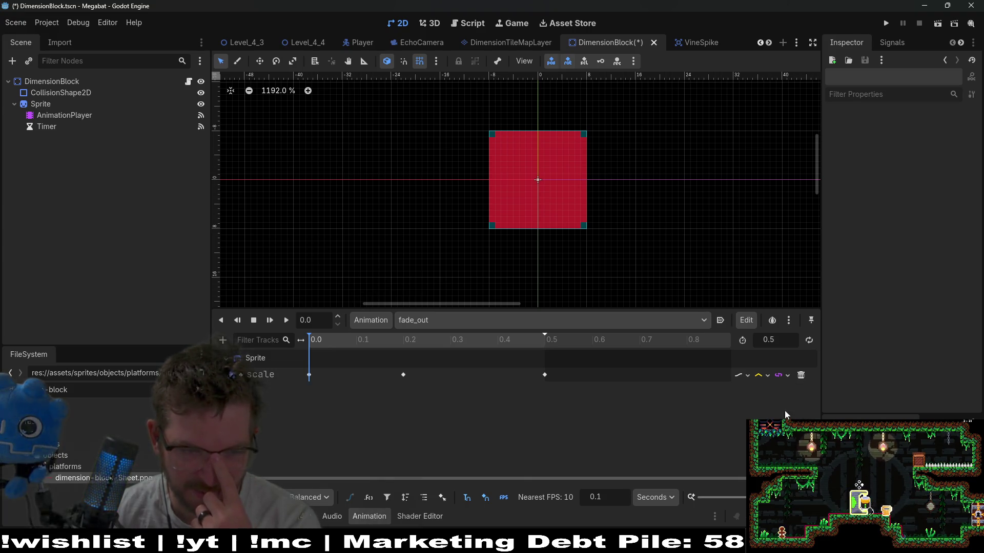
click(800, 375)
Return to the RESET animation, select the Sprite node, and bring up the Animation menu
click(442, 318)
click(441, 354)
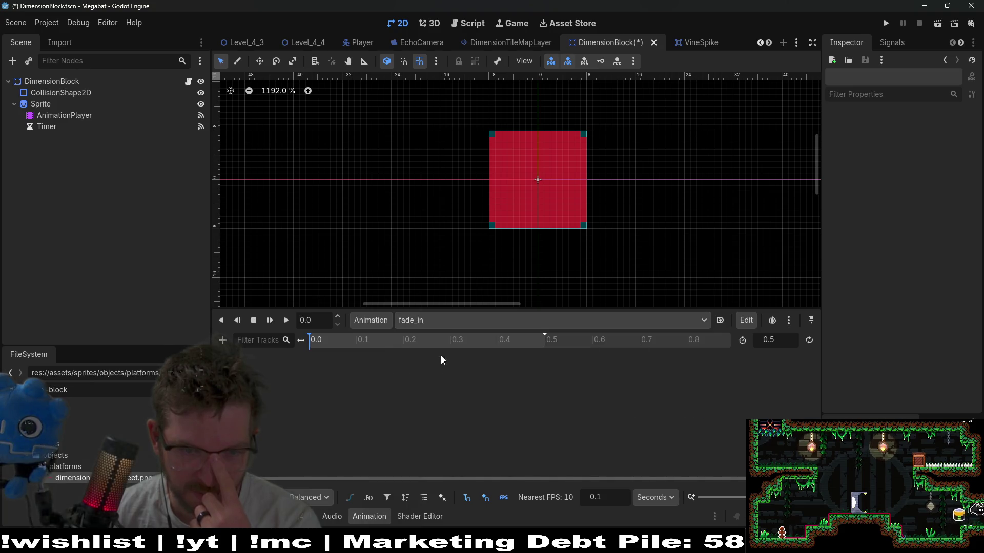
click(446, 320)
click(447, 338)
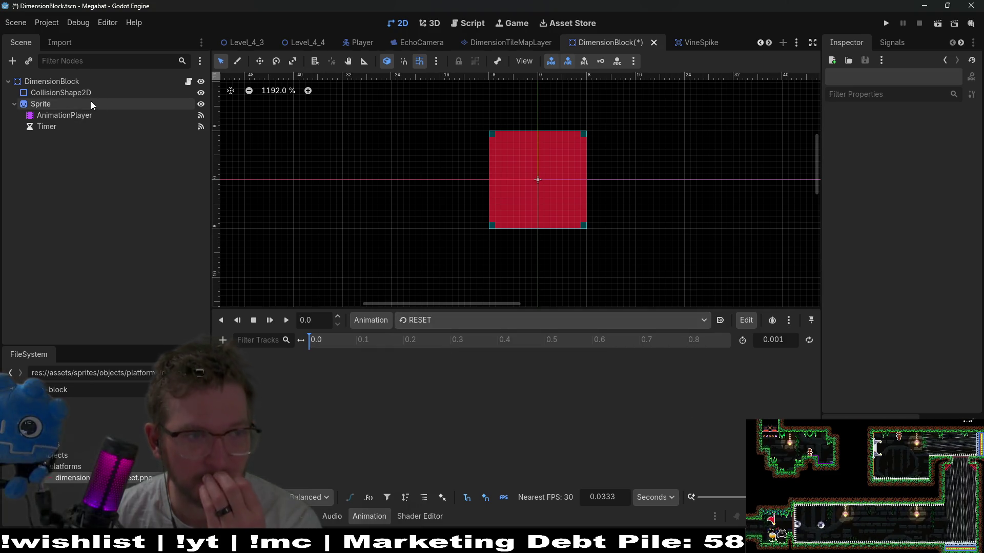
click(63, 104)
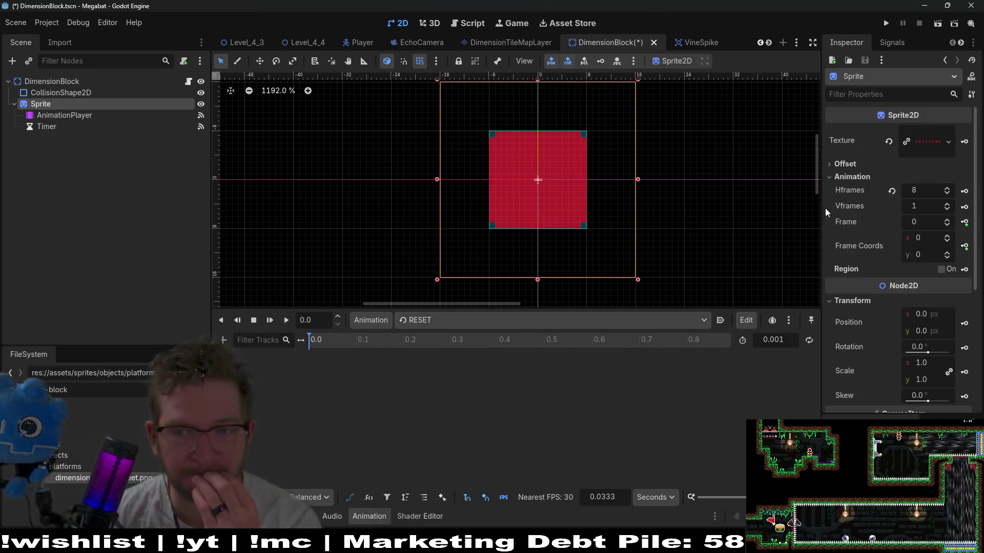
click(439, 322)
click(364, 322)
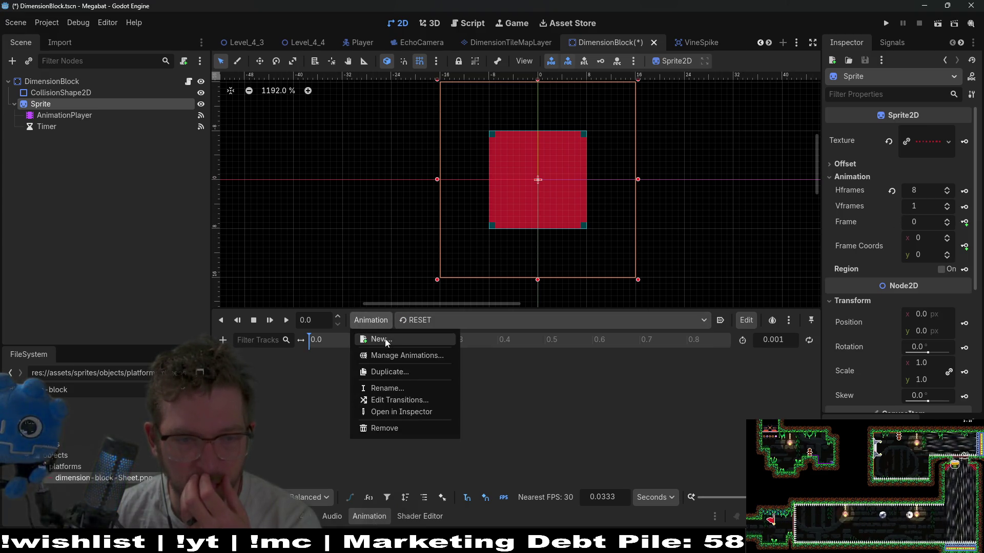
Create a new 'idle' animation with a 0.1 s snap step, then select frames 1–8 in Aseprite
click(387, 340)
text(idle)
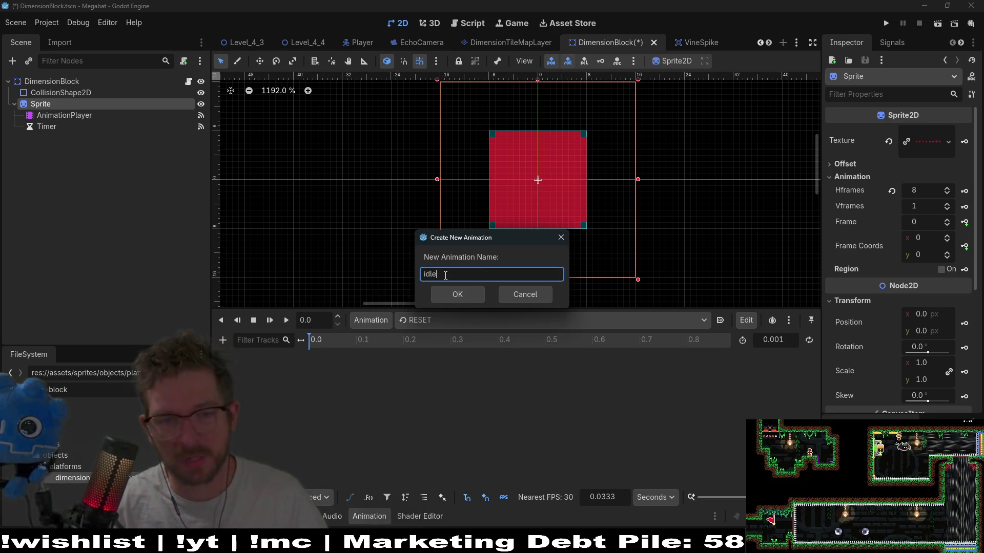
key(Return)
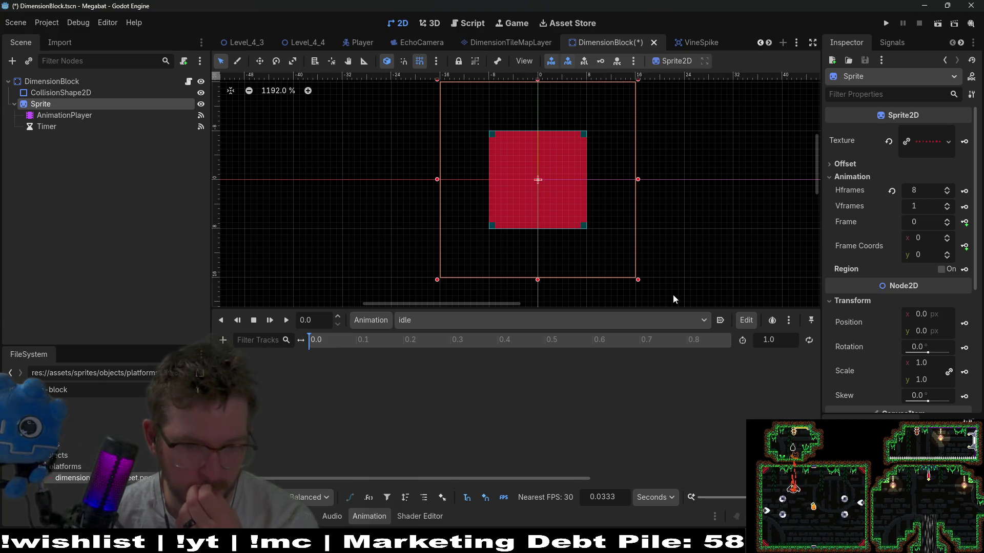
double_click(603, 498)
text(0.1)
key(Return)
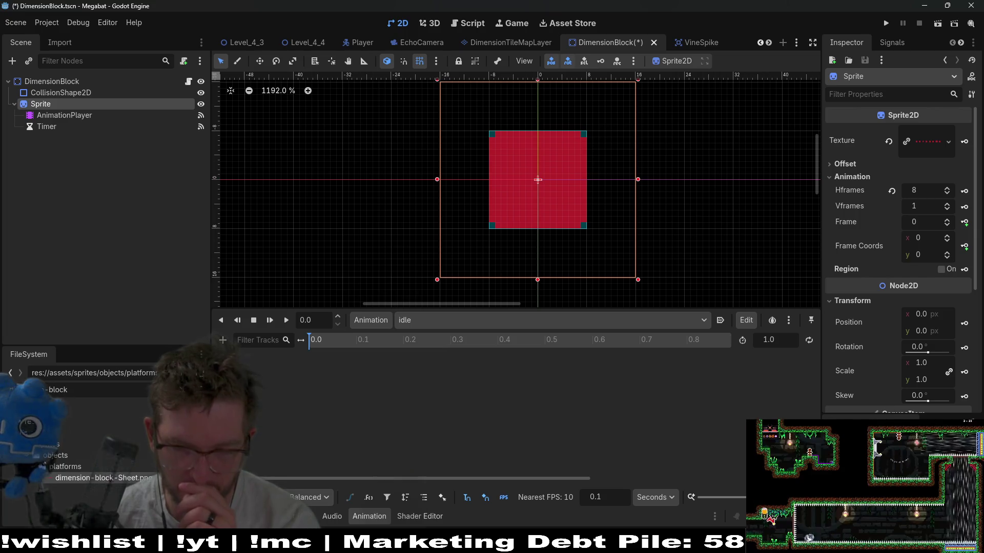
key(alt+Tab)
drag(363, 347, 277, 345)
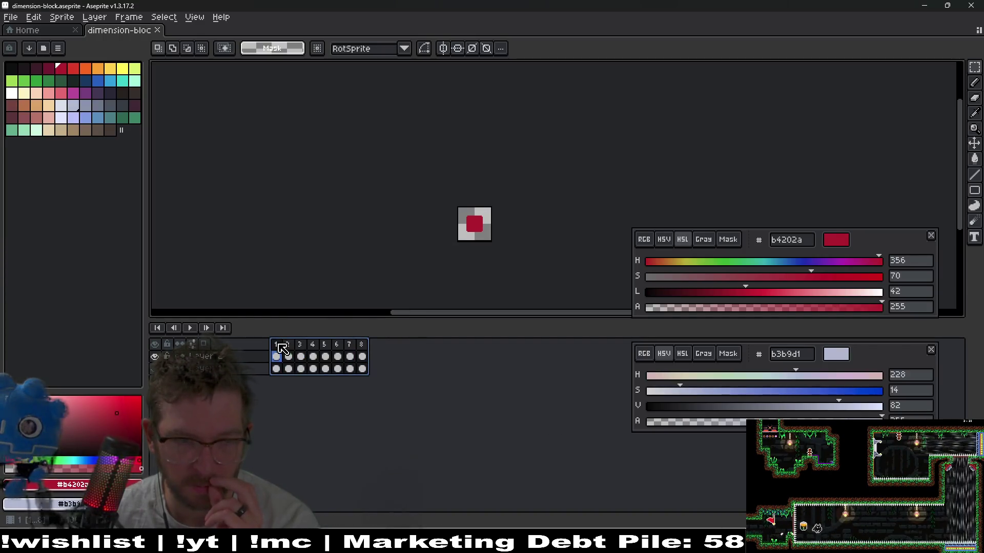
Tag frames 1–8 as 'idle' and make frame 1 current again
right_click(277, 345)
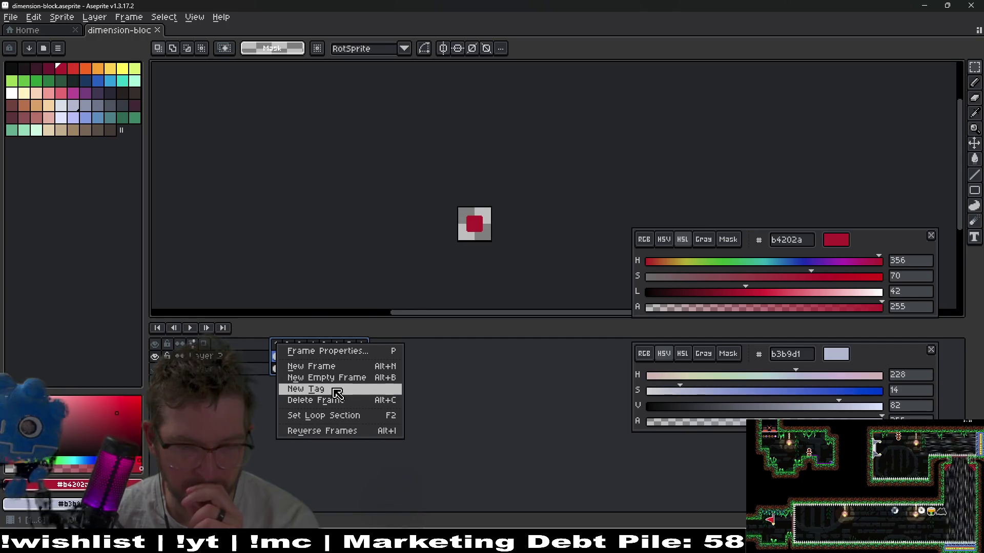
click(336, 391)
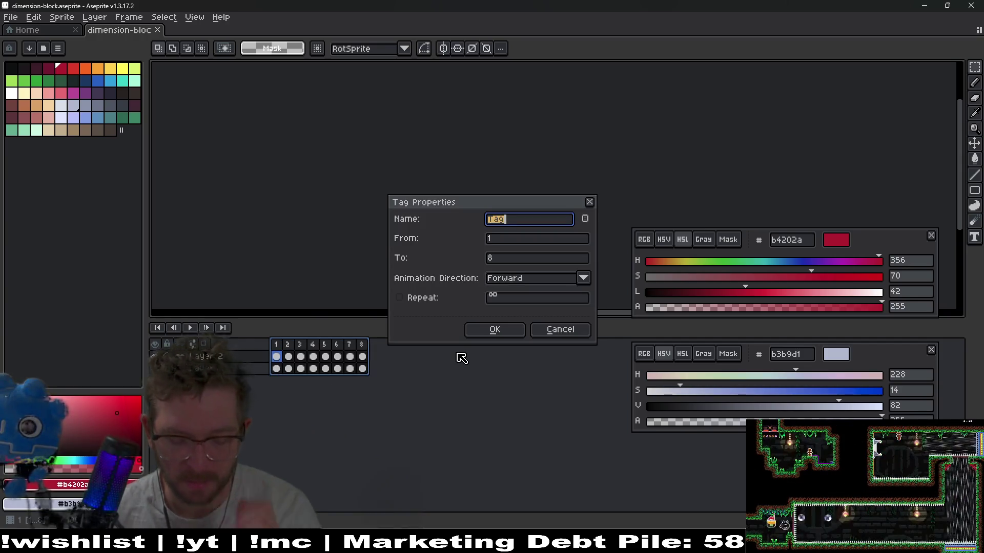
text(dle)
key(Return)
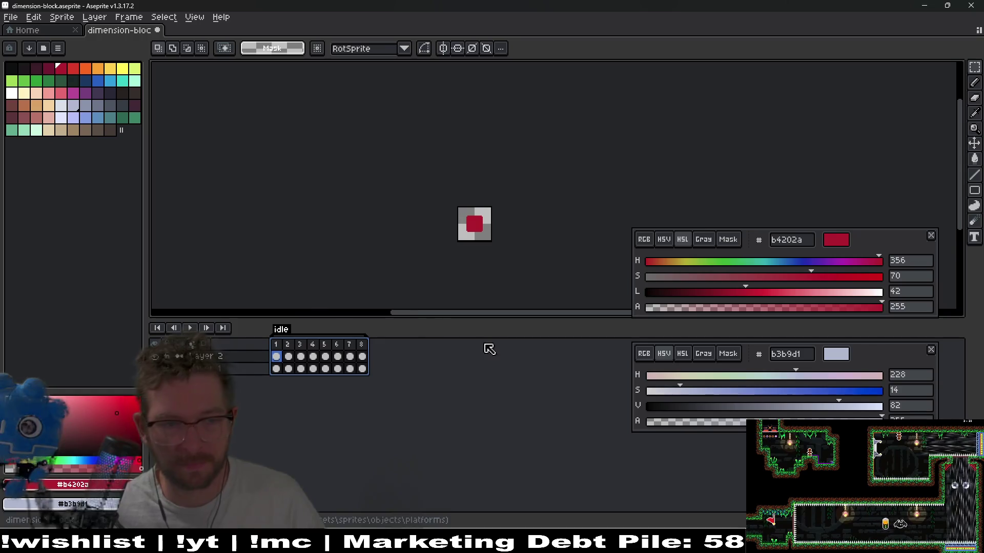
click(362, 345)
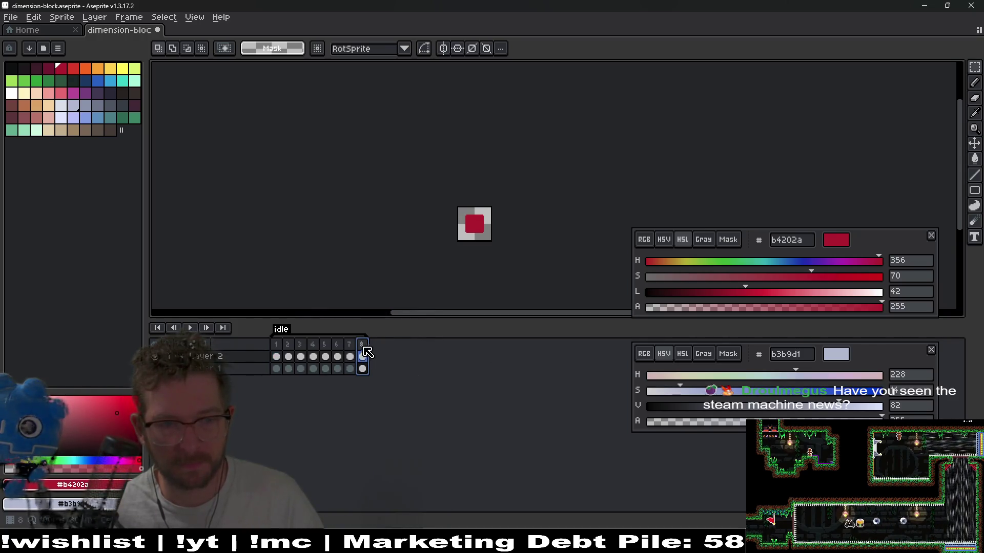
click(281, 348)
Add two new frames to bring the animation to ten, checking the frame 10 cel properties
key(alt+n)
click(278, 348)
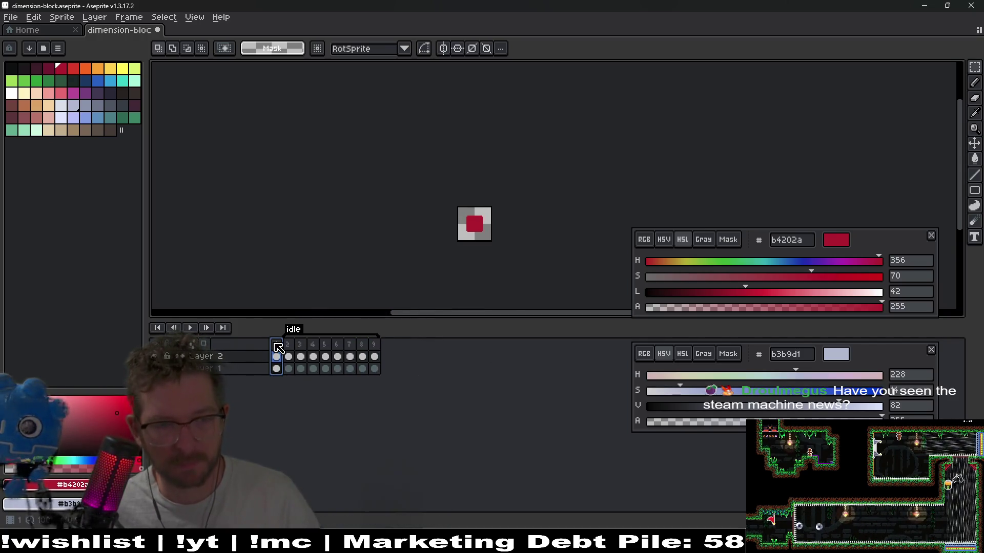
key(alt+n)
mouse_move(276, 349)
mouse_down()
mouse_move(424, 358)
mouse_move(391, 352)
mouse_up()
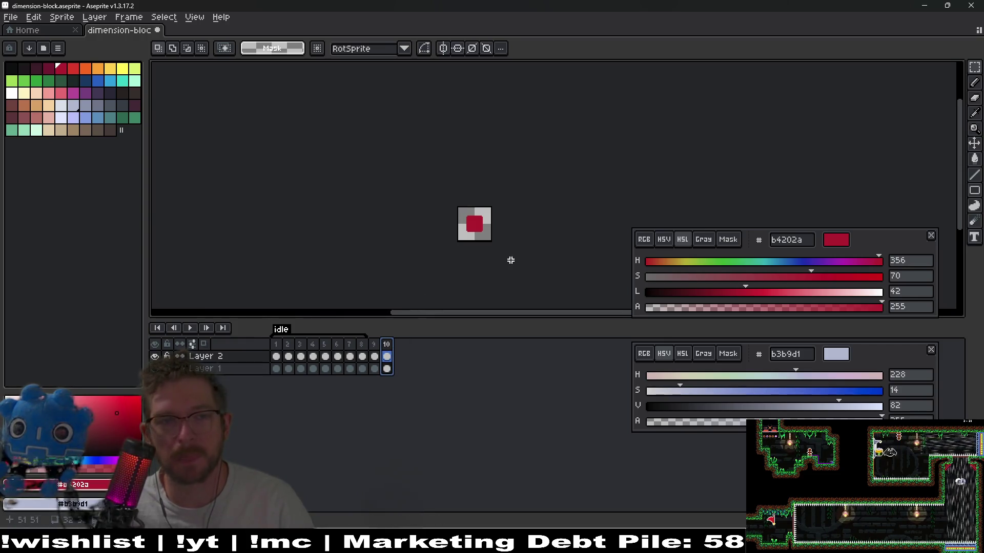
double_click(387, 357)
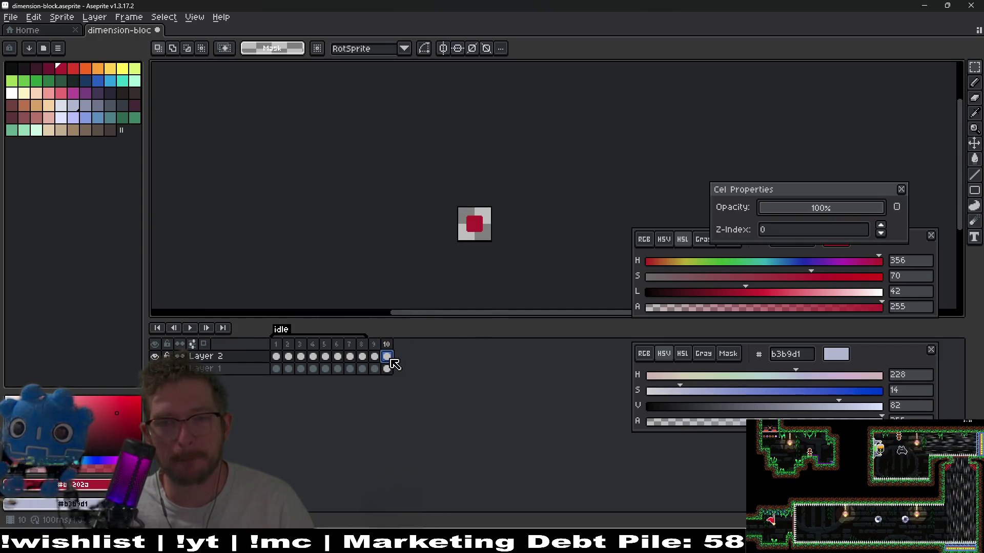
key(Escape)
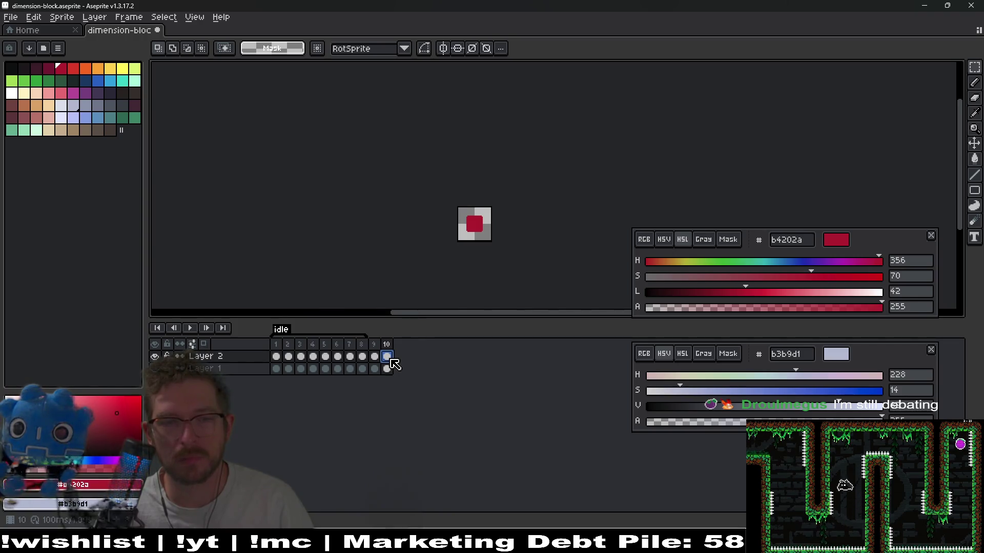
scroll(490, 214, up, 5)
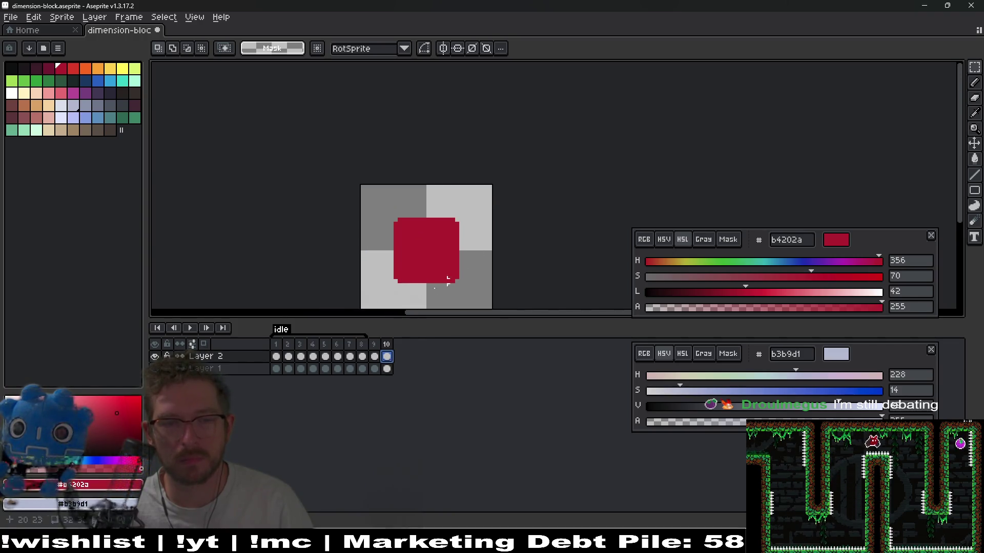
Compare the red square's size across frames 1, 3, 10 and 11
click(393, 346)
drag(392, 346, 404, 353)
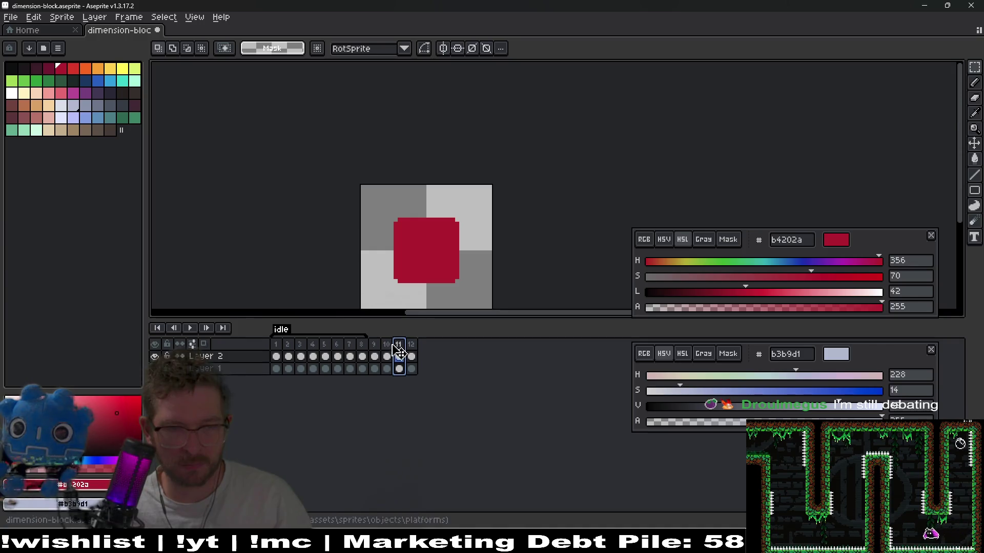
click(307, 348)
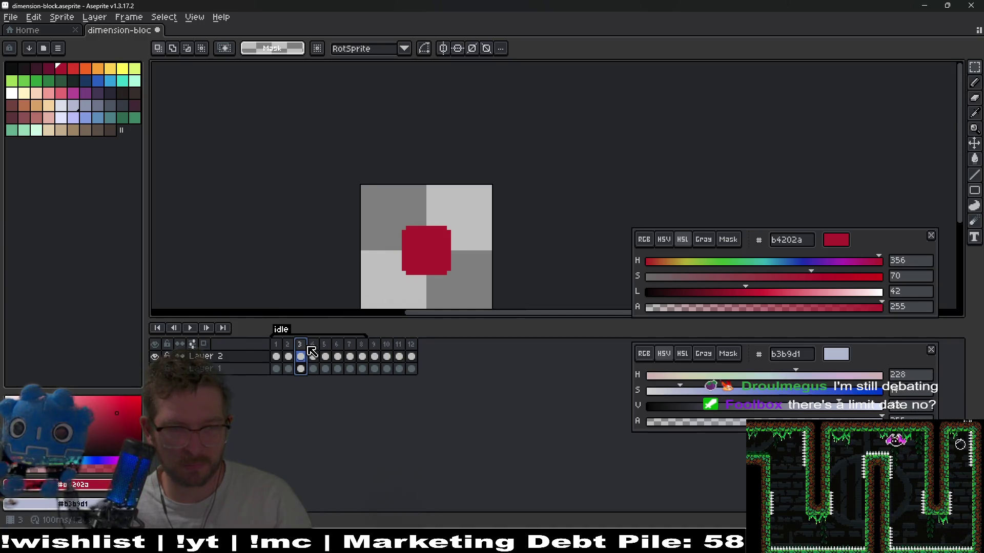
click(277, 345)
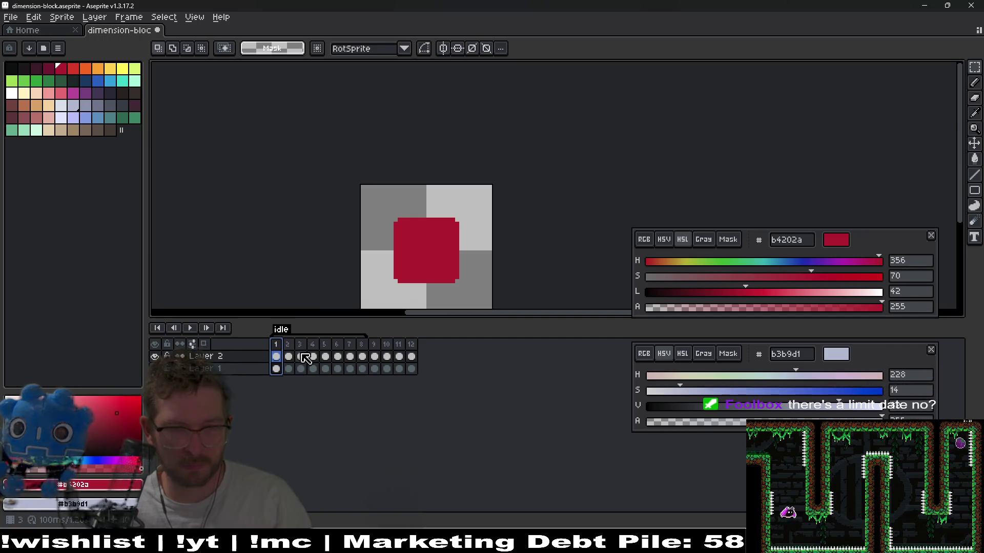
drag(303, 355, 296, 354)
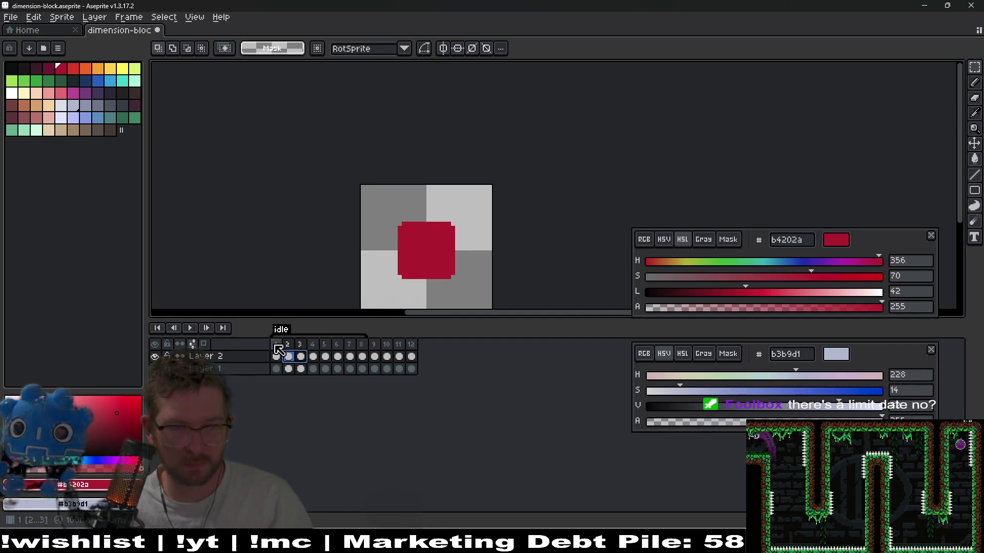
click(386, 369)
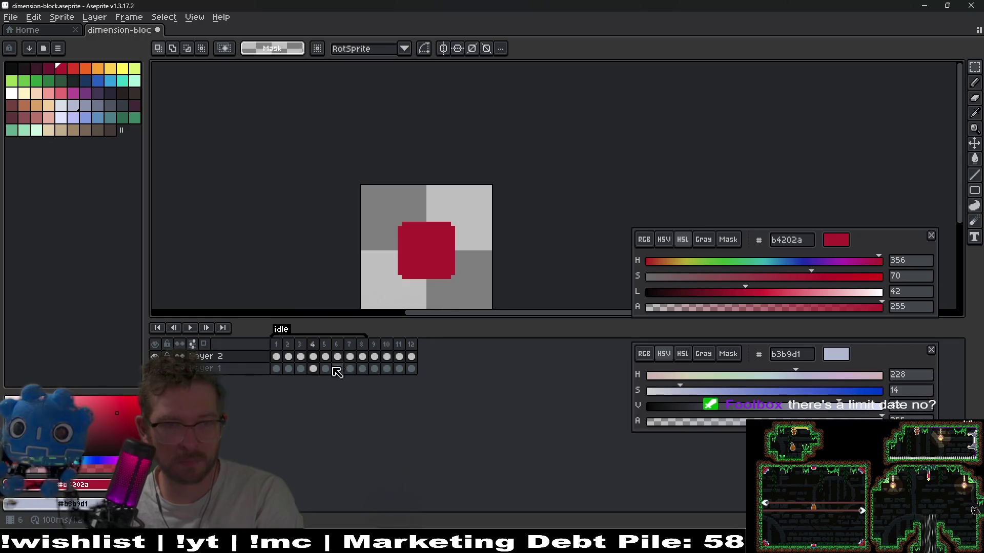
drag(304, 359, 288, 360)
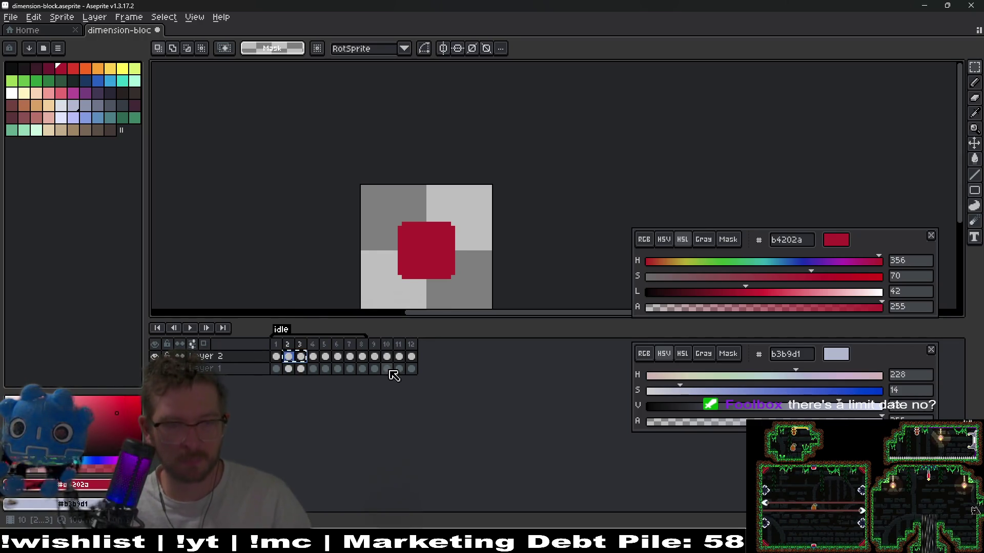
click(398, 357)
click(472, 368)
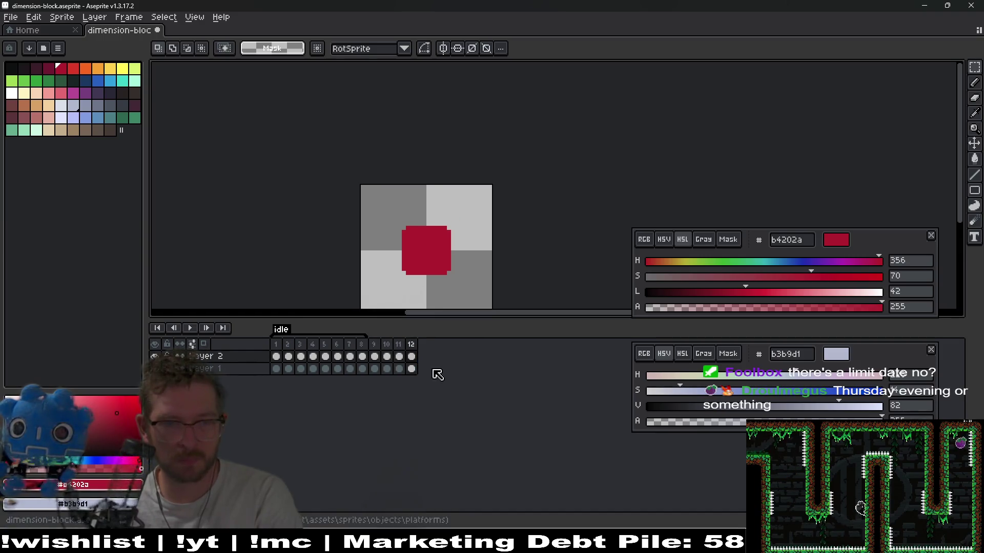
Delete the extra twelfth frame and add a fresh frame 12
click(379, 347)
key(Delete)
key(Right)
key(Right)
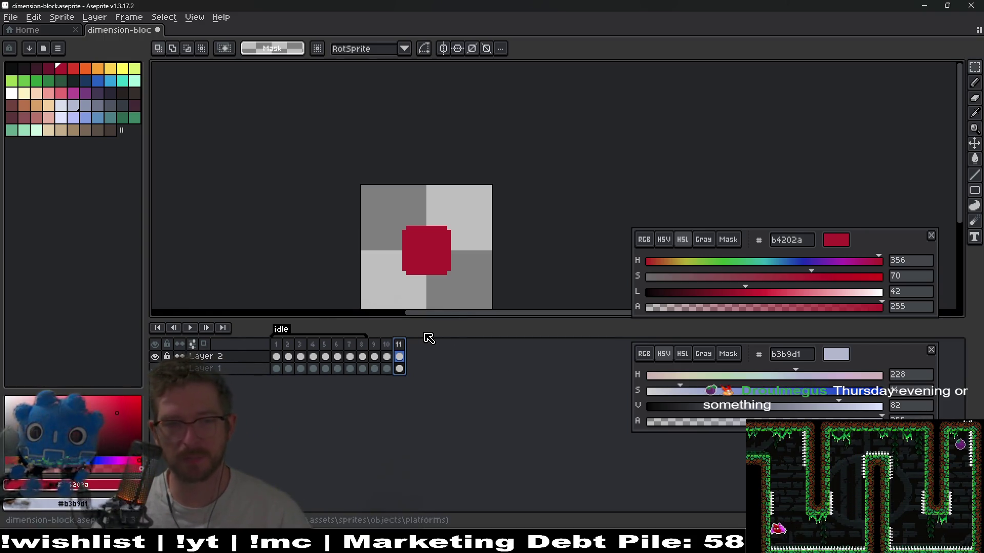
key(alt+n)
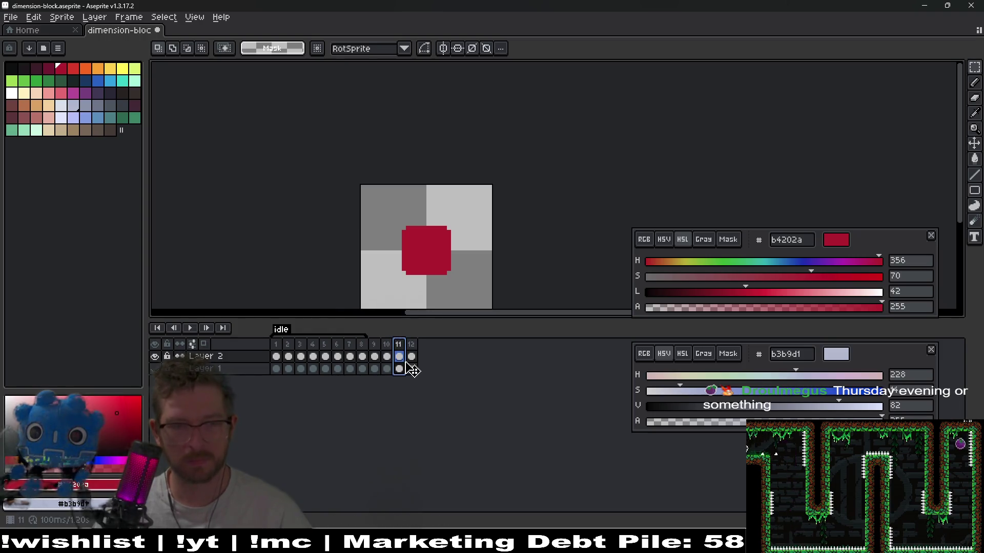
click(412, 357)
Reposition the red square on frame 12 and add frame 13
scroll(397, 235, up, 1)
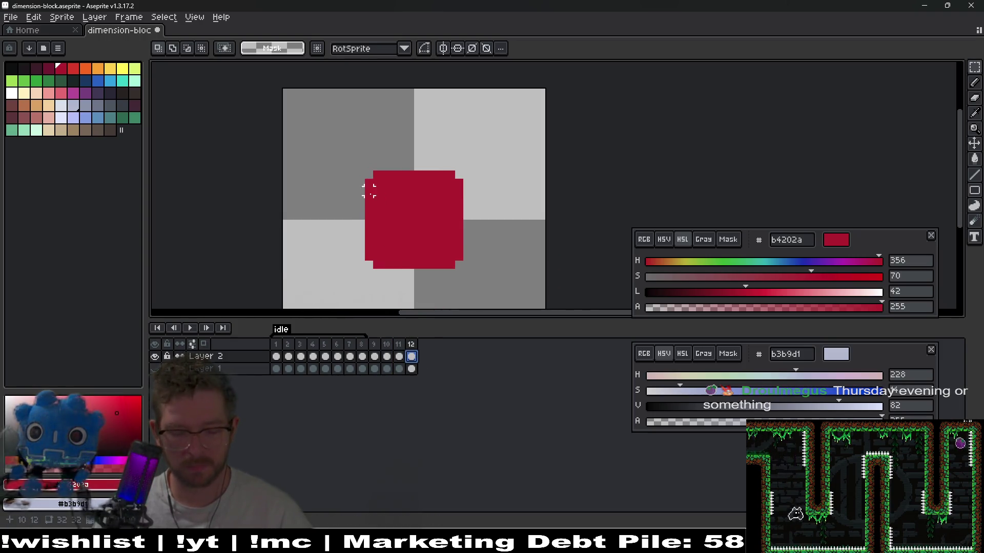
mouse_move(366, 172)
mouse_down()
mouse_move(464, 270)
mouse_move(445, 251)
mouse_up()
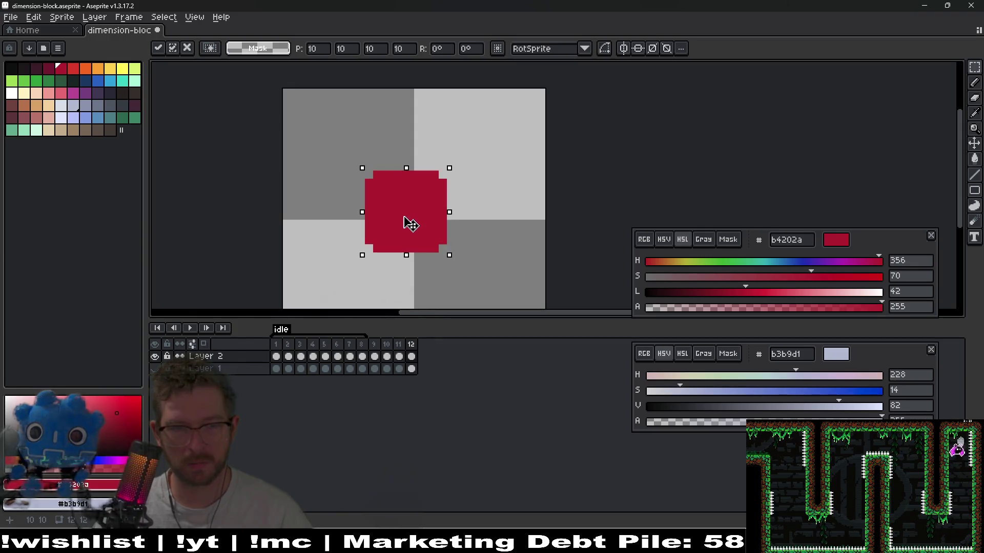
mouse_move(408, 221)
mouse_down()
mouse_move(423, 232)
mouse_move(413, 235)
mouse_up()
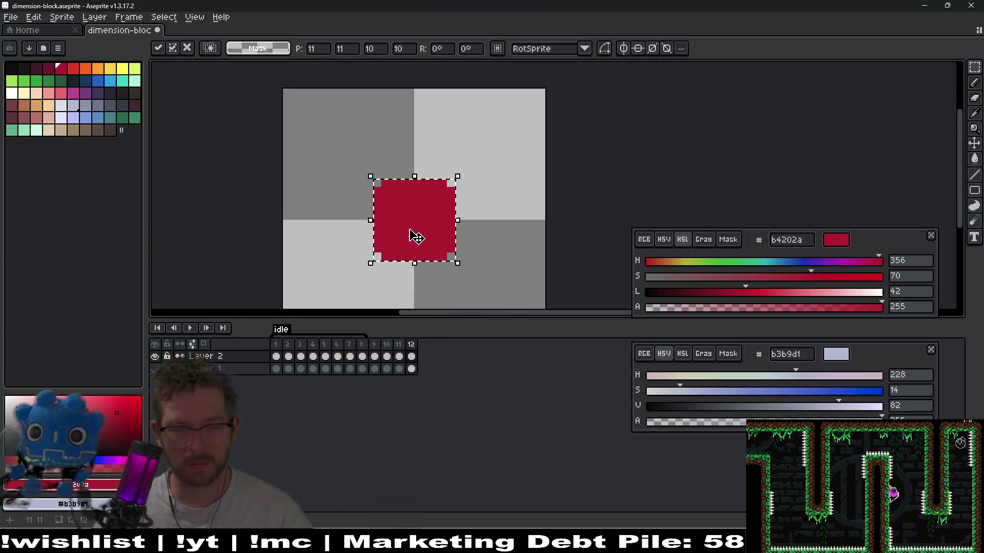
click(412, 344)
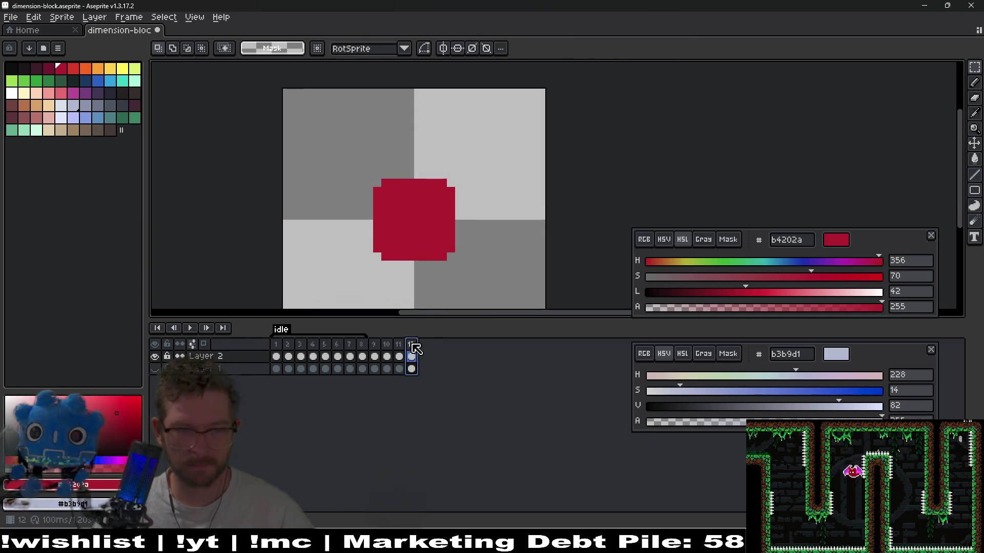
key(alt+n)
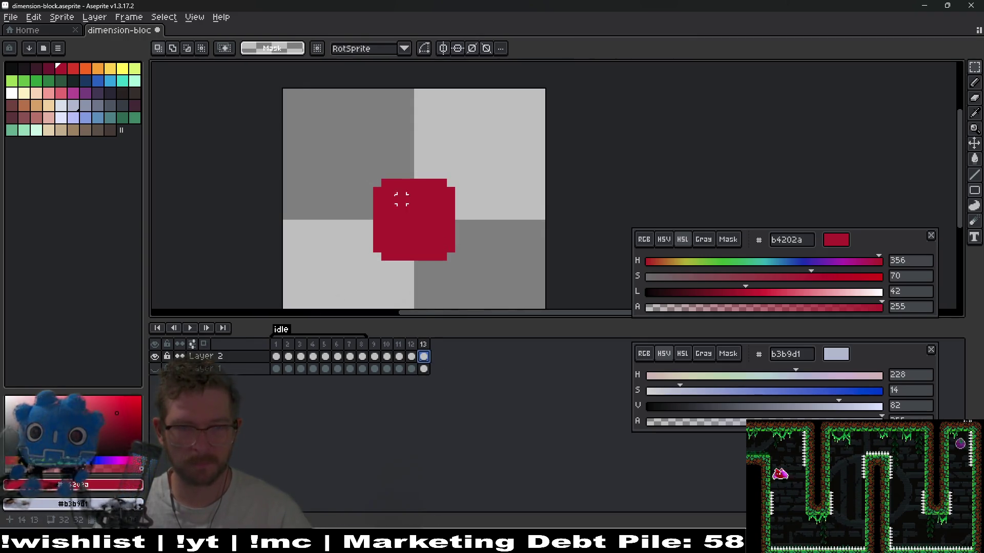
Shrink the red square on frame 13 by one pixel
mouse_move(377, 183)
mouse_down()
mouse_move(454, 264)
mouse_move(442, 248)
mouse_up()
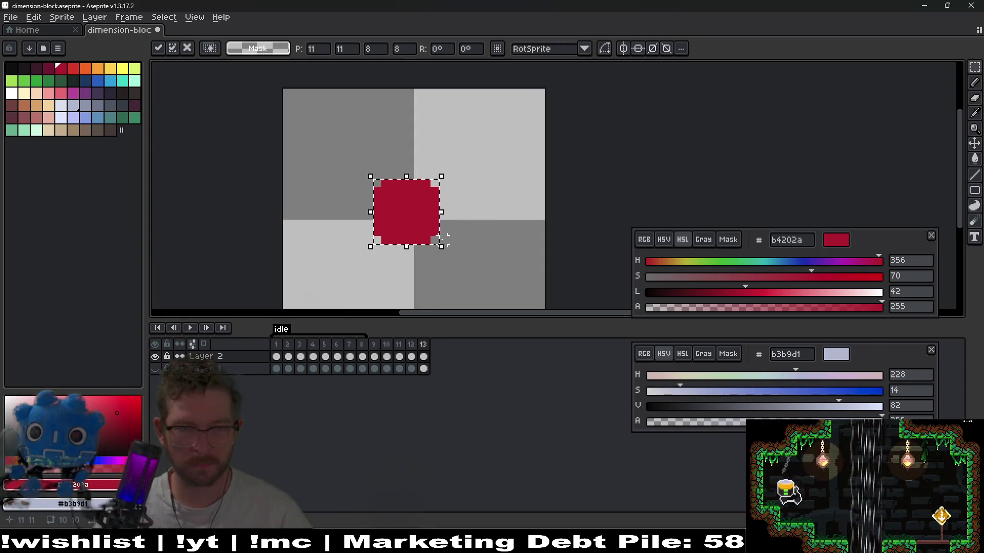
drag(409, 216, 413, 225)
click(492, 272)
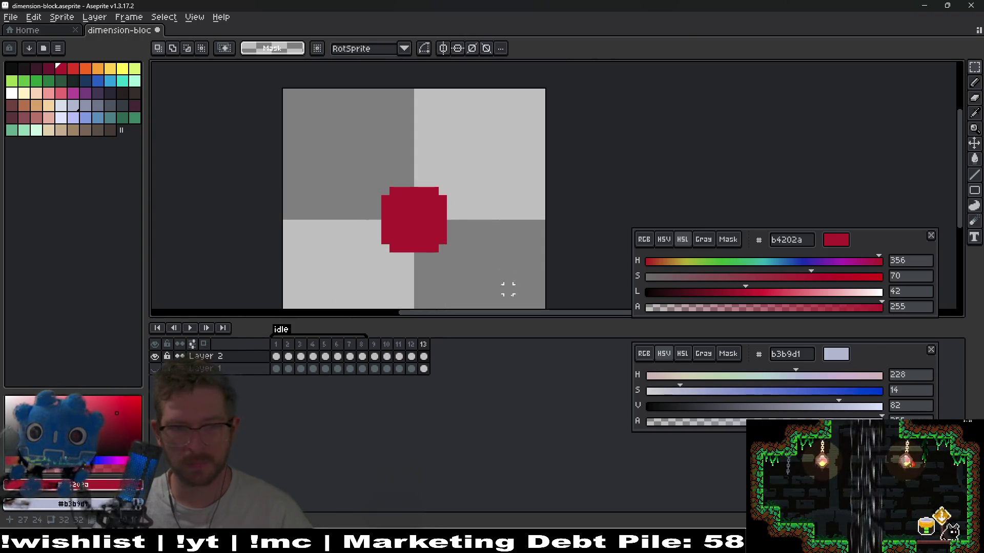
Preview the animation, then select frames 9–13
click(190, 328)
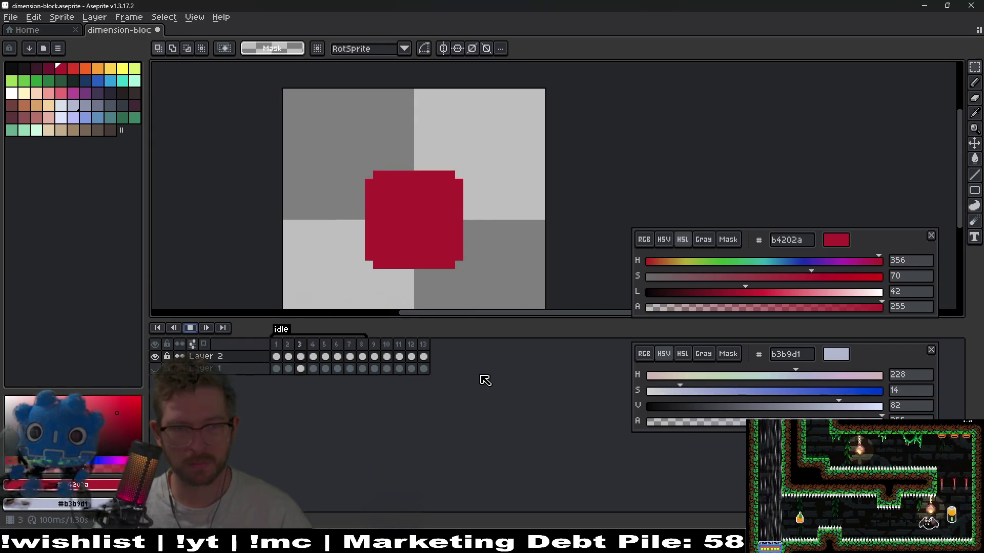
click(190, 328)
drag(376, 344, 424, 352)
right_click(421, 352)
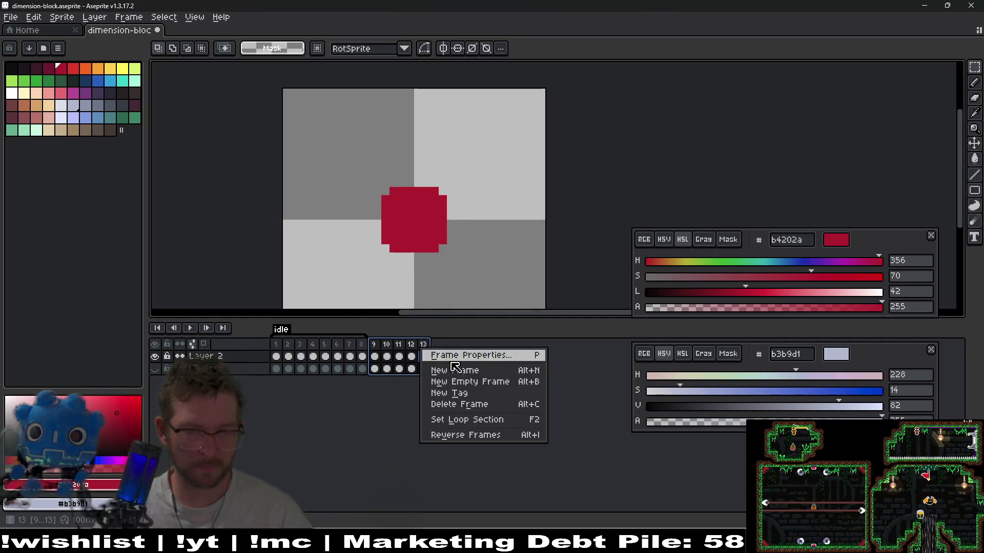
Tag the selected frames 9–13 as 'shrink' and preview the animation
click(477, 394)
text(shrink)
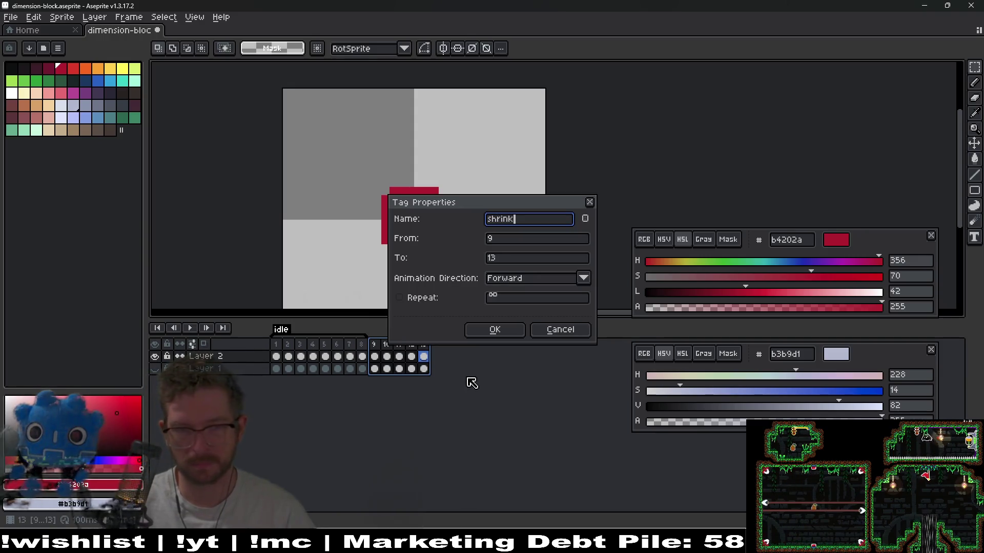
key(Return)
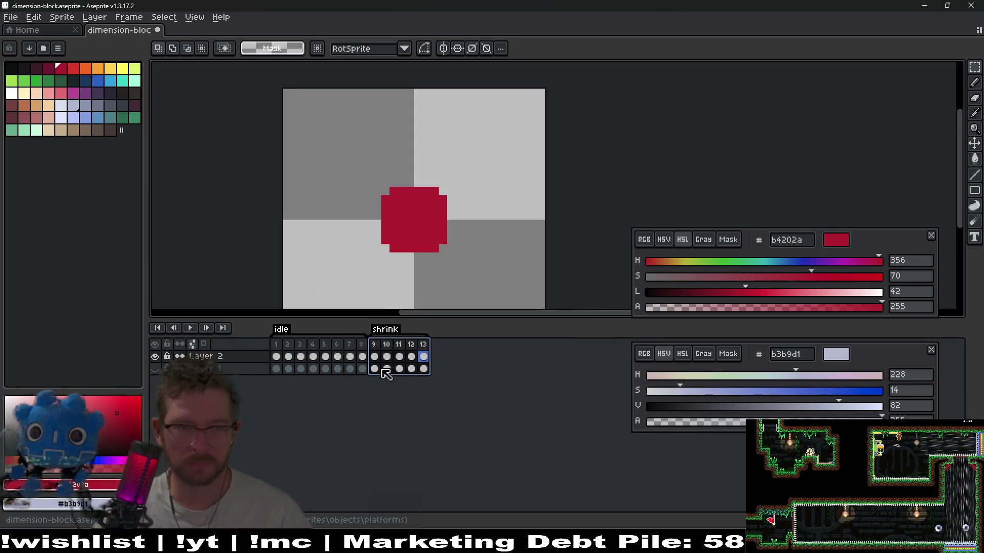
click(190, 329)
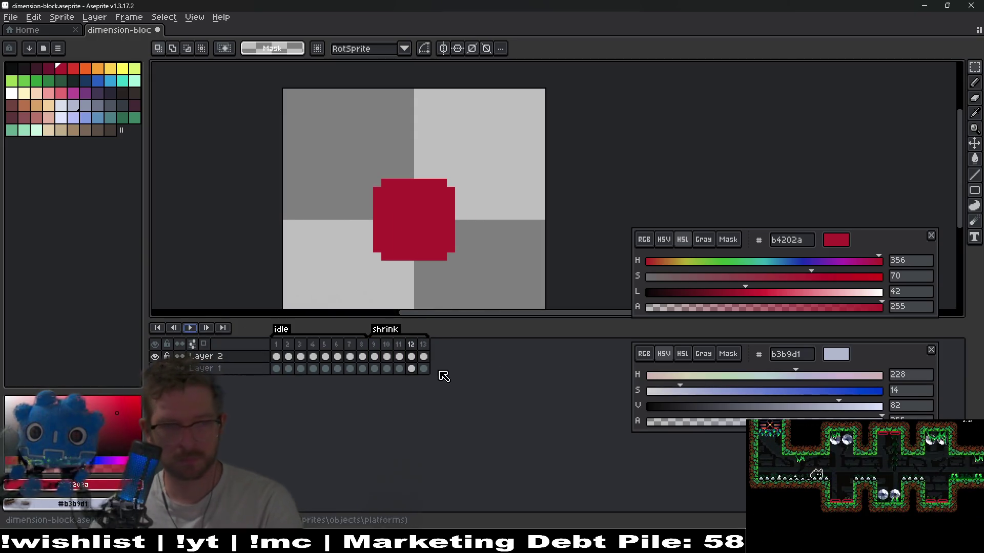
key(Return)
Add frame 14 with the red block shrunk to 6x6
key(Right)
key(Right)
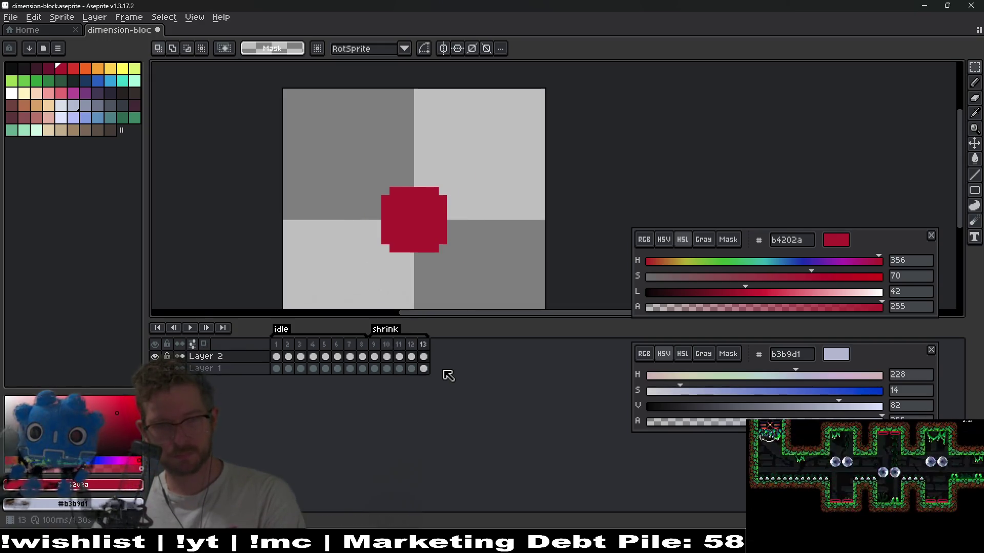
key(alt+n)
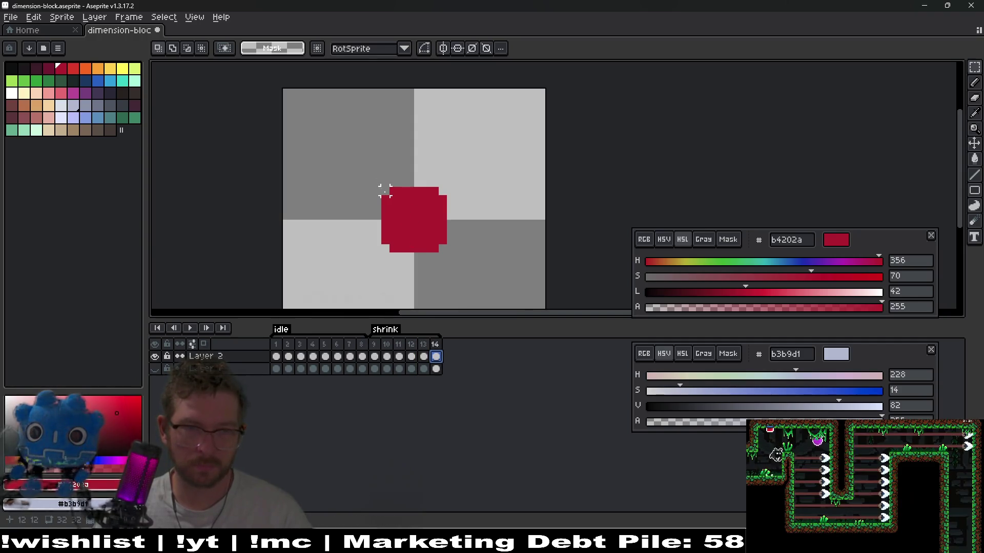
mouse_move(385, 190)
mouse_down()
mouse_move(455, 259)
mouse_move(446, 251)
mouse_up()
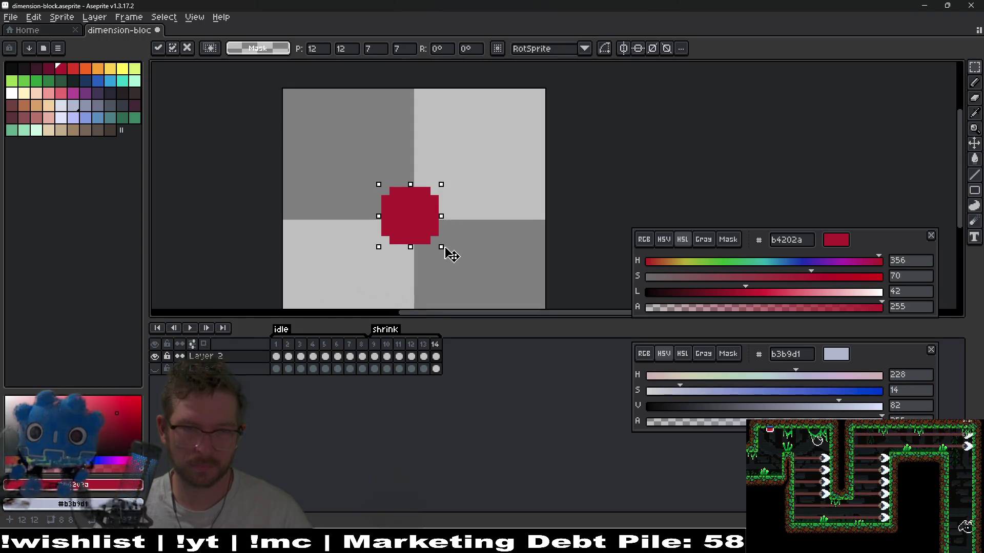
drag(451, 253, 422, 237)
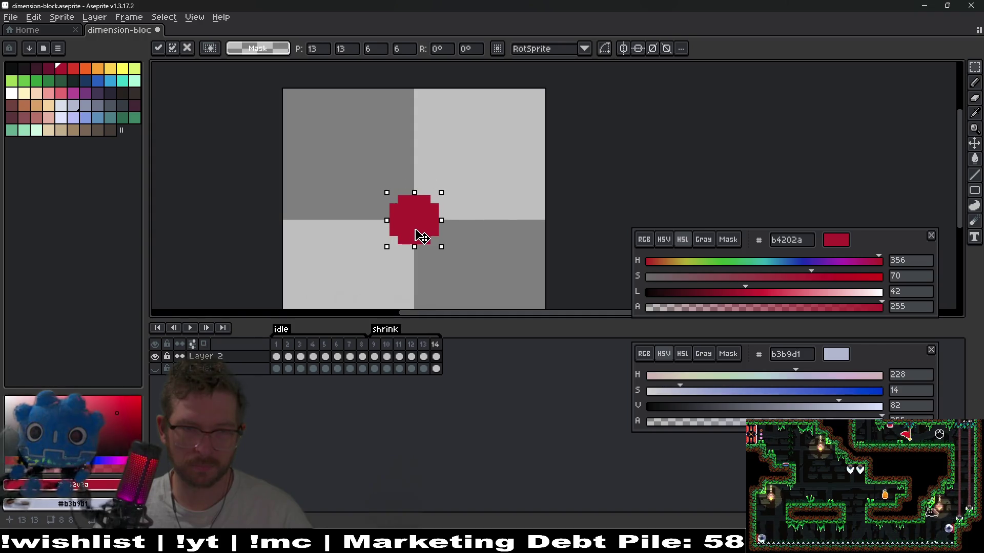
key(ctrl+d)
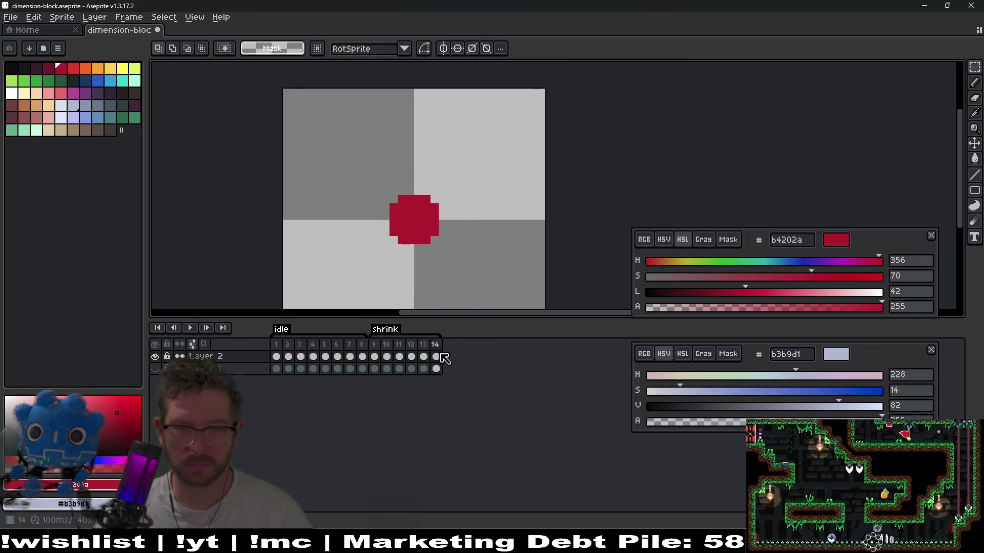
Add frame 15 with the red block scaled down to about 5x5, then preview
key(alt+n)
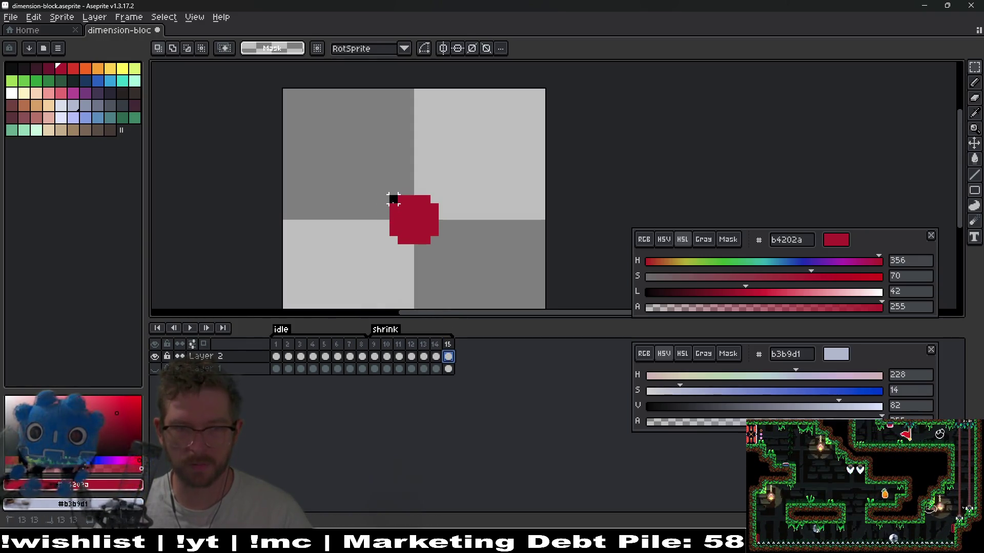
drag(393, 200, 440, 246)
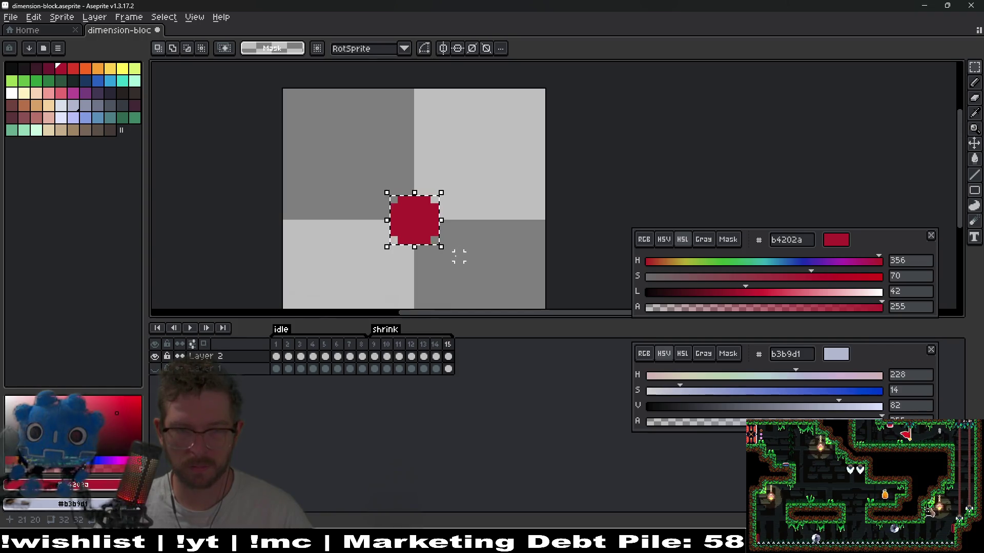
mouse_move(444, 251)
mouse_down()
mouse_move(422, 230)
mouse_move(435, 243)
mouse_move(426, 239)
mouse_up()
key(Return)
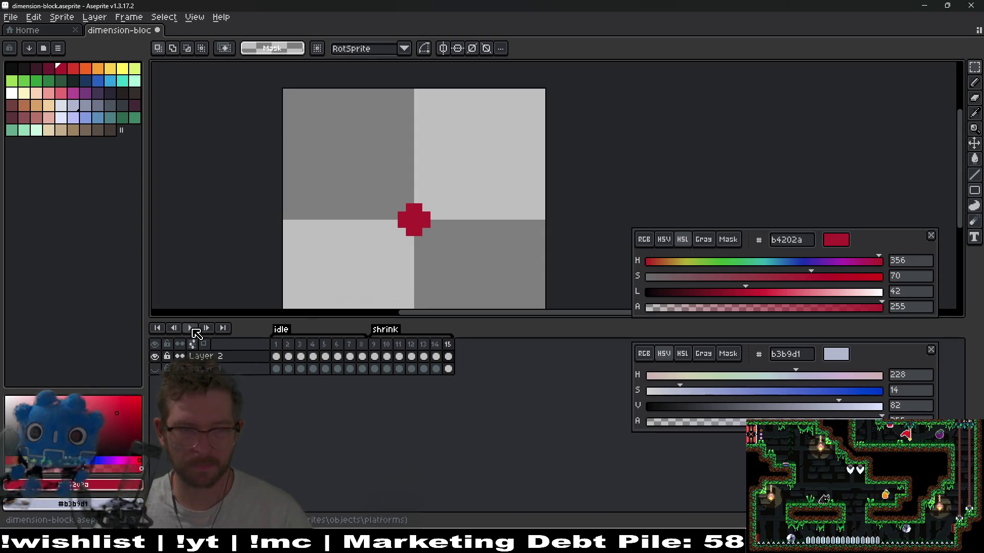
click(191, 329)
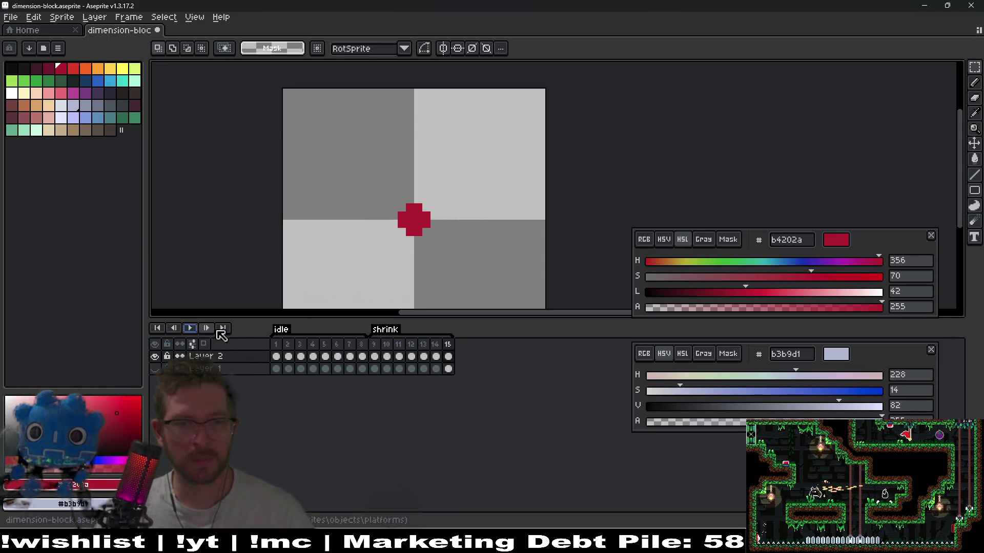
key(Return)
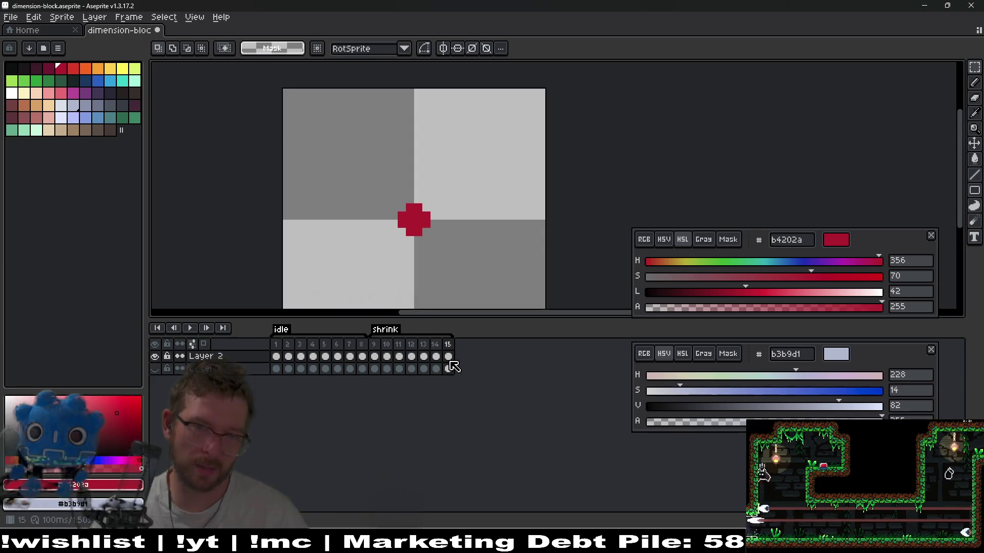
End the shrink tag at frame 15, delete extra frames 16–17, and open sprite sheet export
click(448, 343)
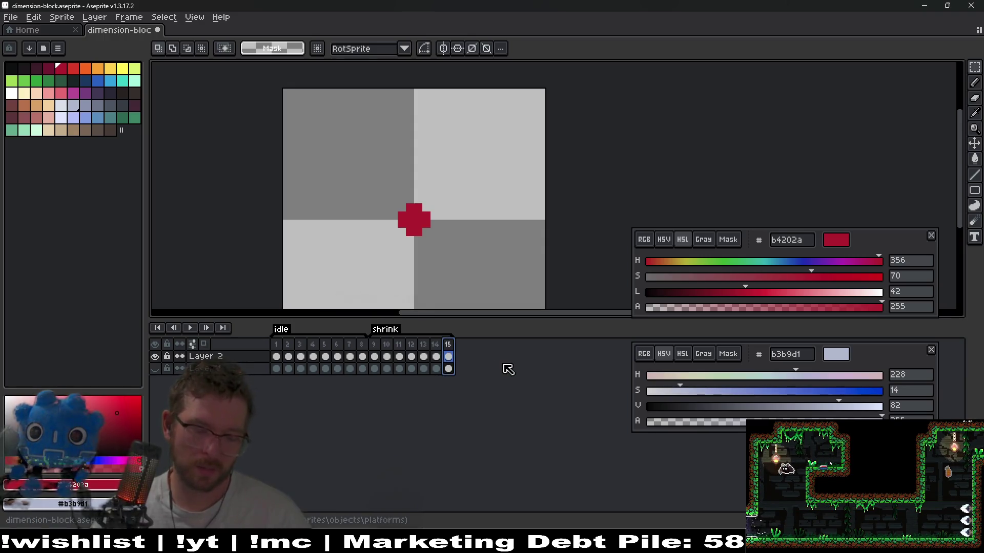
key(alt+n)
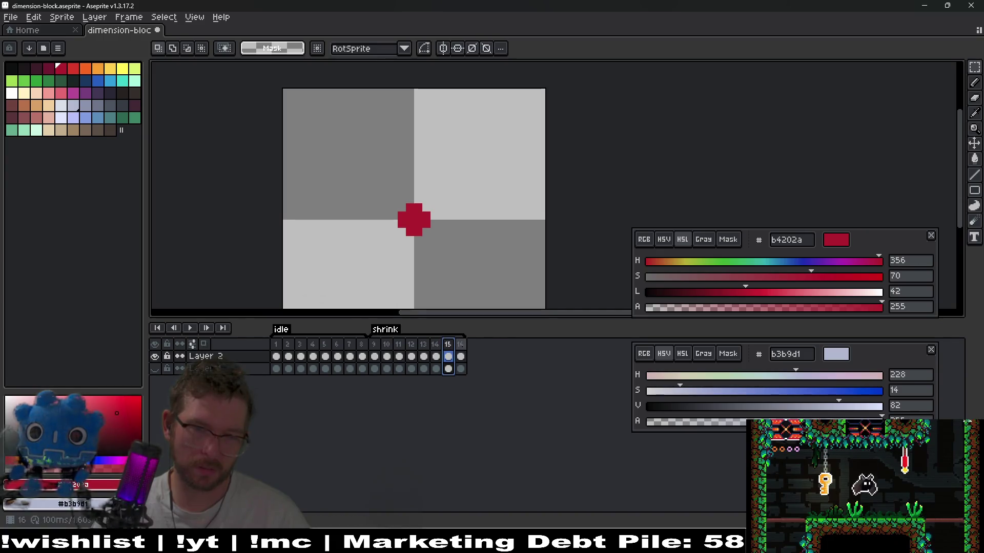
key(alt+n)
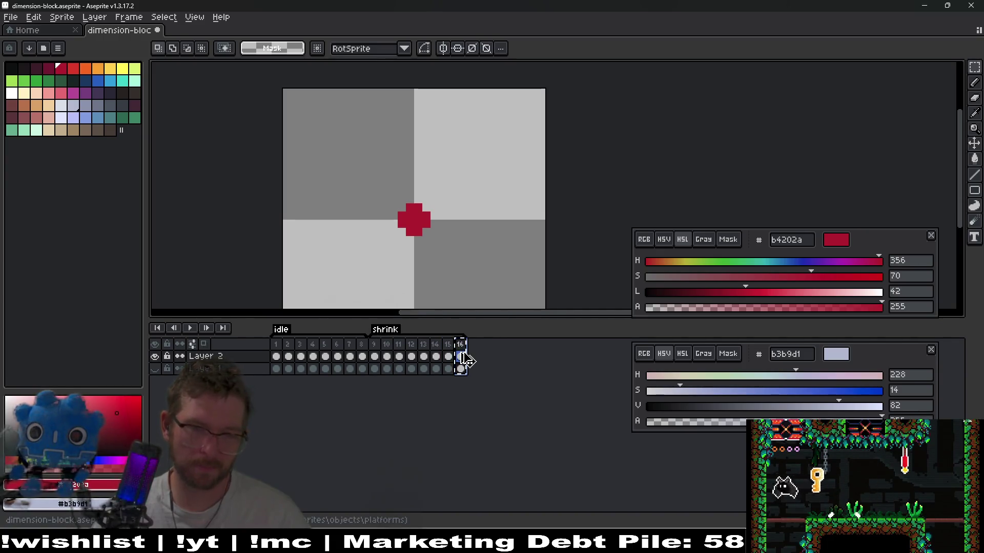
double_click(406, 336)
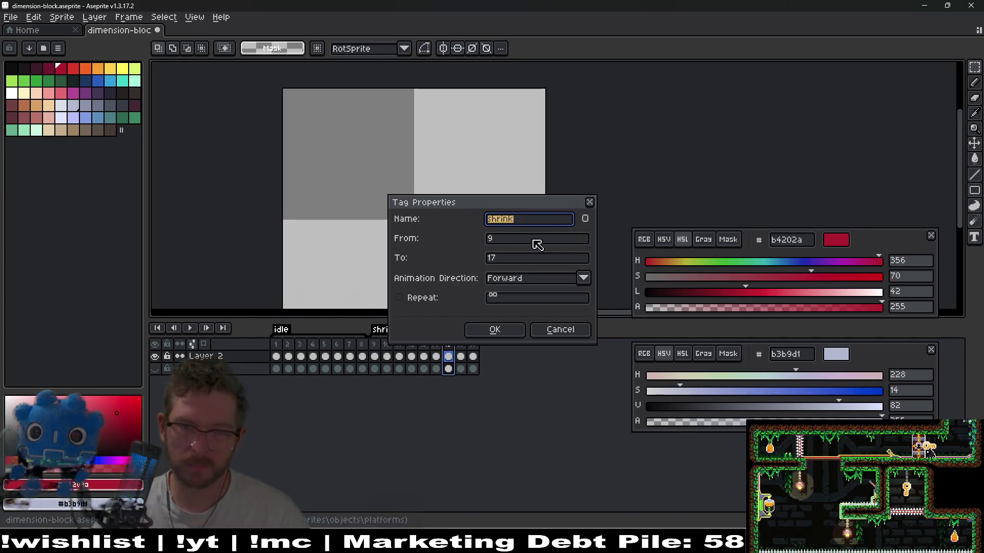
click(507, 258)
key(Return)
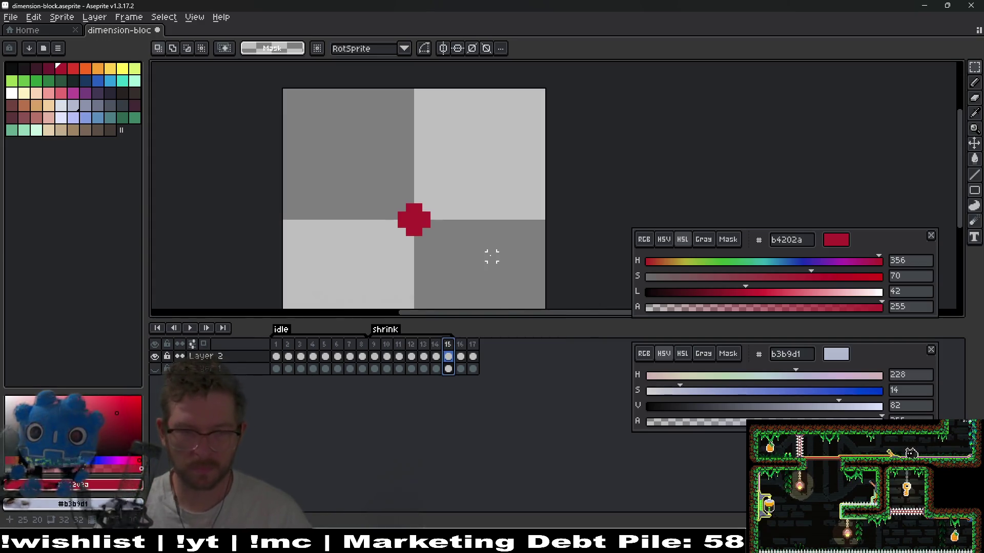
drag(473, 349, 461, 351)
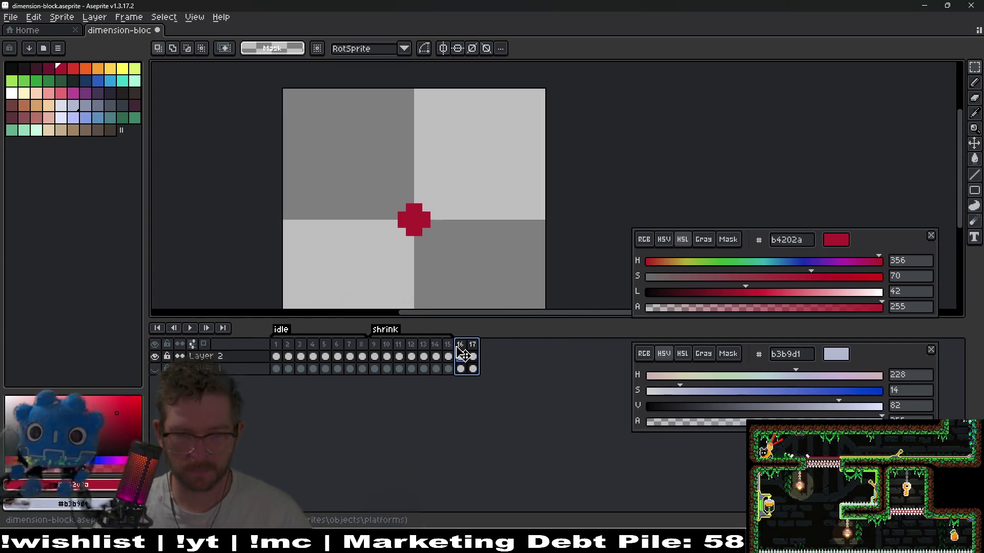
click(473, 349)
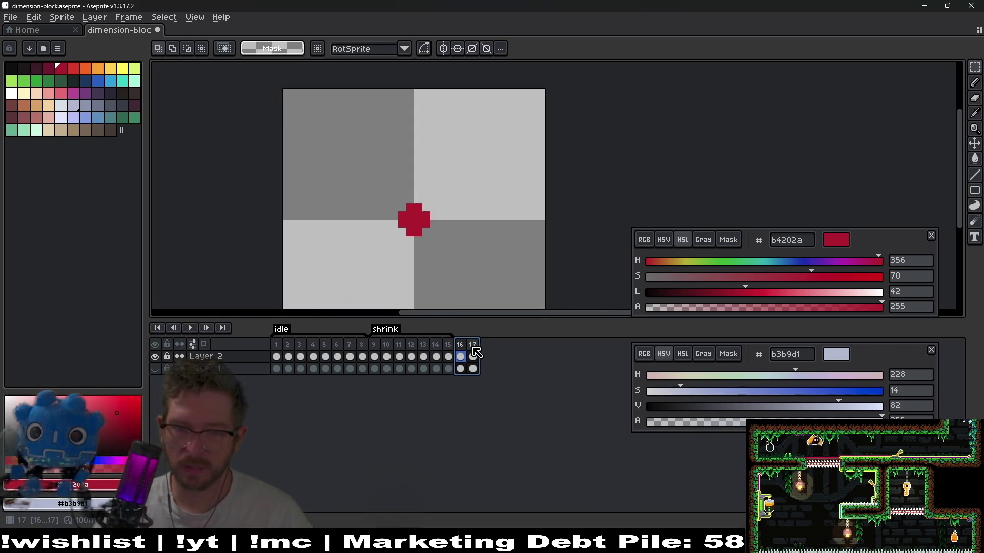
key(Delete)
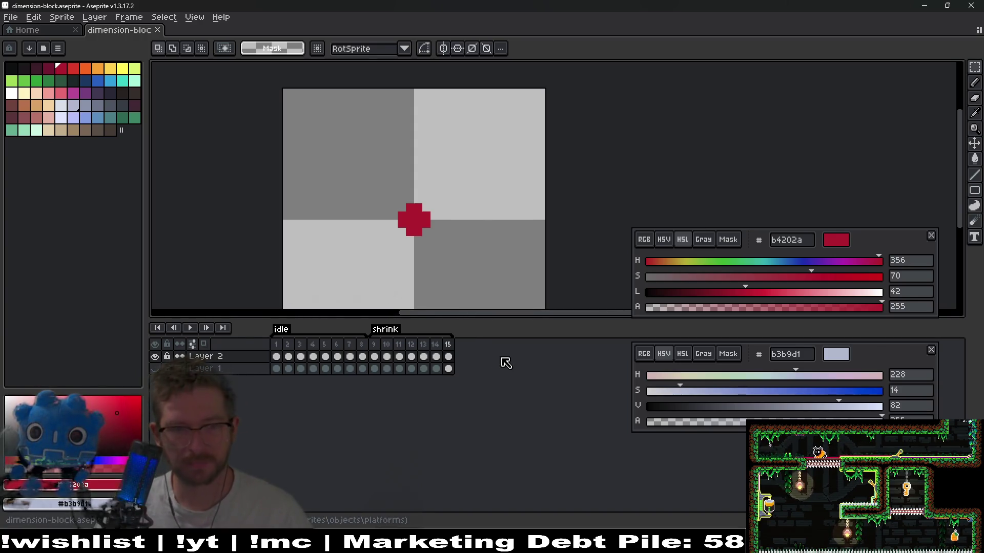
key(ctrl+e)
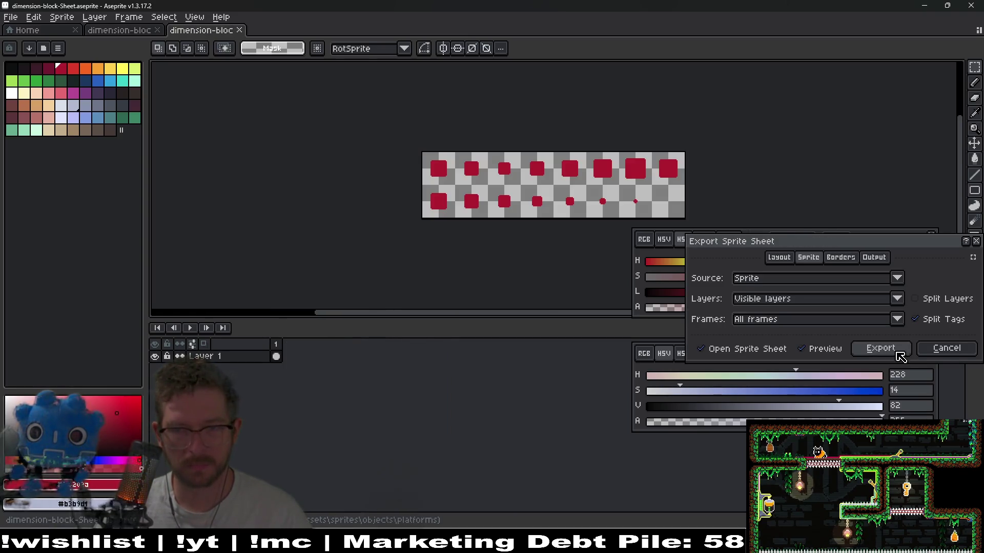
Export the sheet over dimension-block-Sheet.png, then in Godot split the Sprite into 2 rows
click(896, 349)
key(ctrl+alt+shift+s)
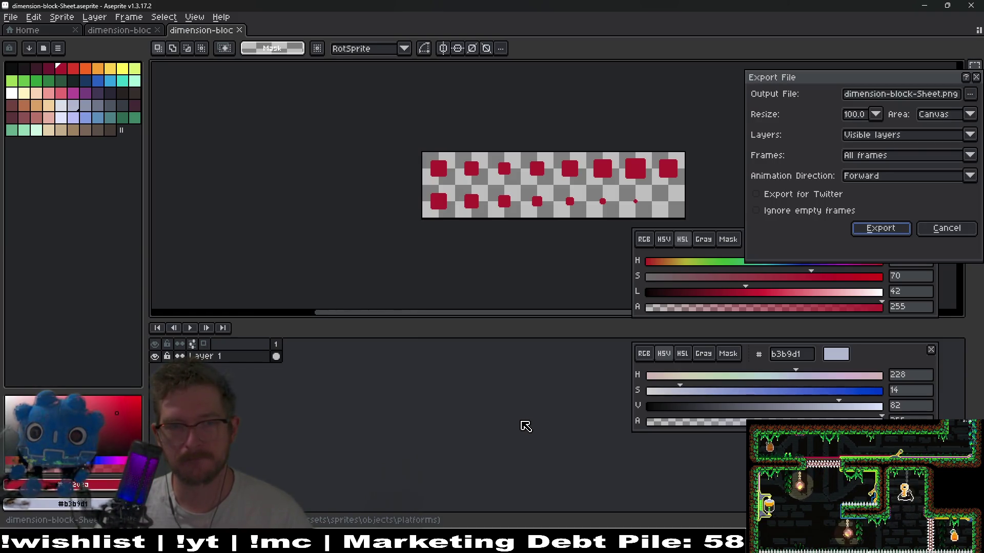
key(Return)
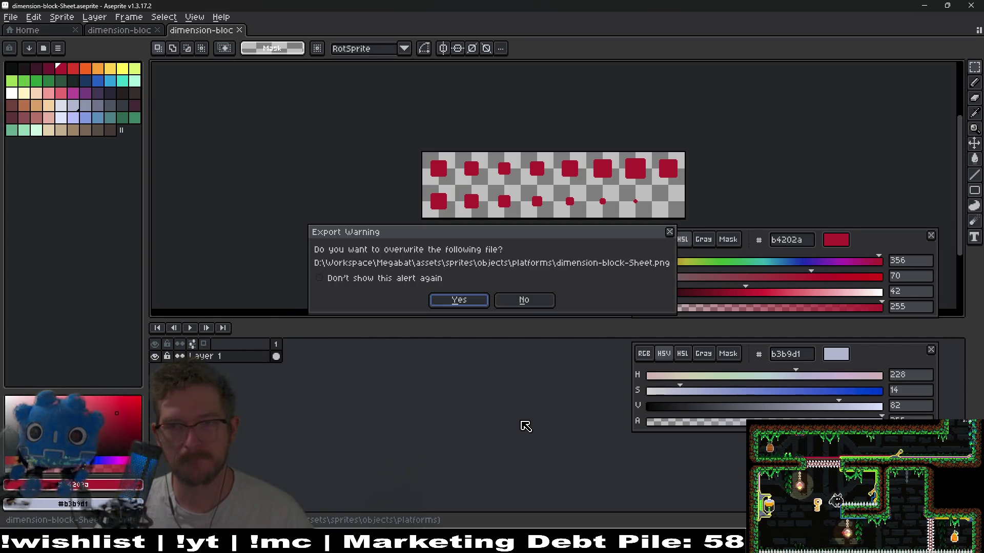
key(Return)
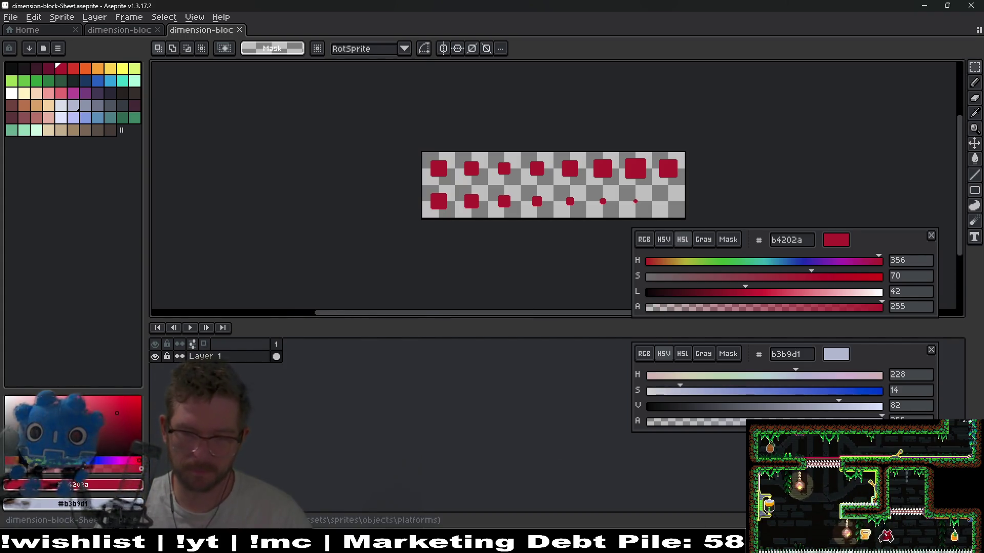
key(alt+Tab)
click(947, 206)
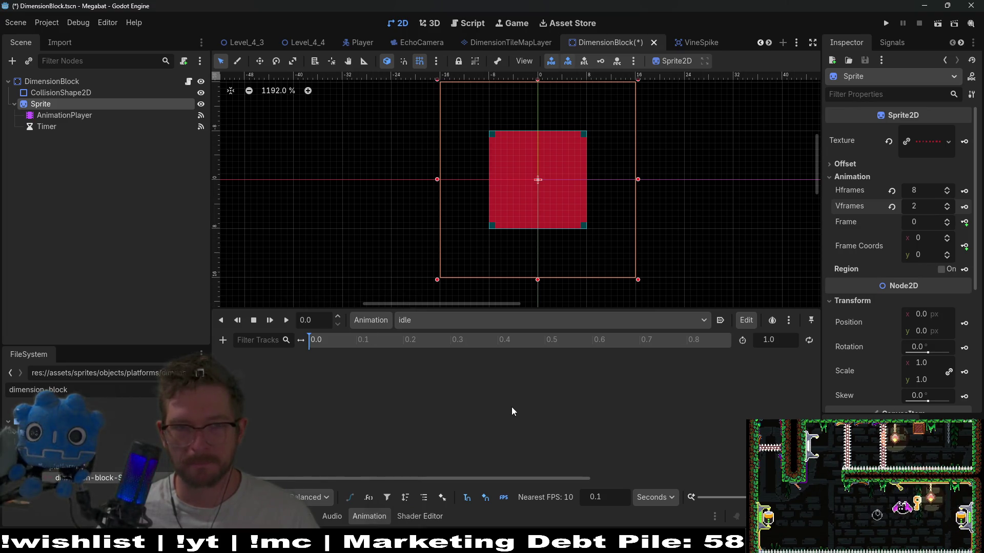
Inspect the AnimationPlayer and Sprite, keeping idle as the edited animation
click(49, 116)
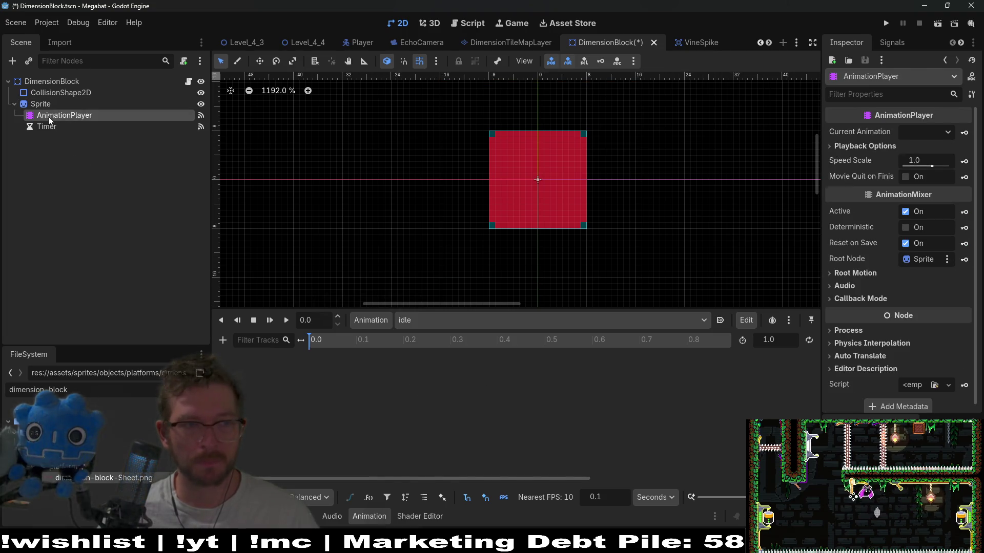
click(77, 105)
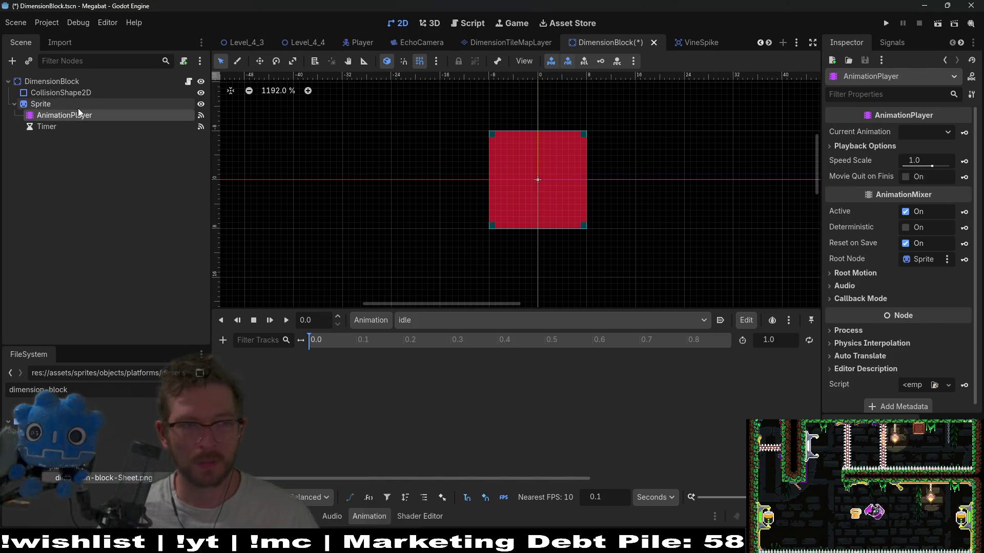
click(420, 315)
click(324, 362)
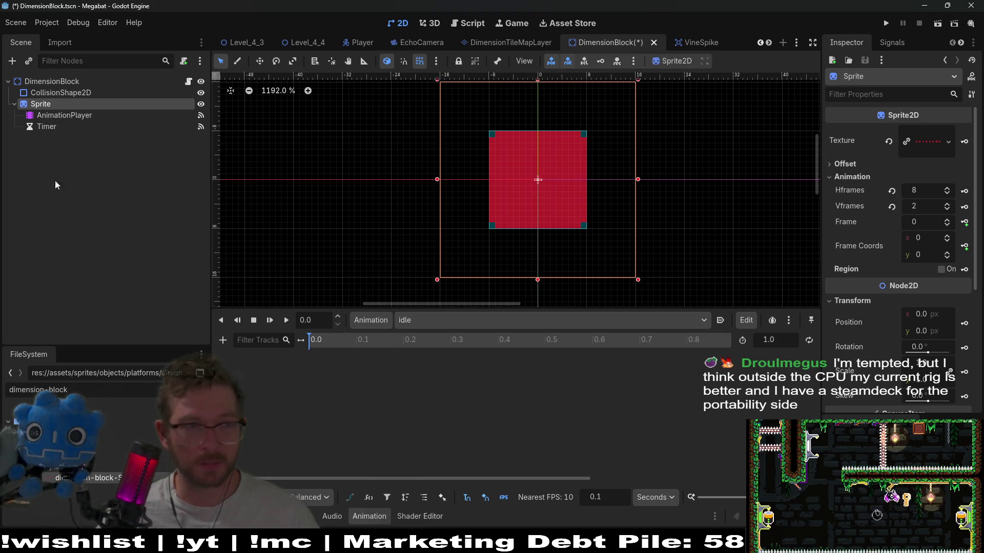
Key the Sprite Frame track in idle every 0.1 s for frames 0–7 plus one extra
click(964, 222)
click(454, 303)
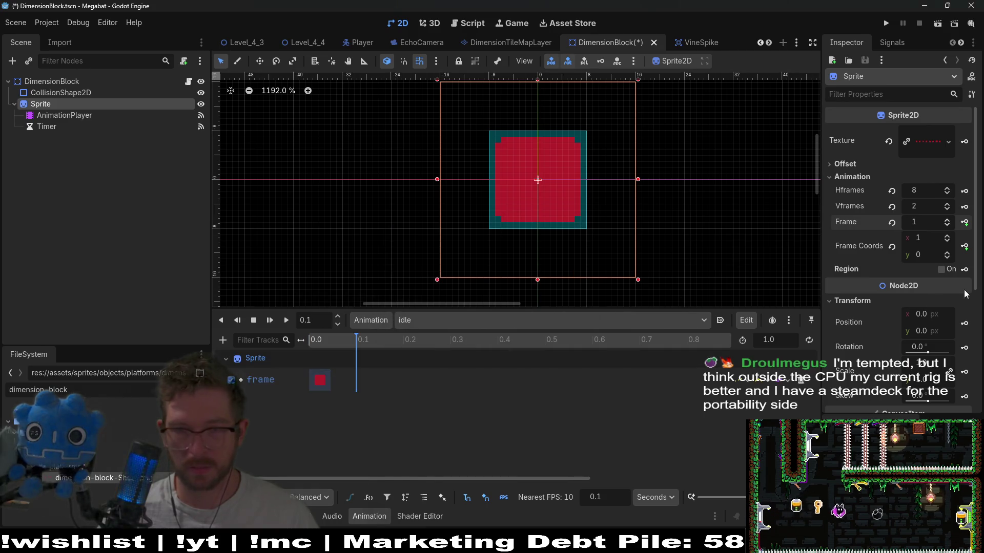
click(963, 229)
click(963, 229)
click(963, 229)
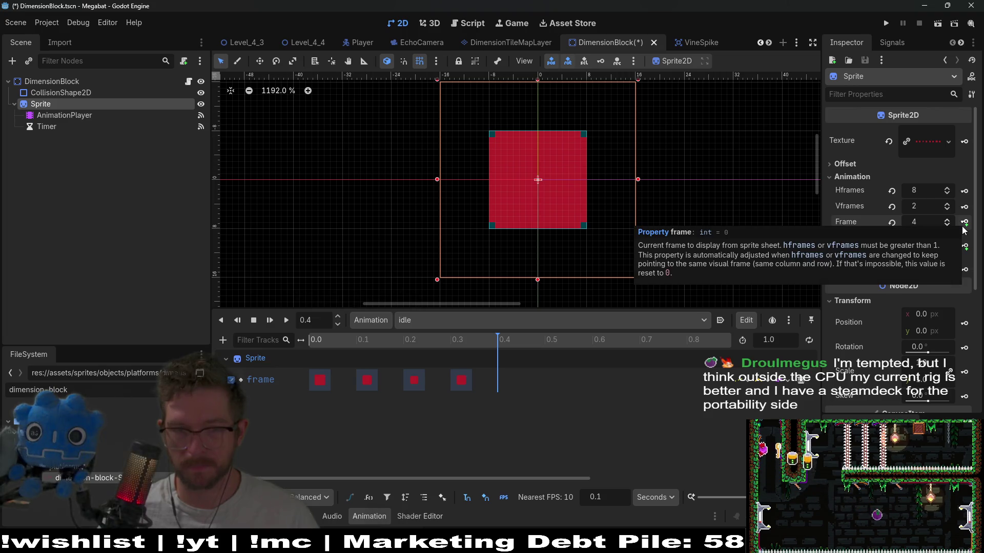
click(963, 229)
click(963, 230)
click(963, 229)
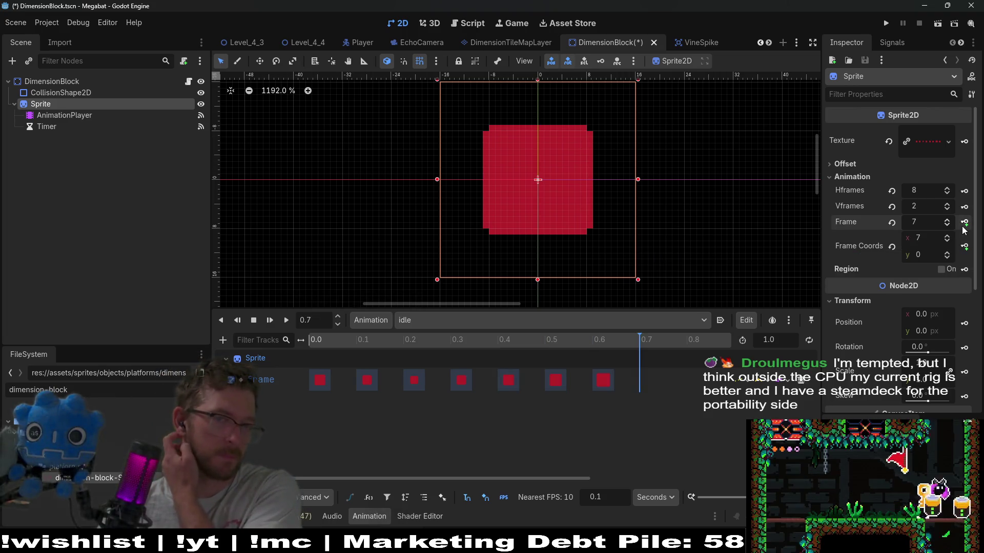
click(963, 230)
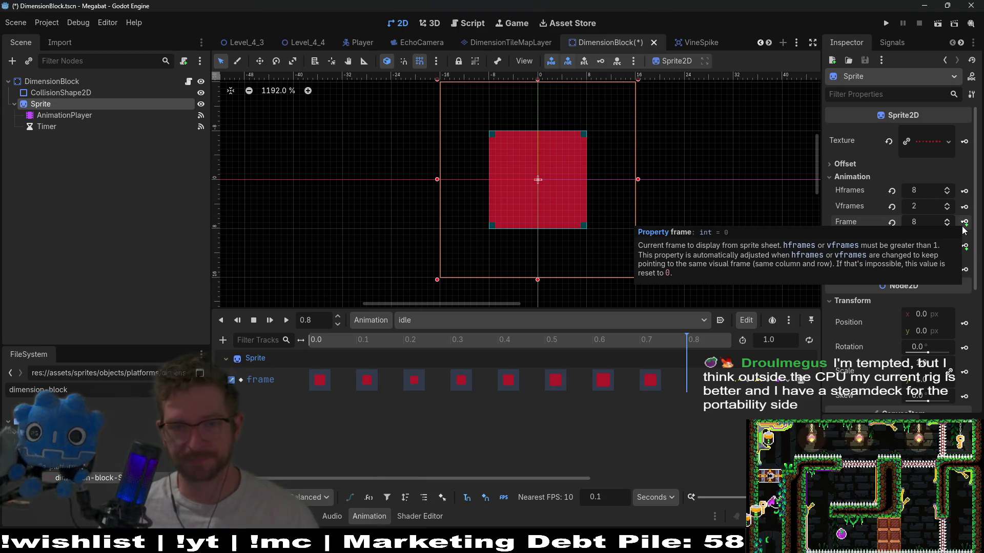
click(963, 230)
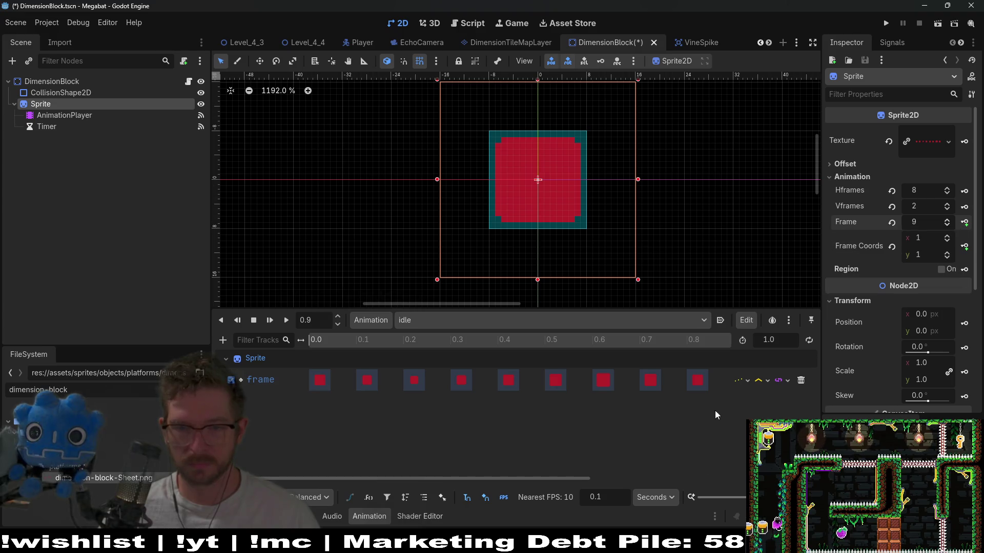
Delete the extra 0.8 key, set idle length to 0.8 s with looping, and preview
click(699, 388)
key(Delete)
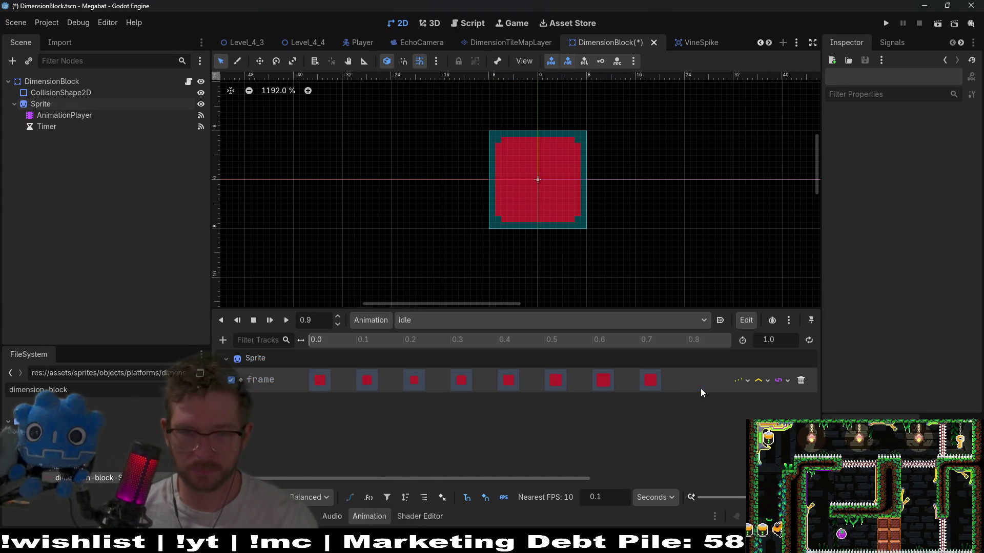
click(653, 383)
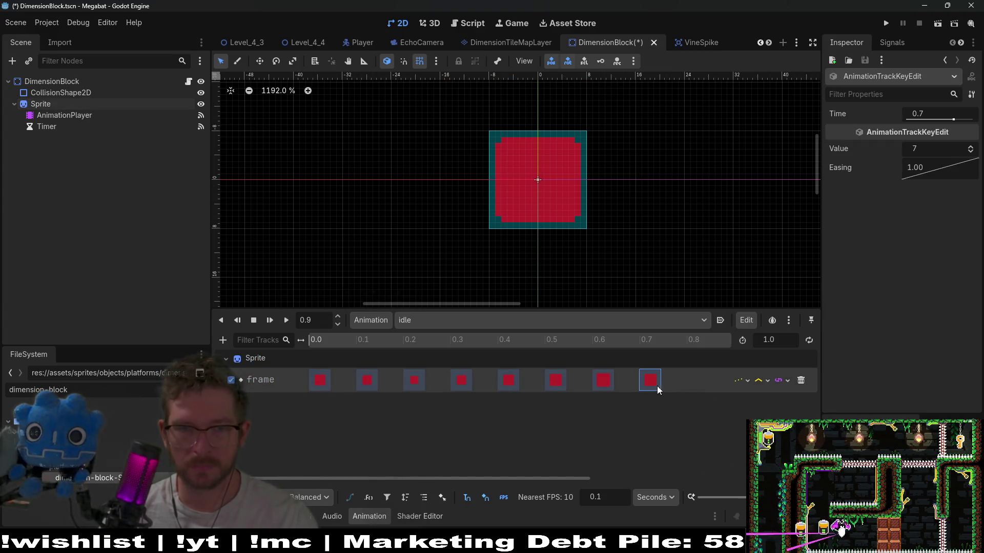
click(339, 345)
click(777, 346)
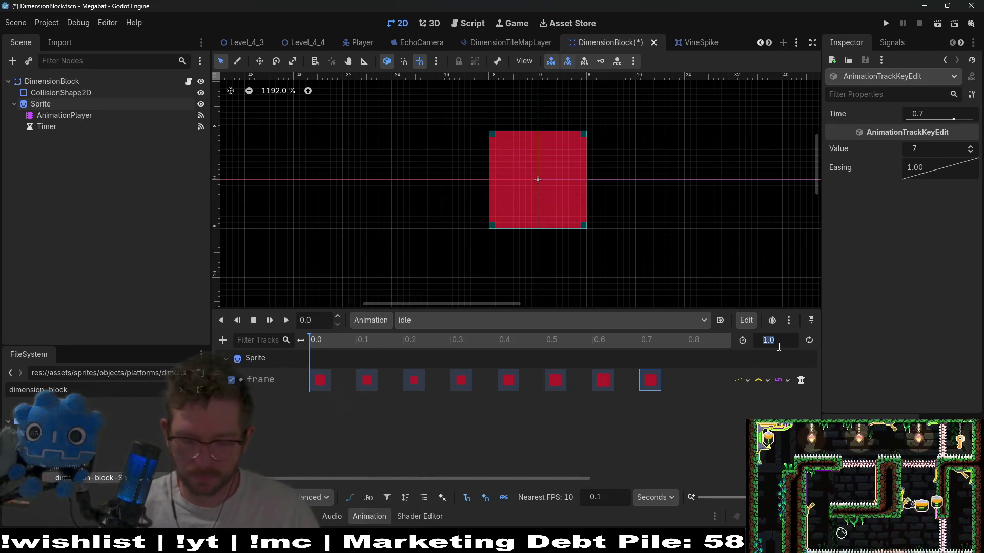
text(0.8)
key(Return)
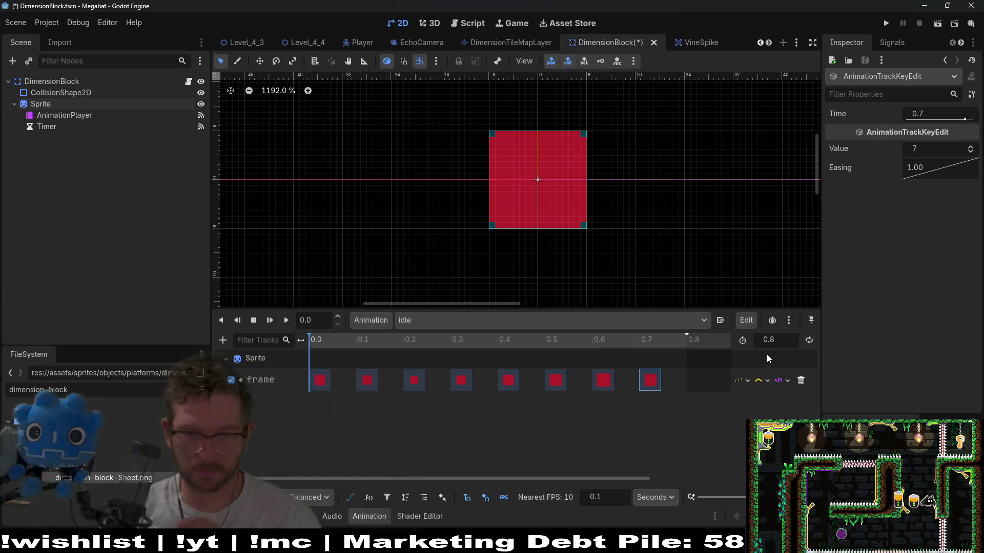
click(809, 341)
click(270, 320)
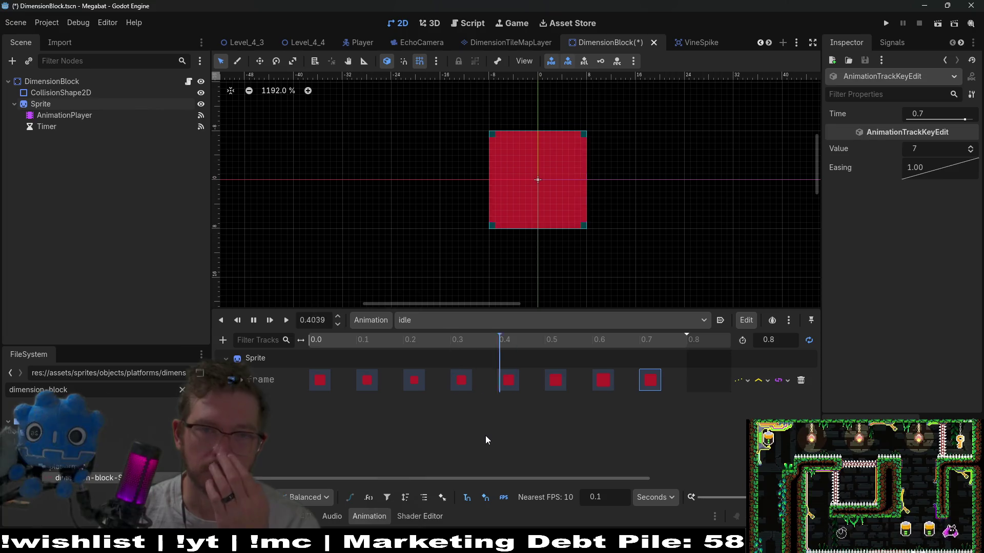
click(253, 320)
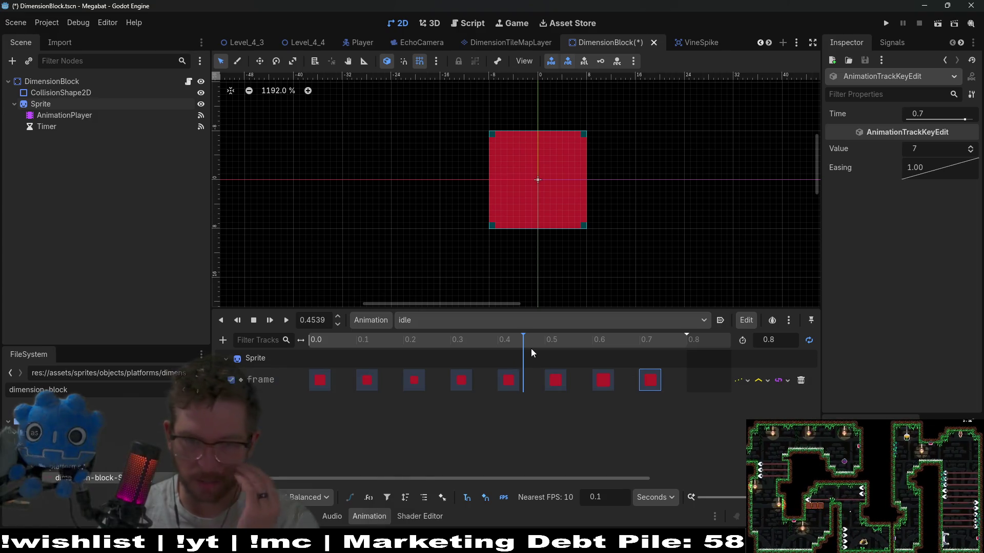
drag(524, 346, 310, 331)
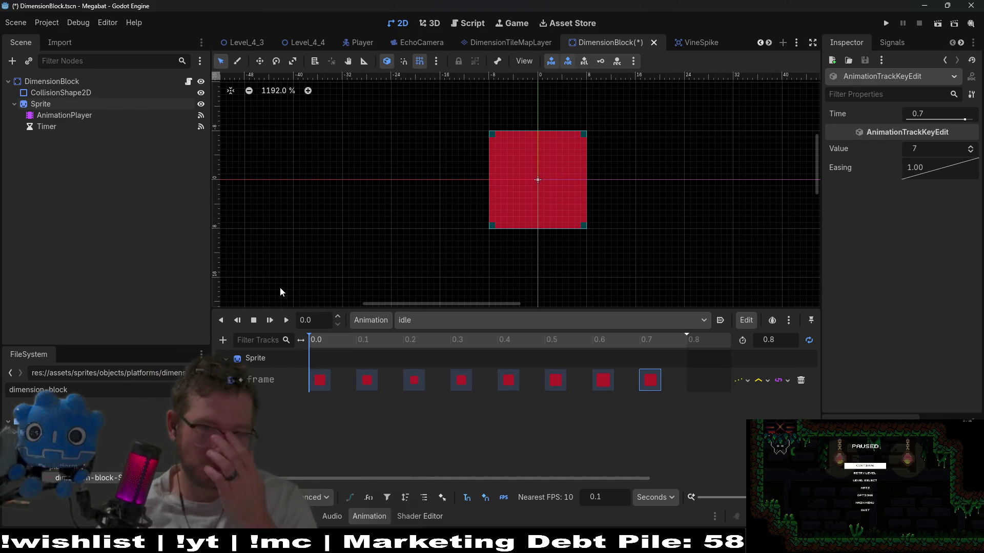
click(414, 321)
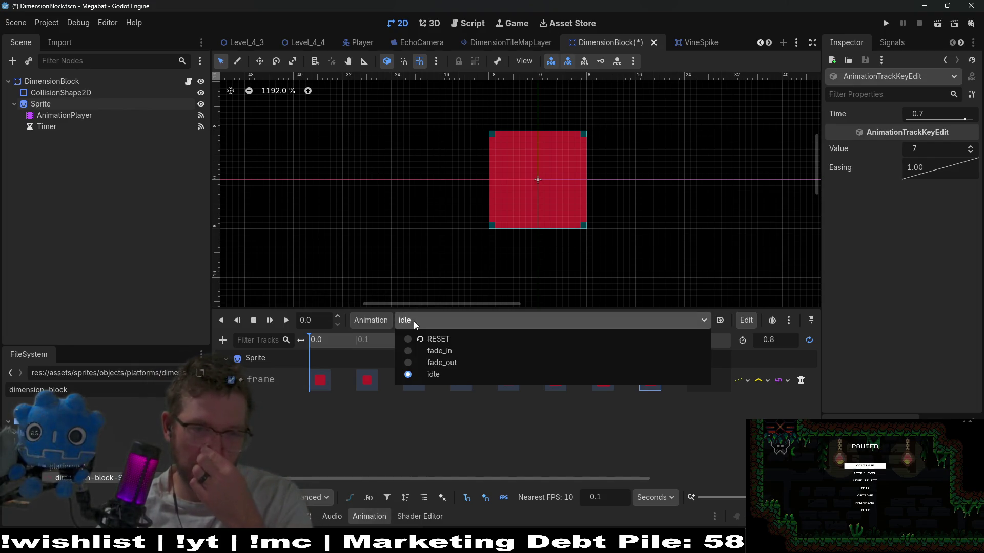
Rename the fade_in animation to grow
click(435, 351)
click(384, 323)
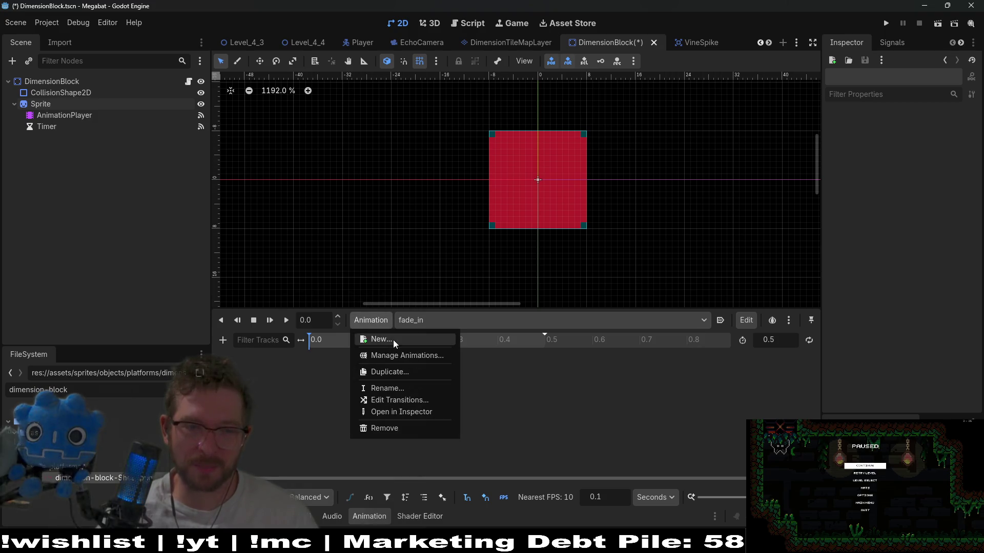
click(391, 388)
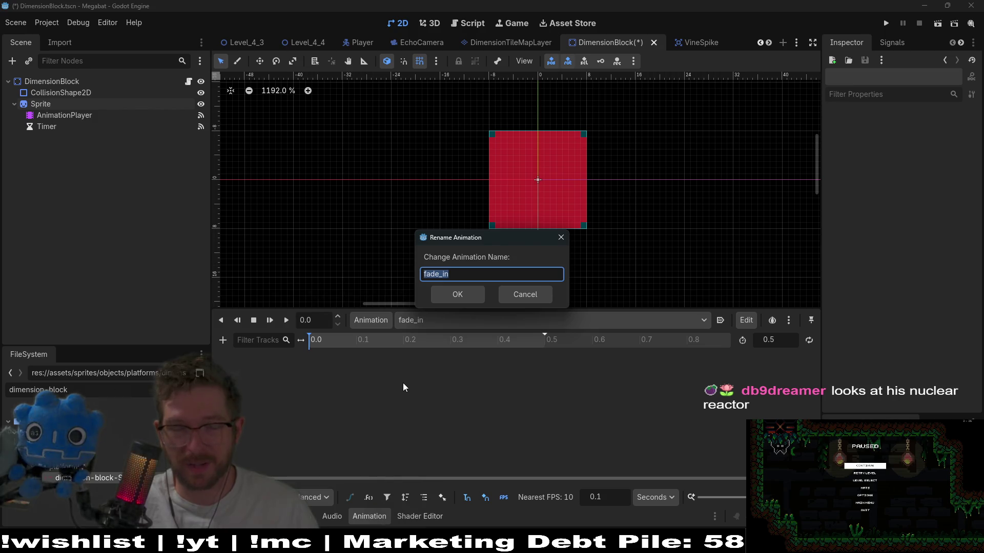
text(shrink)
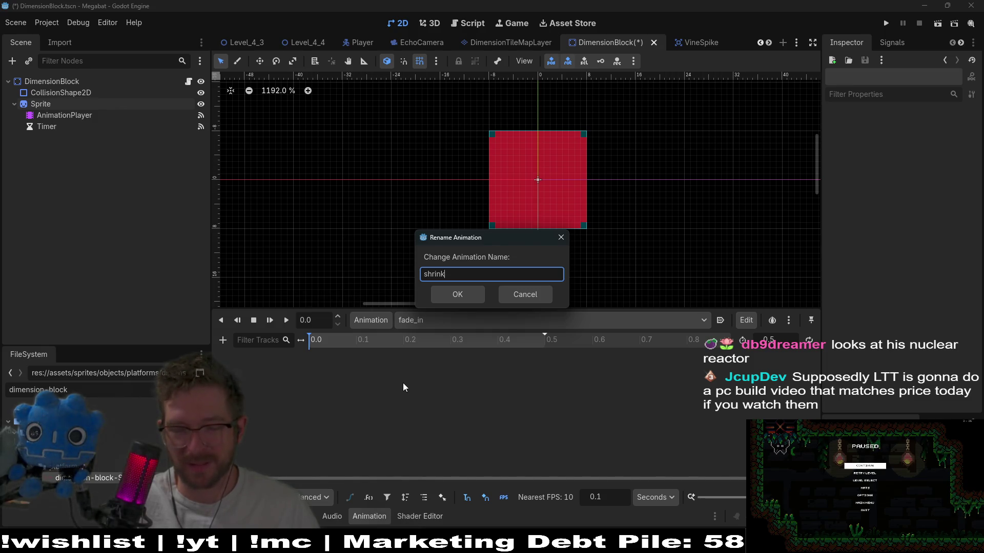
key(BackSpace)
key(BackSpace)
key(BackSpace)
key(BackSpace)
key(BackSpace)
text(go)
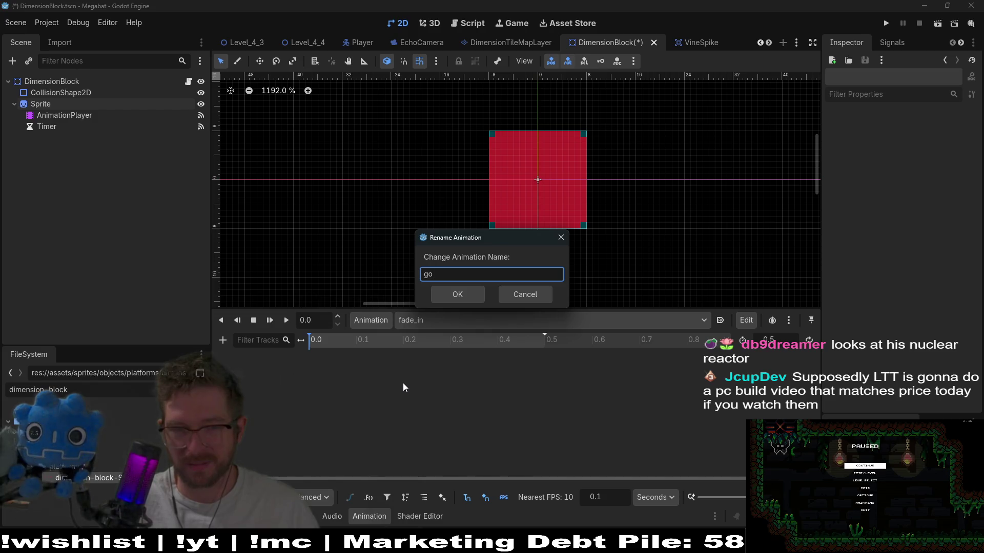
key(BackSpace)
text(row)
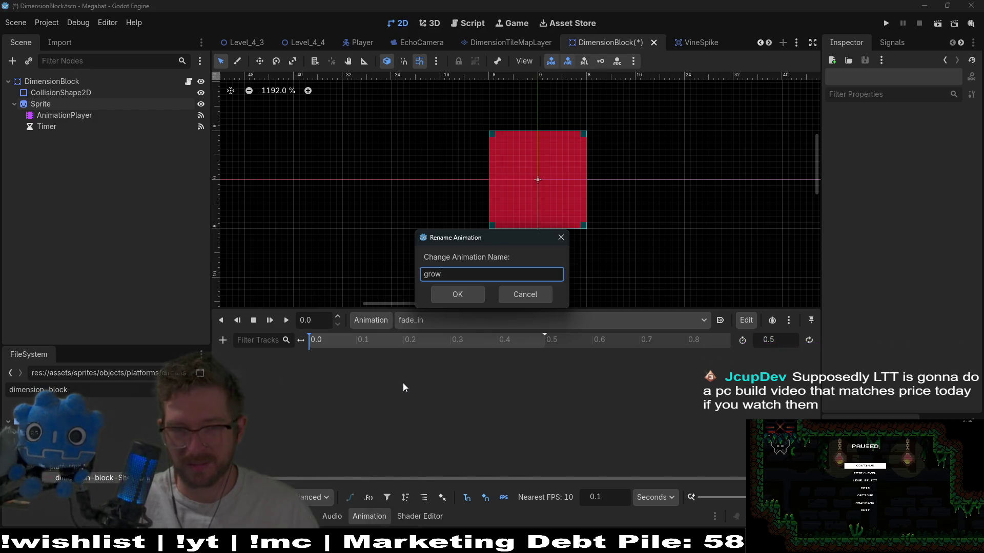
key(Return)
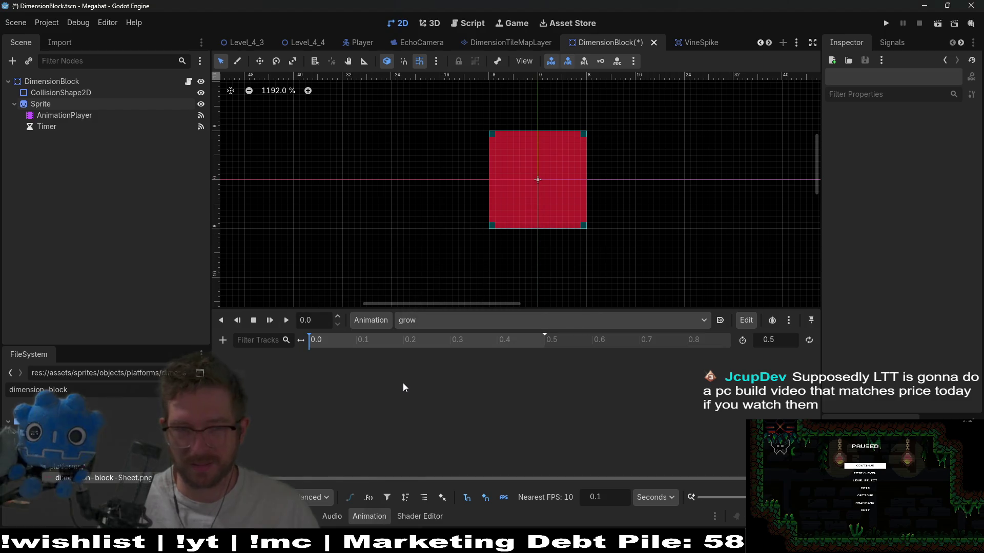
Rename the fade_out animation to shrink
click(403, 320)
click(450, 355)
click(382, 322)
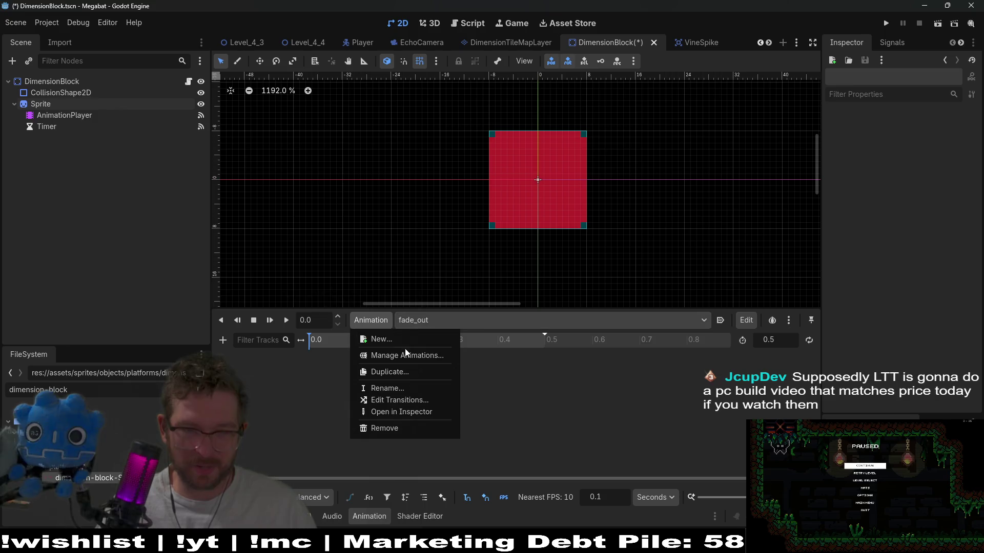
click(395, 388)
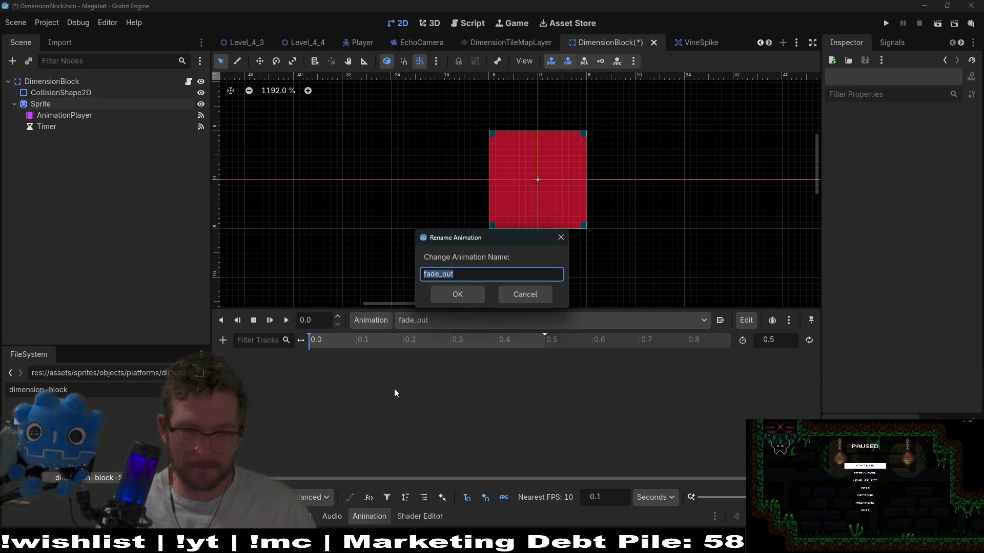
text(shrink)
key(Return)
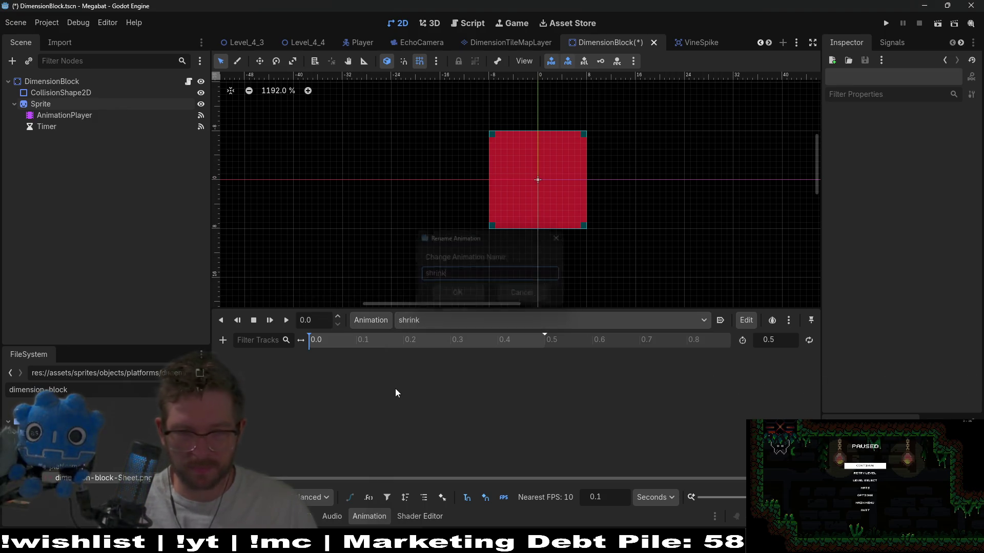
click(380, 325)
click(410, 343)
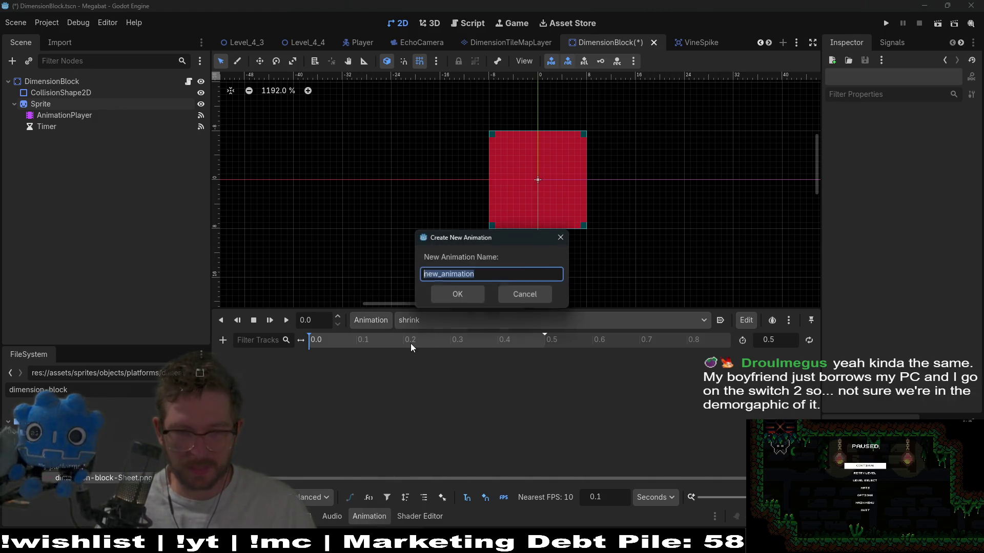
Name the new animation shrink_idle, then switch to editing shrink
text(shri)
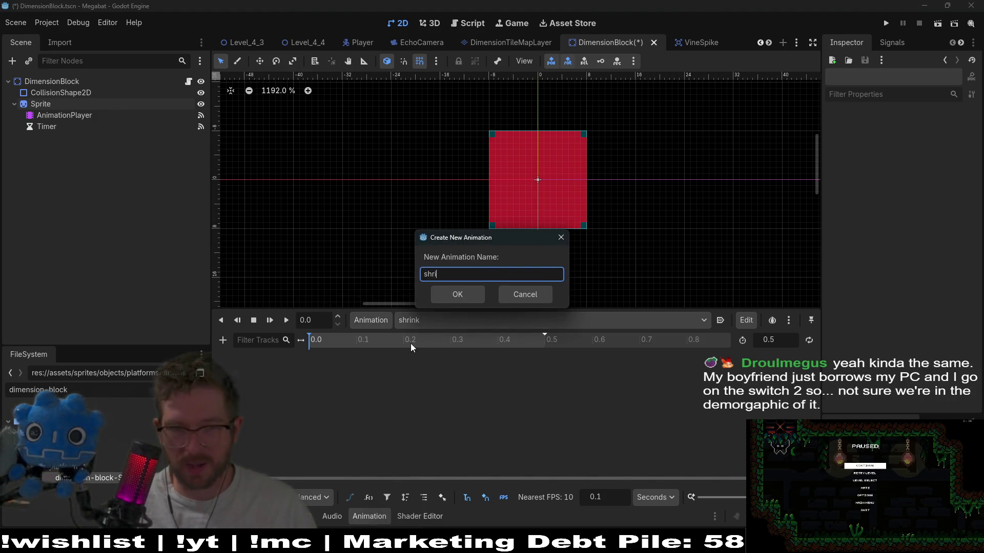
text(nk_idle)
key(Return)
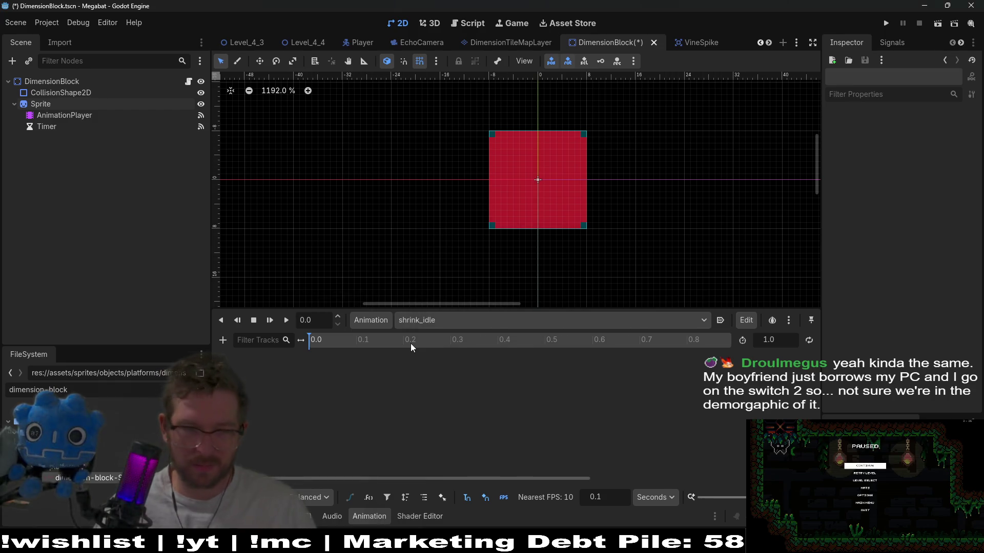
click(445, 325)
click(441, 376)
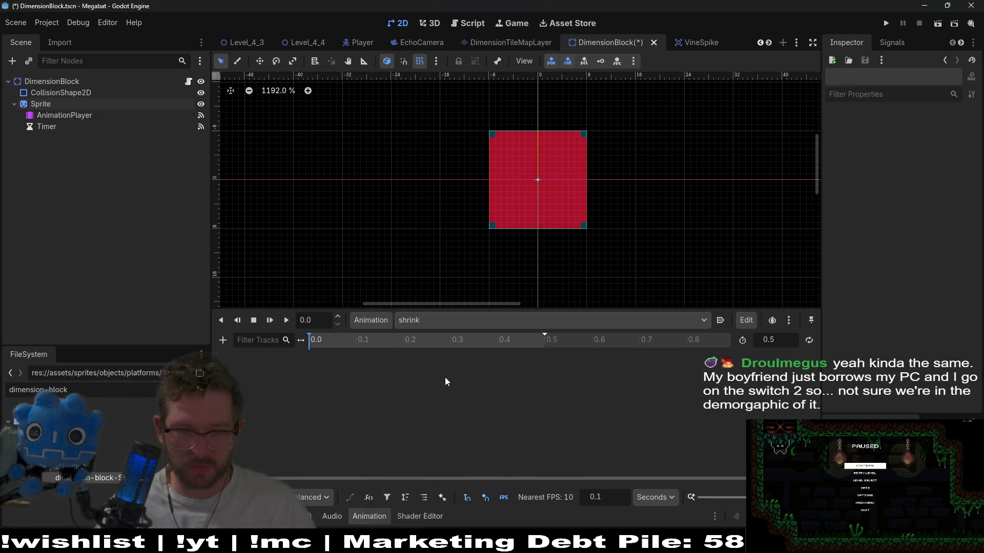
Advance the Sprite to frame 10 and key it at 0.0 on a new Frame track
click(44, 106)
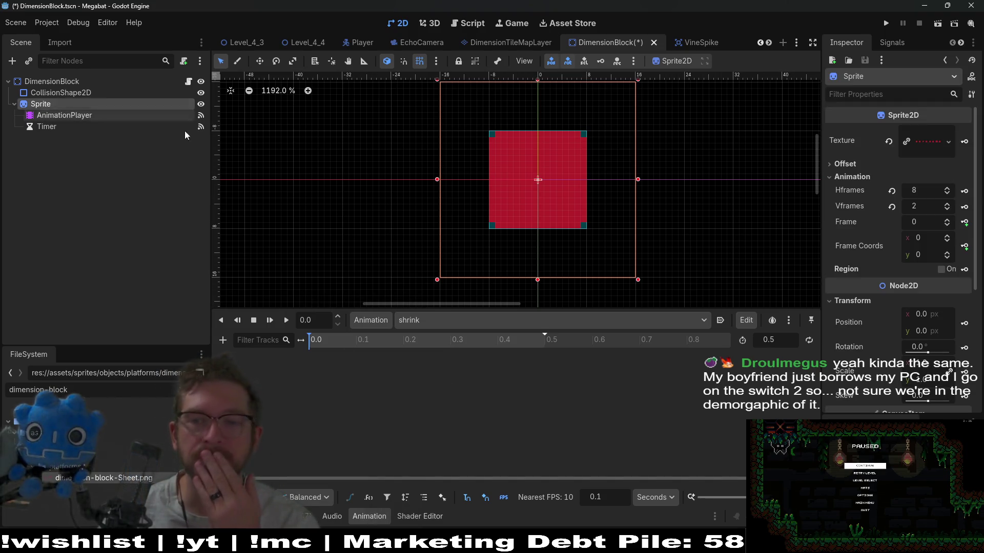
click(947, 222)
click(946, 221)
click(947, 221)
click(947, 221)
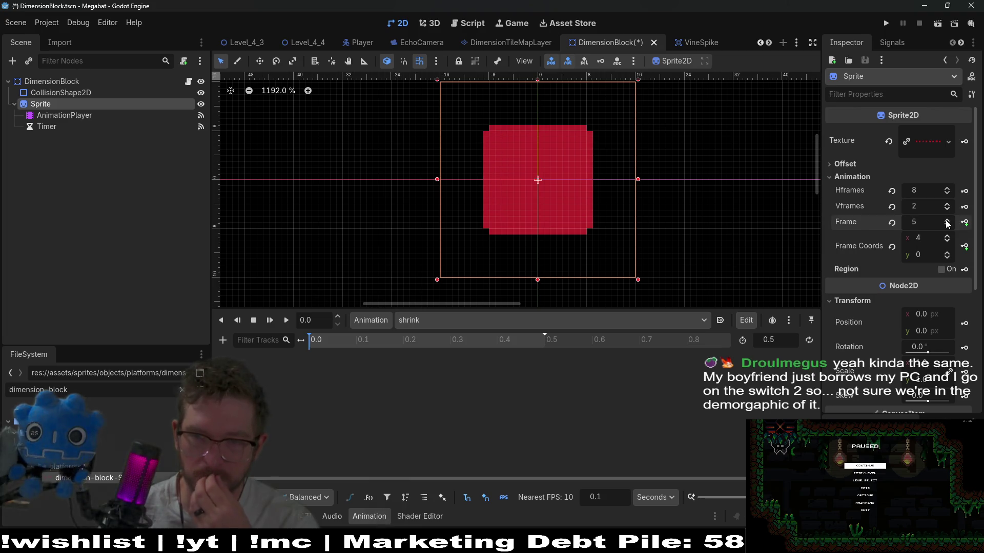
click(946, 221)
click(946, 221)
click(947, 222)
click(946, 221)
click(946, 221)
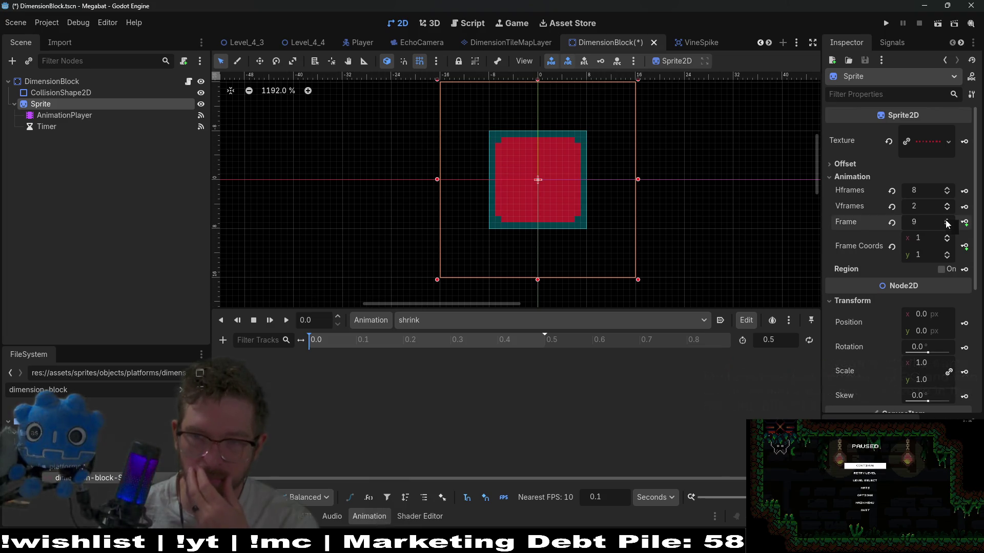
click(965, 224)
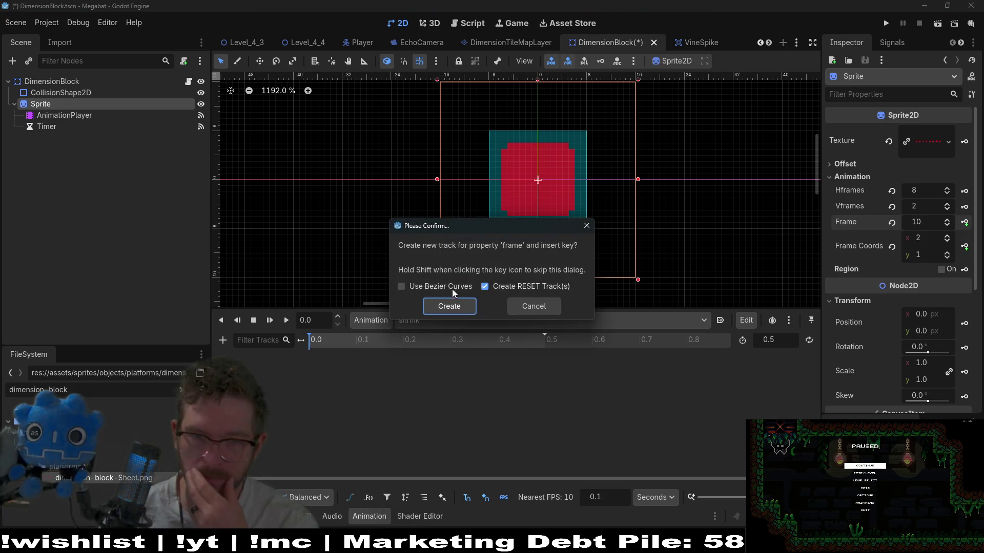
click(467, 309)
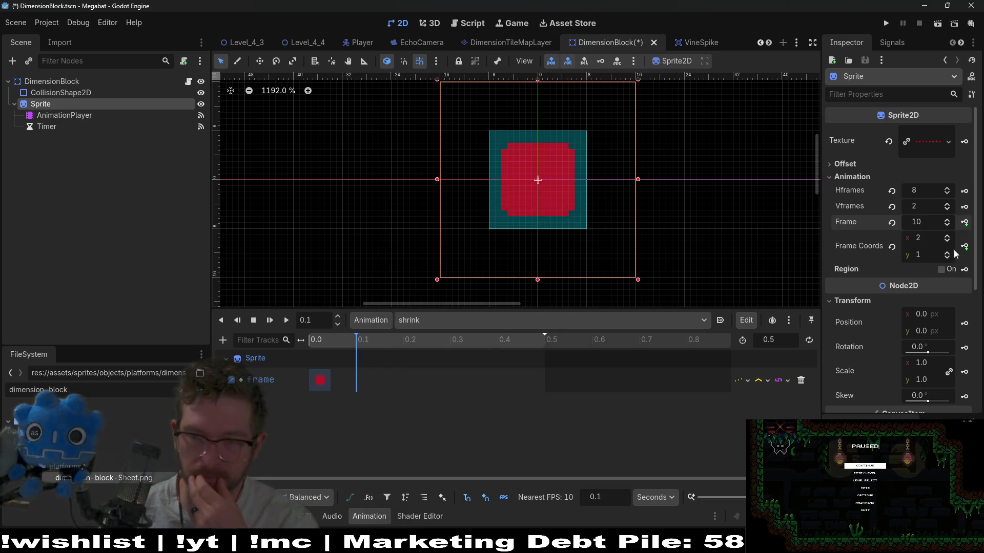
Key the shrinking frames 11–15 at 0.1 through 0.5
click(947, 224)
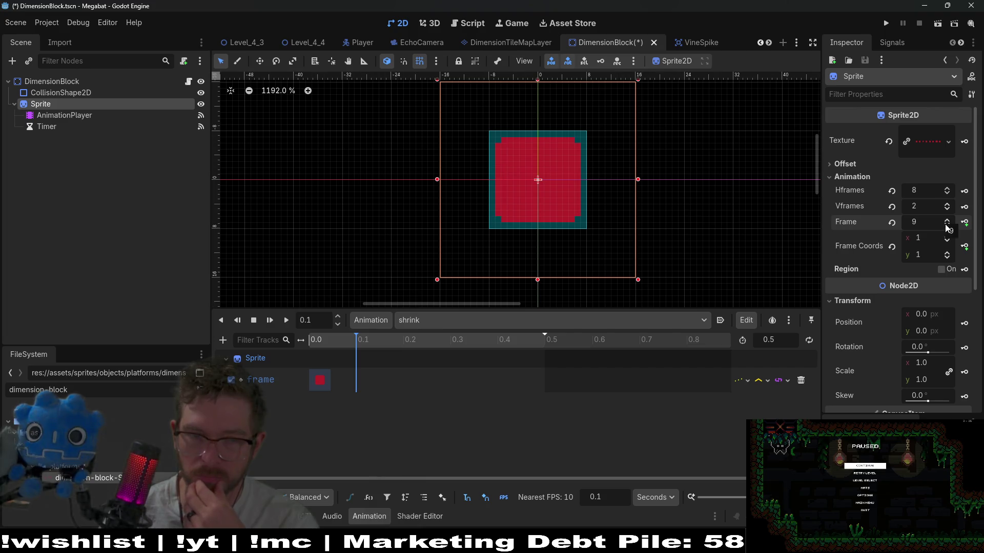
click(947, 219)
click(965, 224)
click(946, 219)
click(965, 224)
click(947, 219)
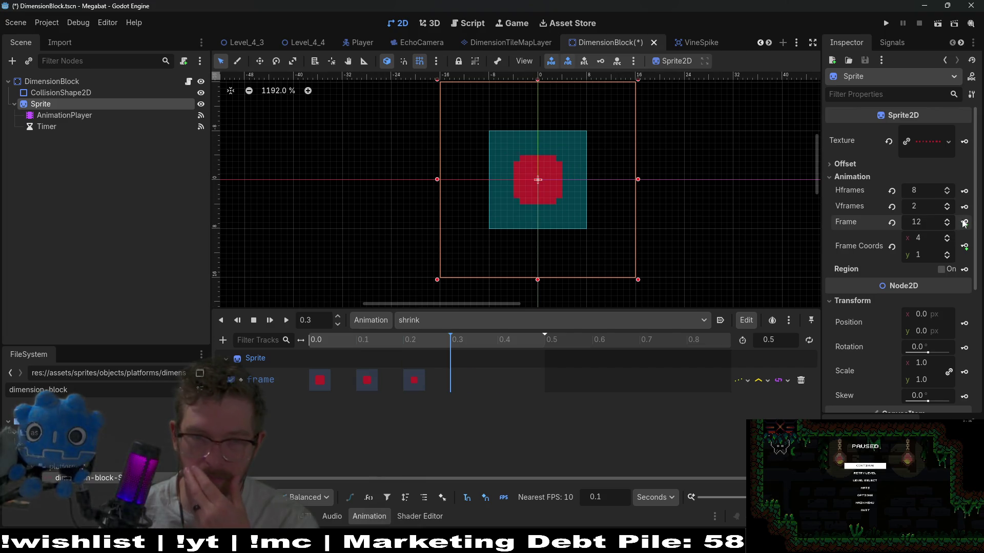
click(966, 224)
click(946, 219)
click(965, 224)
click(963, 223)
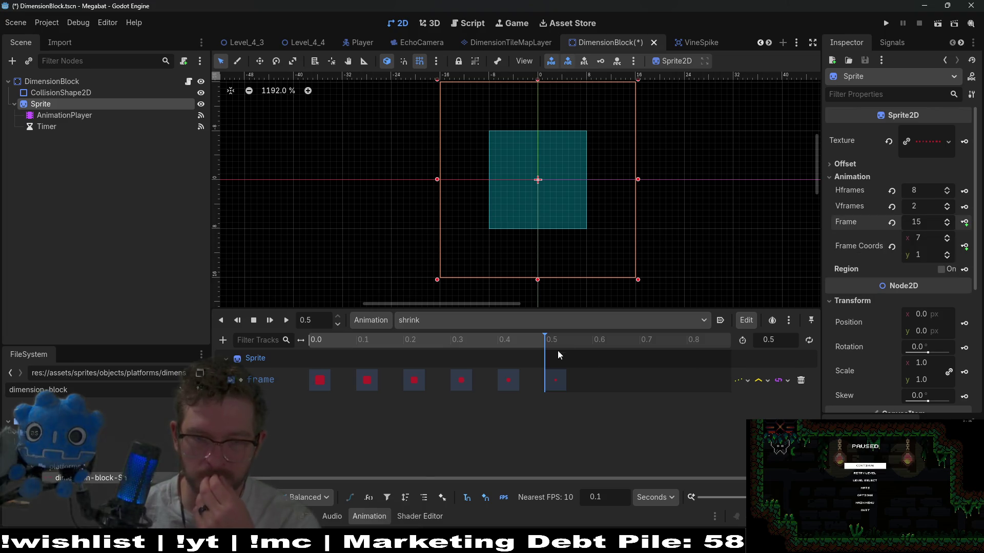
Set the shrink animation length to 0.6 s and preview it
click(573, 340)
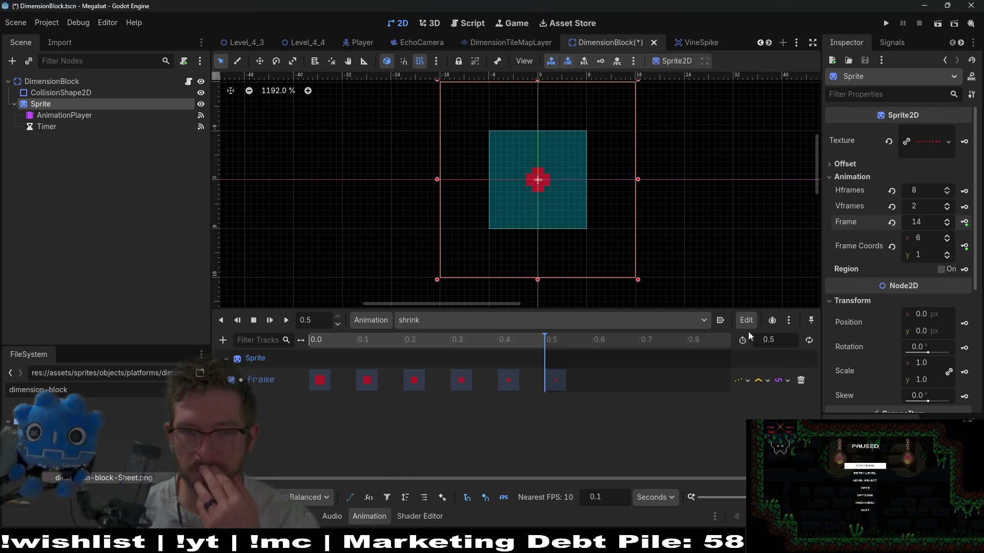
click(778, 338)
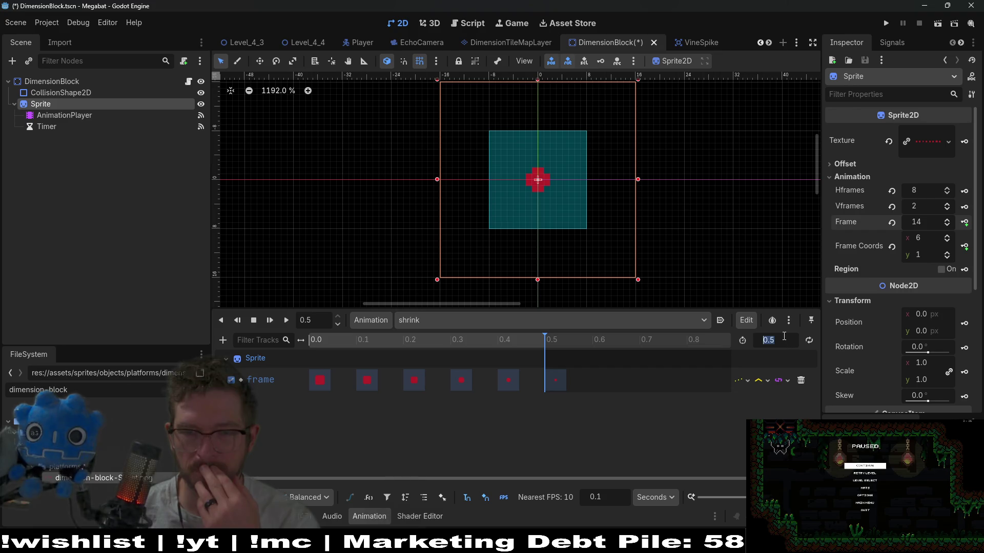
text(0.6)
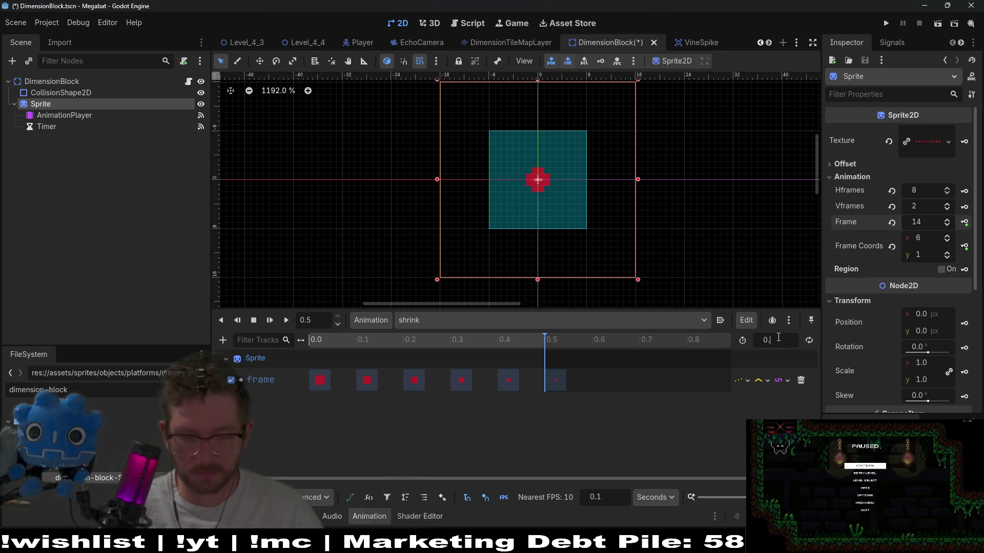
key(Return)
click(270, 321)
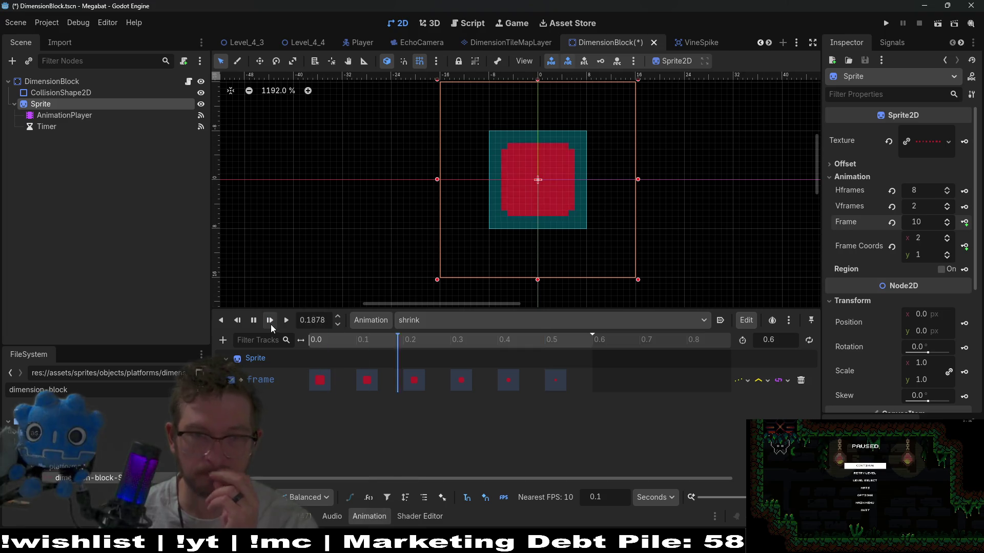
click(270, 320)
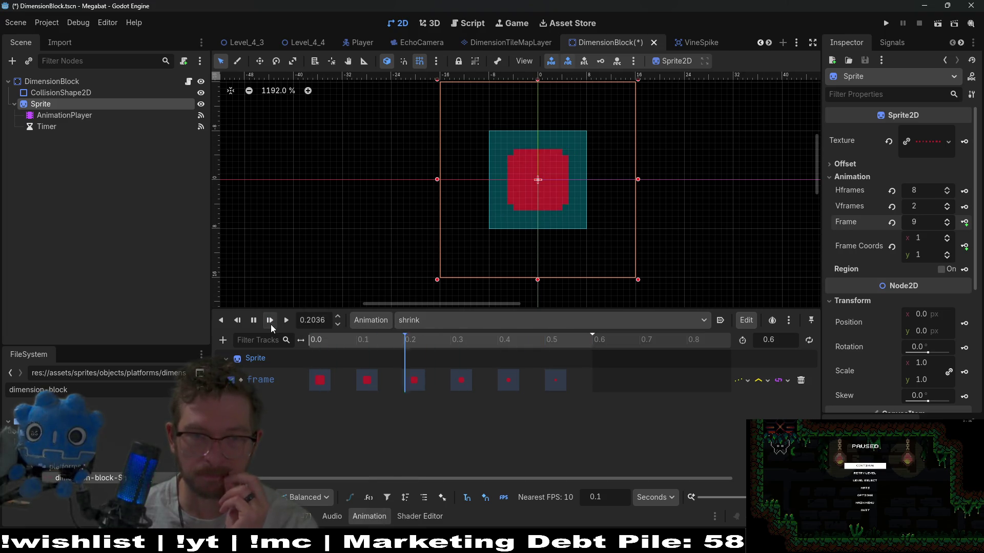
click(484, 322)
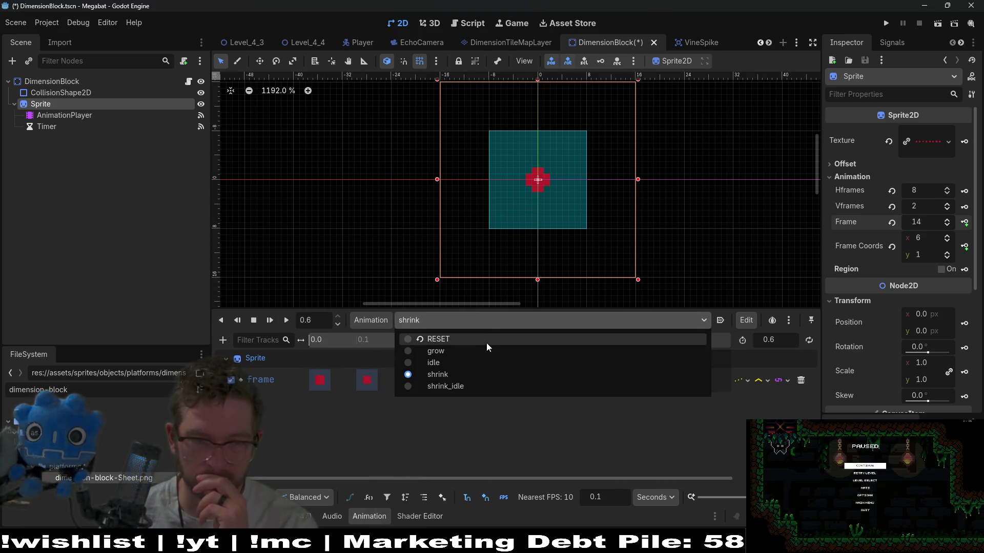
In shrink_idle, key Frame 15, 14, 12, 11, 12, 14 at 0.0–0.5
click(453, 388)
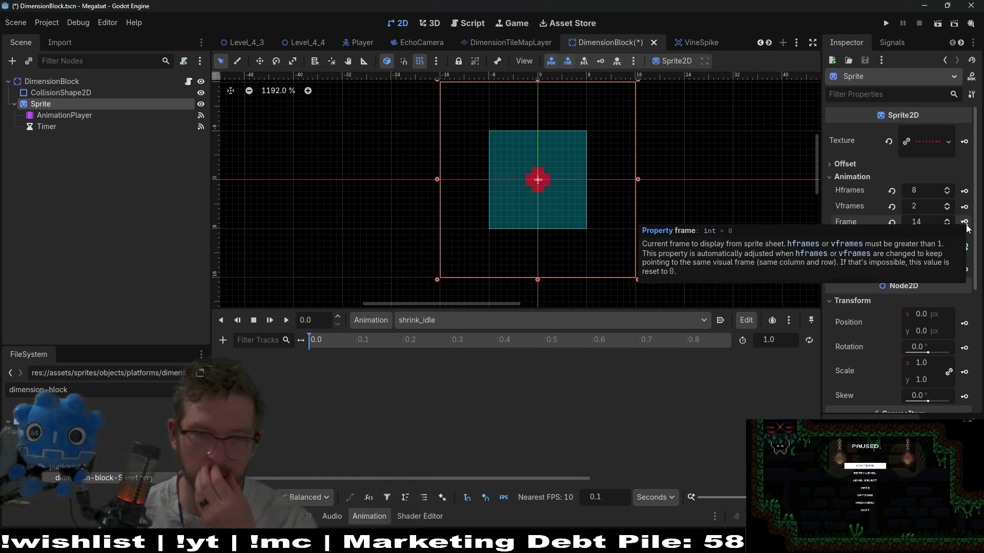
click(965, 223)
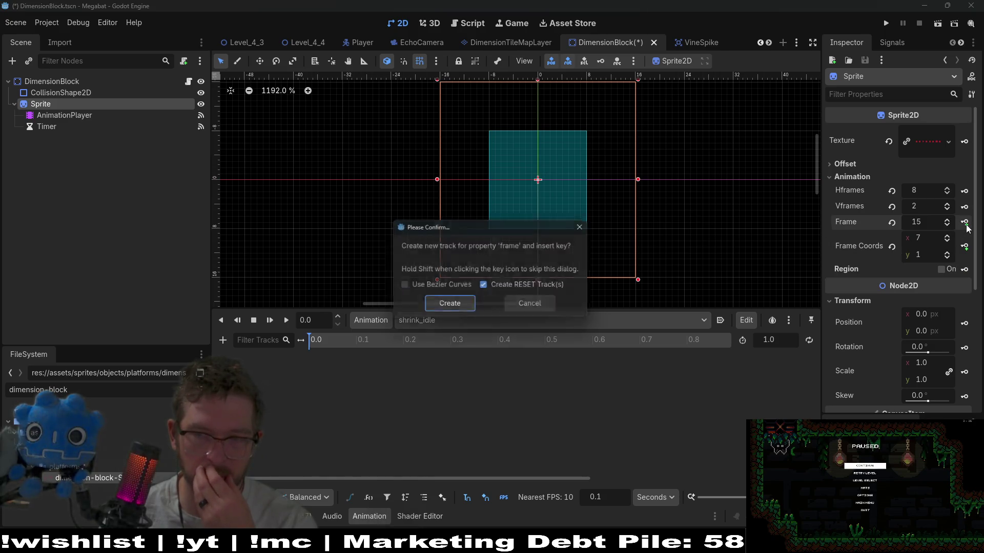
click(460, 306)
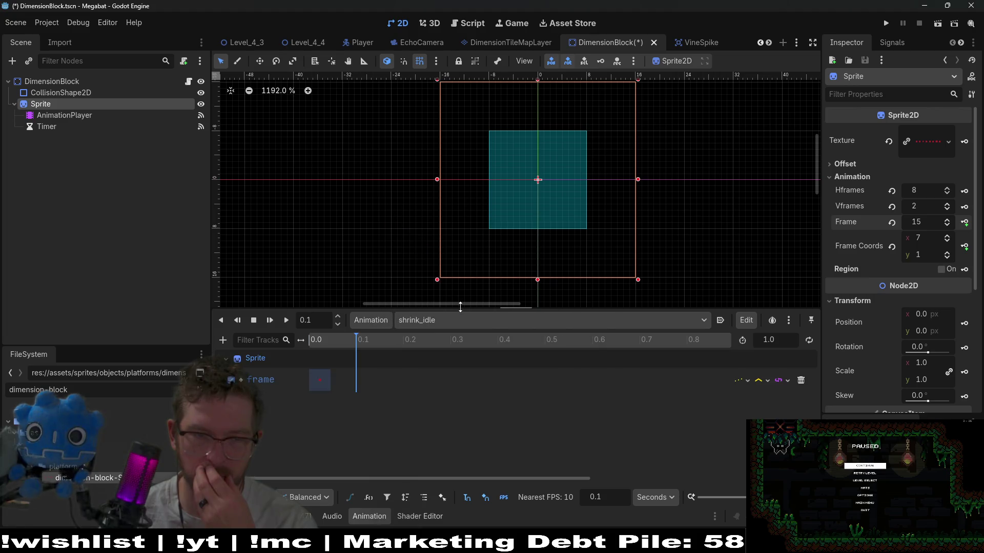
click(947, 225)
click(964, 222)
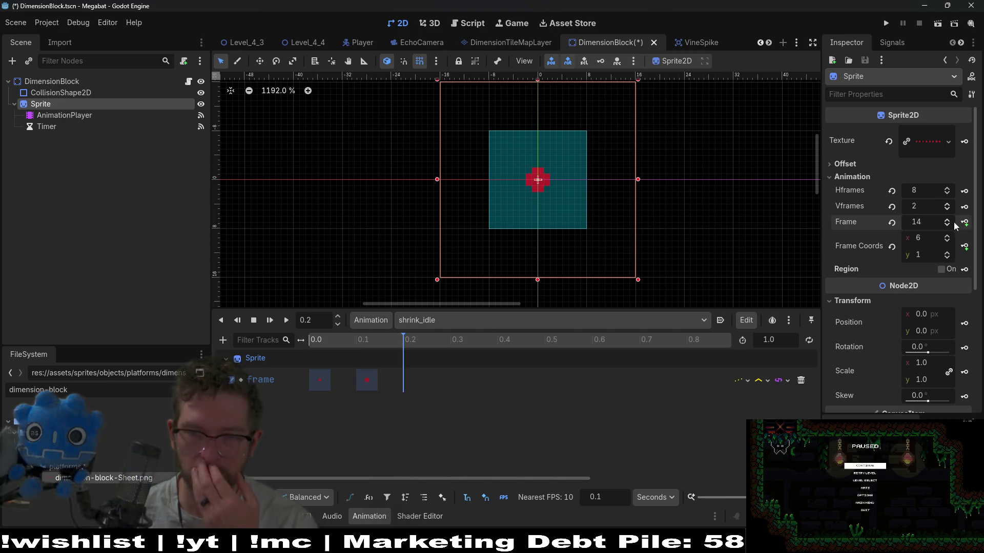
click(948, 228)
click(948, 228)
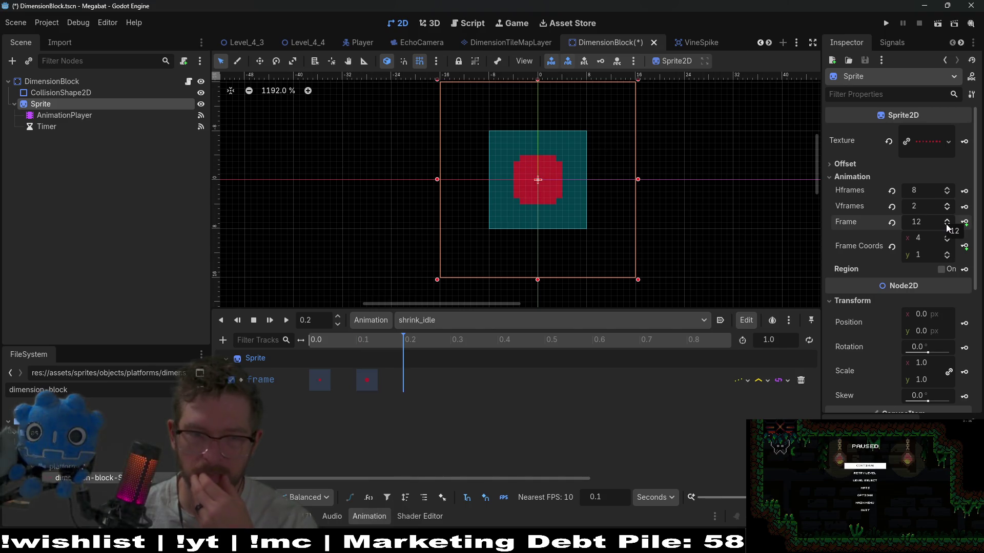
click(964, 223)
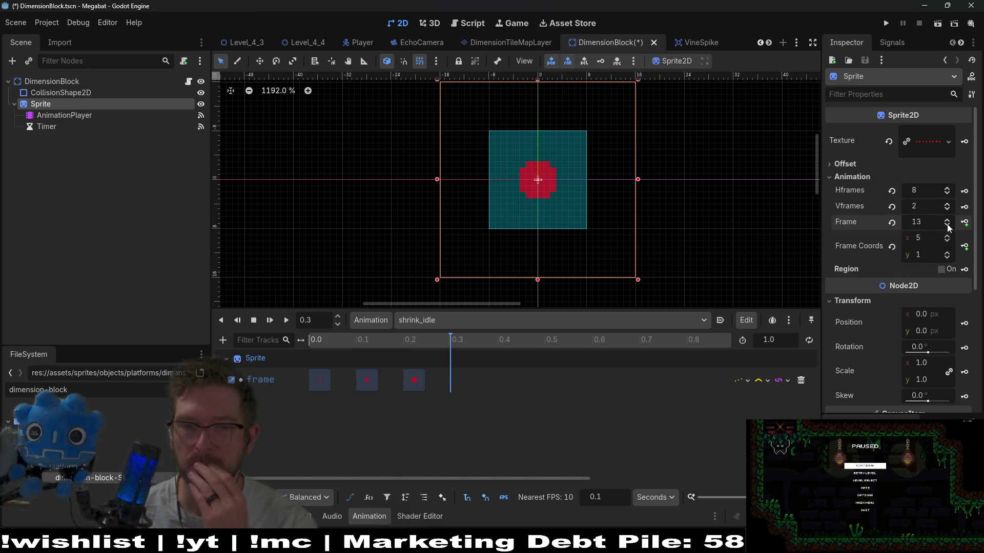
click(948, 228)
click(948, 228)
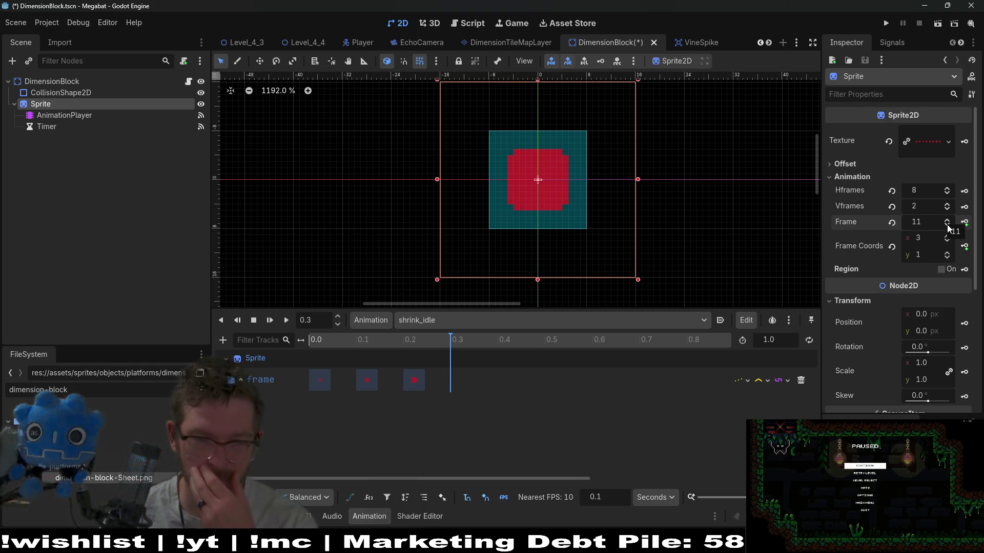
click(963, 222)
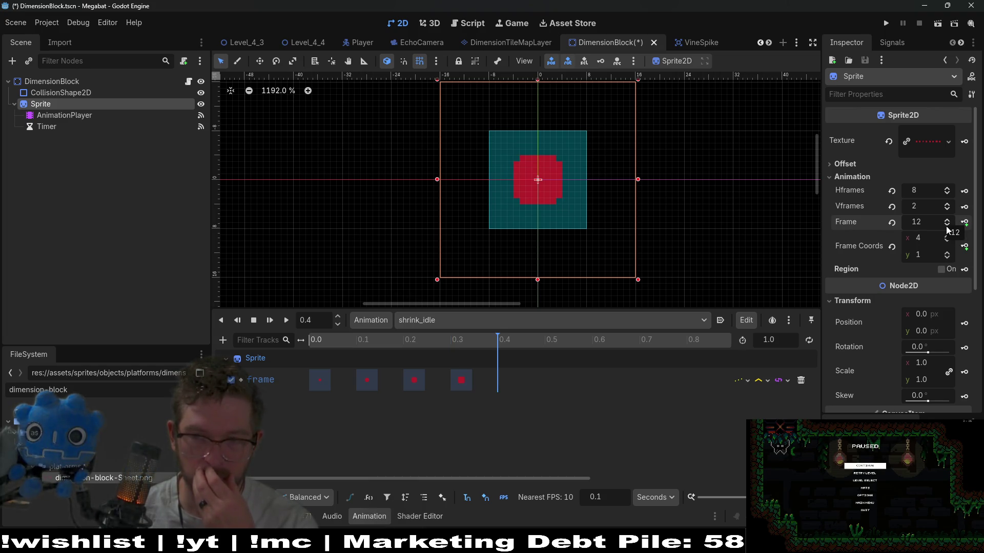
click(964, 222)
click(964, 222)
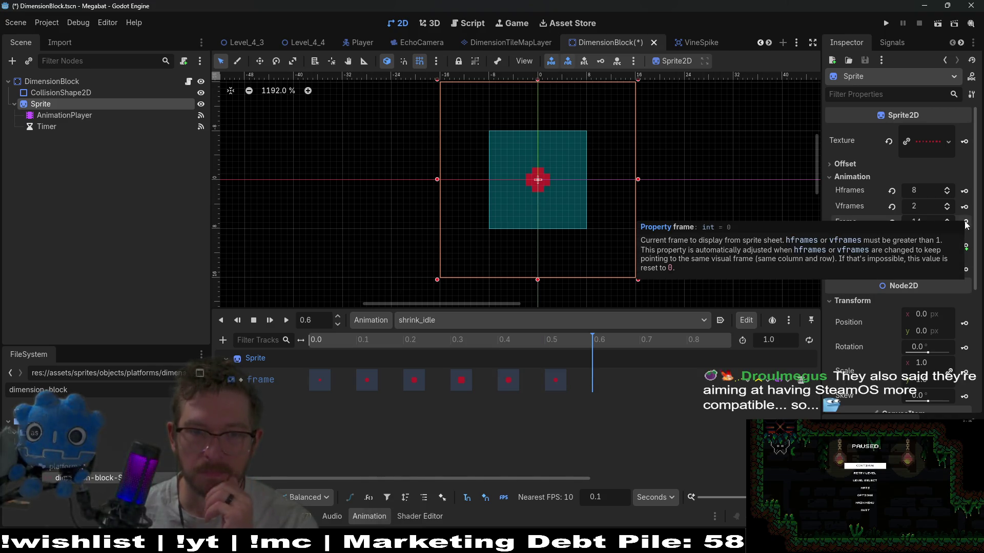
Set shrink_idle length to 0.6 s and preview it
click(772, 342)
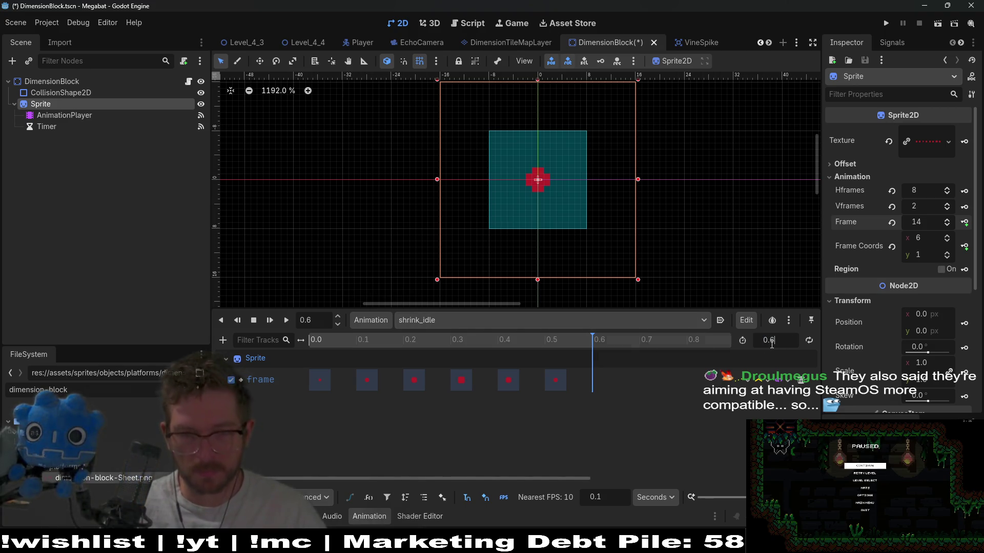
text(0.6)
key(Return)
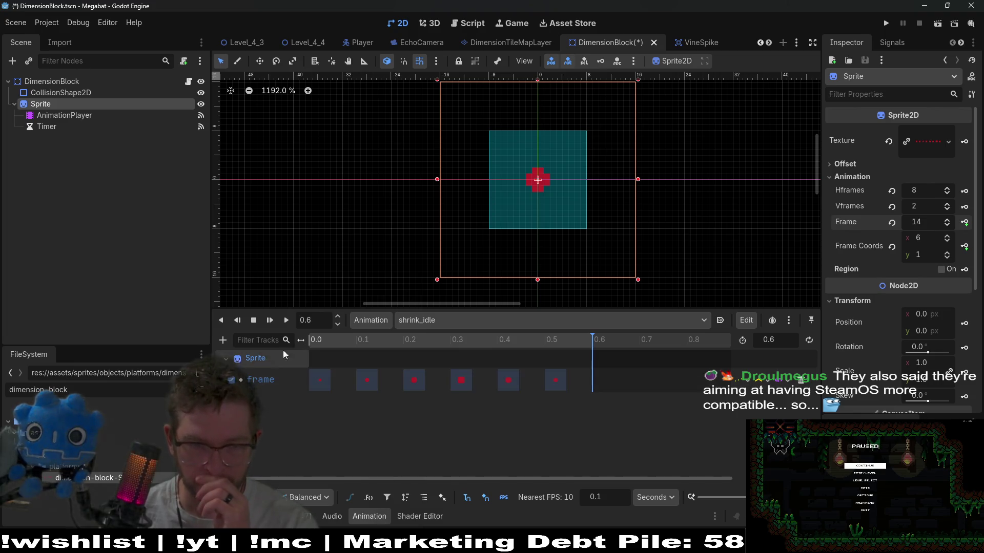
click(270, 320)
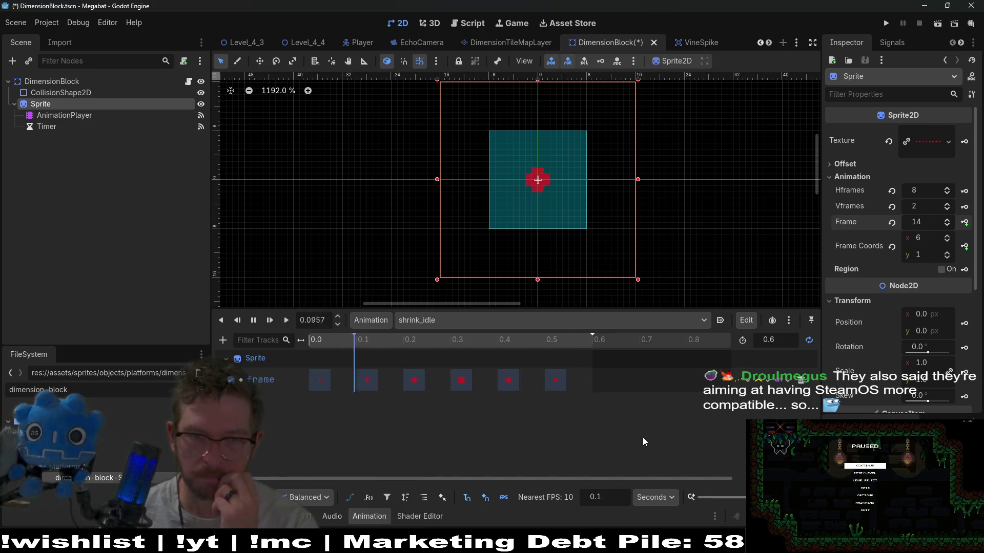
Delete the 0.3 and 0.4 keys and move the 0.5 key back to 0.3
click(253, 320)
click(454, 382)
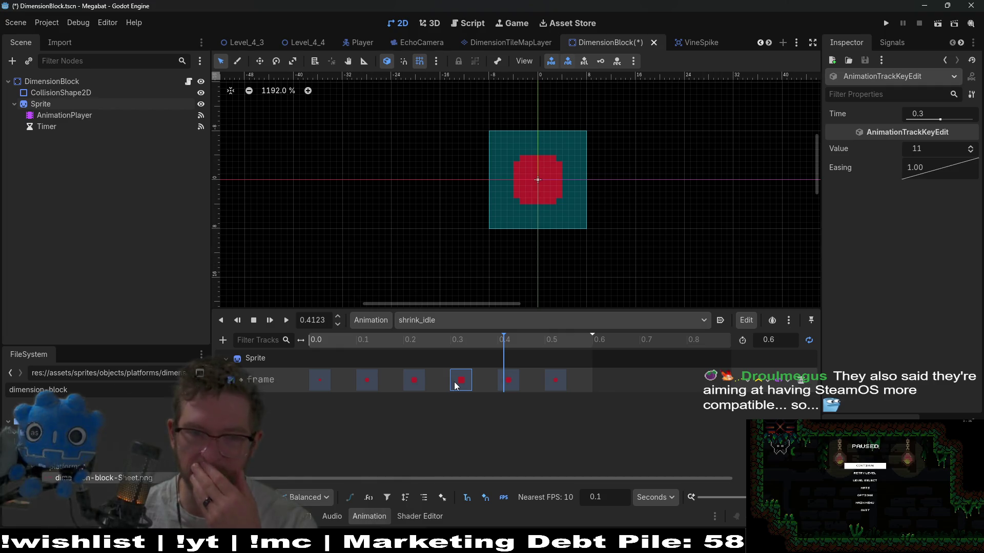
key(Delete)
click(507, 389)
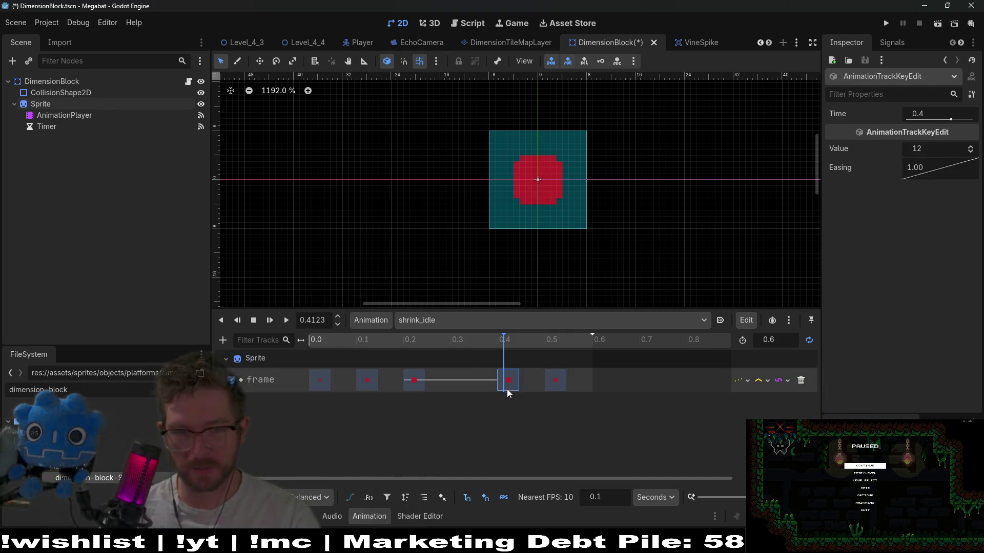
key(Delete)
drag(561, 382, 478, 383)
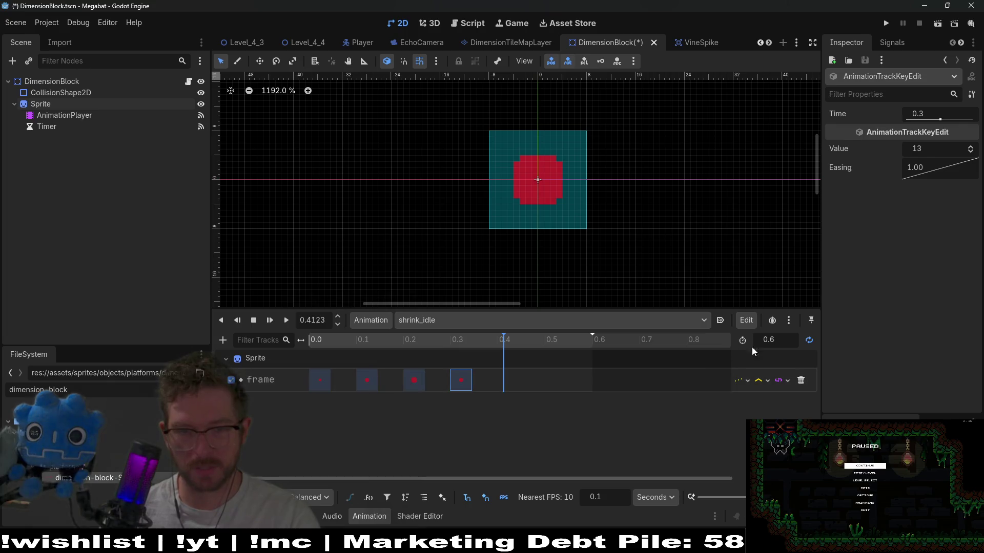
Lengthen shrink_idle to 0.8 s, re-space keys at 0.0, 0.2, 0.4, 0.6, and preview
click(776, 342)
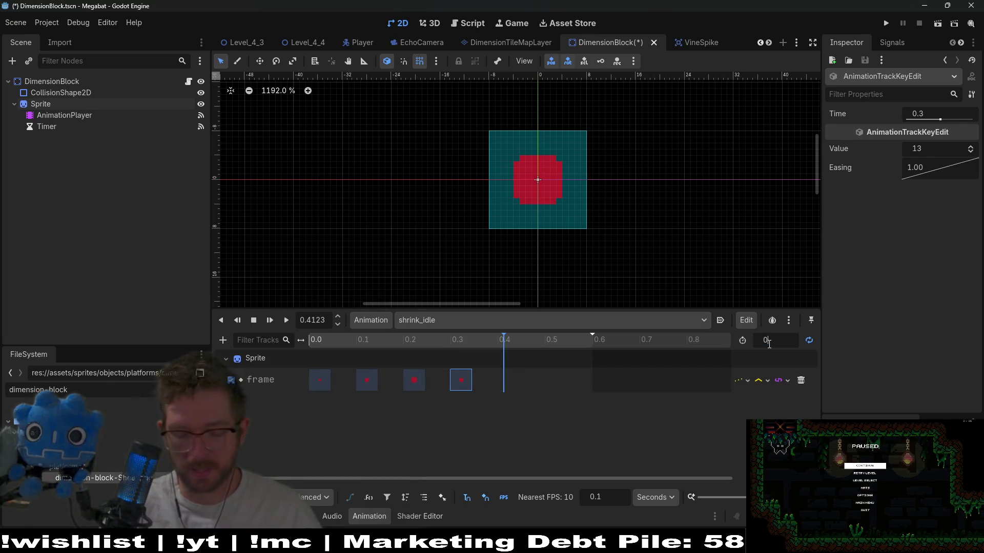
text(0.8)
key(Return)
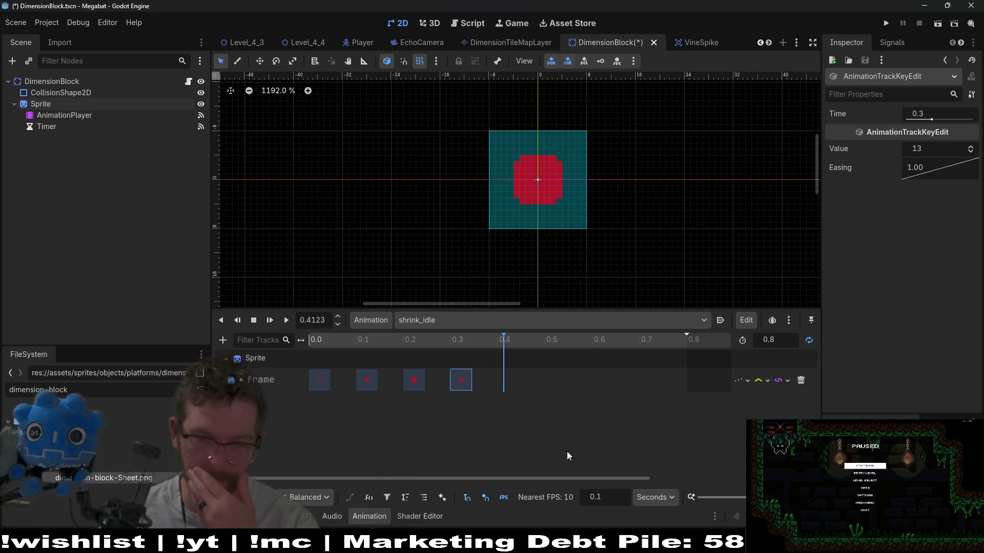
drag(461, 380, 582, 366)
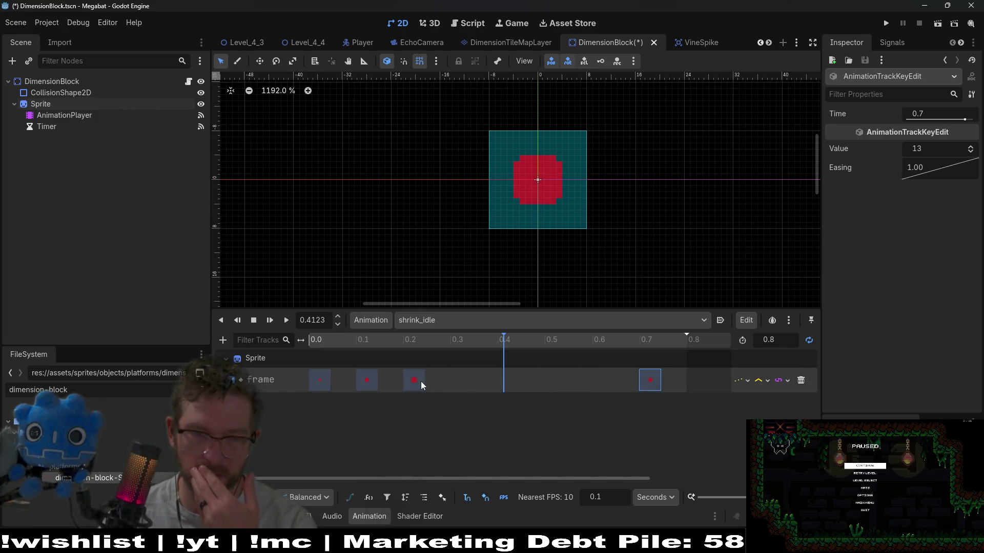
drag(420, 381, 650, 380)
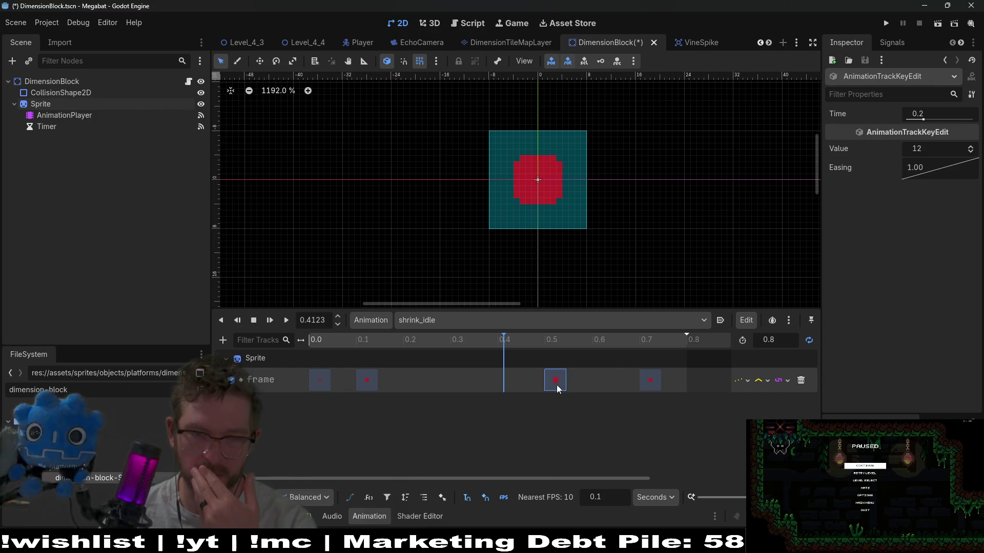
drag(377, 380, 408, 380)
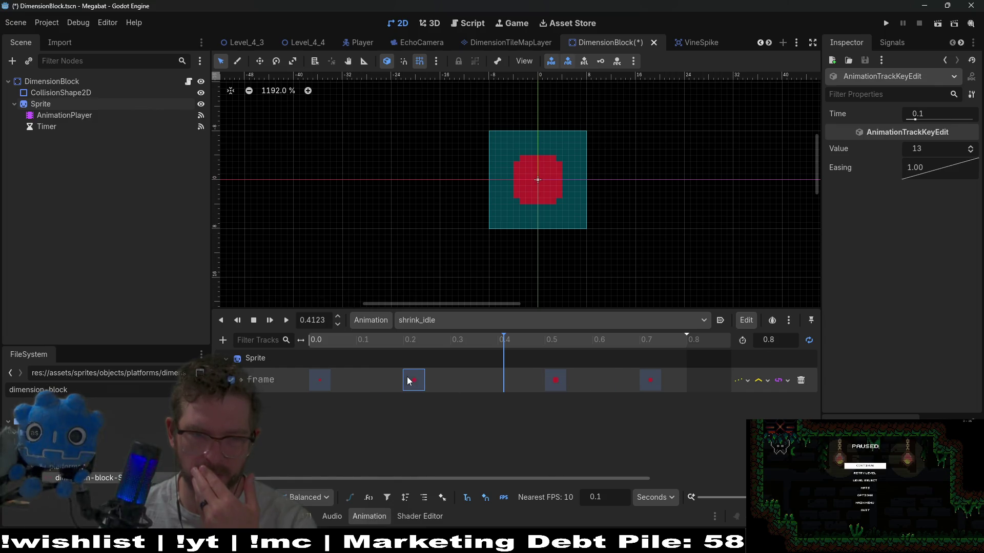
click(538, 384)
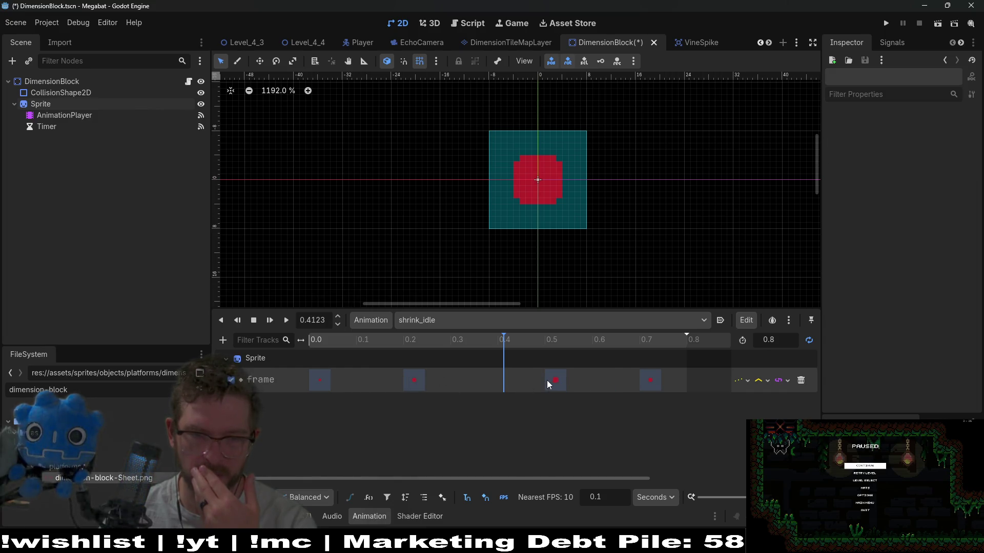
drag(546, 381, 518, 383)
drag(658, 382, 611, 383)
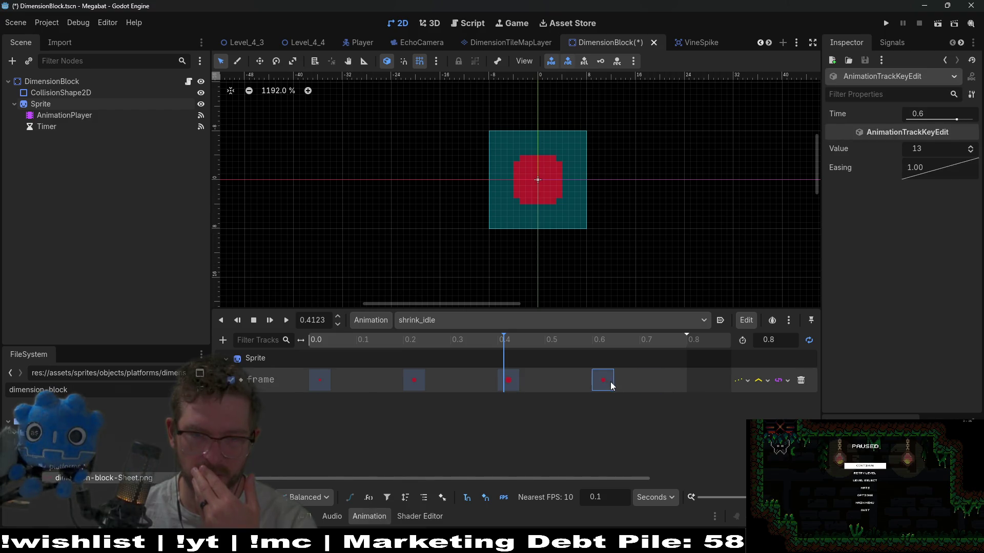
click(276, 319)
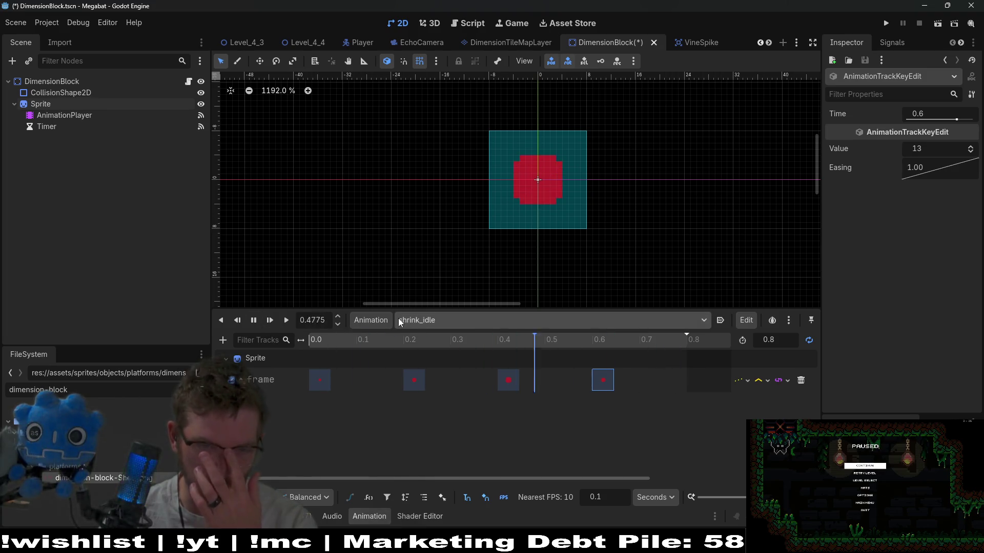
click(253, 320)
Cycle the animation dropdown through shrink and idle, ending on grow
click(460, 324)
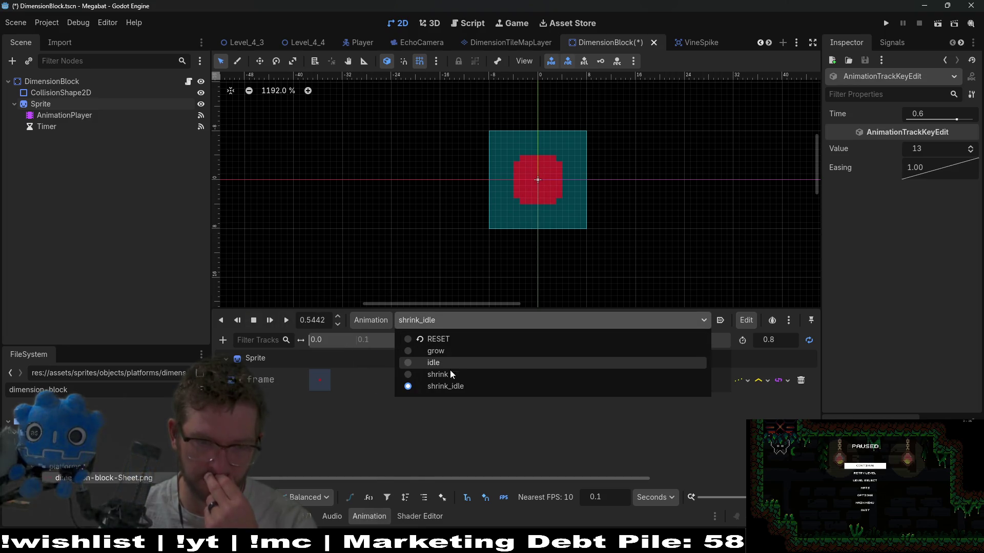
click(450, 375)
click(455, 322)
click(446, 361)
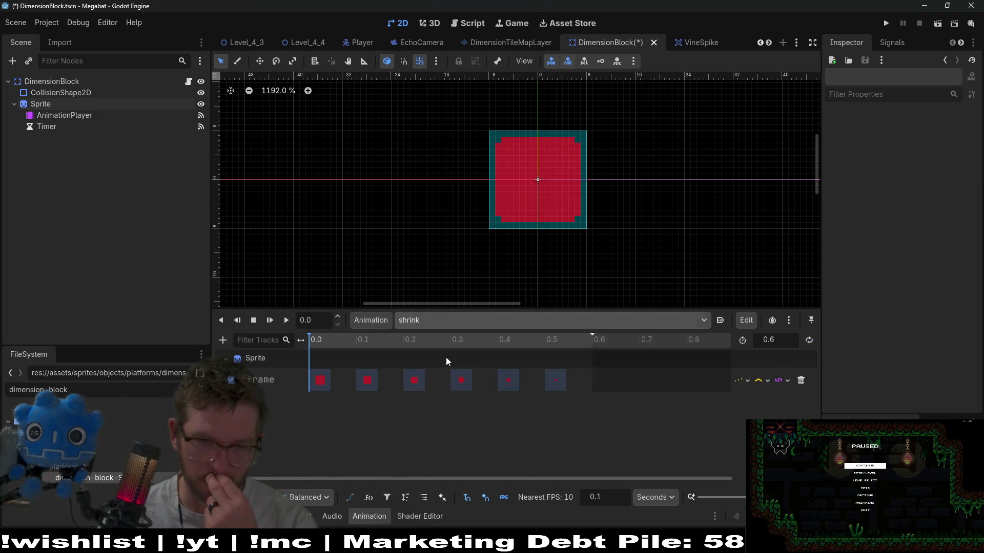
click(434, 323)
click(433, 353)
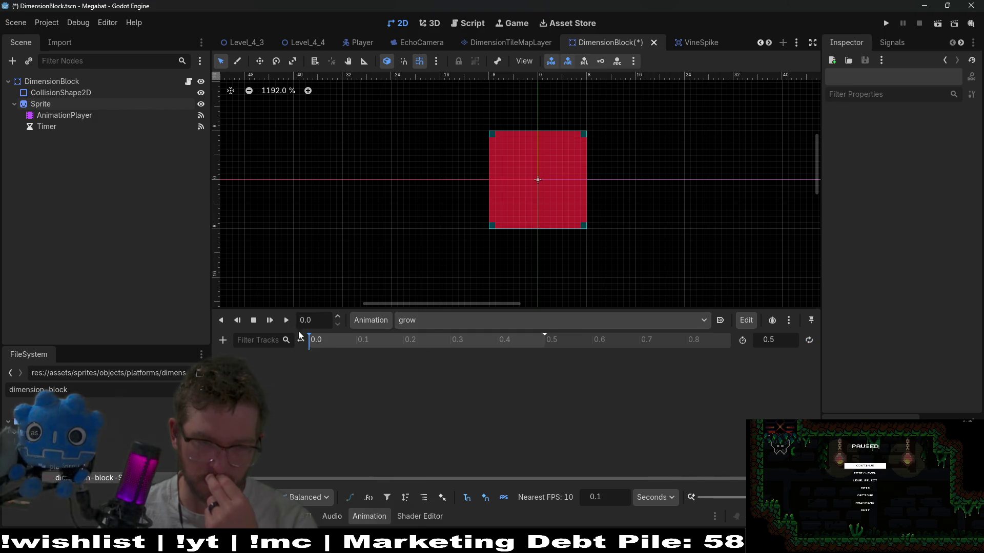
Select the Sprite node with the empty 0.5 s grow animation loaded
click(54, 100)
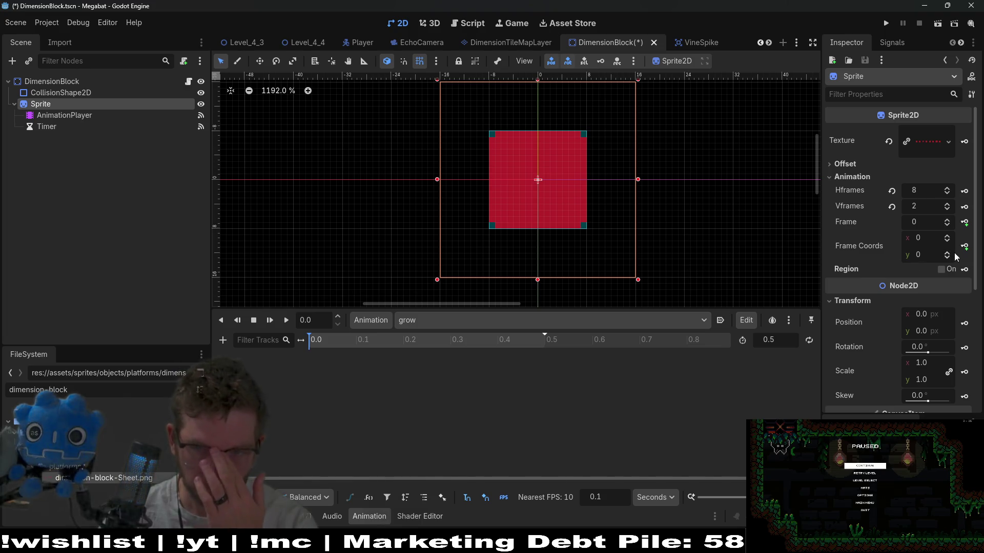
click(434, 320)
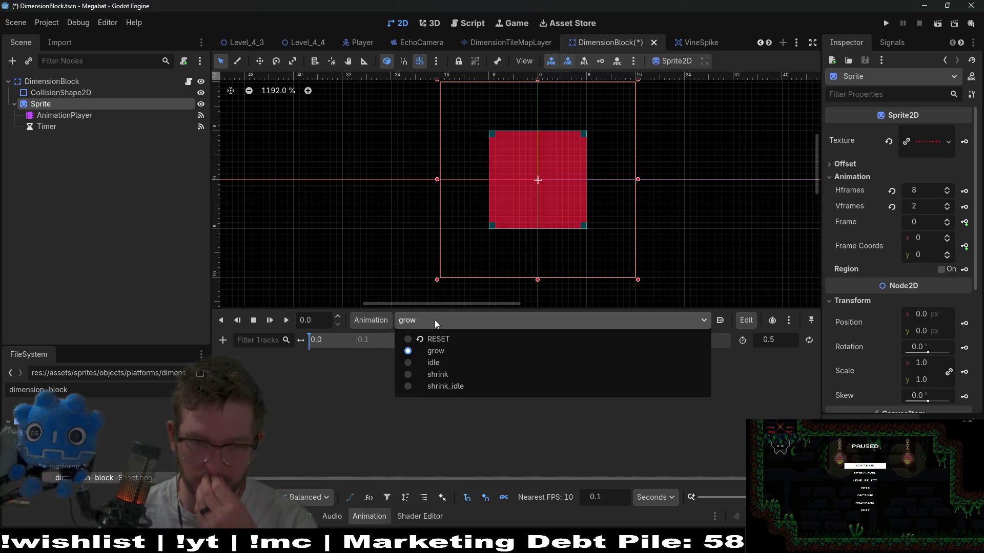
click(363, 322)
click(363, 321)
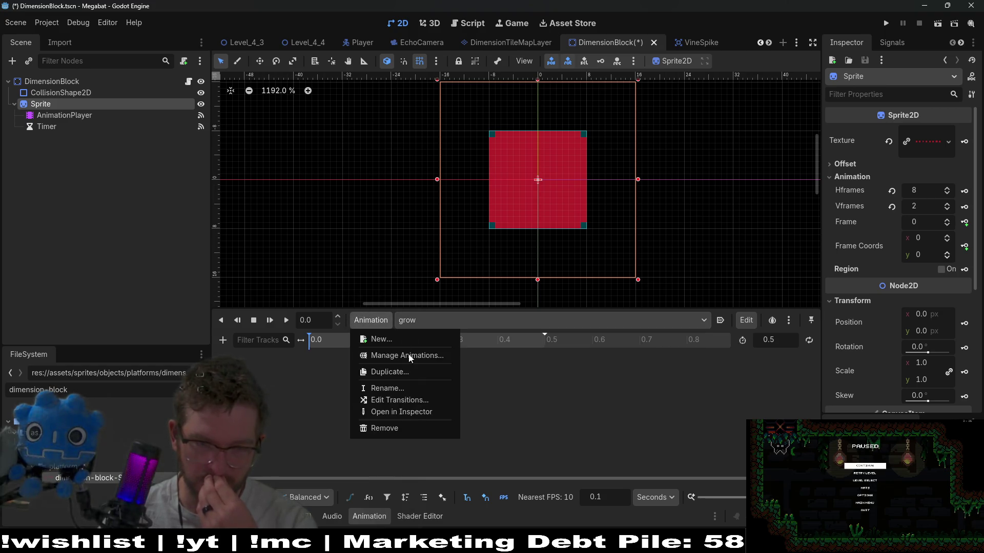
Remove the empty grow animation
click(384, 428)
click(481, 290)
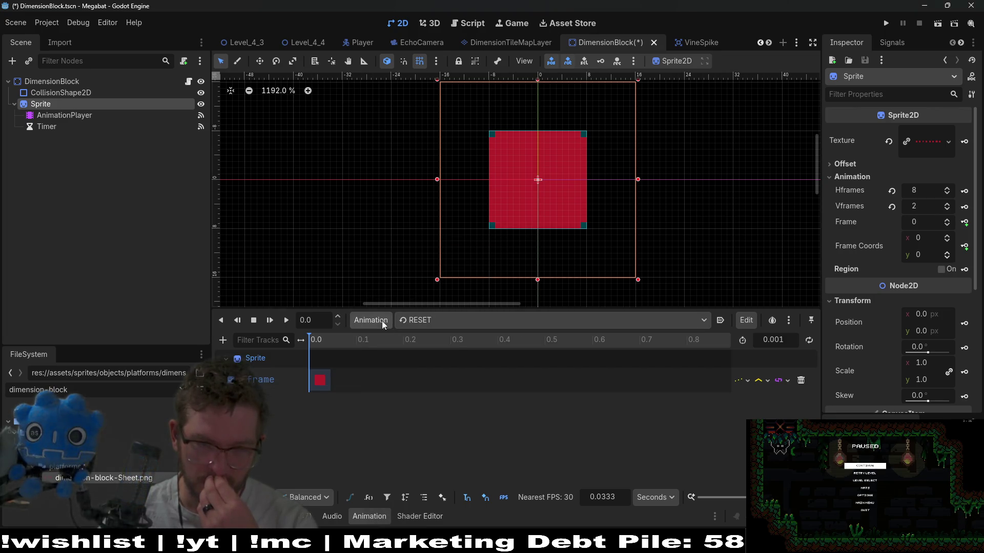
click(380, 321)
key(Escape)
Duplicate the shrink animation under the name 'grow'
click(441, 320)
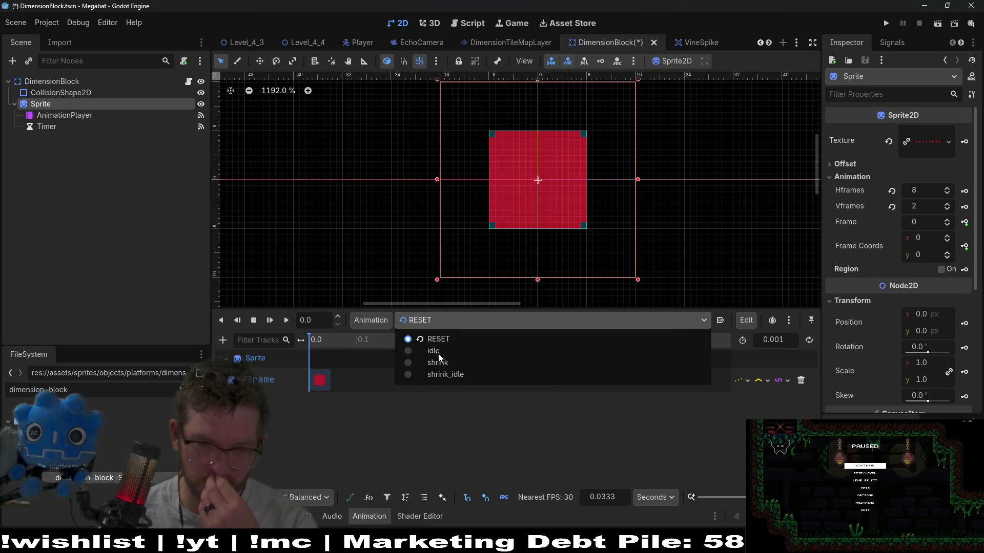
click(447, 361)
click(371, 321)
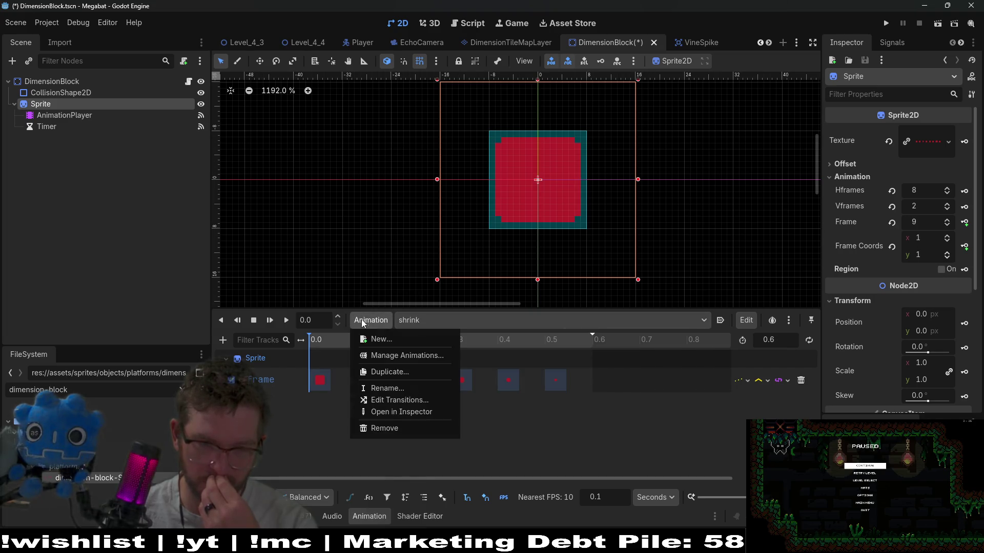
click(383, 372)
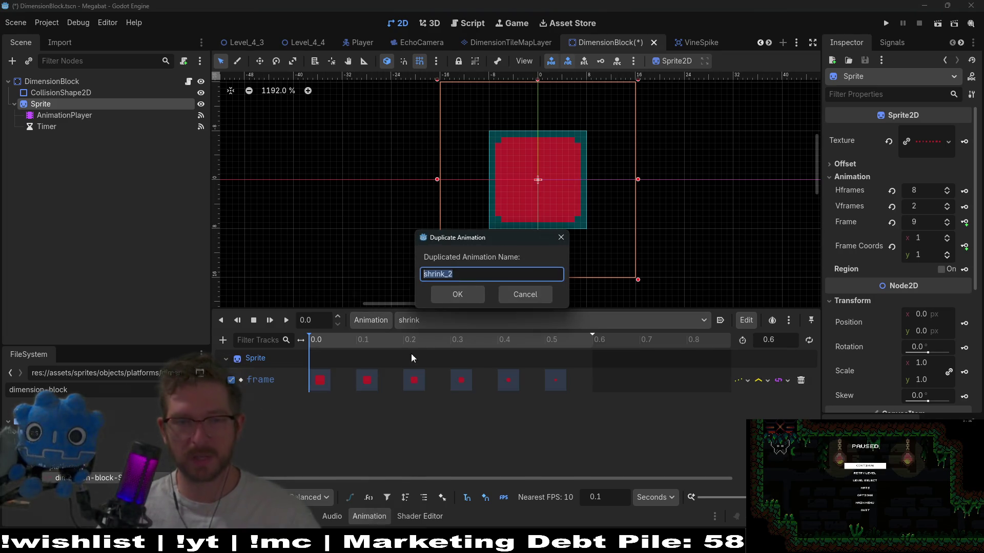
text(grow)
click(452, 298)
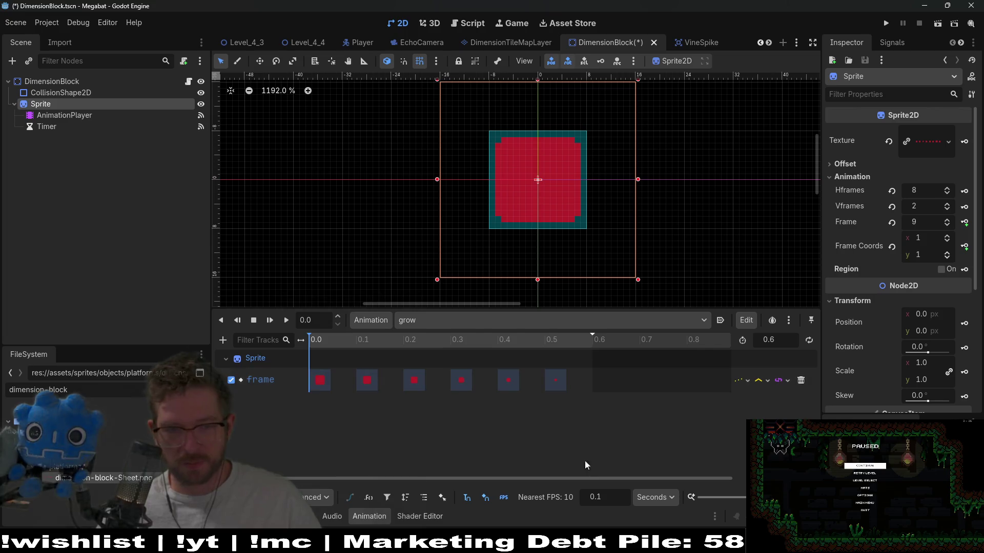
Start reversing grow's keys, moving the 0.7 key to 0.5 and repositioning the 0.8 and 0.9 keys
mouse_move(588, 436)
mouse_down()
mouse_move(306, 367)
mouse_move(518, 374)
mouse_up()
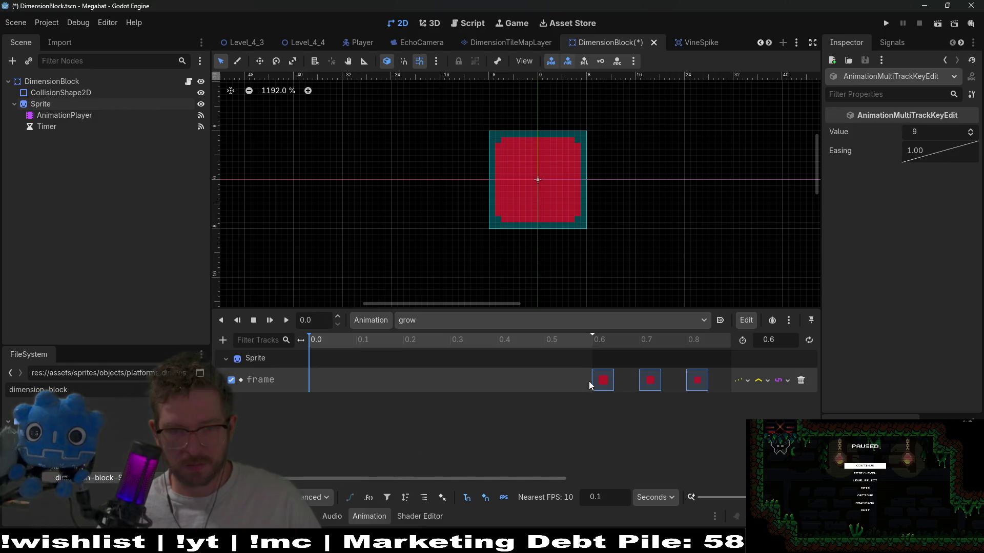
click(654, 381)
drag(641, 382, 543, 375)
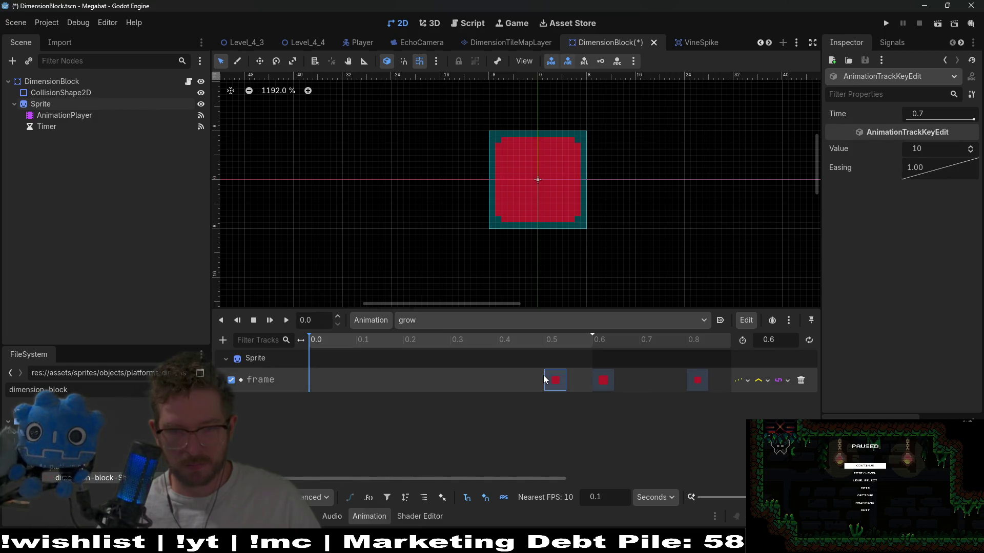
mouse_move(603, 409)
mouse_down()
mouse_move(564, 374)
mouse_move(507, 379)
mouse_up()
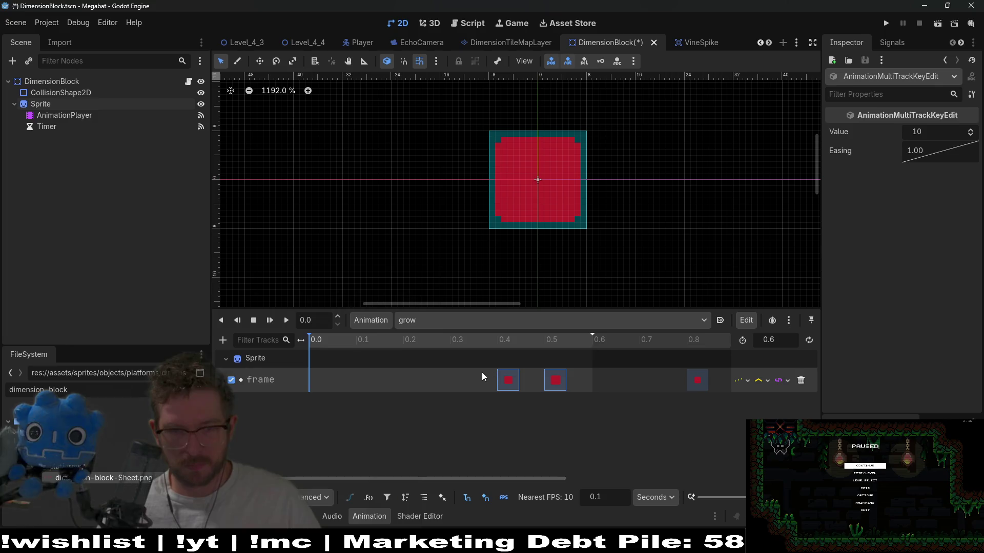
click(702, 384)
drag(702, 384, 470, 377)
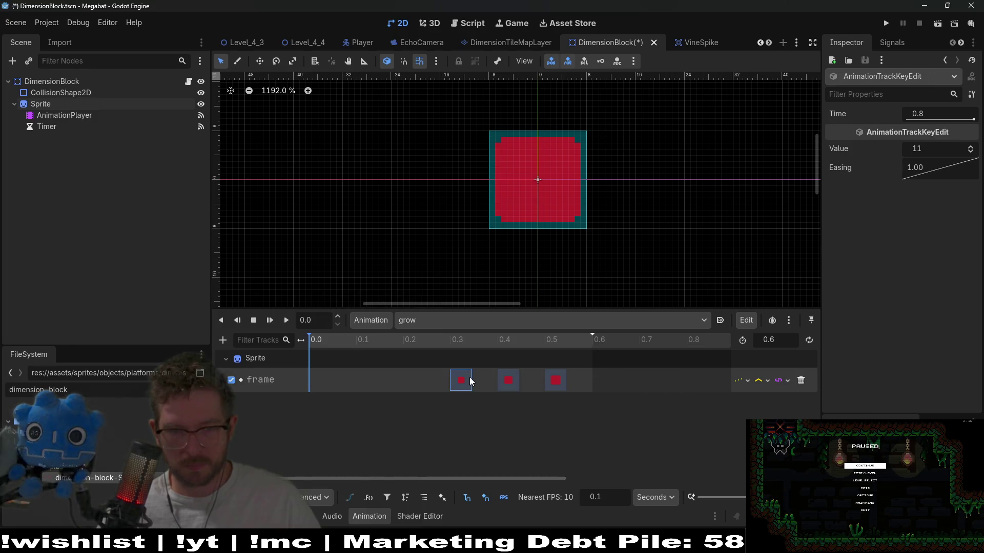
scroll(576, 377, right, 3)
drag(702, 422, 603, 368)
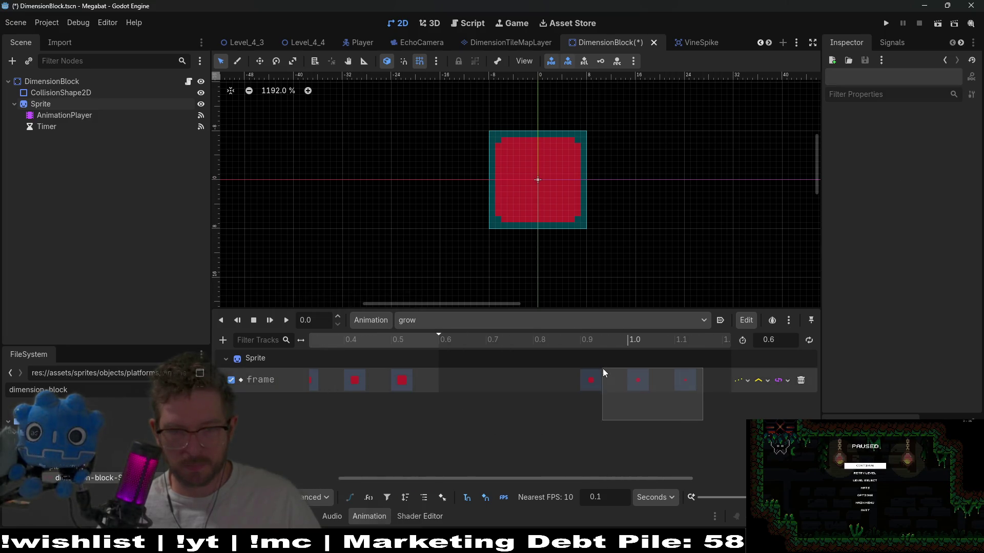
click(591, 379)
mouse_move(673, 425)
mouse_down()
mouse_move(569, 363)
mouse_move(449, 402)
mouse_up()
scroll(622, 399, left, 3)
Move keys to 0.2, 0.1 and 0.0, delete the 0.0 key, and shift five keys left 0.1
click(618, 413)
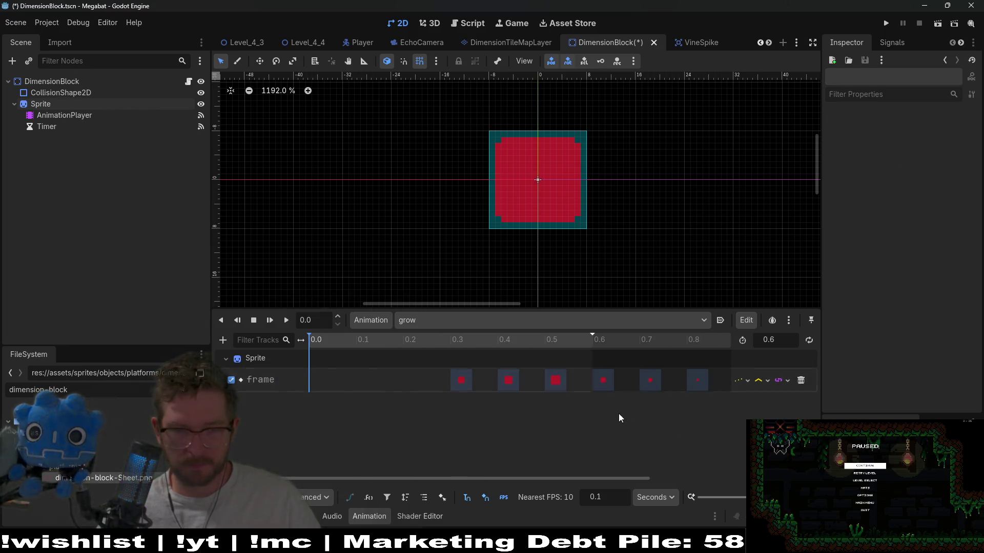
drag(602, 379, 405, 380)
drag(643, 376, 360, 371)
drag(699, 385, 311, 361)
click(366, 422)
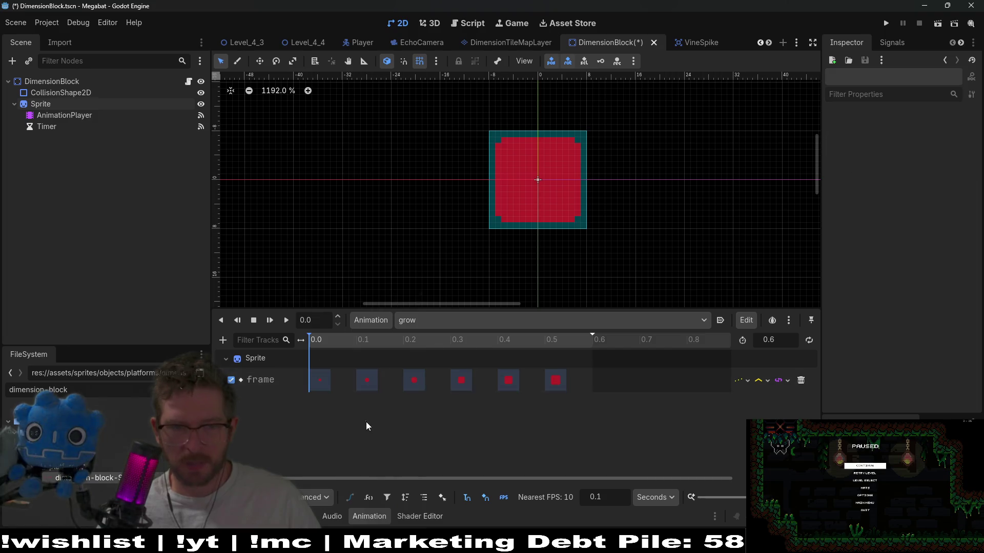
click(321, 383)
key(Delete)
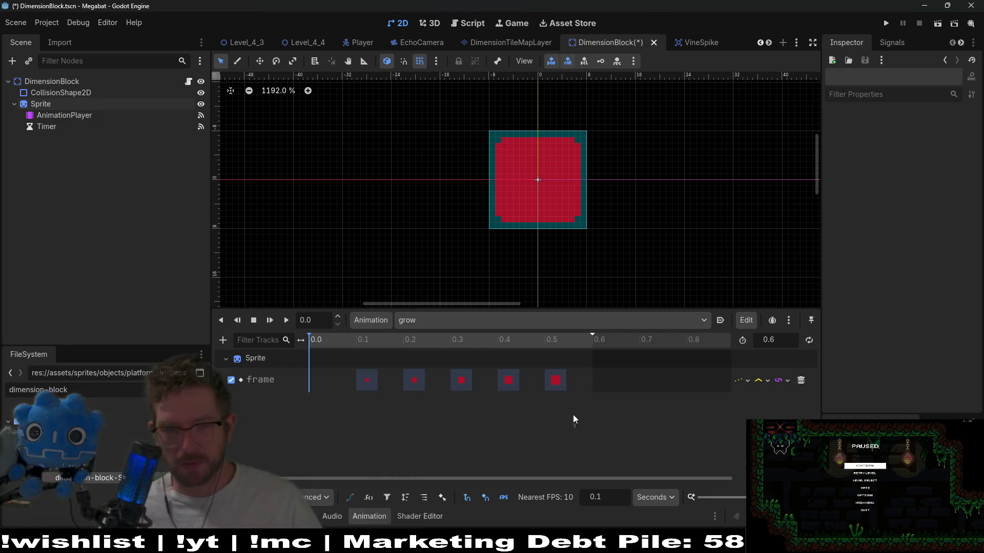
mouse_move(573, 414)
mouse_down()
mouse_move(368, 377)
mouse_move(320, 380)
mouse_up()
click(548, 385)
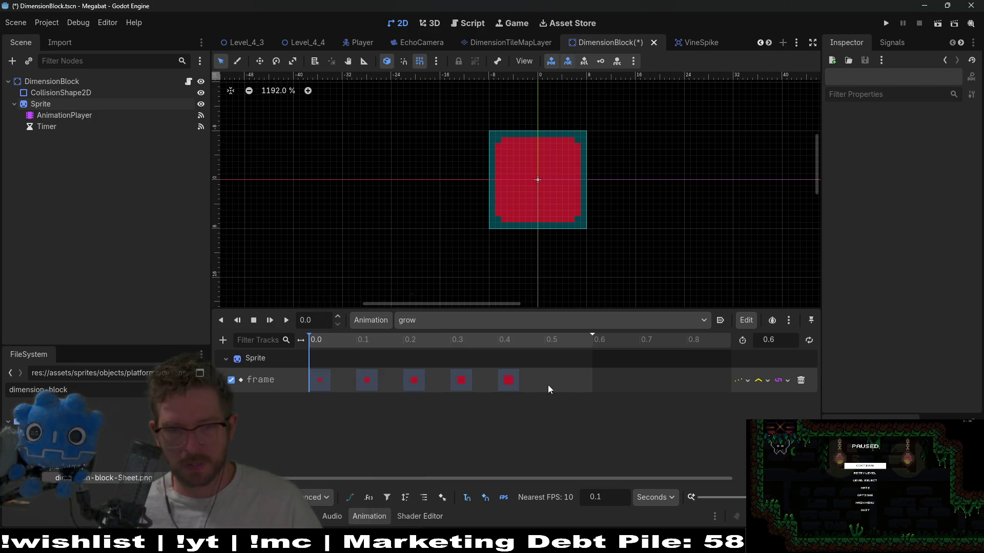
Try a duplicated 0.5 s frame key on grow, then delete that extra key
click(549, 339)
click(501, 383)
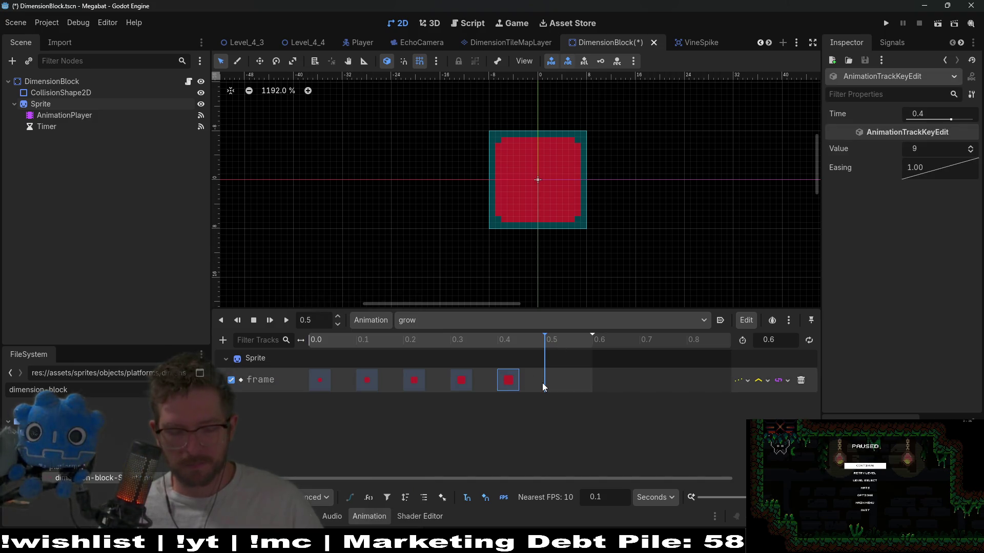
key(ctrl+d)
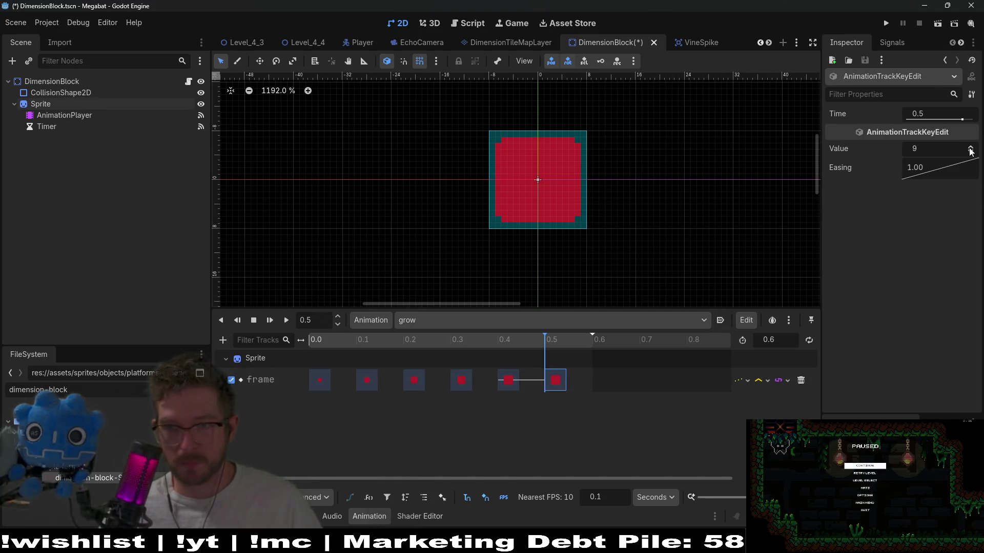
click(970, 149)
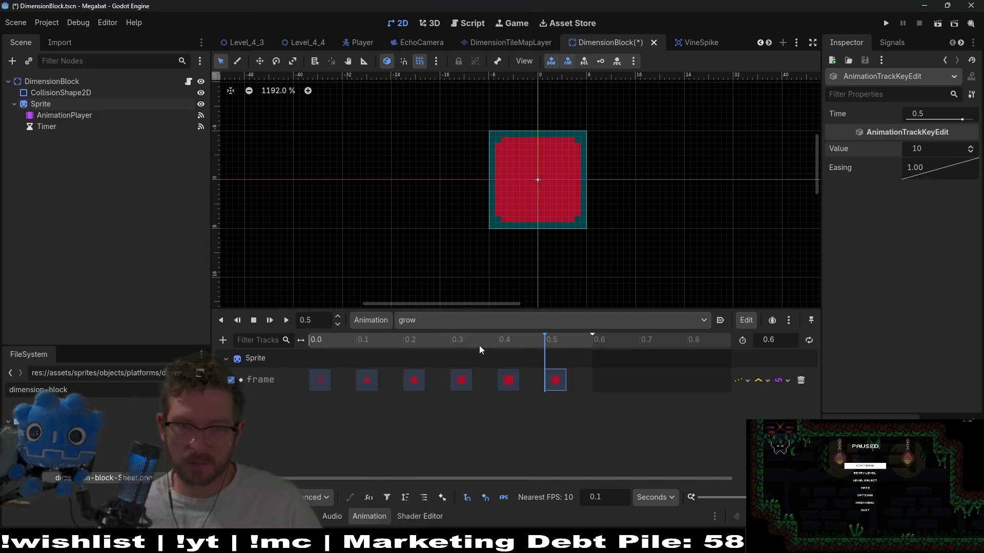
click(554, 345)
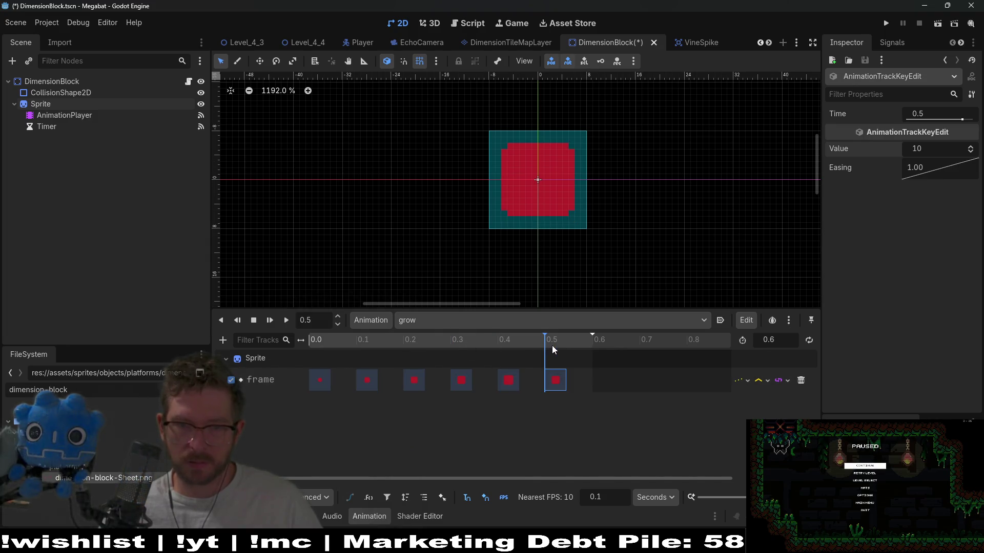
click(970, 152)
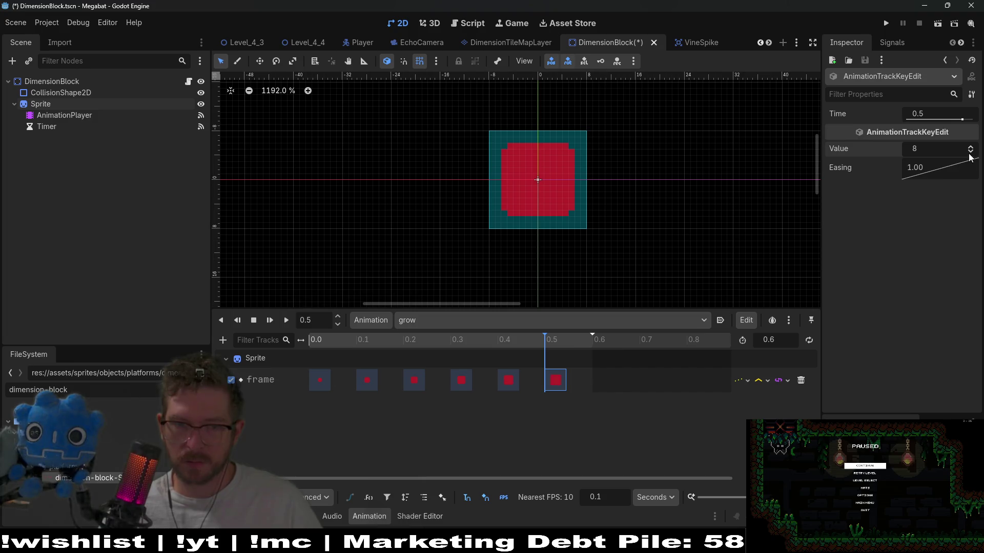
mouse_move(518, 338)
mouse_down()
mouse_move(454, 339)
mouse_move(562, 341)
mouse_move(290, 336)
mouse_move(542, 339)
mouse_up()
key(Delete)
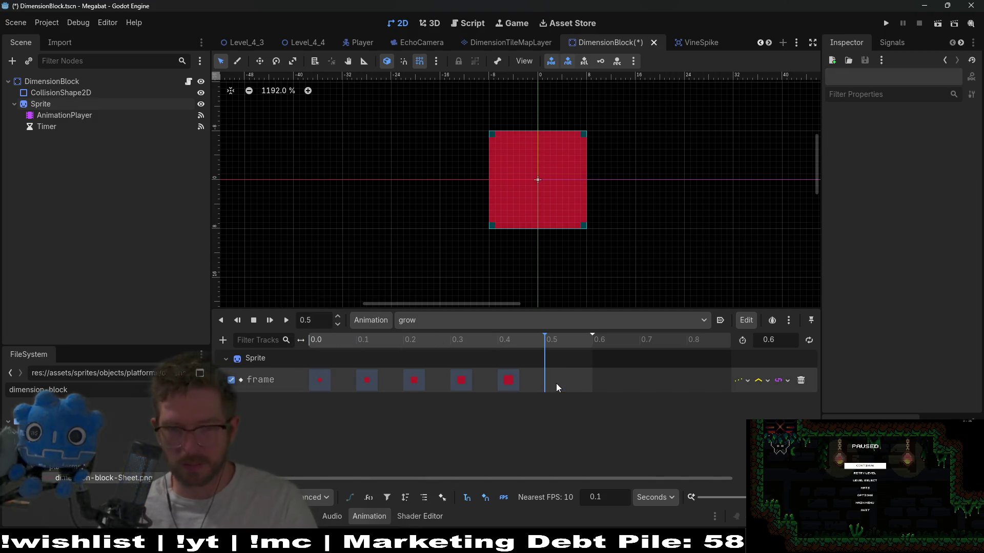
Set the grow animation length to 0.5 and save the scene
double_click(783, 339)
text(0)
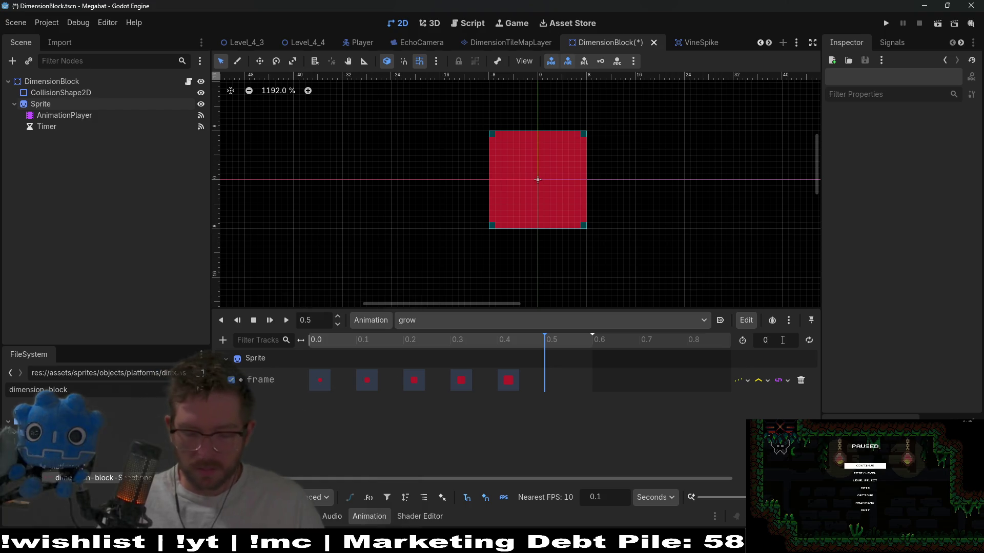
text(.5)
key(Return)
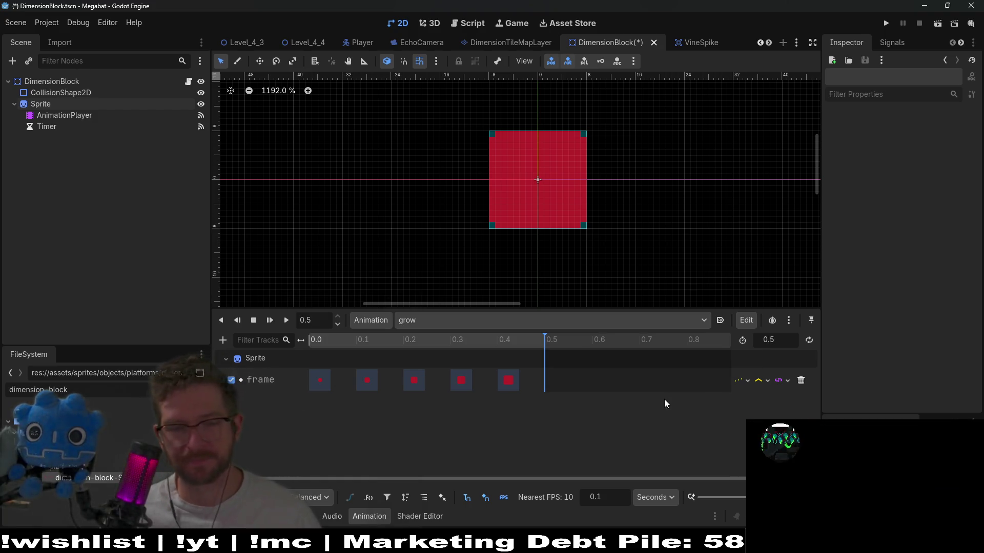
key(ctrl+s)
Delete shrink's 0.5 s key, set its length to 0.5, and save the scene
click(471, 324)
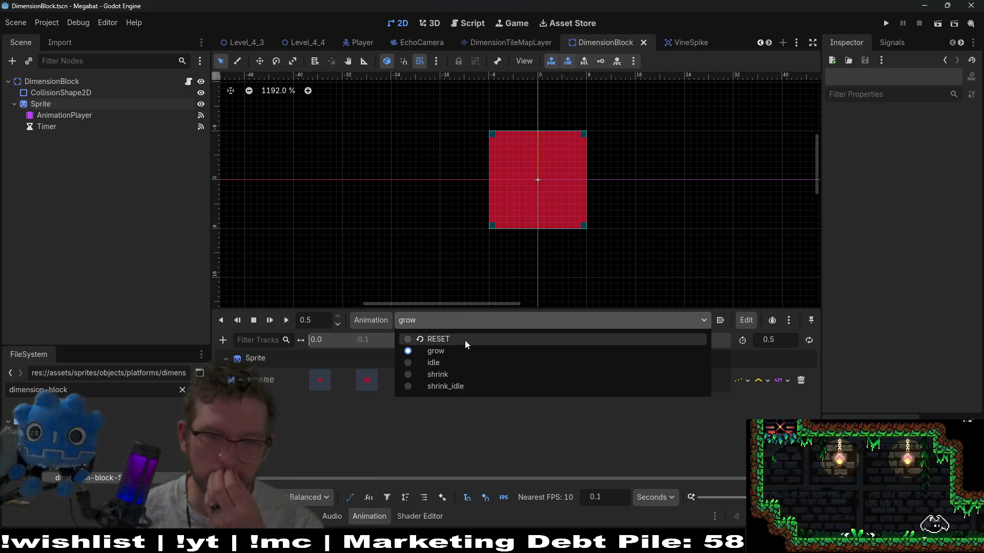
click(455, 374)
click(562, 388)
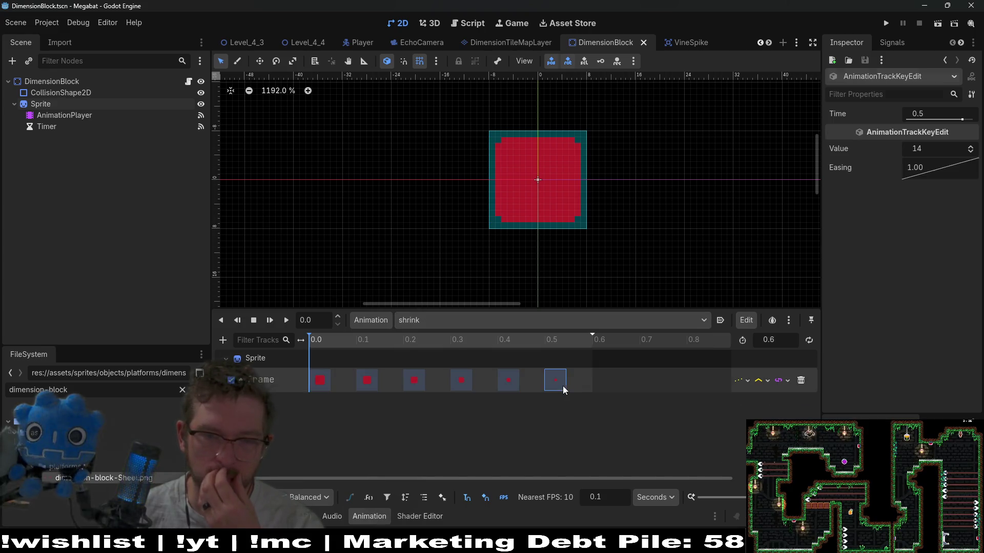
key(Delete)
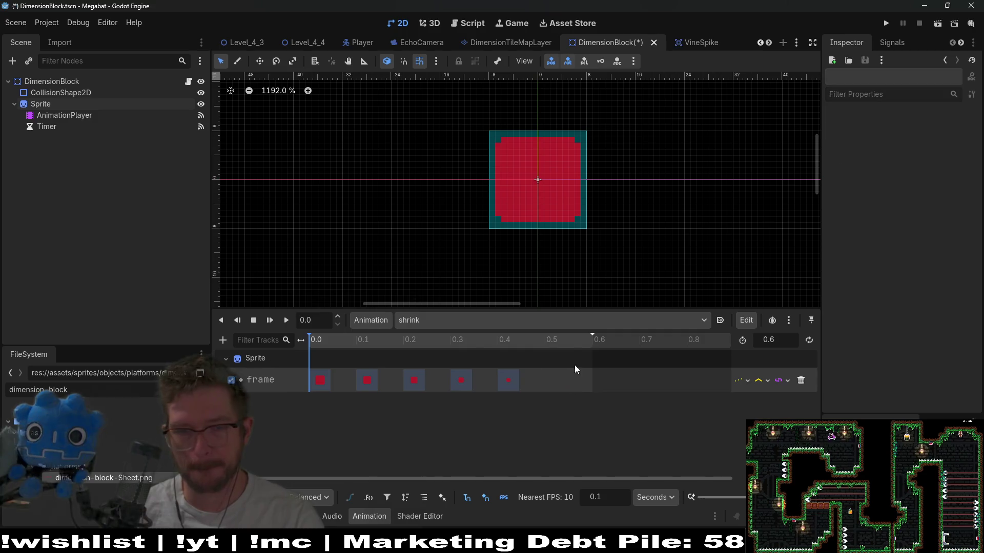
click(767, 340)
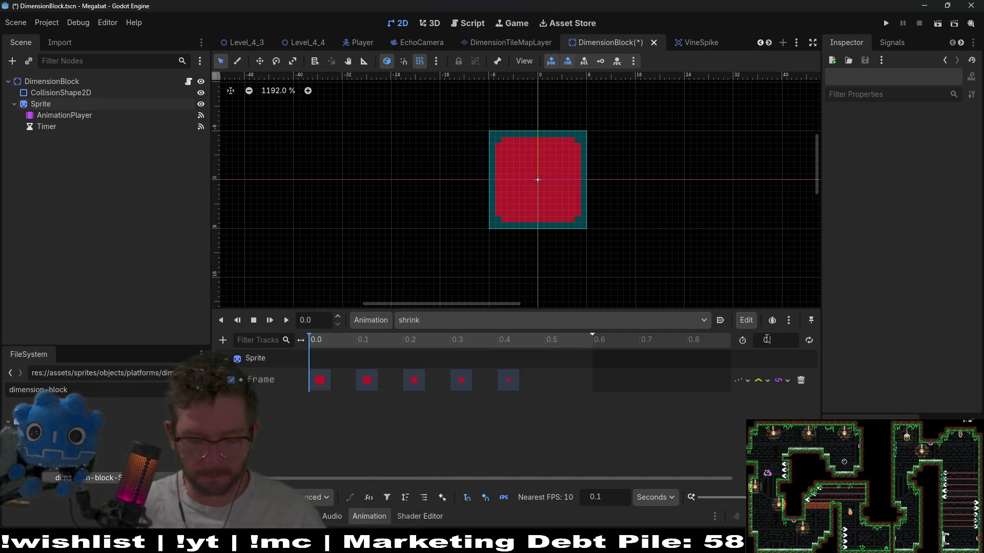
text(.5)
key(Return)
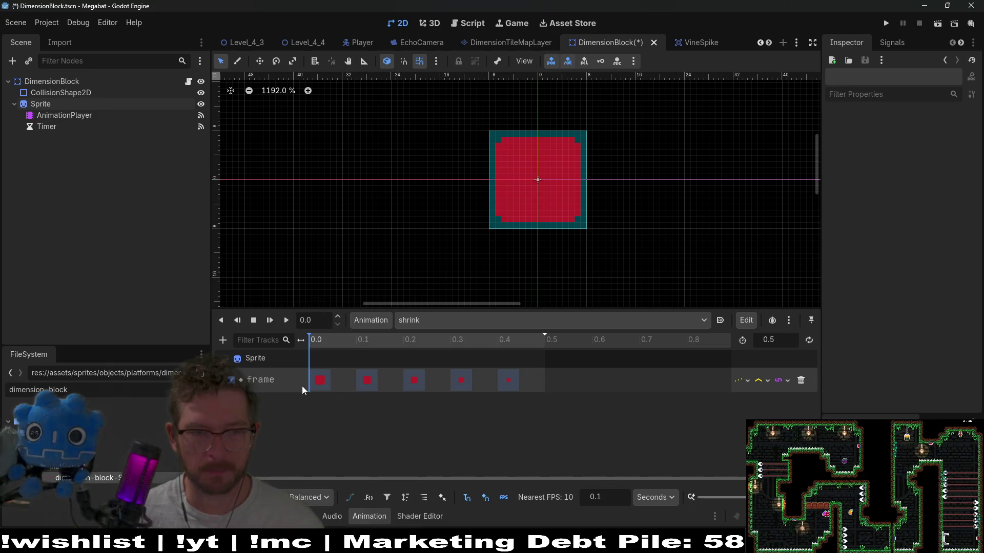
mouse_move(354, 340)
mouse_down()
mouse_move(309, 352)
mouse_move(506, 339)
mouse_up()
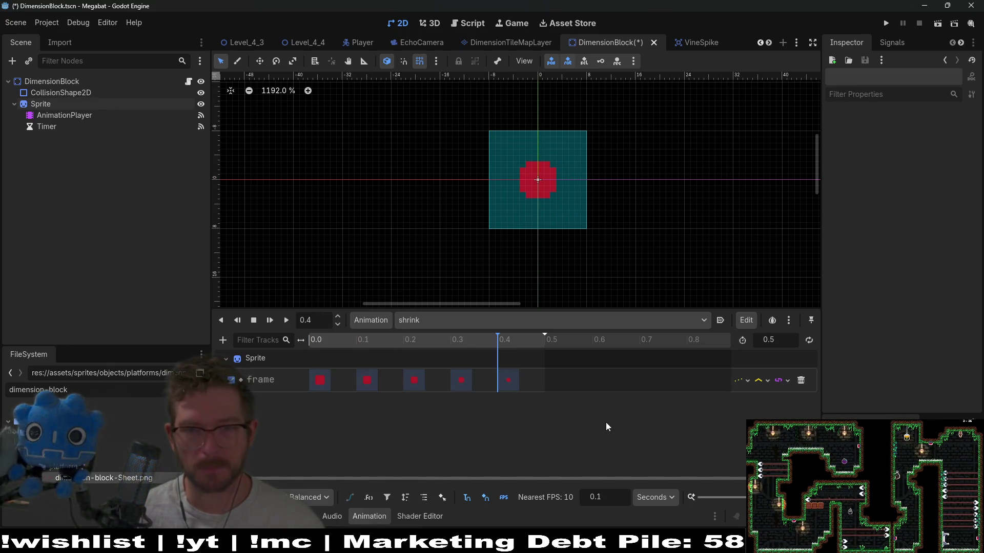
key(ctrl+s)
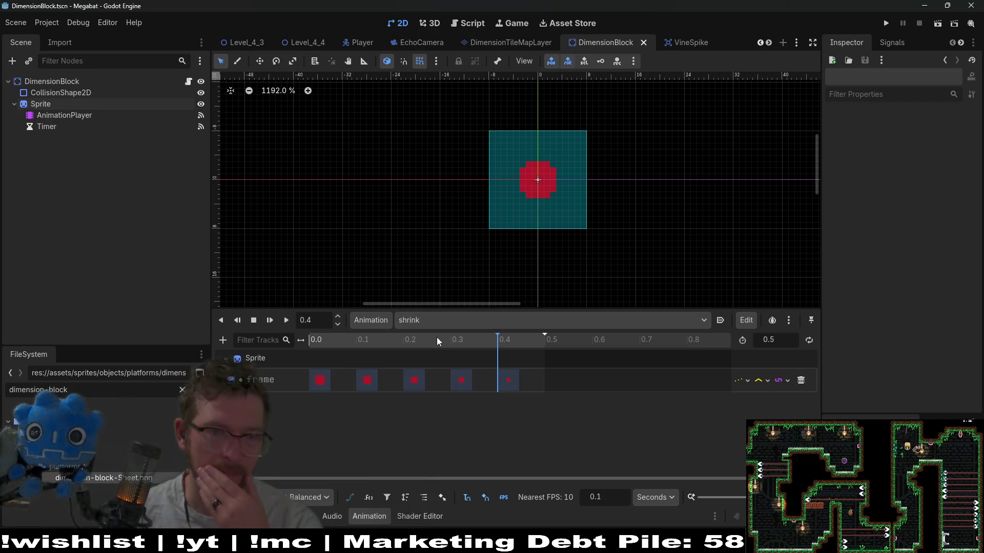
right_click(57, 103)
Add an AnimationTree child under Sprite by searching 'animation' in Create New Node
click(110, 129)
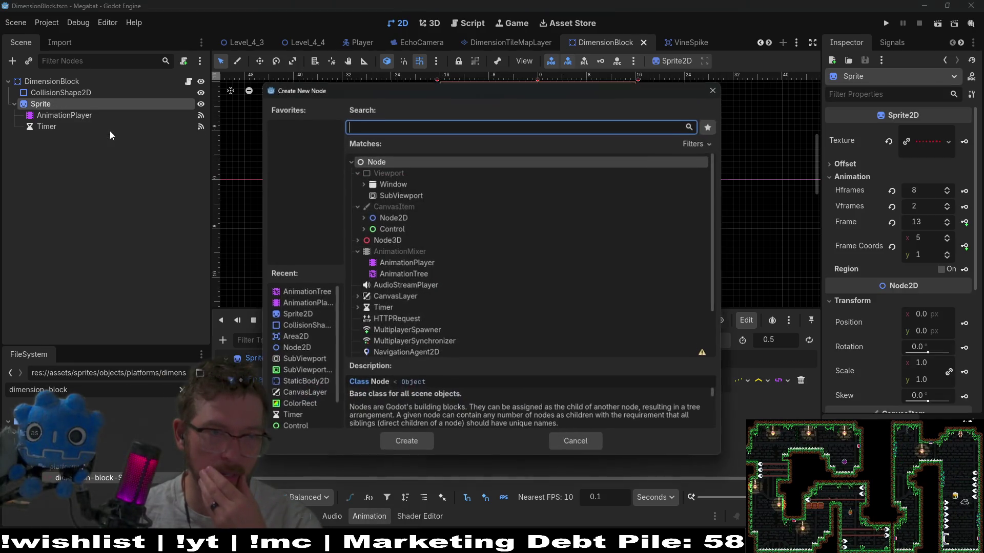
text(aniamtion)
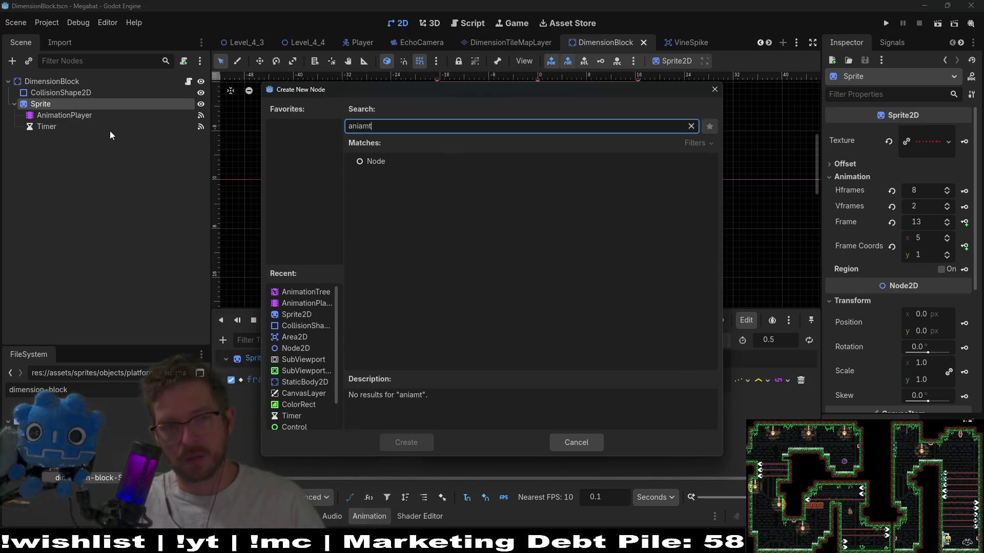
key(BackSpace)
key(BackSpace)
key(BackSpace)
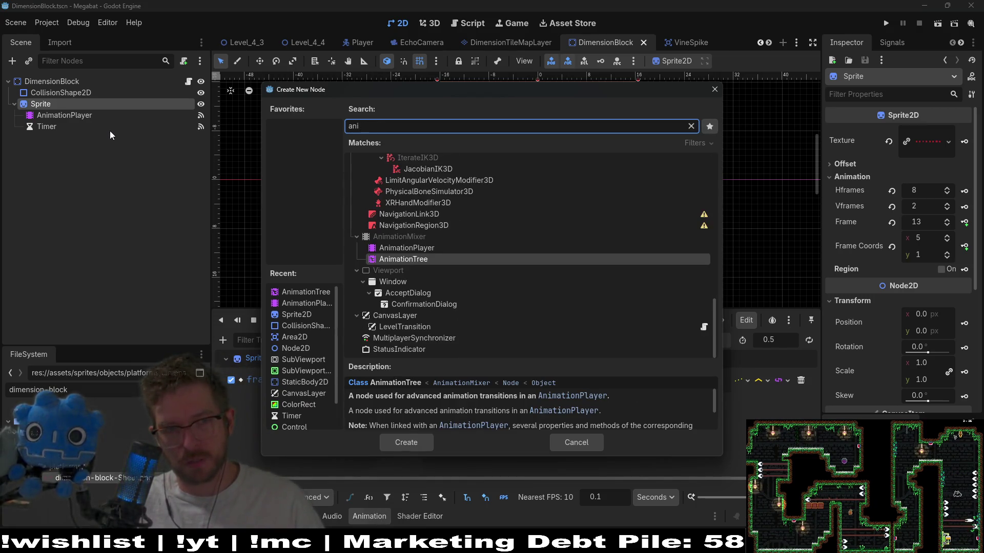
text(mation)
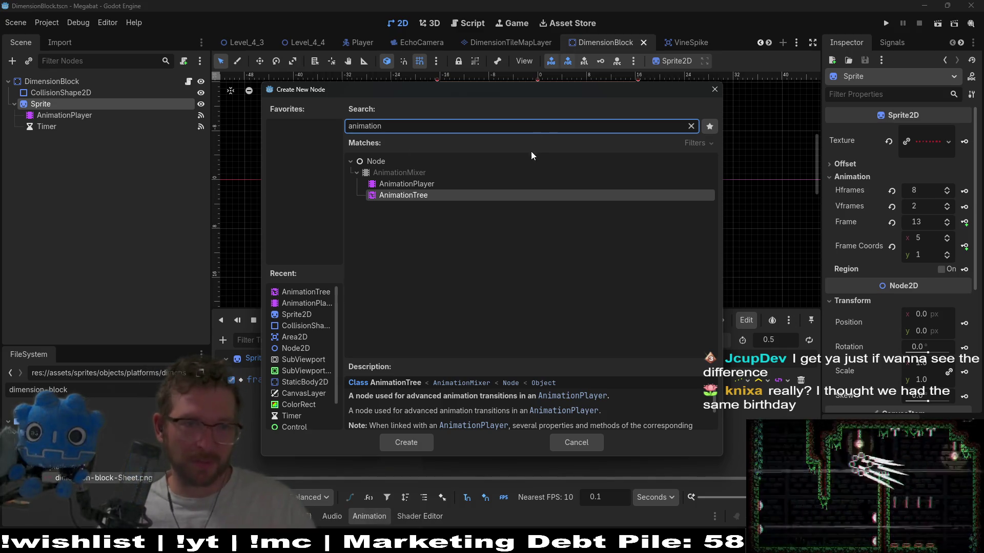
double_click(420, 196)
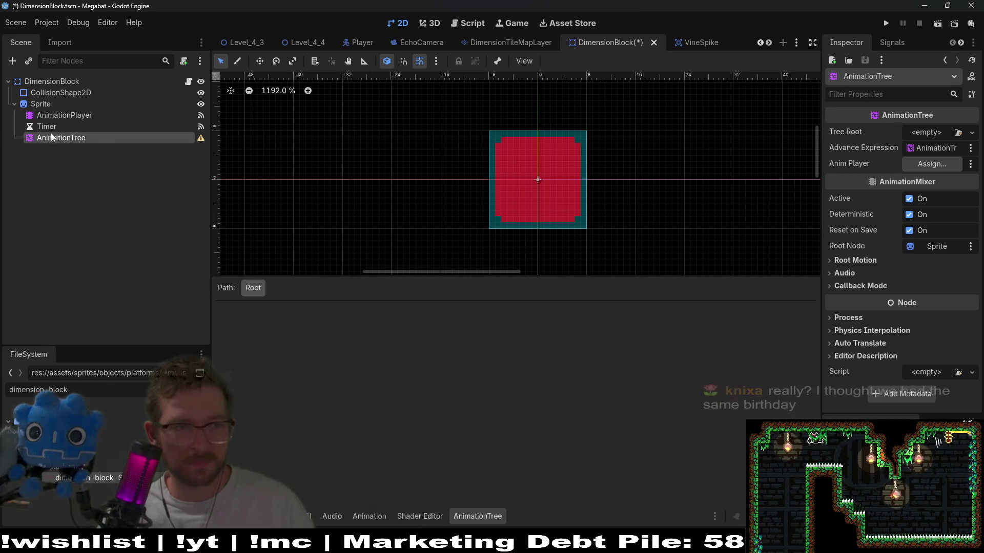
Move AnimationTree above Timer and give it a new StateMachine tree root
mouse_move(46, 138)
mouse_down()
mouse_move(42, 126)
mouse_move(56, 120)
mouse_up()
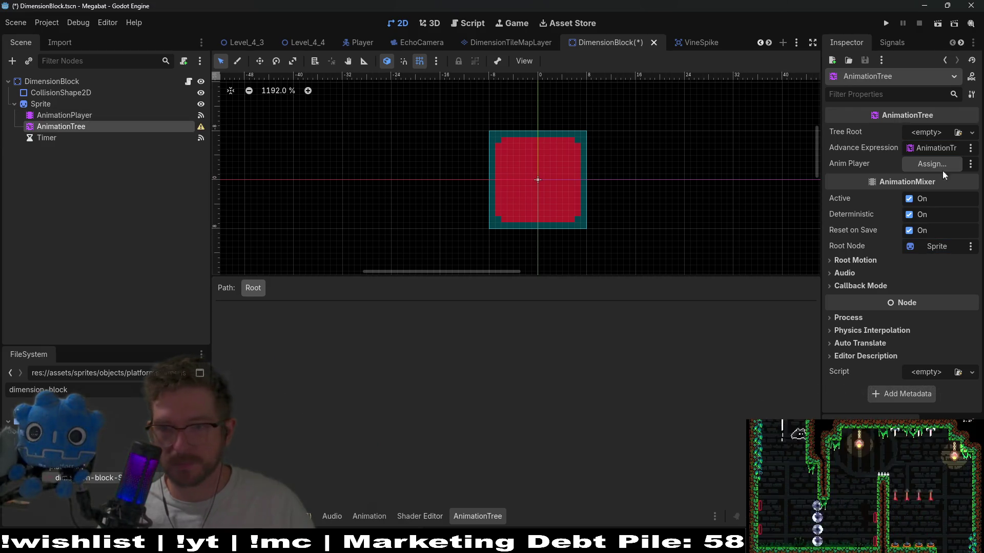
click(965, 133)
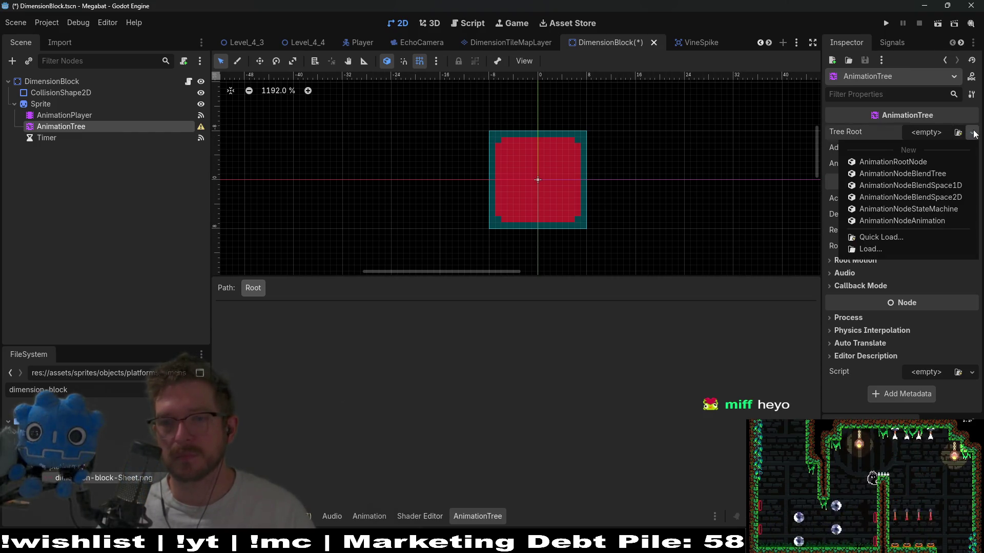
click(928, 210)
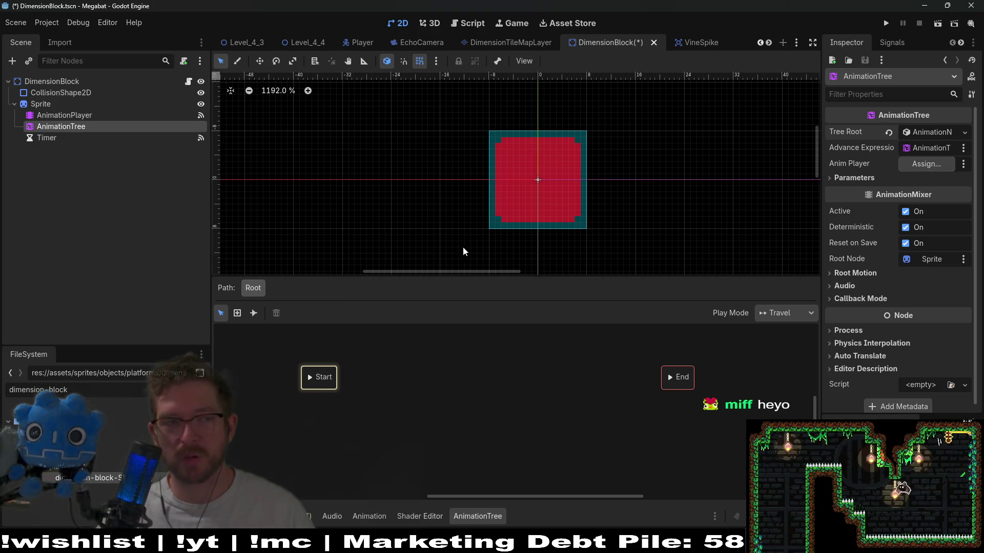
Check the Sprite and AnimationPlayer nodes, then set the tree's Anim Player to AnimationPlayer
click(41, 104)
click(56, 115)
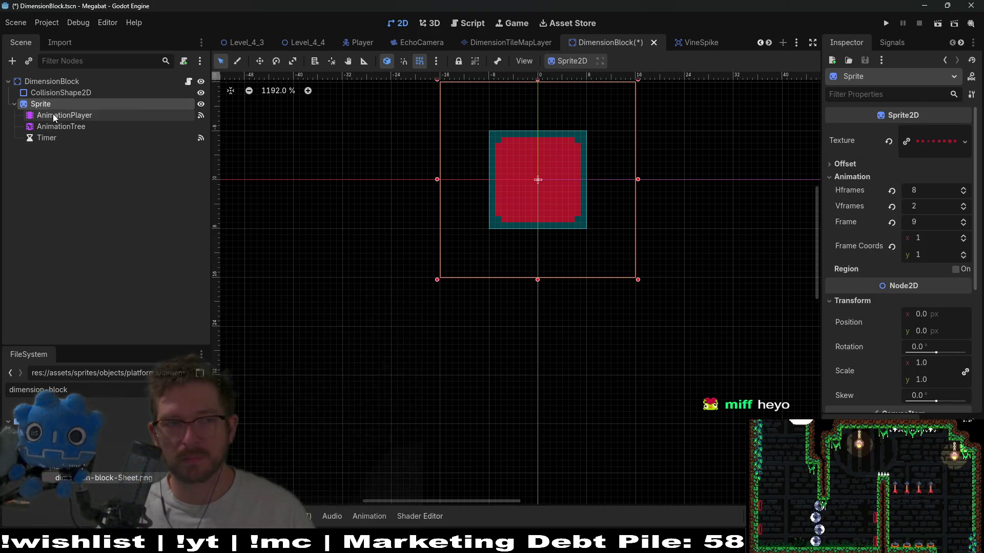
click(56, 125)
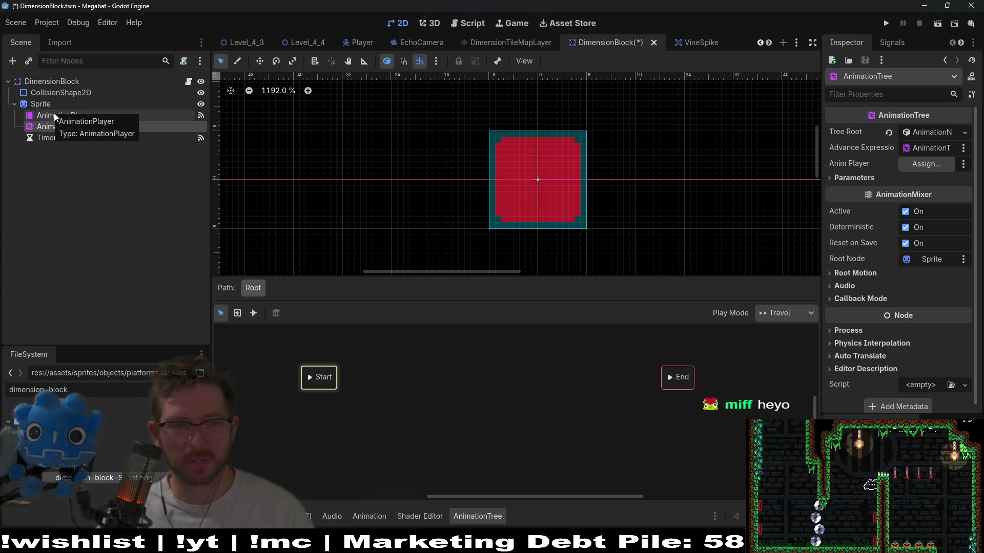
click(54, 115)
click(61, 126)
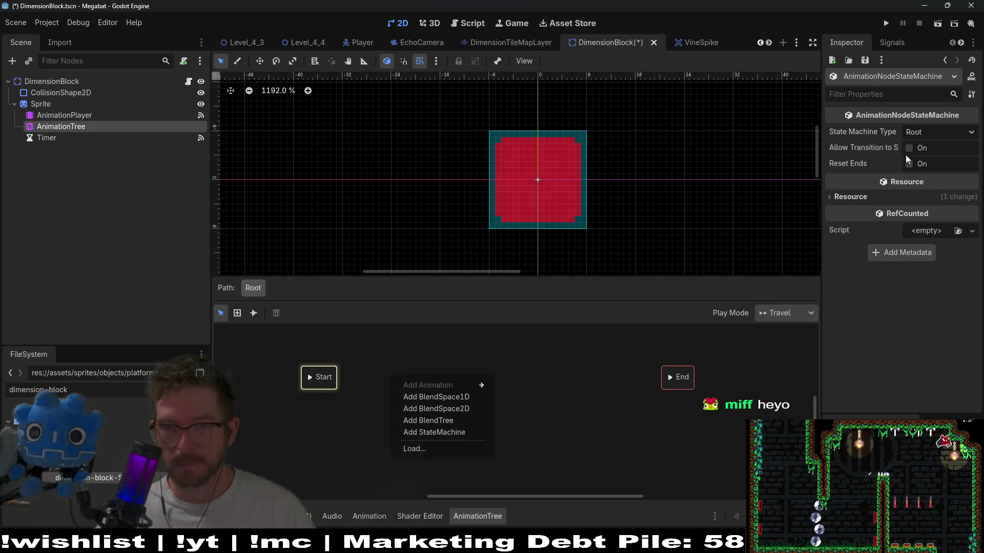
click(59, 128)
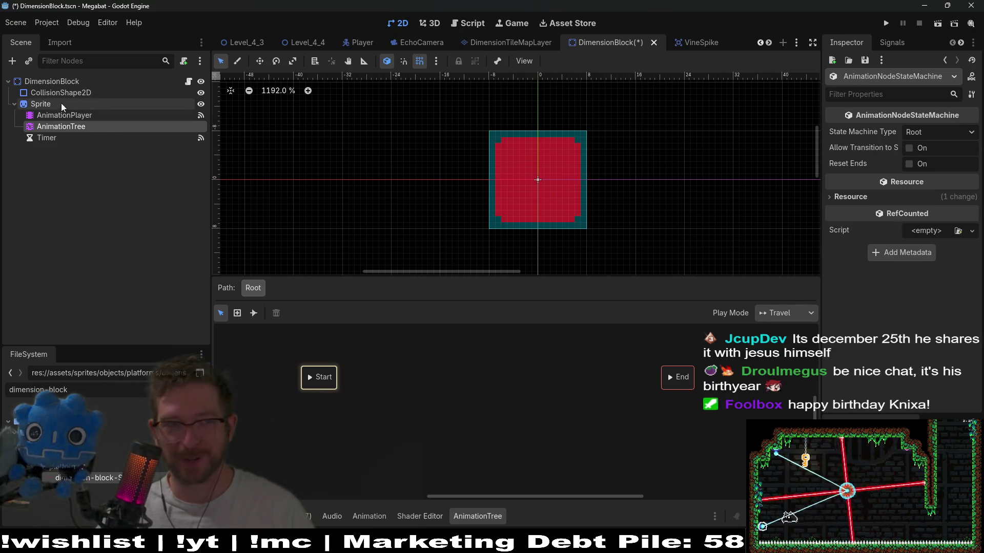
click(71, 115)
click(72, 127)
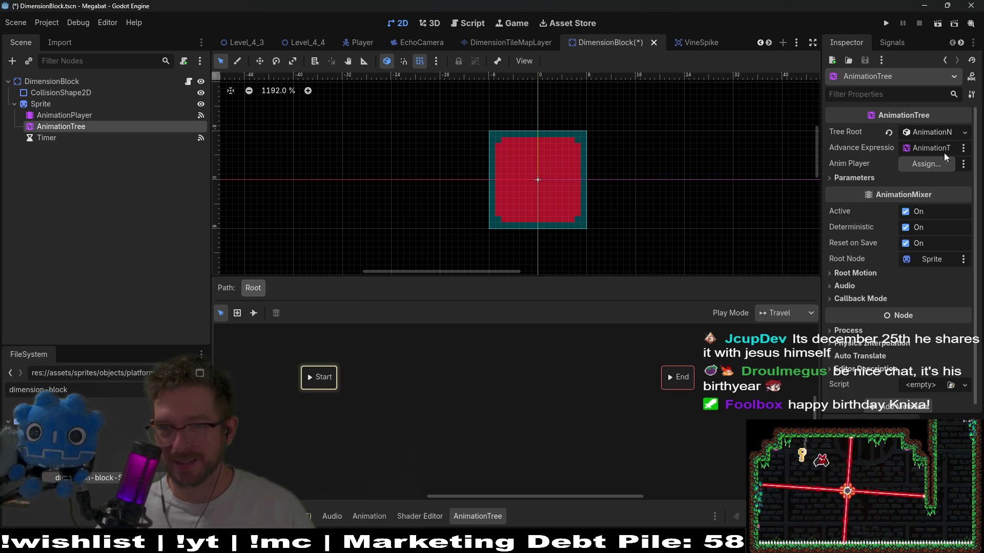
click(936, 164)
double_click(474, 174)
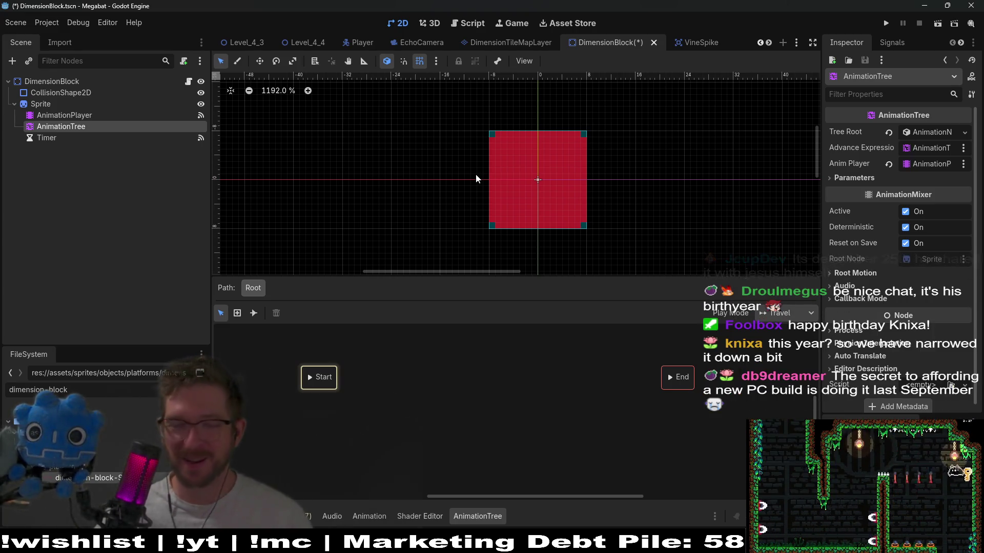
mouse_move(472, 383)
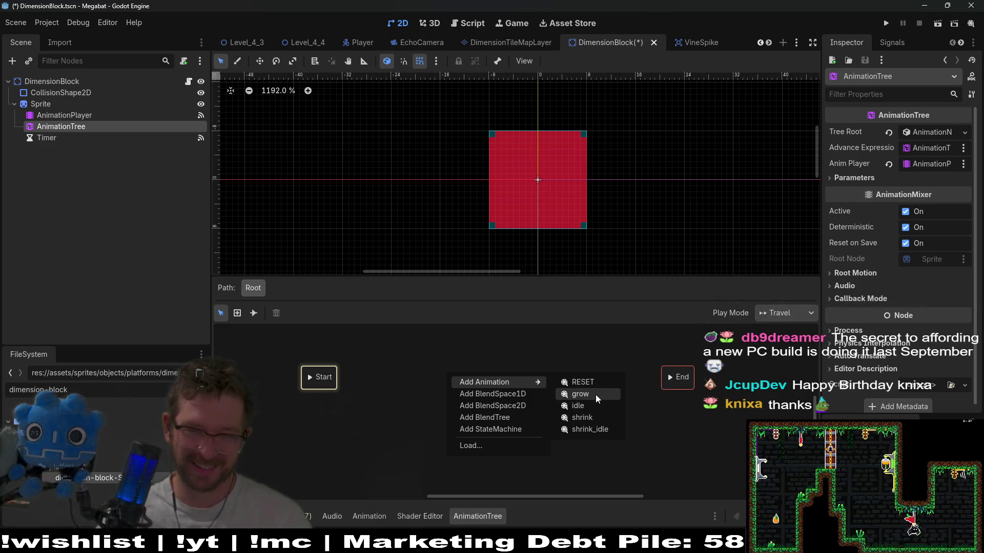
Add the idle state beside Start and undo an accidental BlendSpace1D node
click(595, 405)
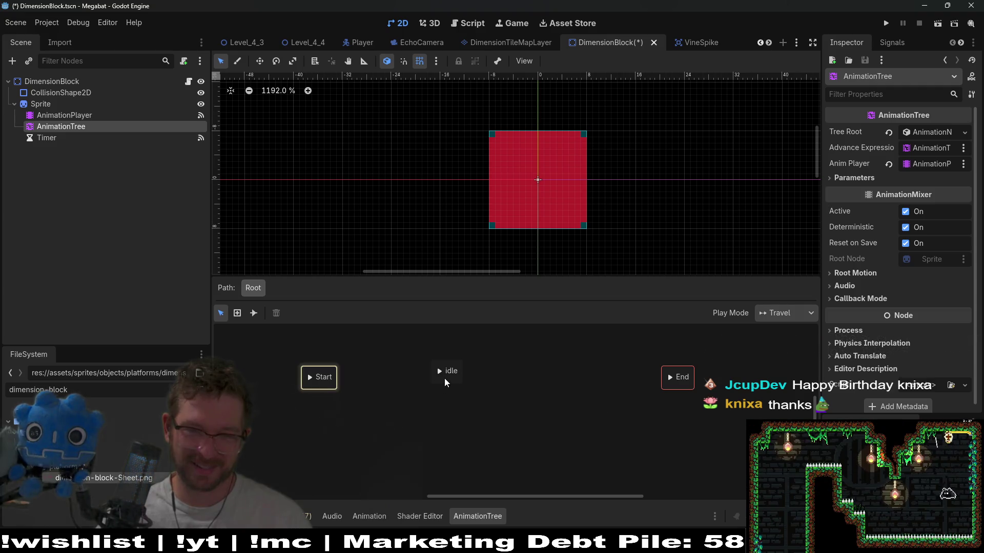
drag(444, 382, 392, 385)
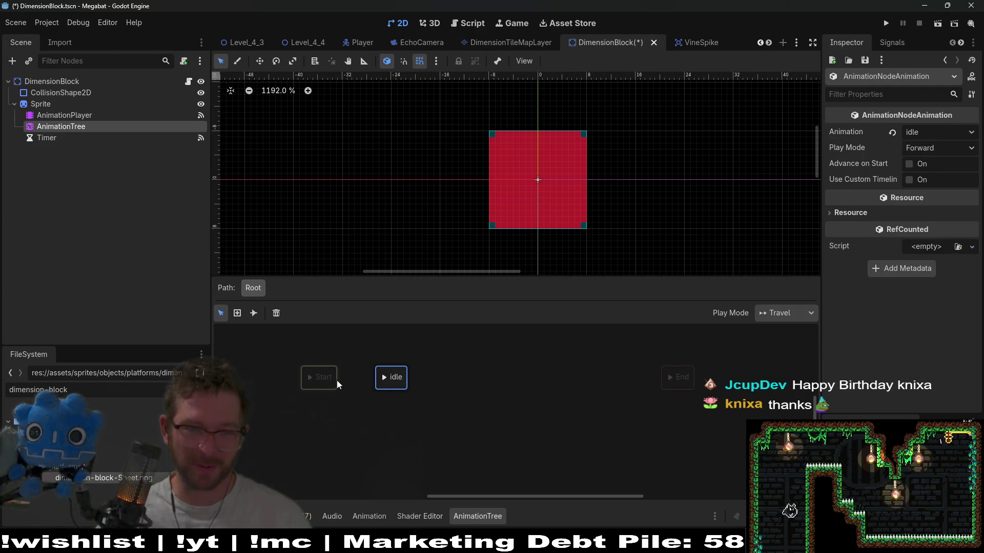
click(359, 378)
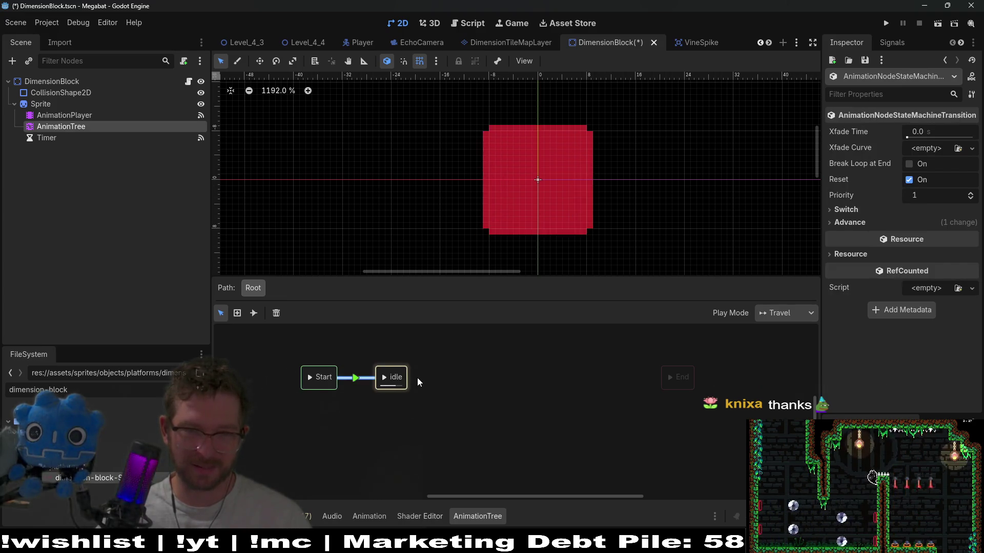
click(420, 379)
right_click(442, 374)
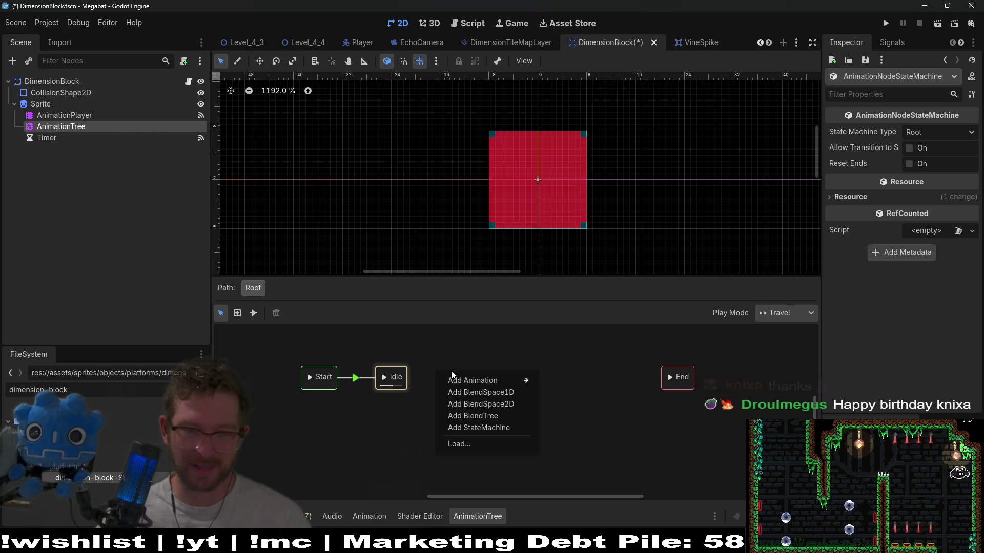
click(475, 386)
key(ctrl+z)
Add grow, shrink and shrink_idle animation states to the graph
right_click(481, 382)
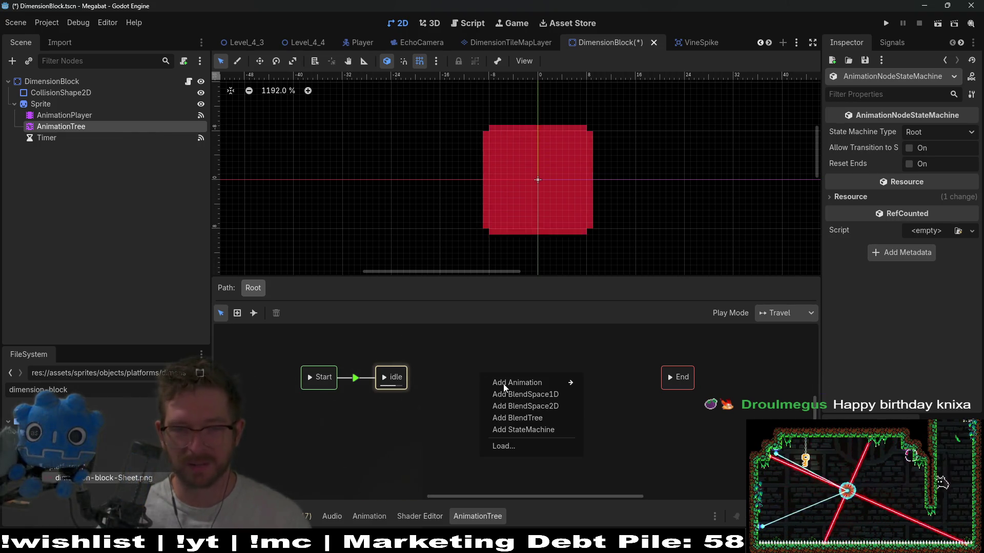
mouse_move(521, 388)
click(620, 393)
right_click(569, 392)
mouse_move(604, 396)
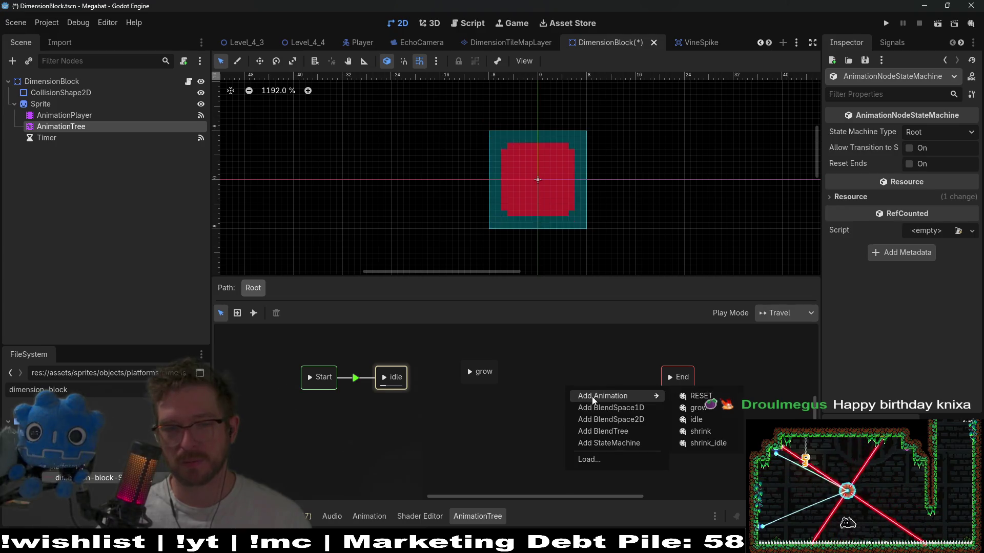
click(705, 432)
right_click(528, 446)
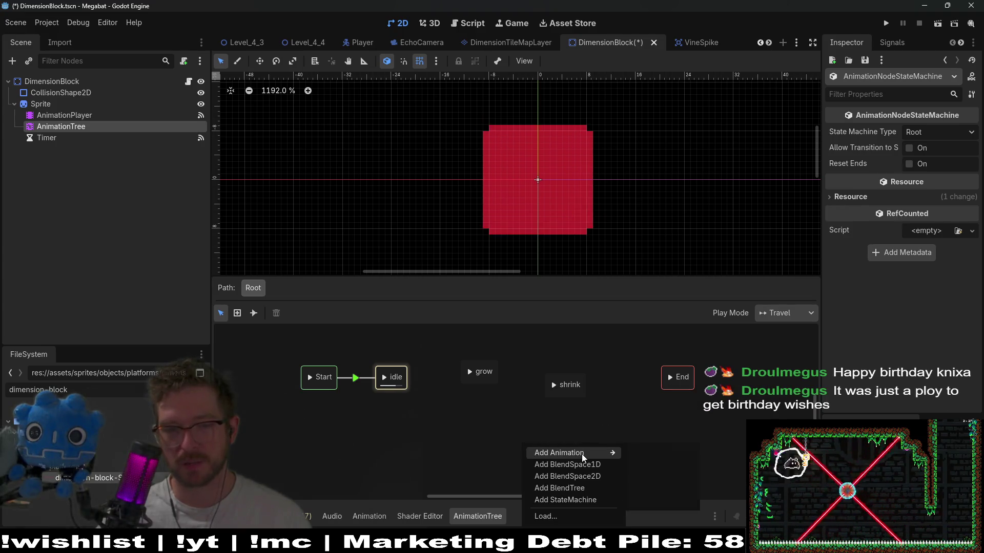
mouse_move(614, 453)
click(661, 500)
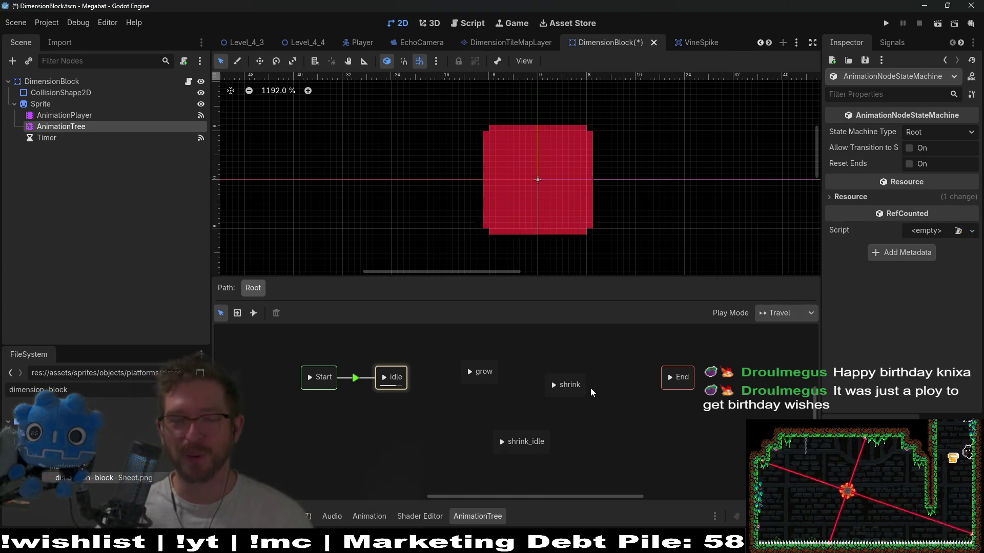
drag(490, 422, 477, 468)
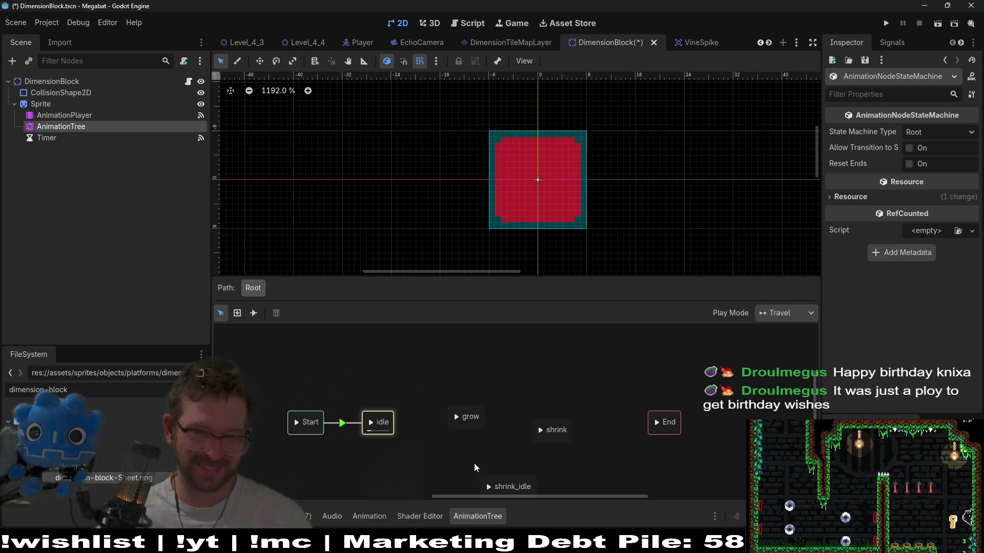
Place grow above idle, connect idle to grow, and reposition shrink and shrink_idle
drag(477, 425, 469, 384)
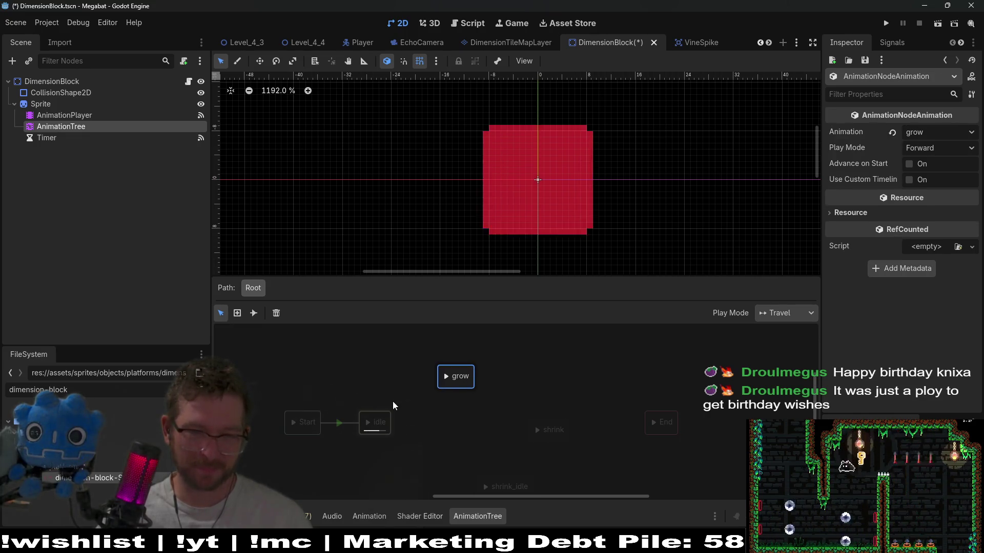
drag(384, 420, 444, 387)
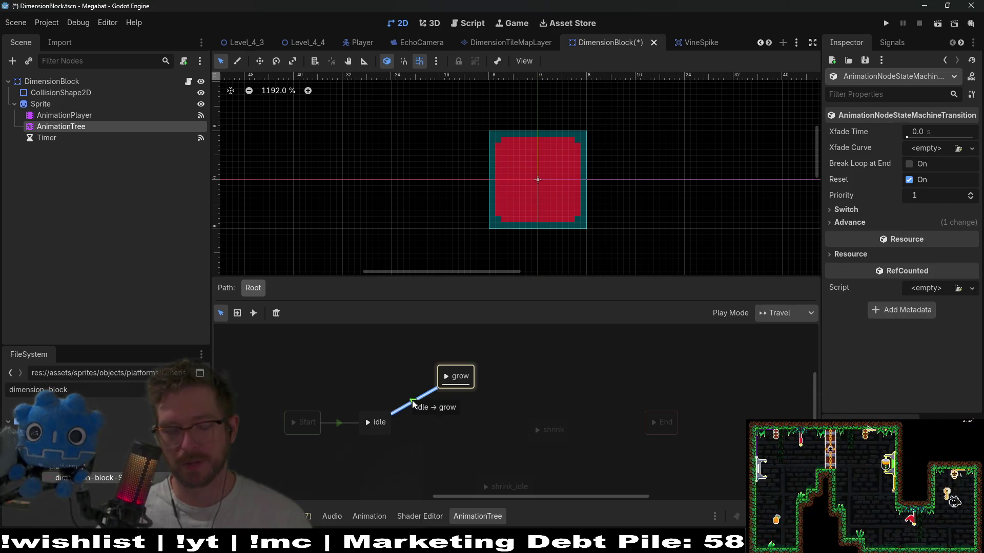
click(438, 404)
scroll(544, 398, down, 2)
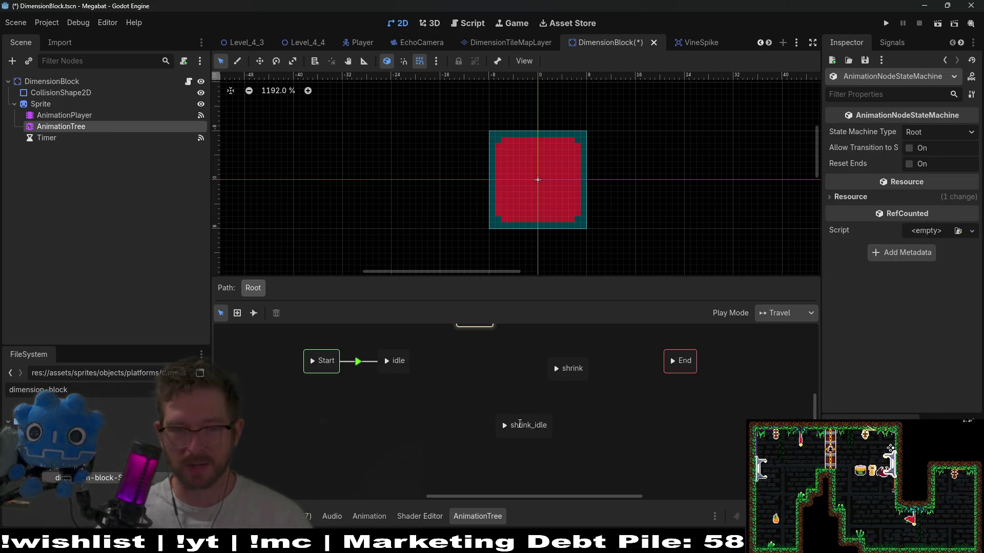
mouse_move(527, 433)
mouse_down()
mouse_move(459, 427)
mouse_move(477, 429)
mouse_up()
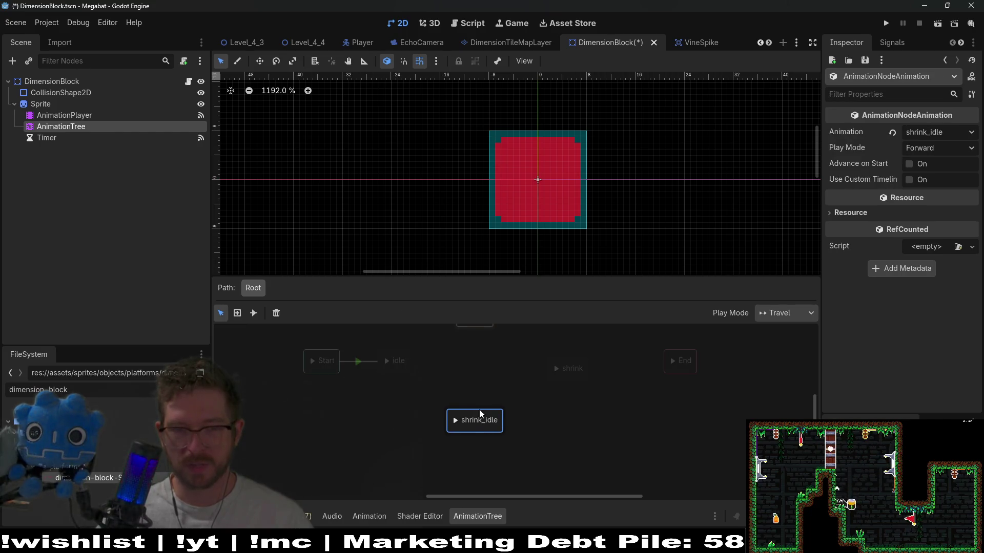
scroll(478, 410, up, 2)
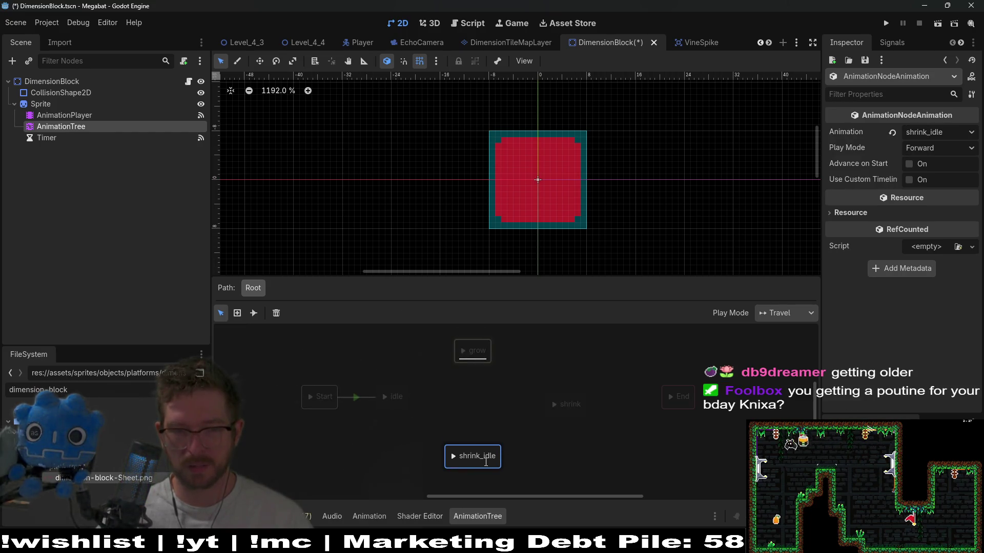
drag(485, 470, 551, 463)
mouse_move(562, 418)
mouse_down()
mouse_move(475, 430)
mouse_move(452, 444)
mouse_move(470, 451)
mouse_up()
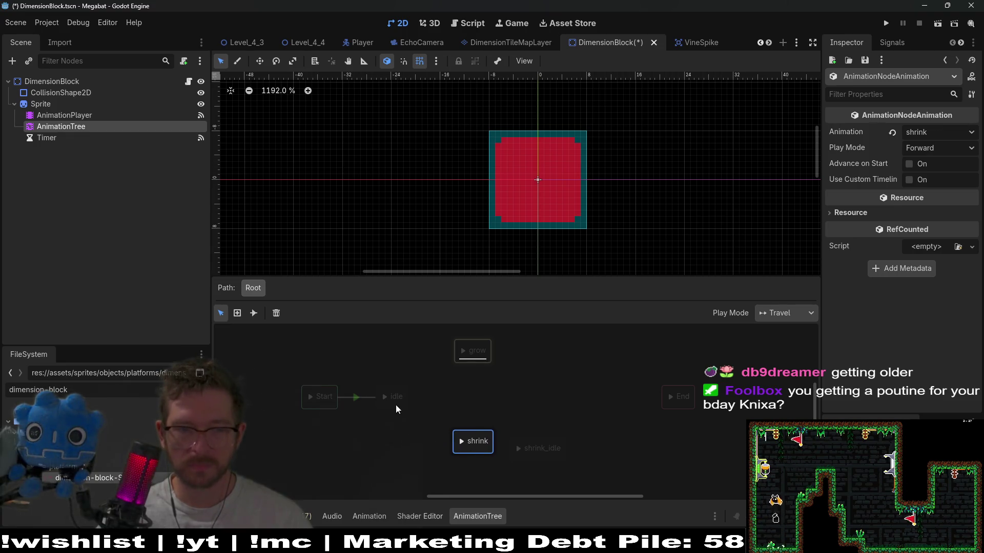
Set the idle-to-shrink transition's Advance Mode to Enabled and move shrink_idle beside shrink
click(441, 425)
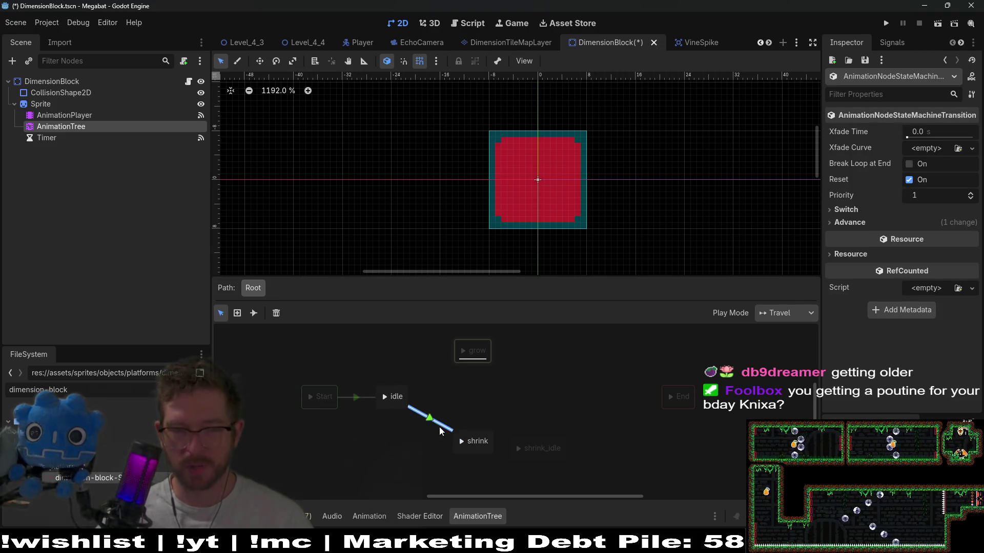
click(852, 224)
click(896, 238)
click(897, 261)
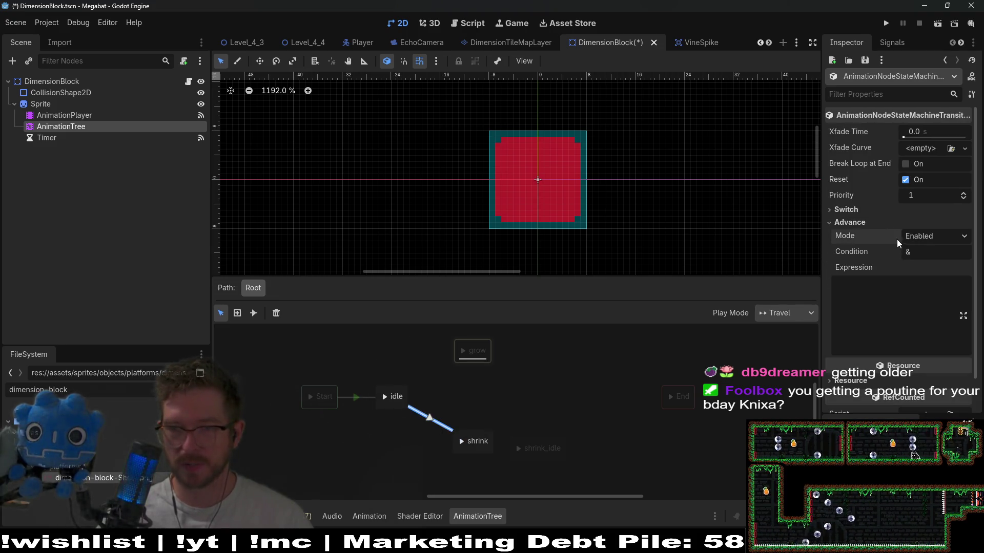
drag(533, 455, 556, 448)
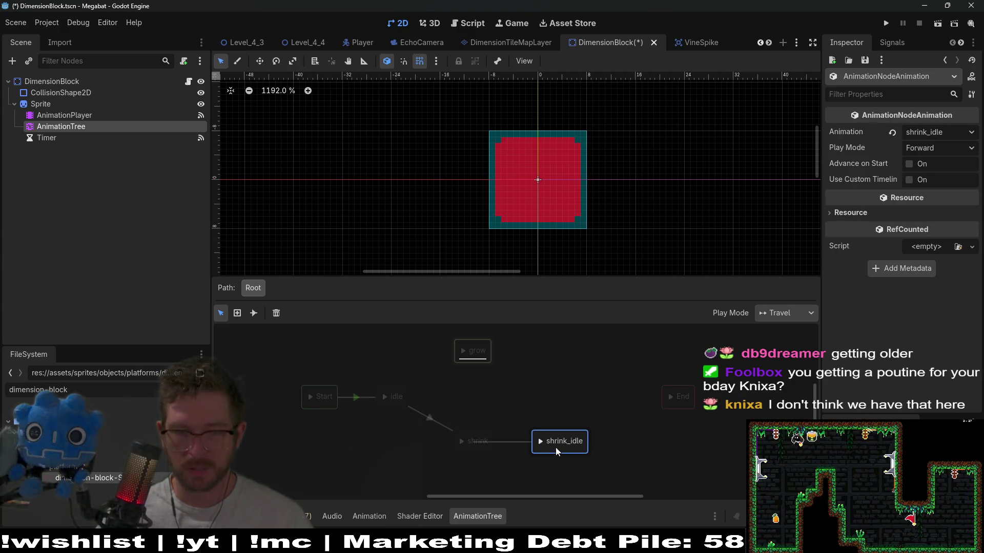
drag(494, 440, 545, 449)
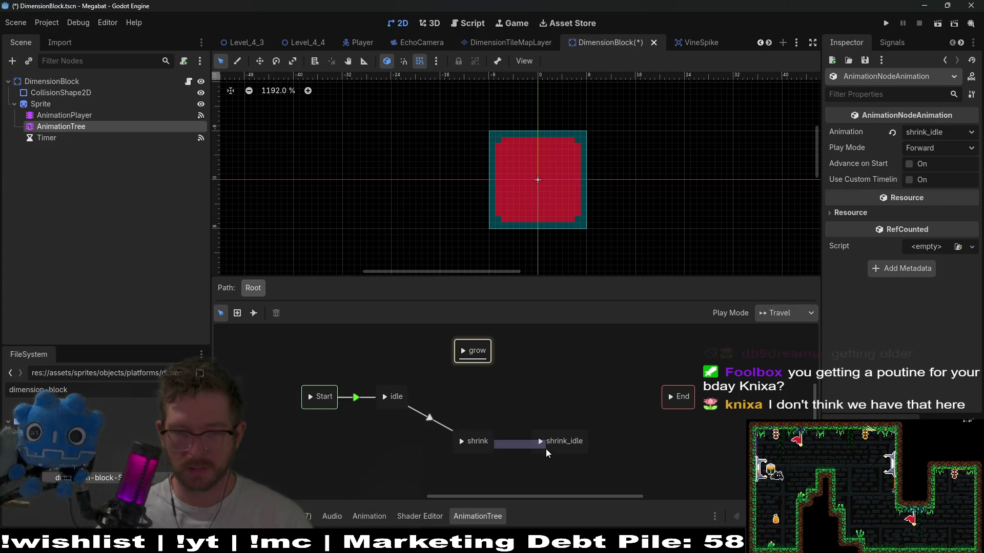
Link shrink to shrink_idle with a transition whose Advance Mode is Enabled
drag(477, 441, 537, 439)
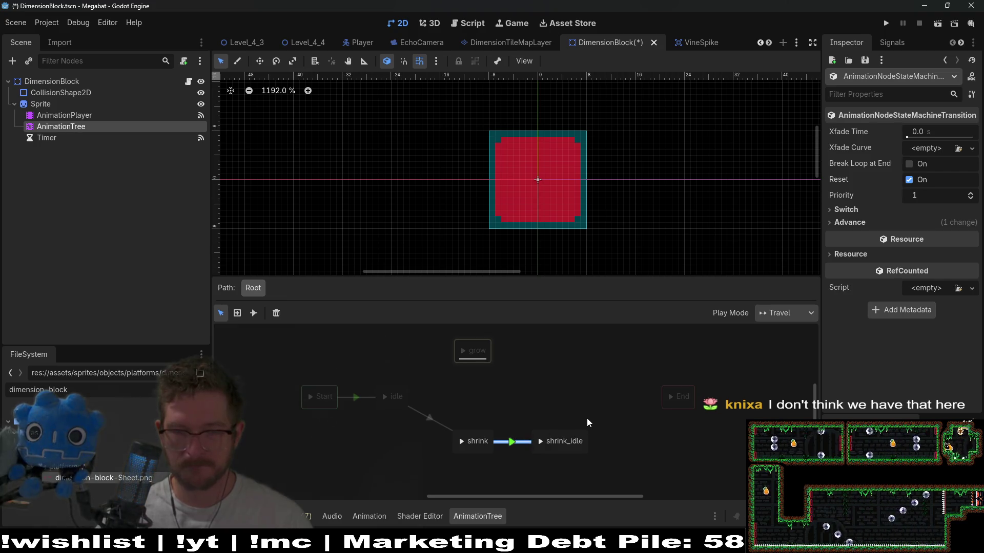
click(865, 223)
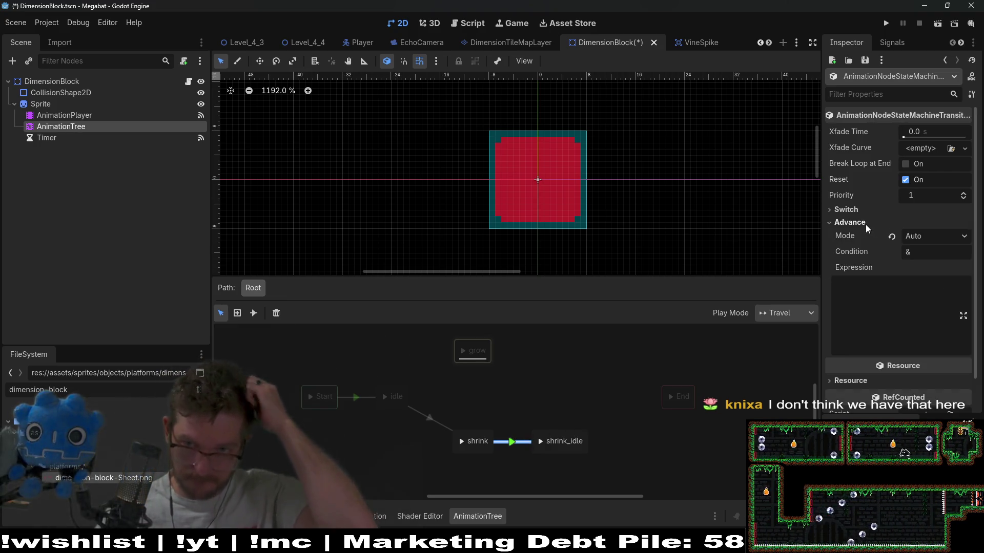
click(912, 236)
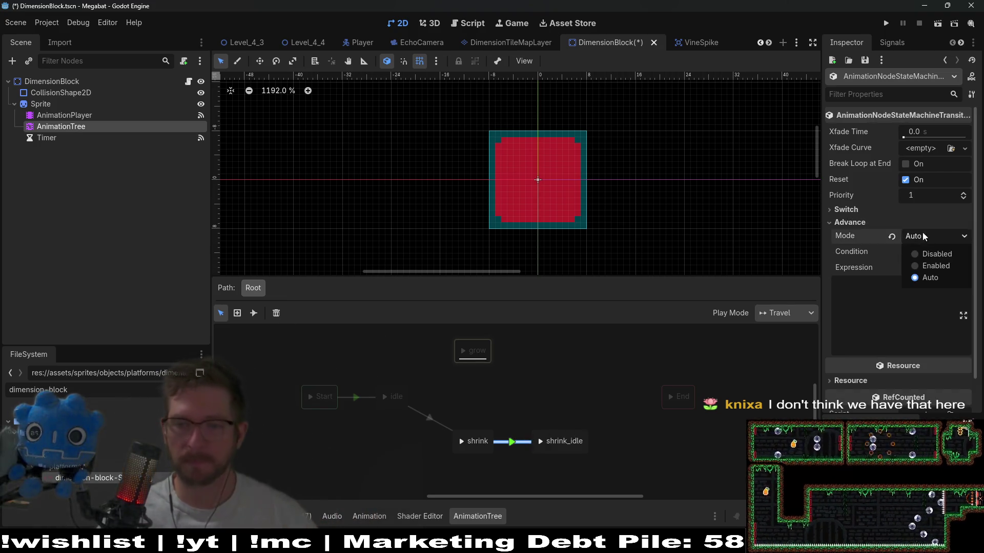
click(894, 237)
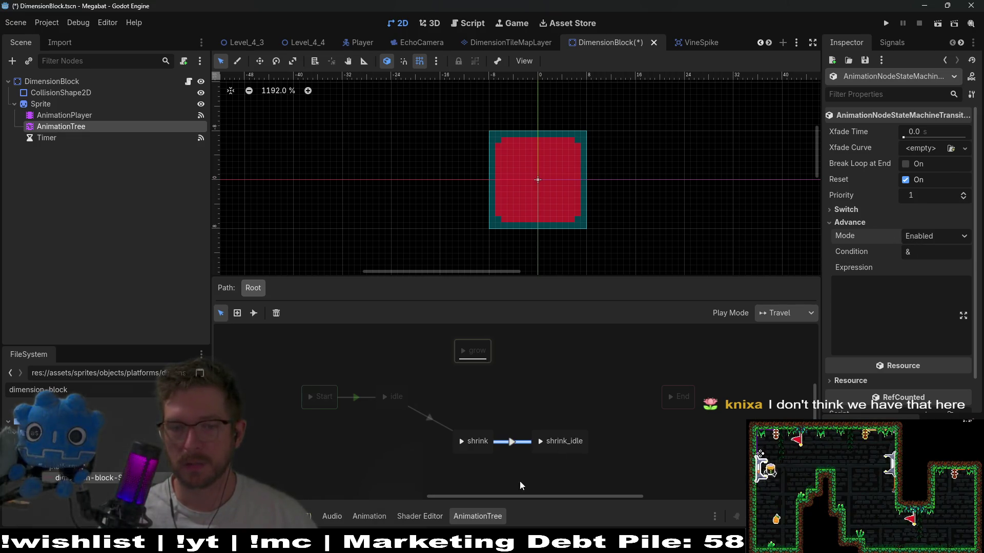
Set the grow–shrink_idle transition to Advance Mode Enabled and Switch Mode At End
click(519, 406)
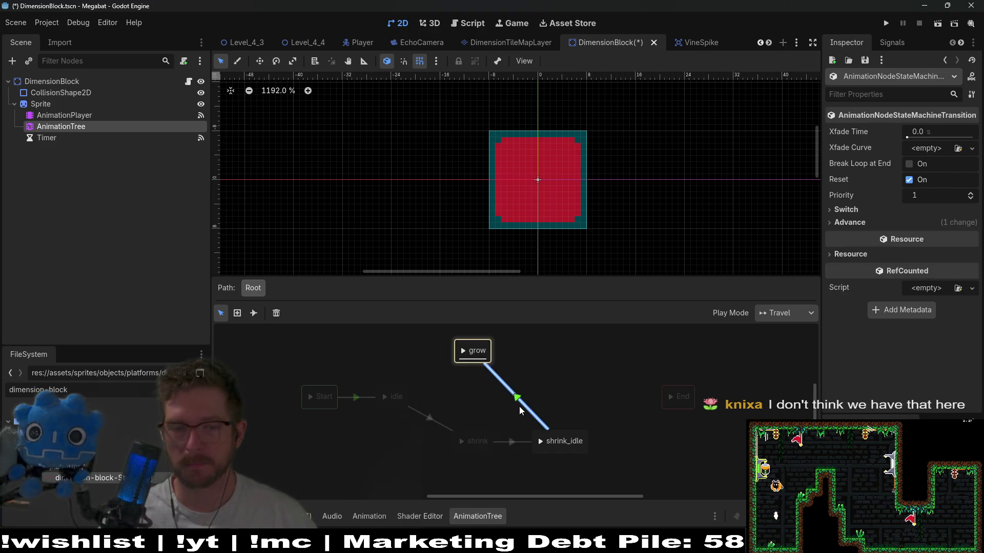
click(892, 222)
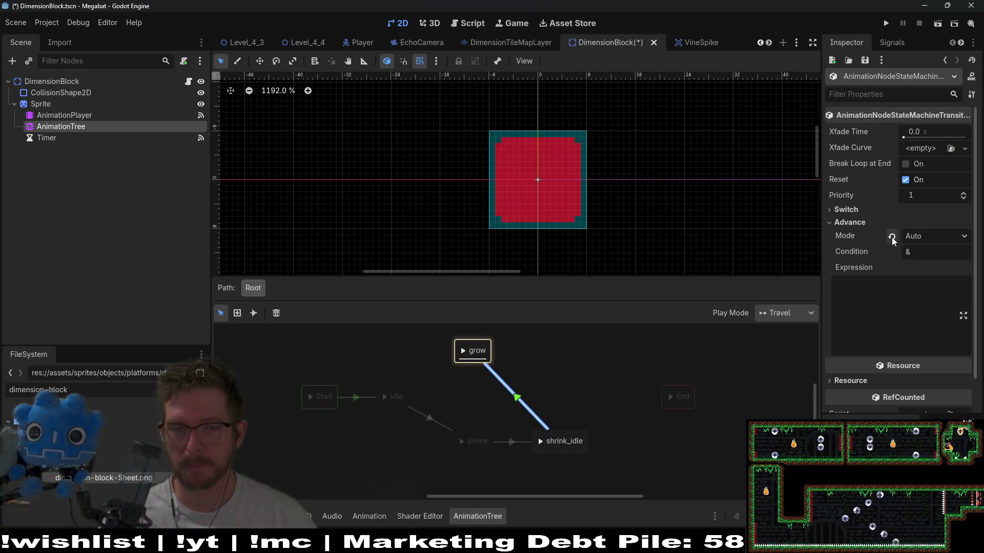
click(893, 238)
click(934, 236)
click(861, 224)
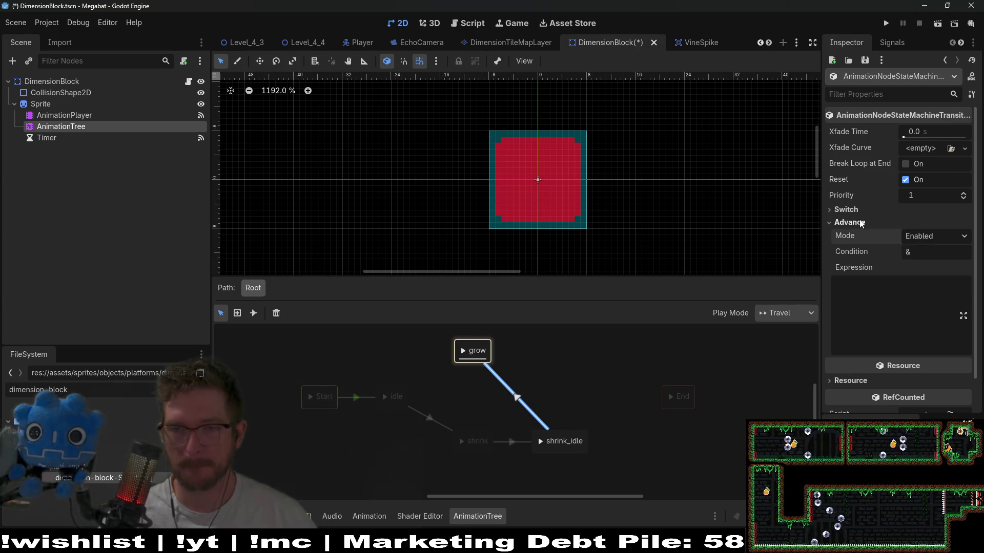
click(852, 211)
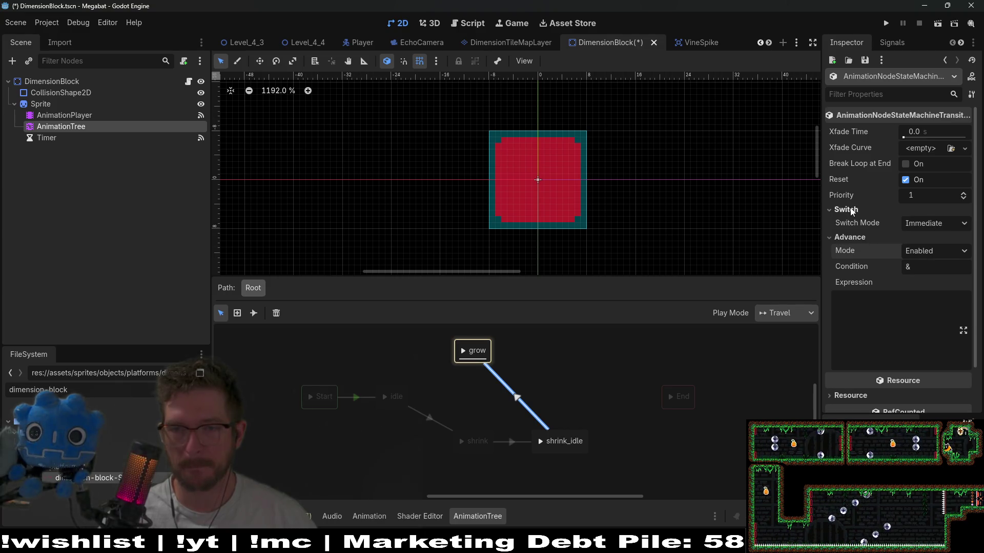
click(926, 226)
click(931, 261)
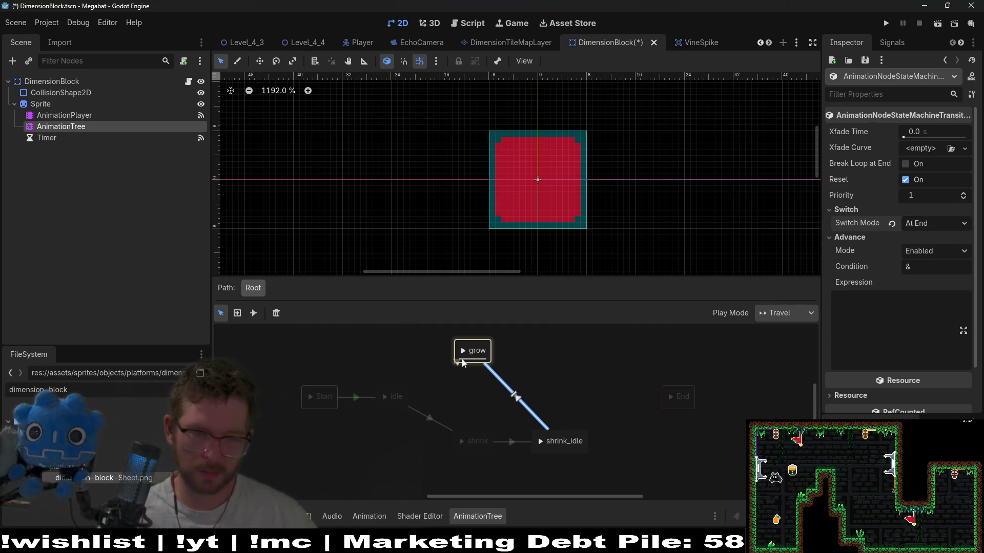
Connect idle to grow with an Auto, At End transition, then preview travel to shrink_idle
drag(395, 398, 461, 364)
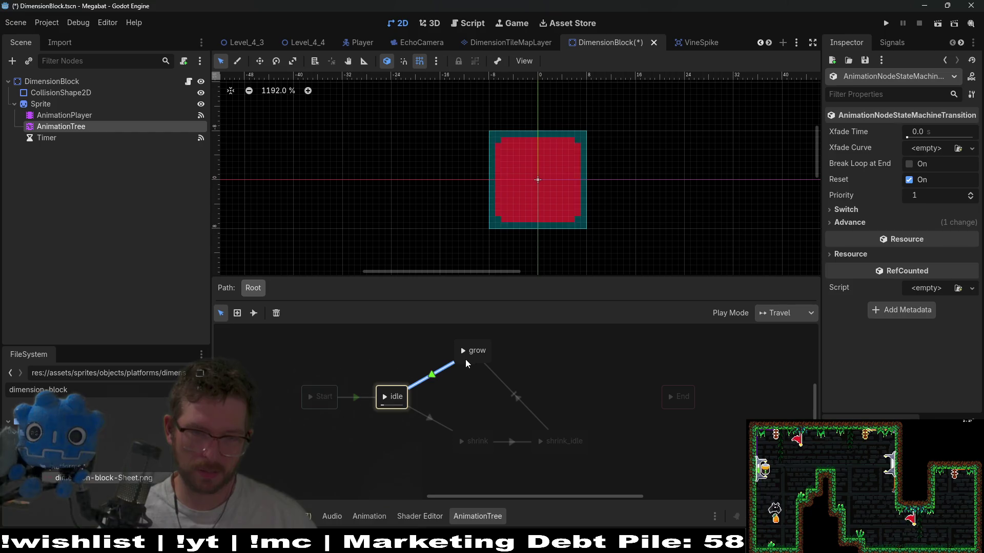
click(869, 223)
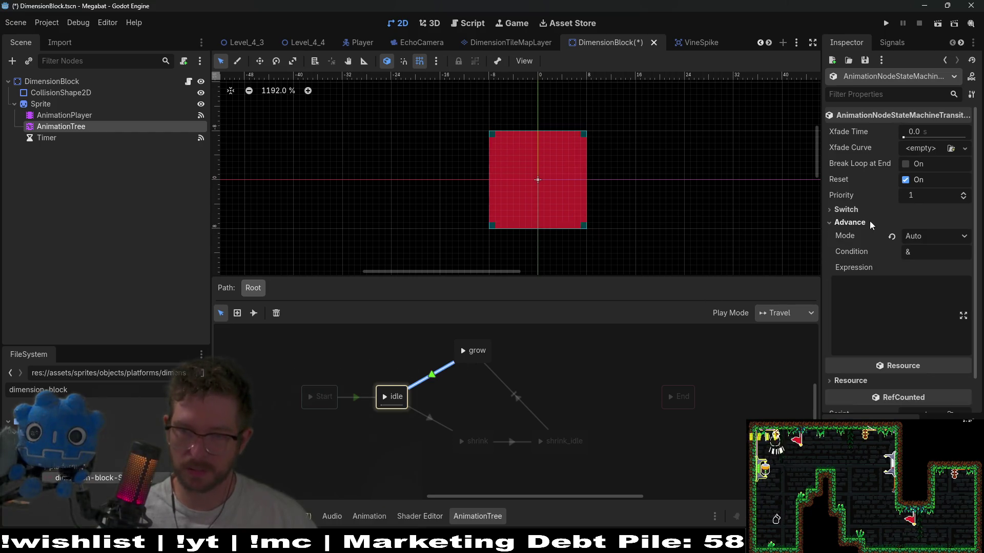
click(908, 235)
click(845, 210)
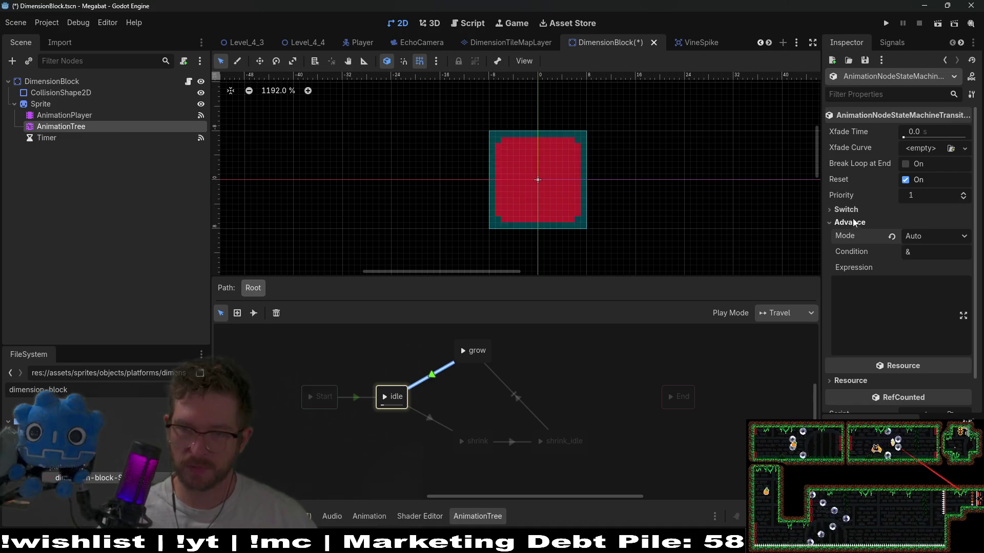
click(845, 209)
click(935, 224)
click(929, 265)
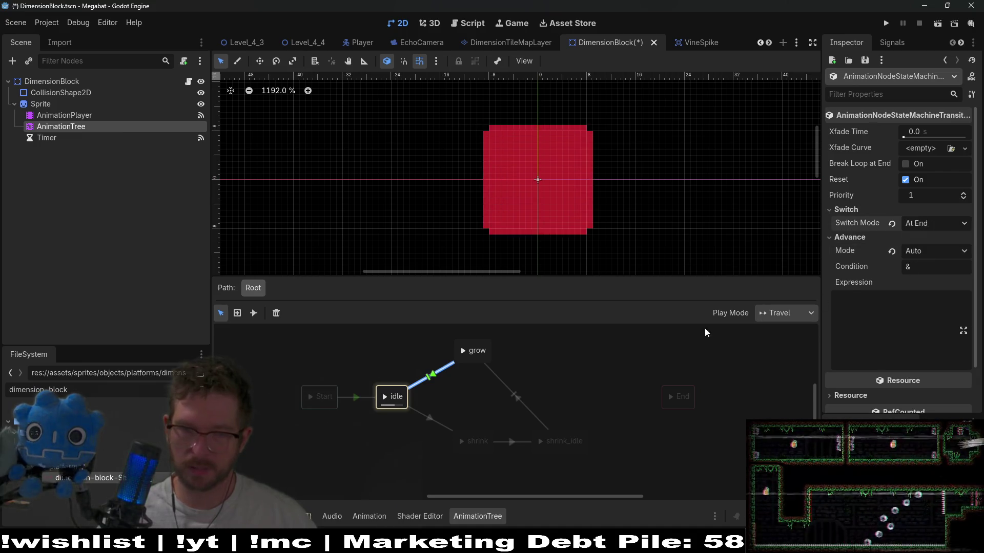
click(540, 441)
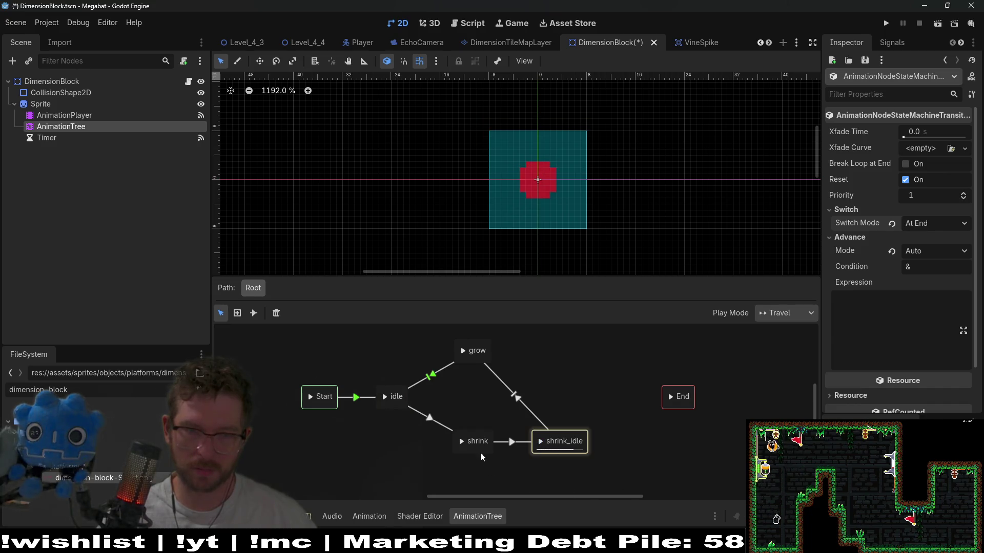
Give the shrink→shrink_idle transition Switch Mode At End and Advance Mode Auto
click(462, 442)
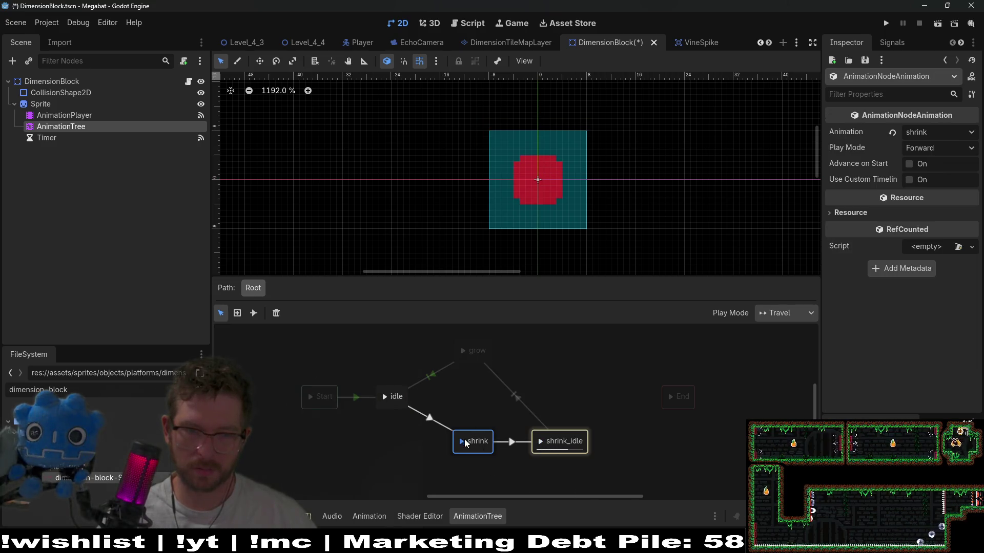
click(511, 442)
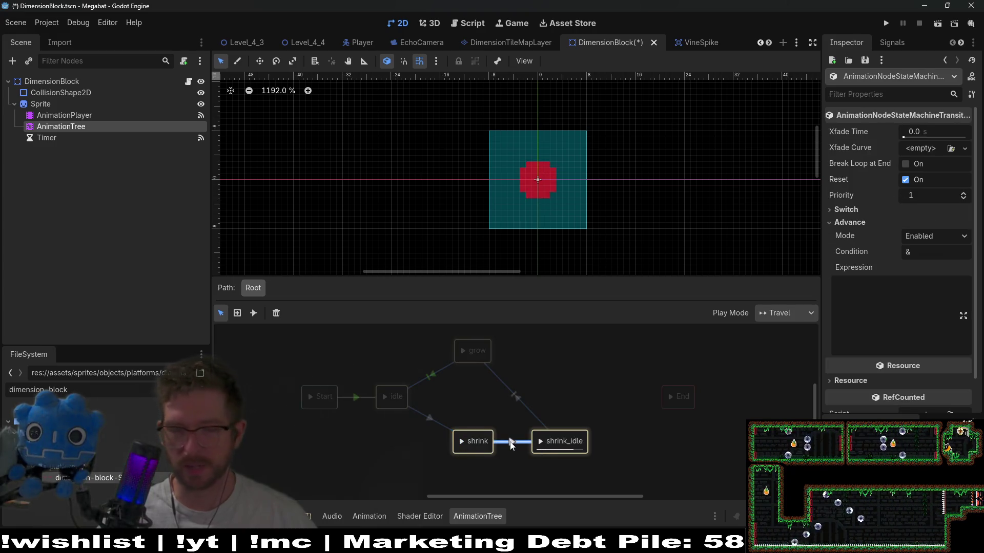
click(924, 236)
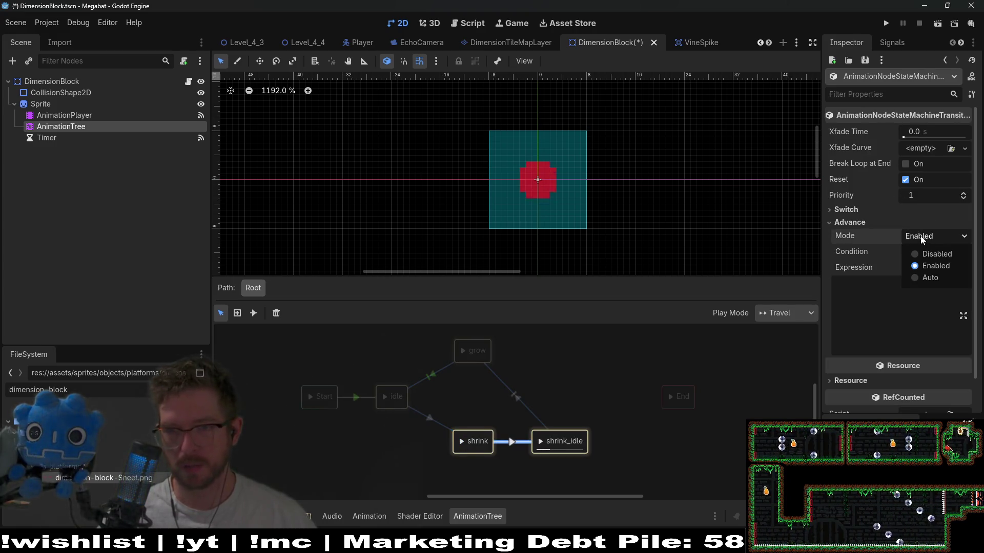
click(920, 236)
click(920, 236)
click(920, 238)
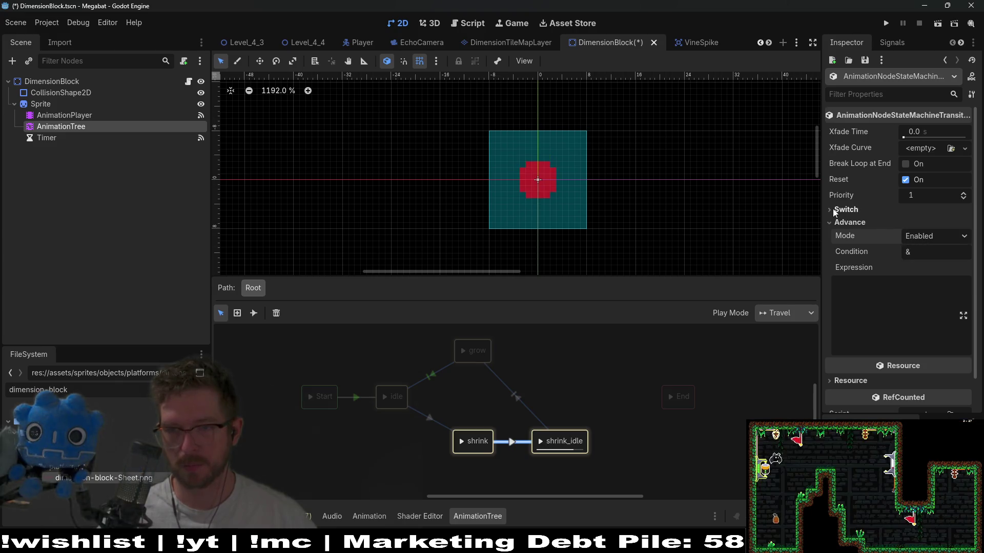
click(832, 209)
click(925, 224)
click(924, 264)
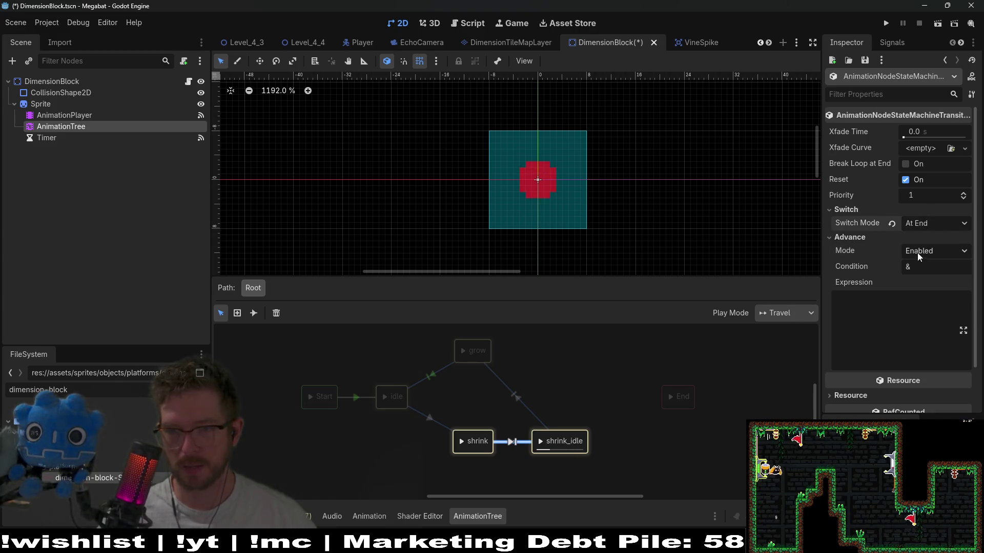
click(917, 254)
click(930, 296)
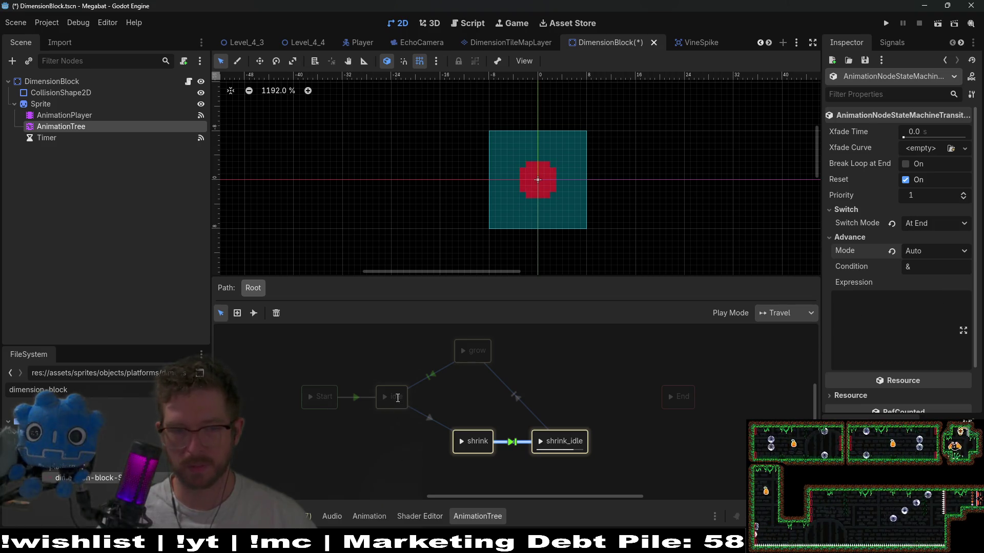
Test the state machine by travelling between idle, grow, shrink and shrink_idle in the preview
click(386, 397)
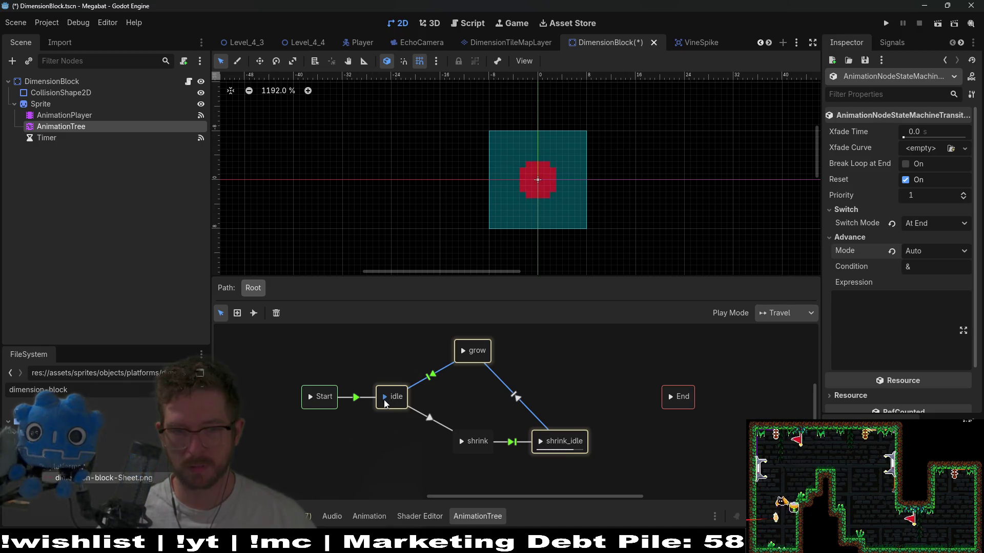
click(467, 351)
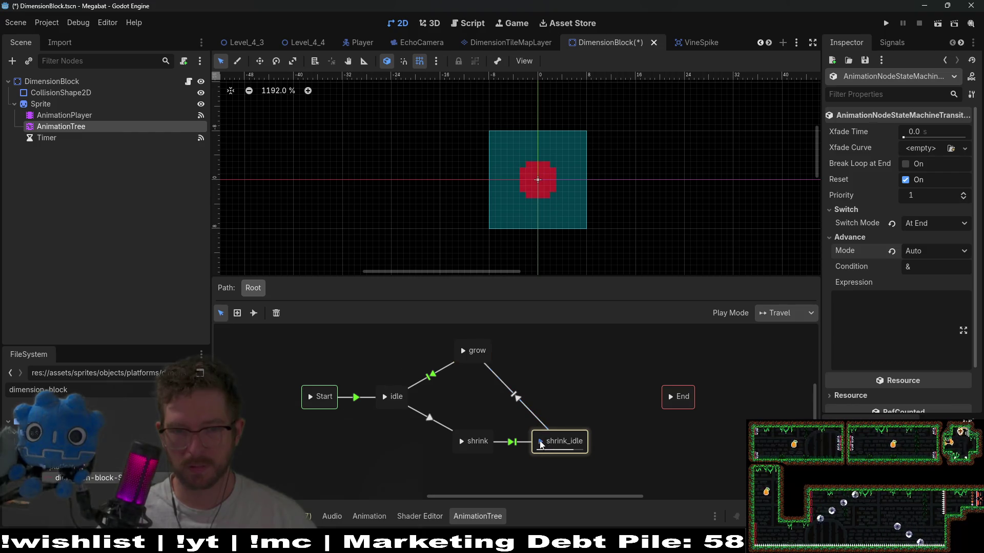
click(460, 439)
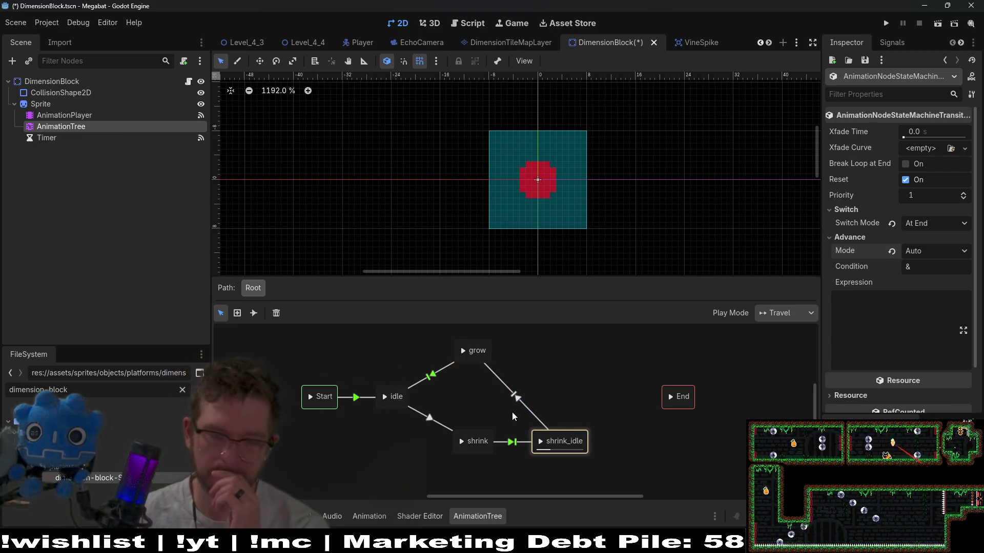
click(462, 352)
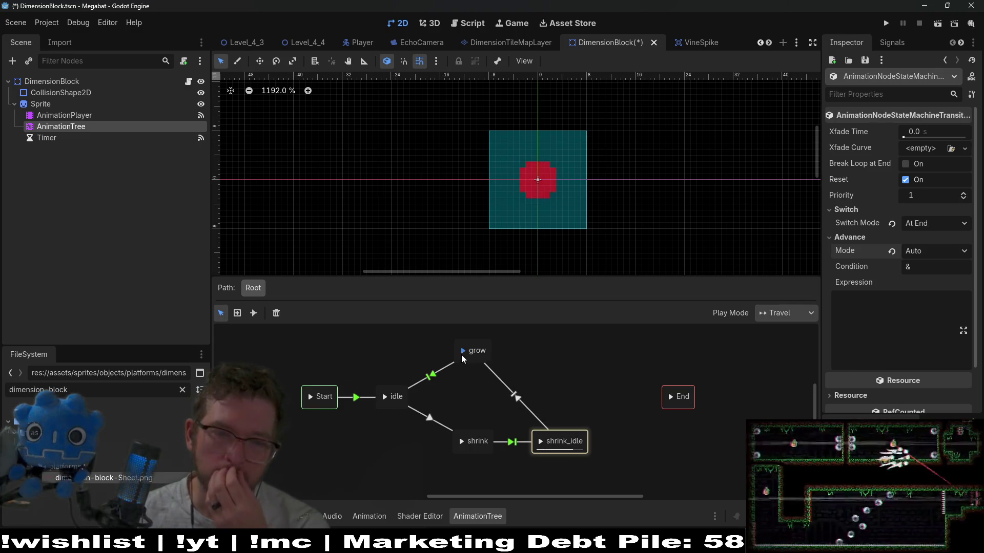
click(463, 444)
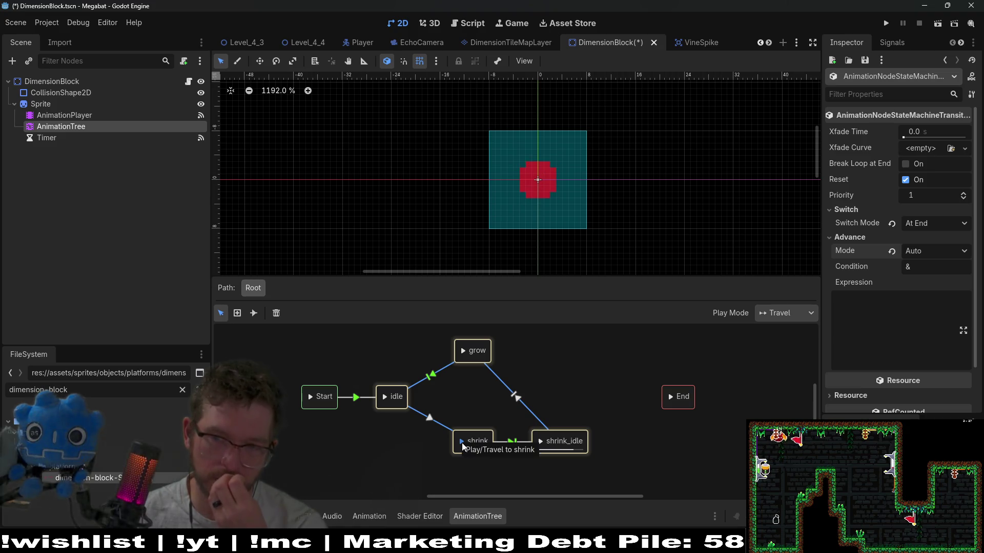
click(311, 398)
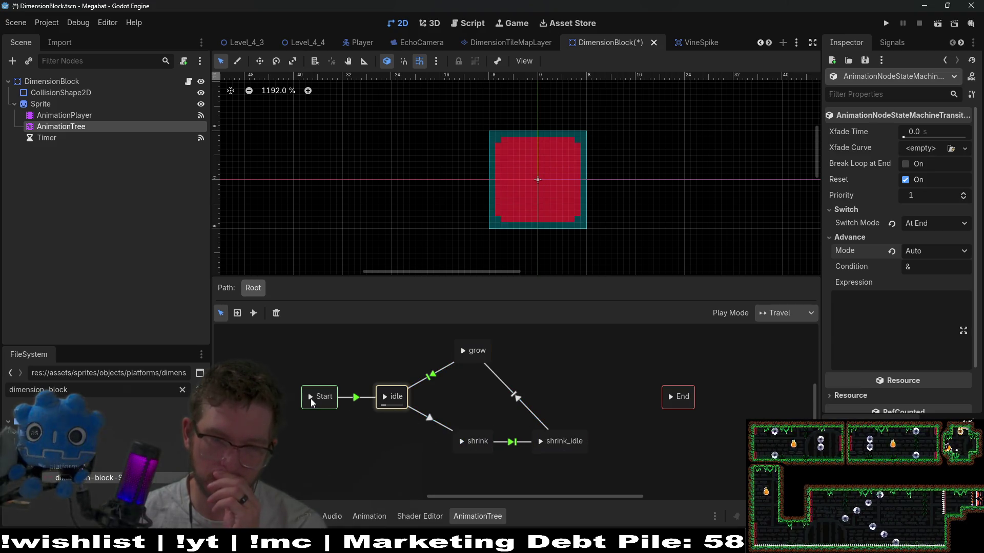
click(537, 444)
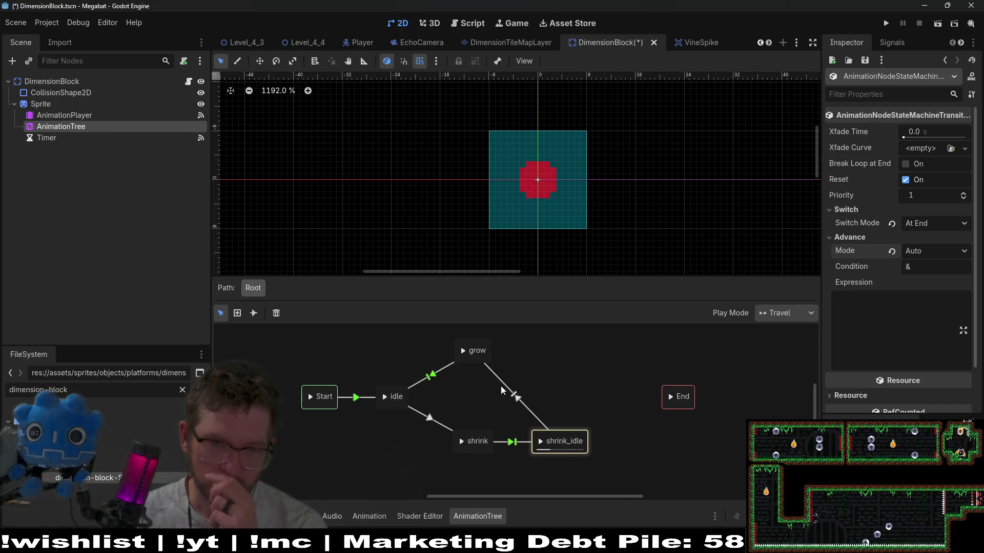
Change the shrink_idle→grow transition's Switch Mode from At End to Immediate
click(464, 350)
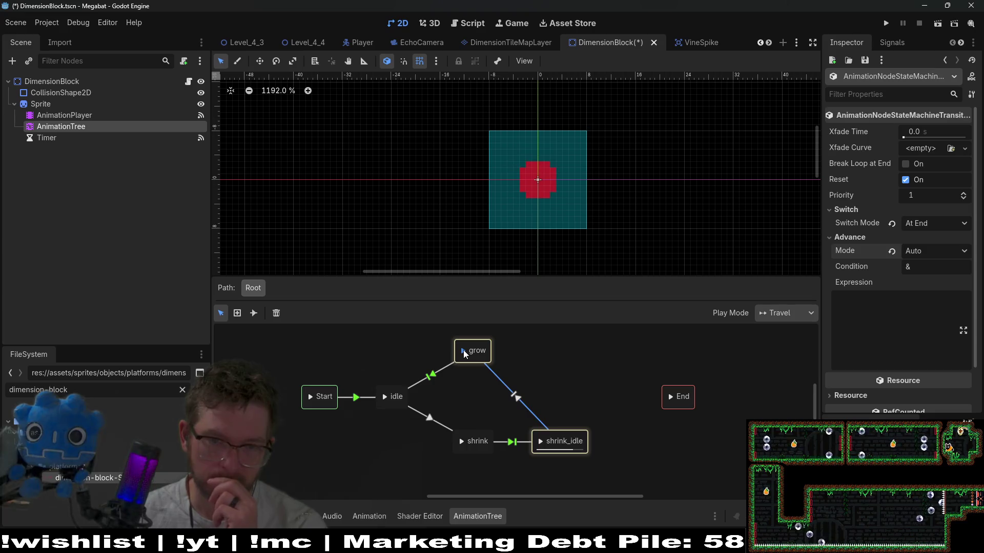
click(505, 389)
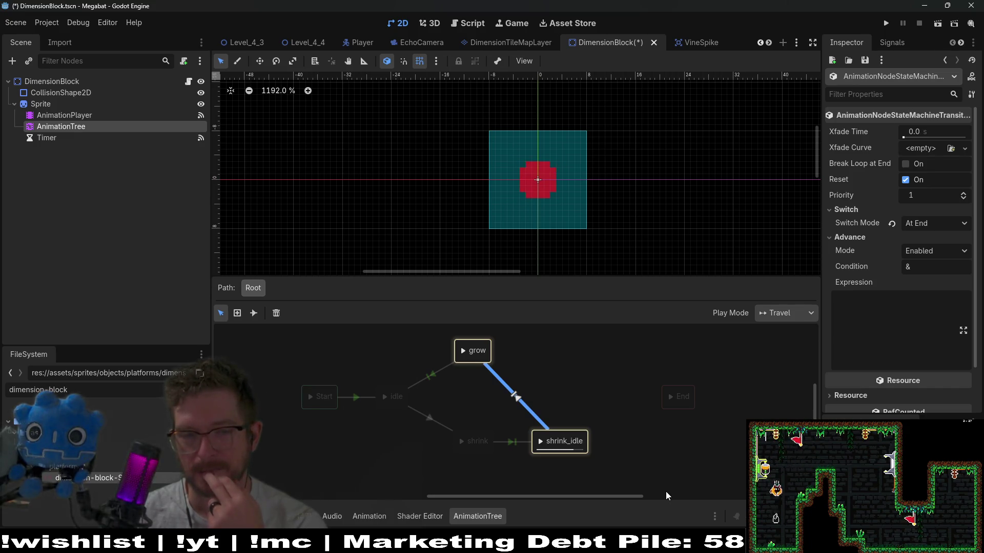
click(935, 223)
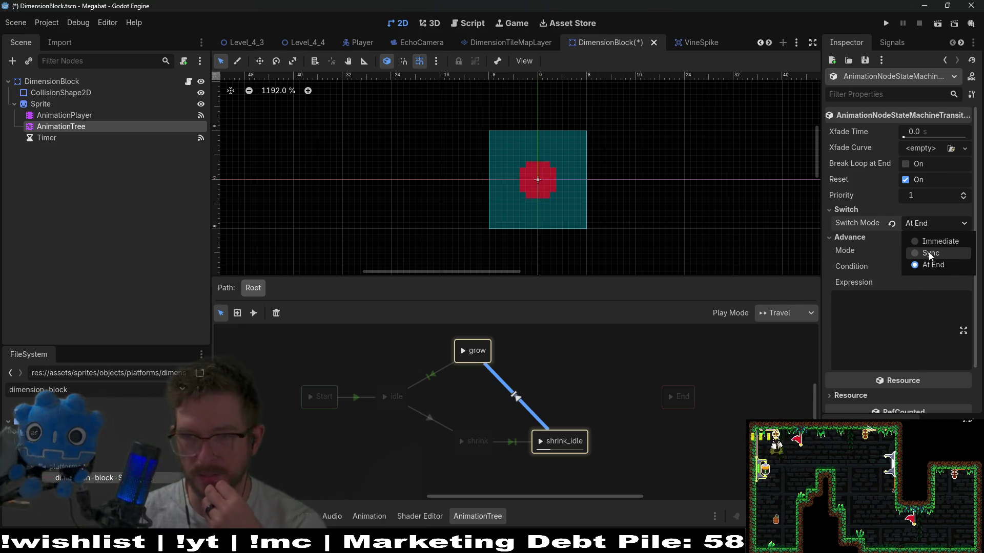
click(933, 242)
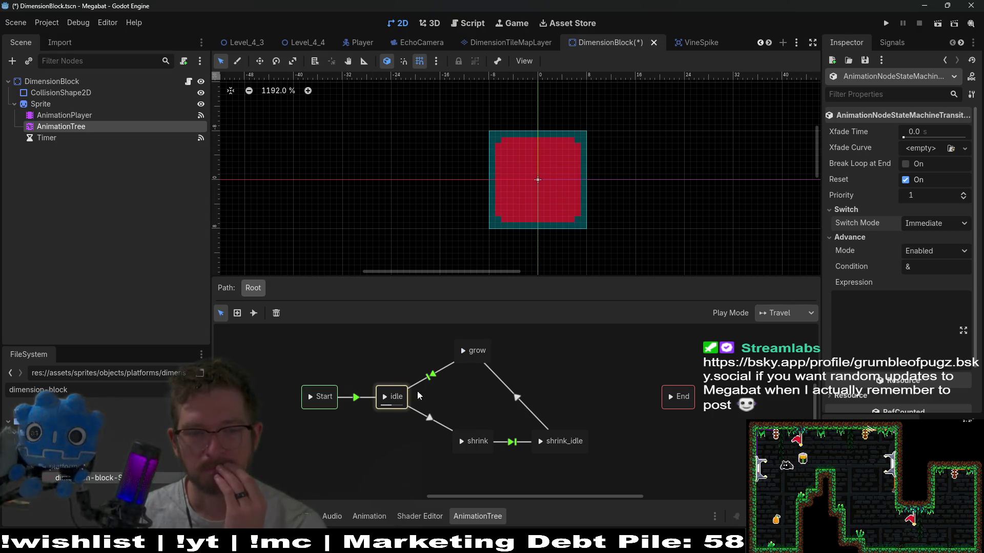
Preview shrink_idle then grow back into idle, and save the DimensionBlock scene
click(540, 444)
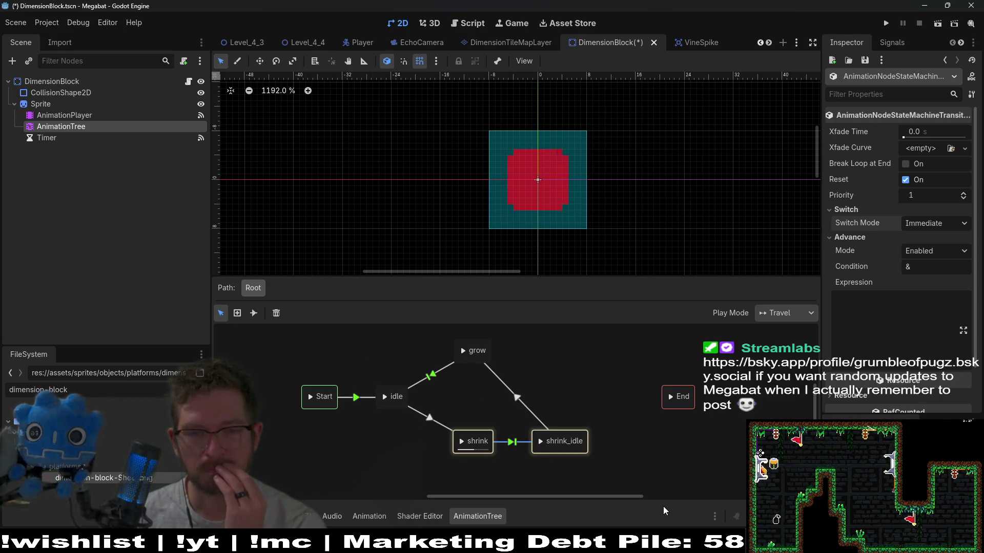
click(464, 351)
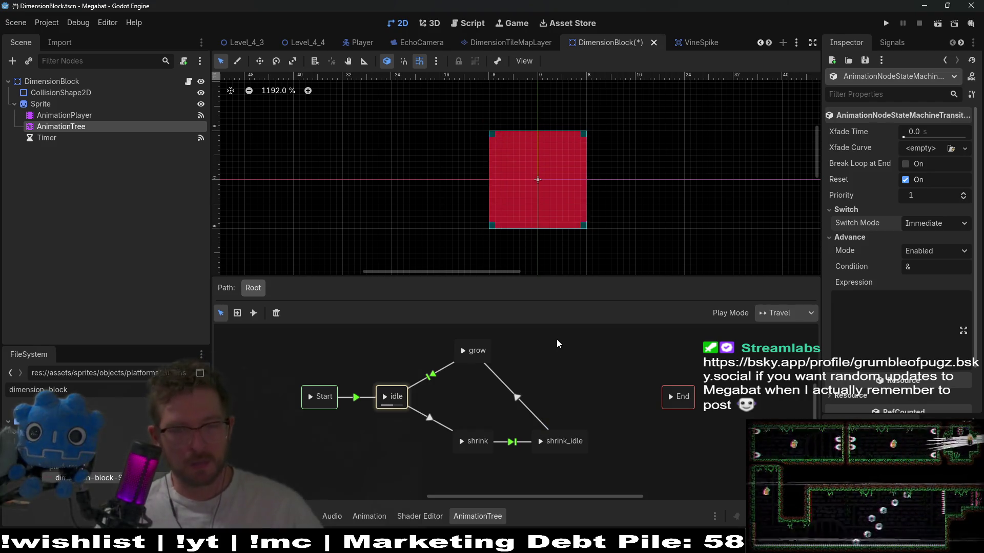
key(ctrl+s)
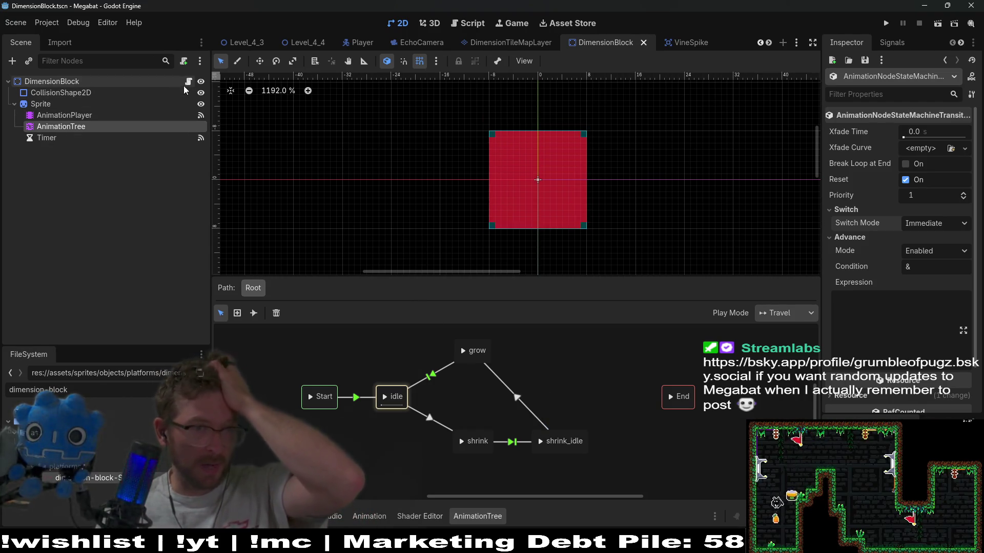
Open DimensionBlock.gd in an enlarged script editor and select the two fade animation signal lines
click(189, 82)
drag(595, 276, 595, 374)
click(569, 196)
scroll(569, 191, up, 9)
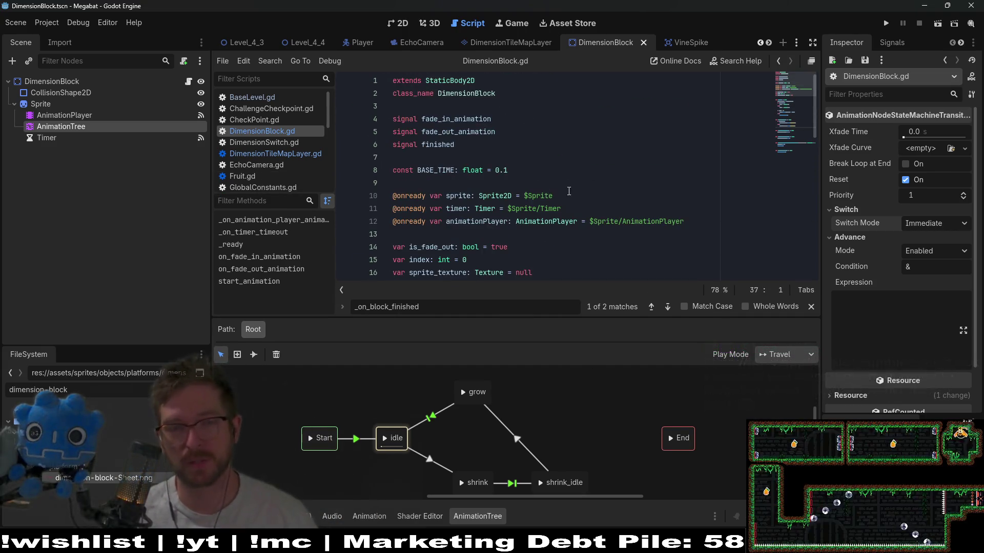
drag(533, 132, 530, 109)
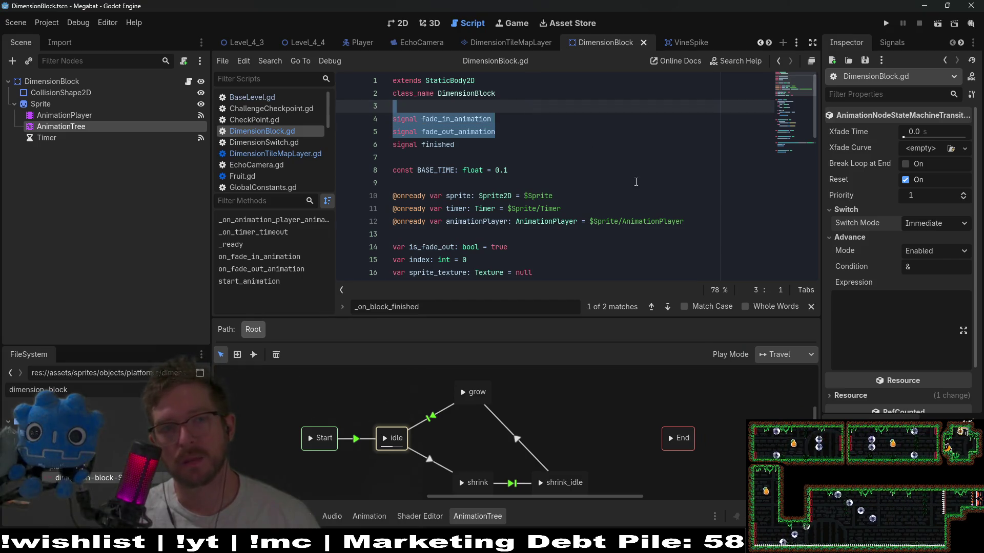
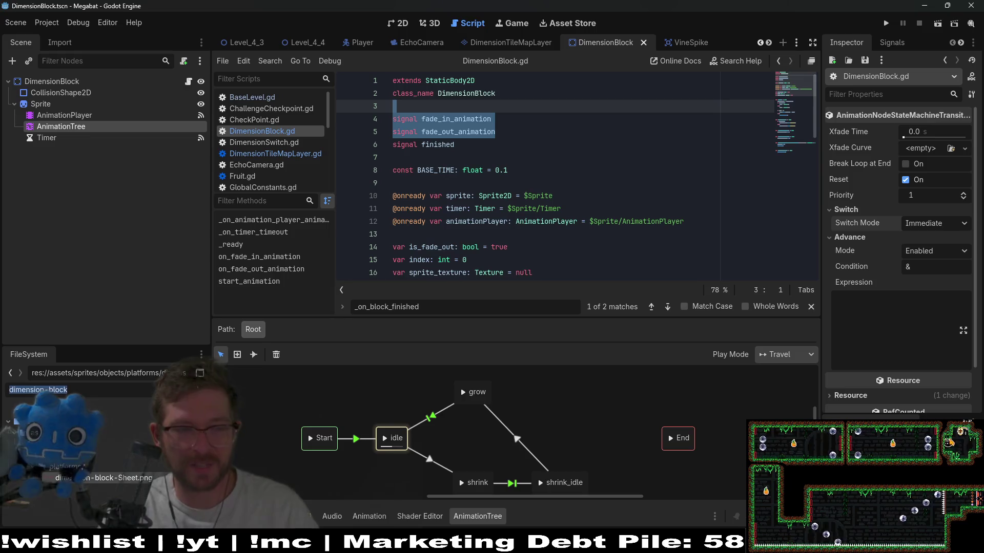
Filter FileSystem for 'dimensionbl' and duplicate DimensionBlock.tscn as DimensionBlockV2.tscn
text(dimensionb)
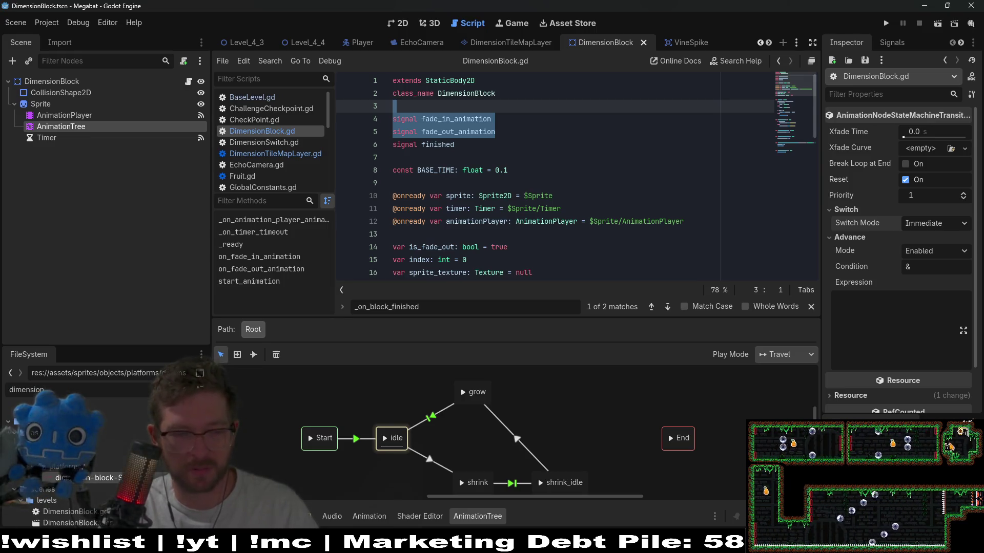
text(l)
click(101, 467)
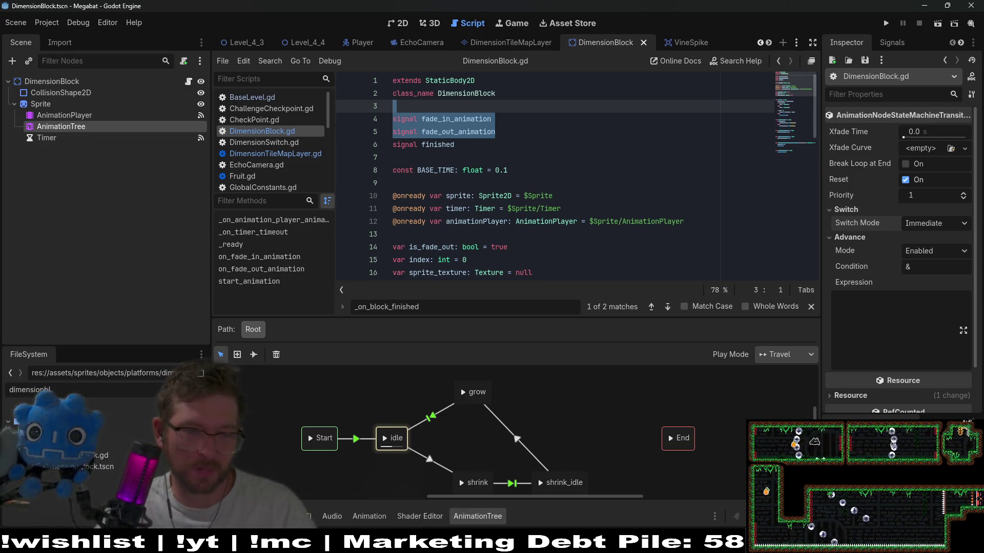
right_click(101, 476)
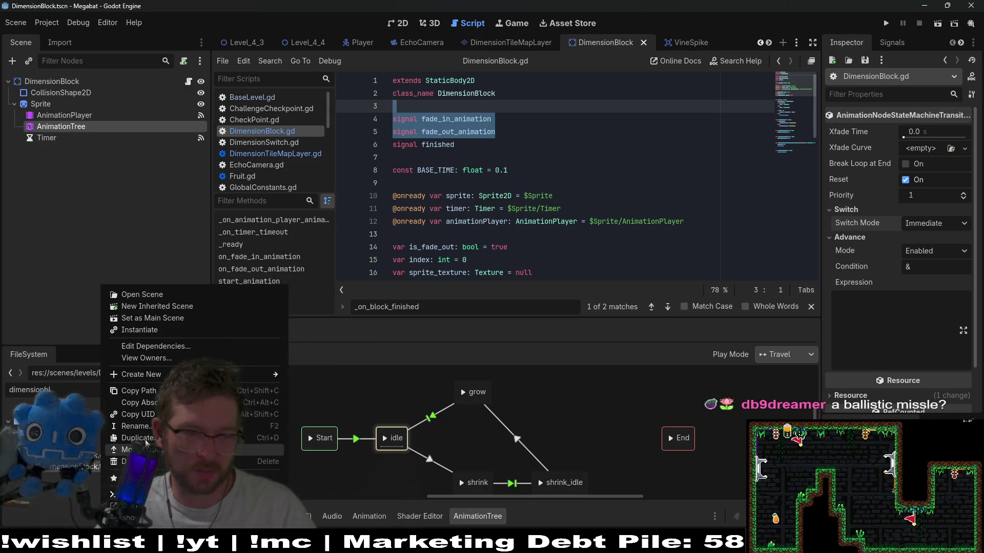
click(287, 432)
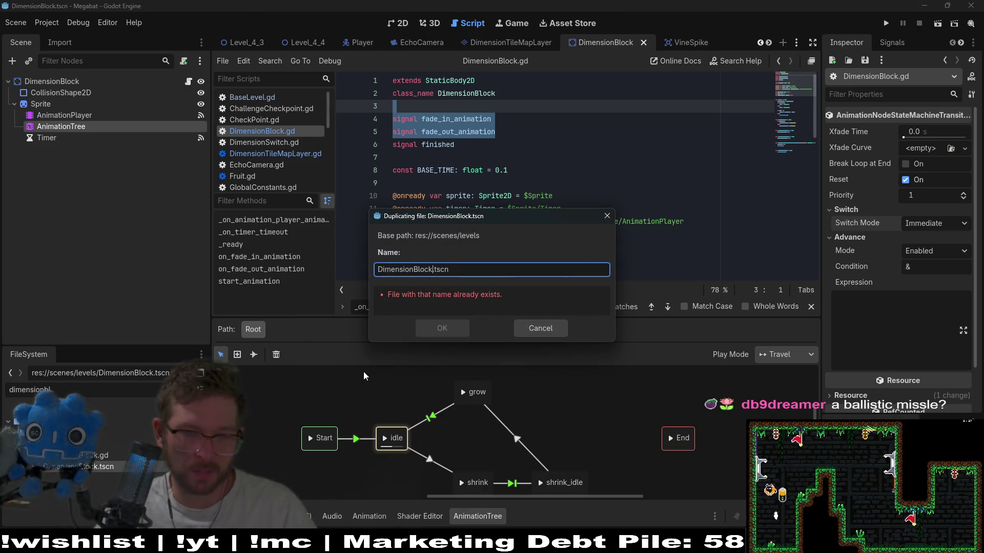
key(Right)
text(V2)
key(Escape)
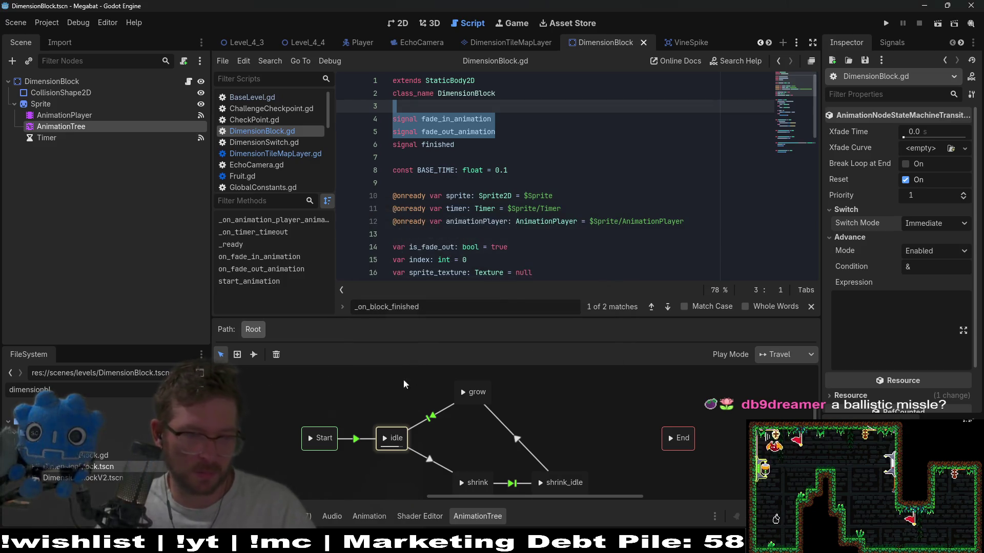
Duplicate DimensionBlock.gd as DimensionBlockV2.gd, then open DimensionBlockV2.tscn and select its root node
right_click(96, 466)
click(134, 438)
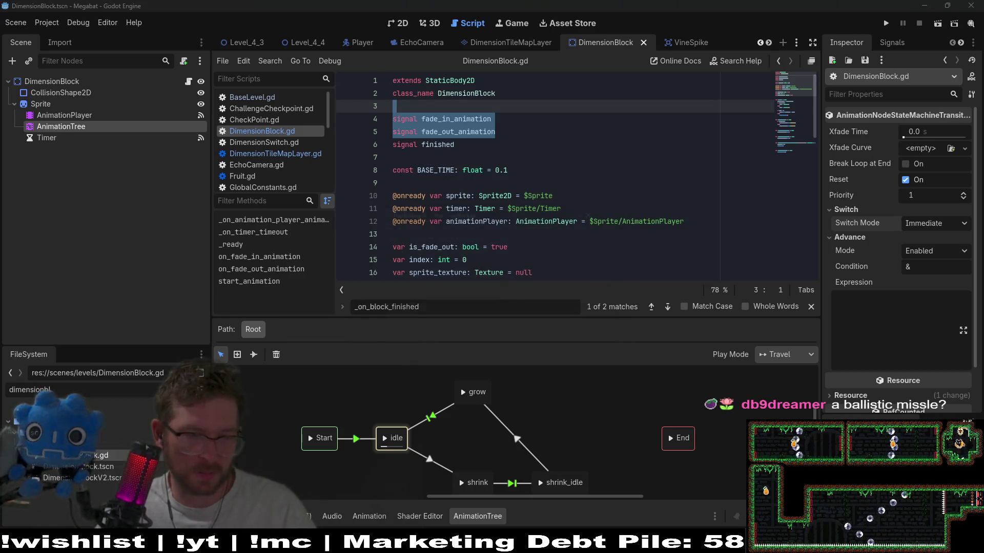
text(V2.gd)
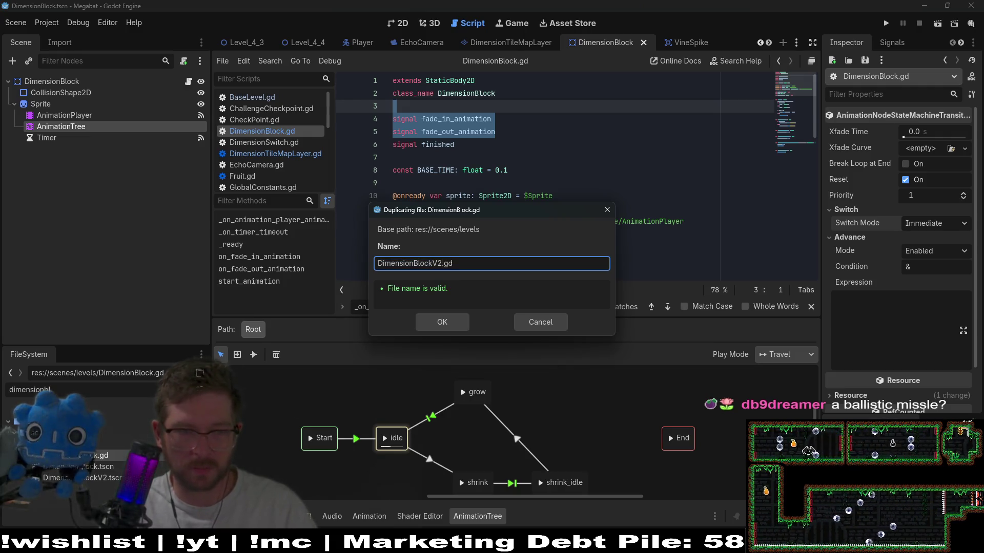
key(Return)
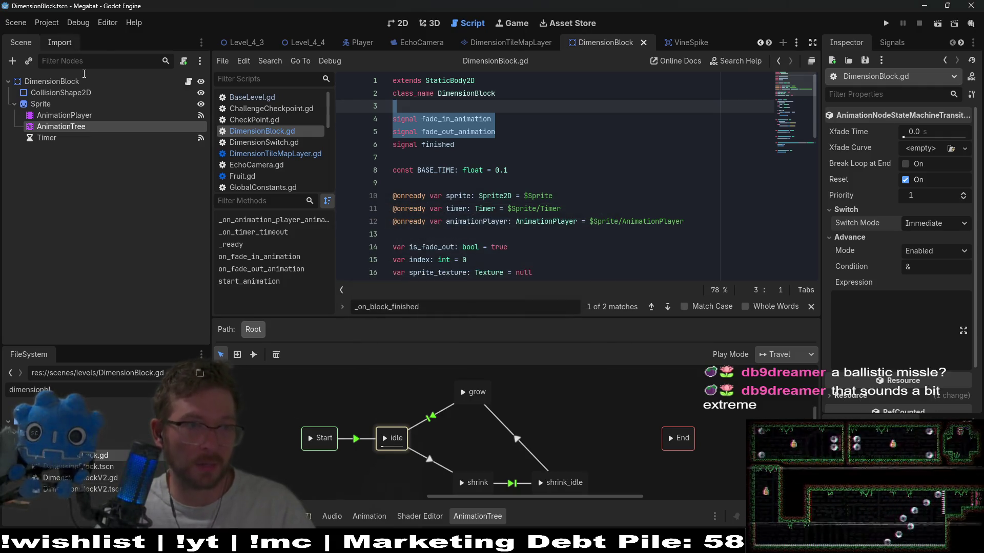
double_click(101, 490)
click(54, 82)
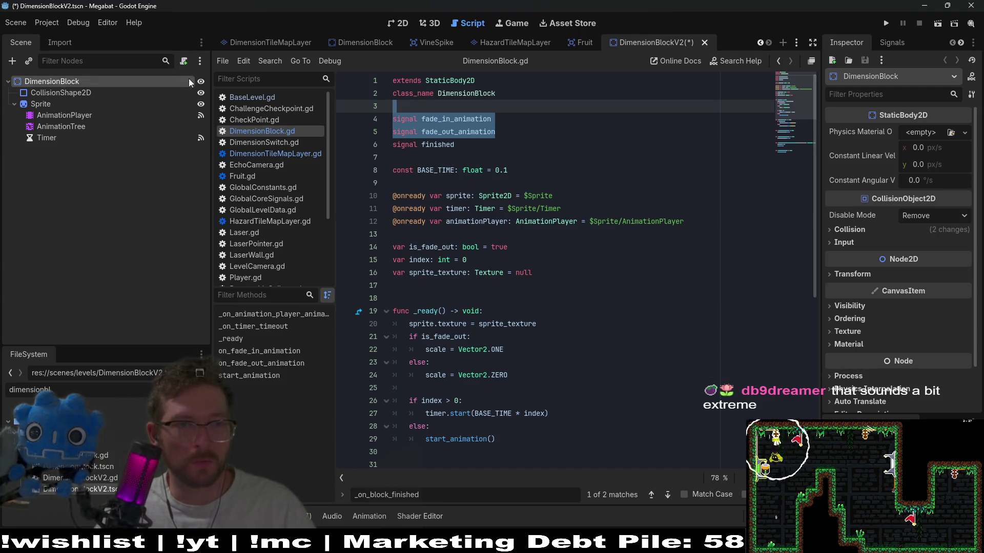
Attach the existing DimensionBlockV2.gd script to the root node and save the scene
click(184, 61)
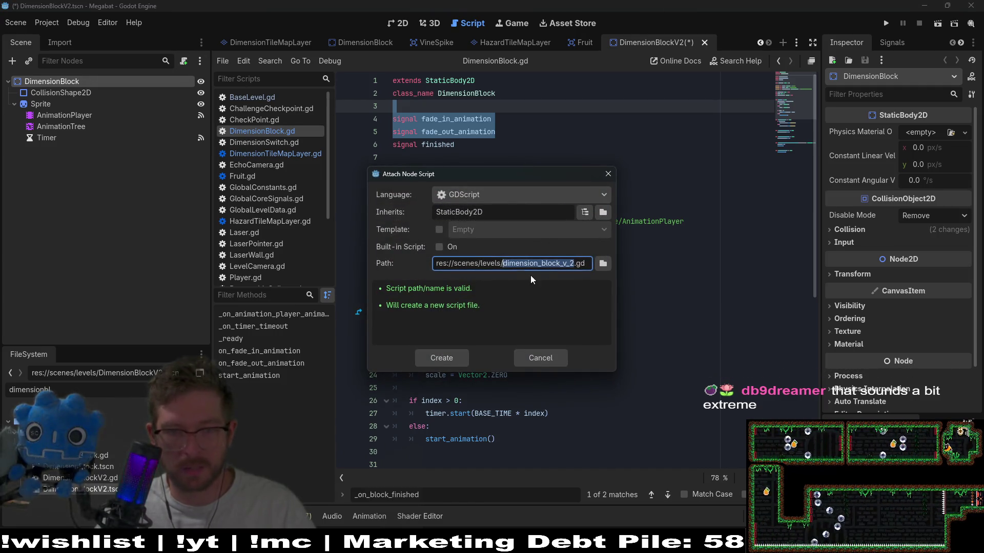
text(Di)
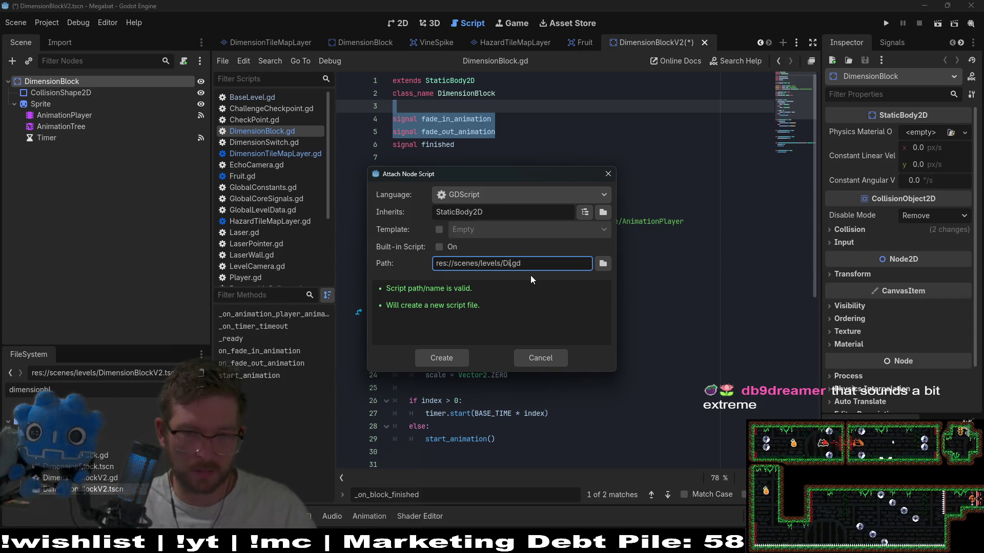
key(BackSpace)
key(BackSpace)
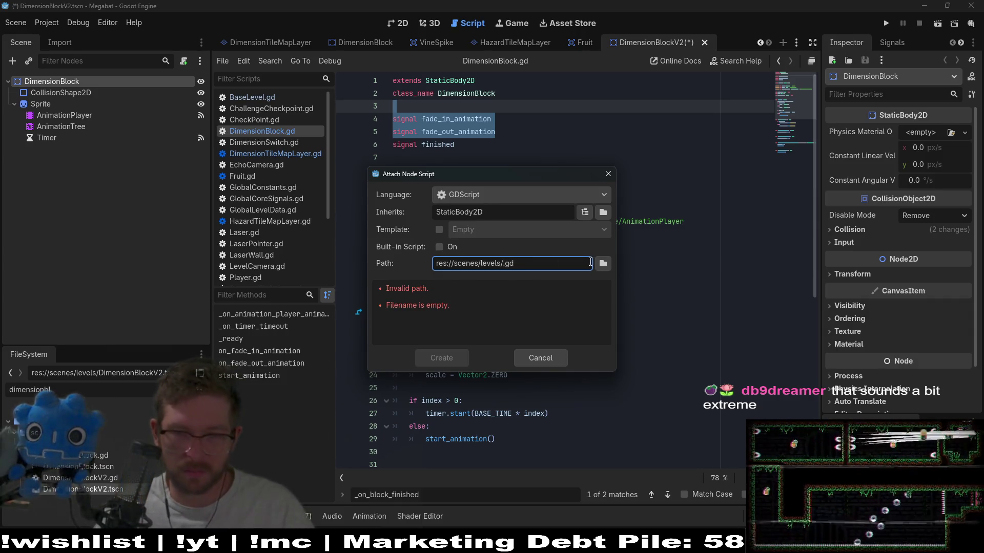
click(602, 263)
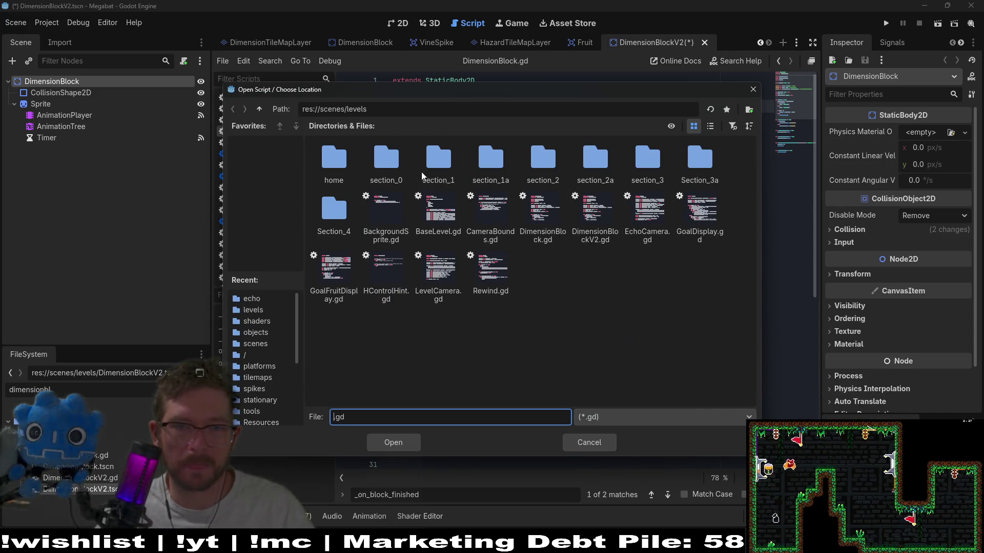
click(595, 227)
click(390, 442)
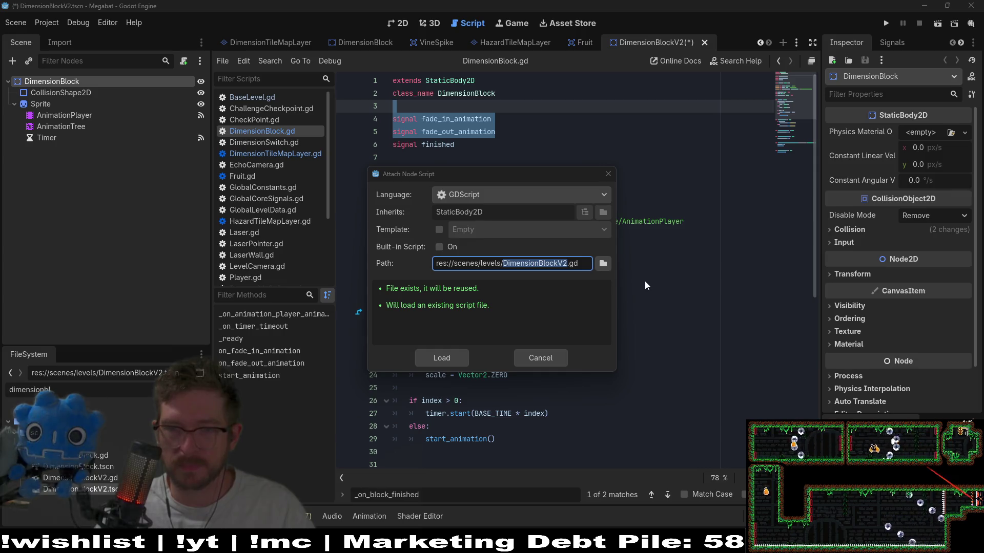
click(422, 358)
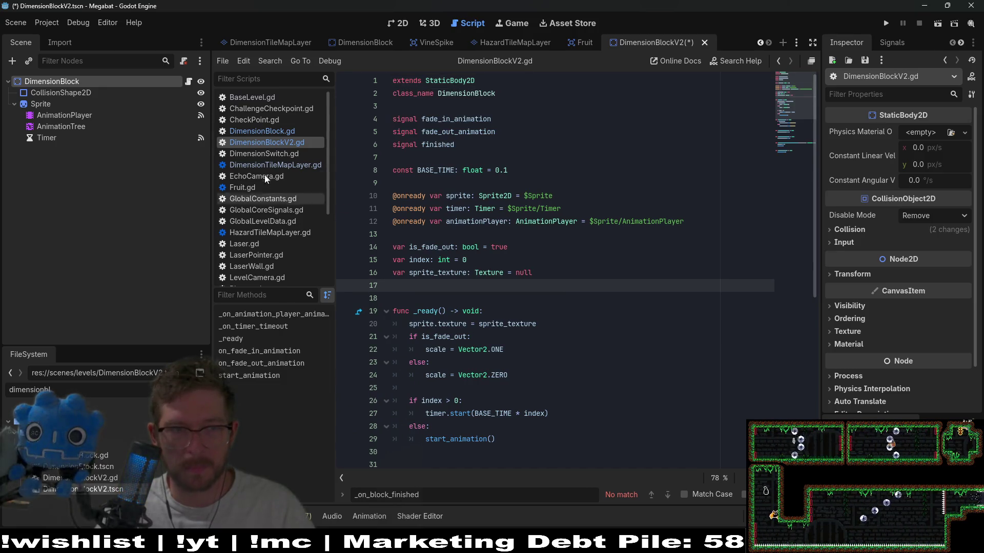
key(ctrl+s)
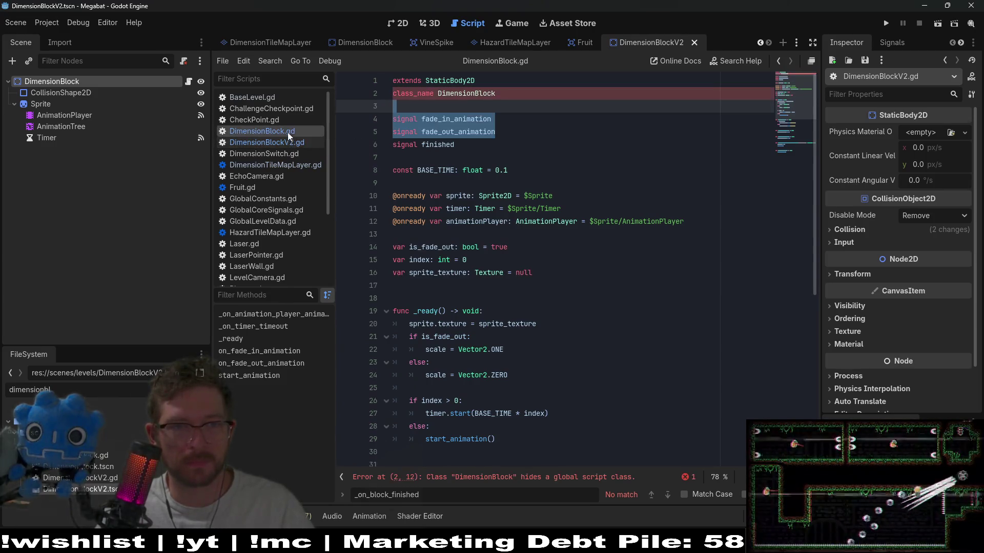
Change the script's class_name to DimensionBlockV2 and save
click(531, 101)
click(507, 92)
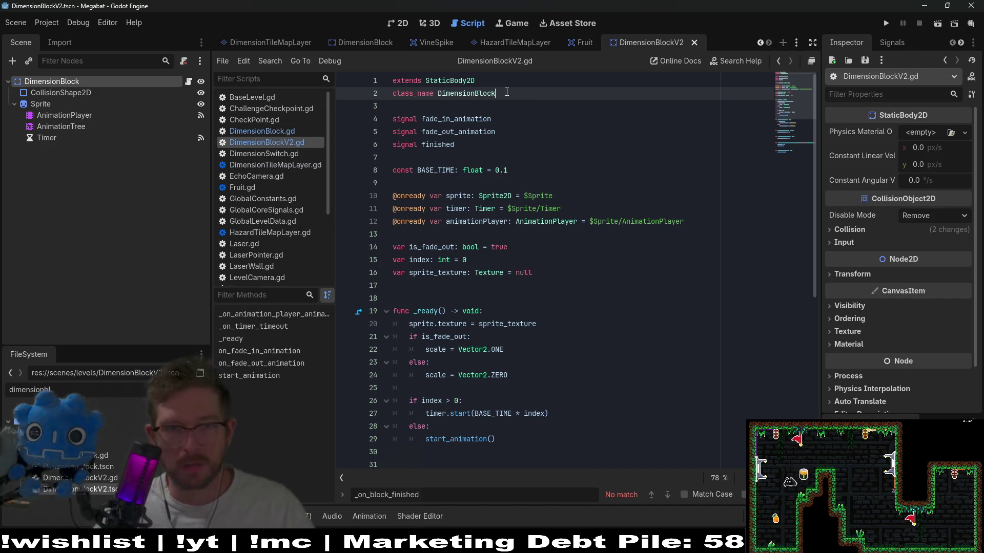
text(V2)
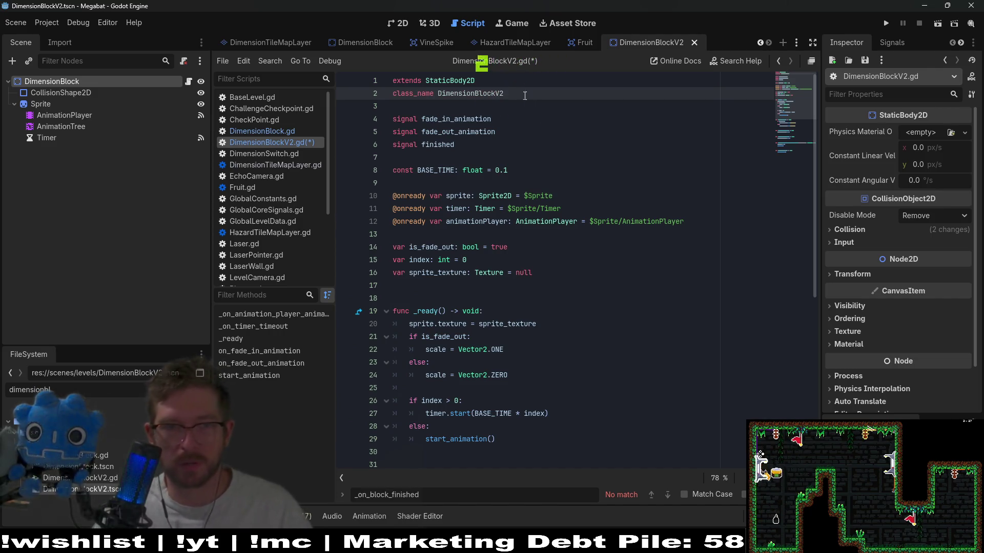
key(Down)
key(Down)
key(Down)
key(ctrl+s)
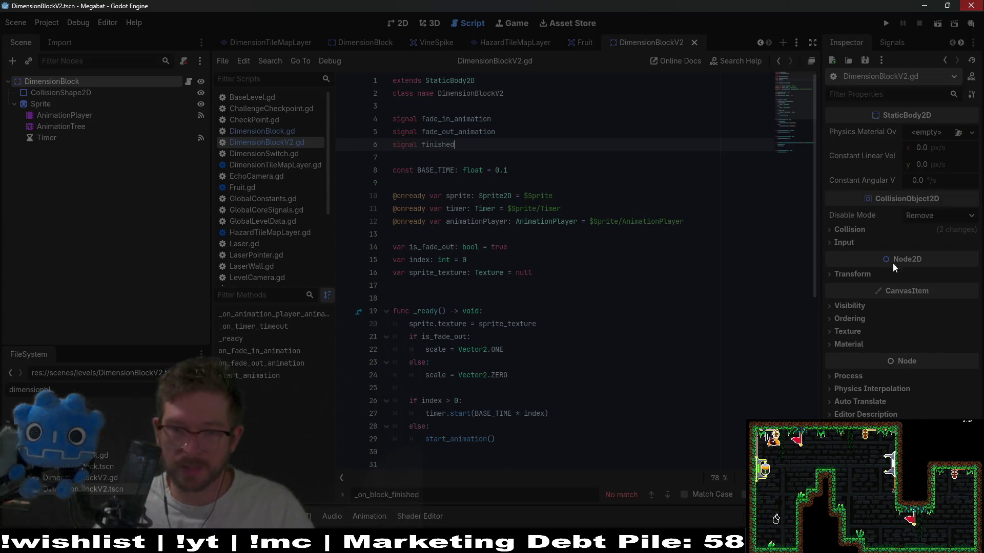
key(alt+Tab)
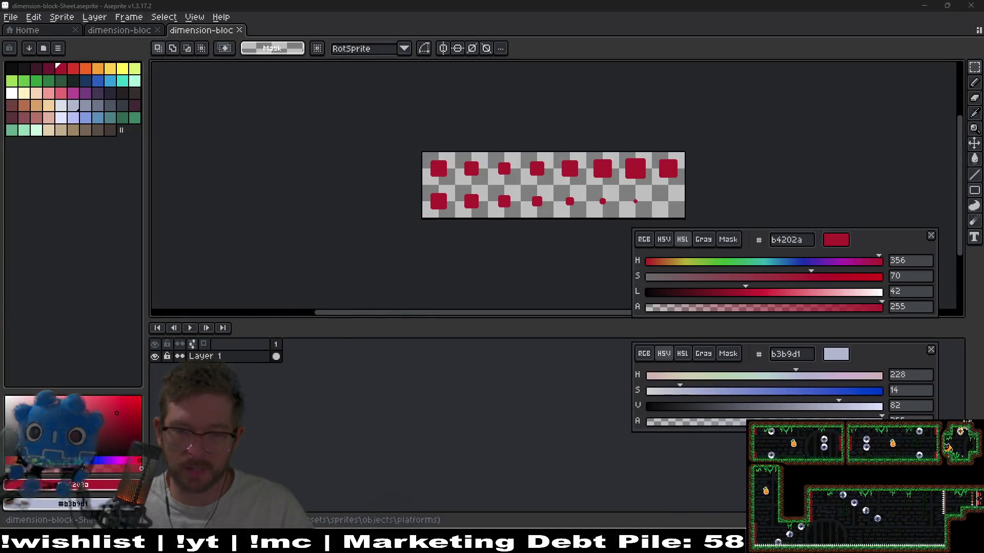
In Visual Studio Code Source Control, discard the changes to DimensionBlock.tscn
key(alt+Tab)
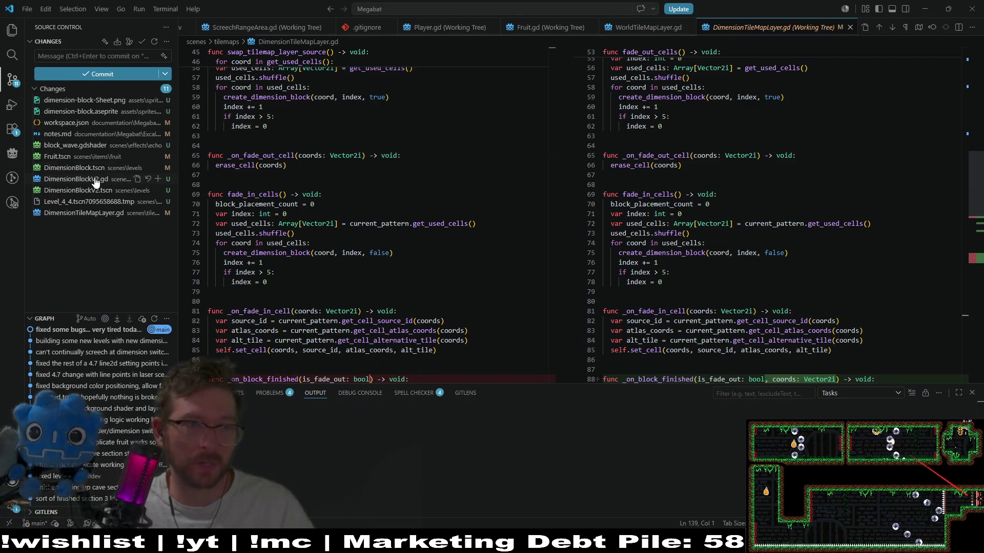
click(103, 168)
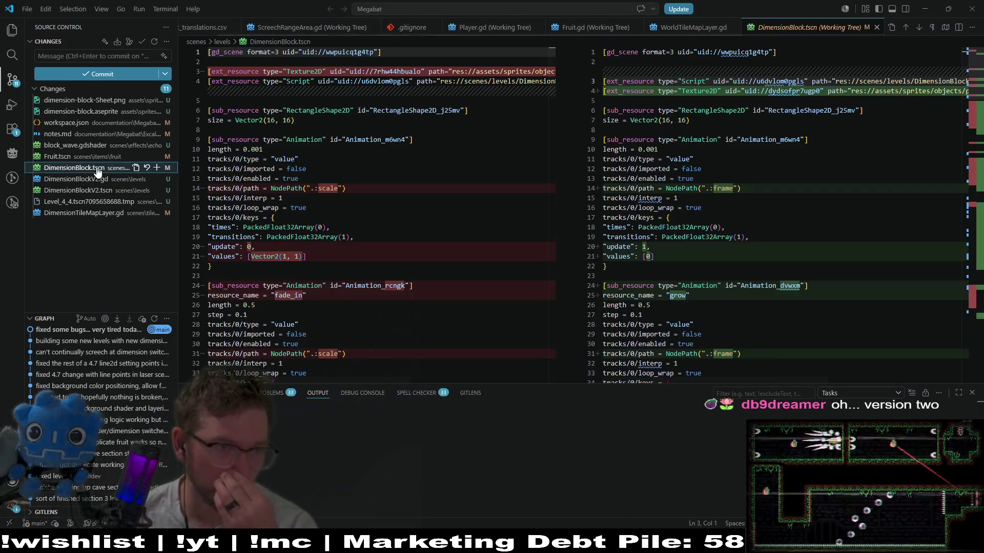
click(147, 168)
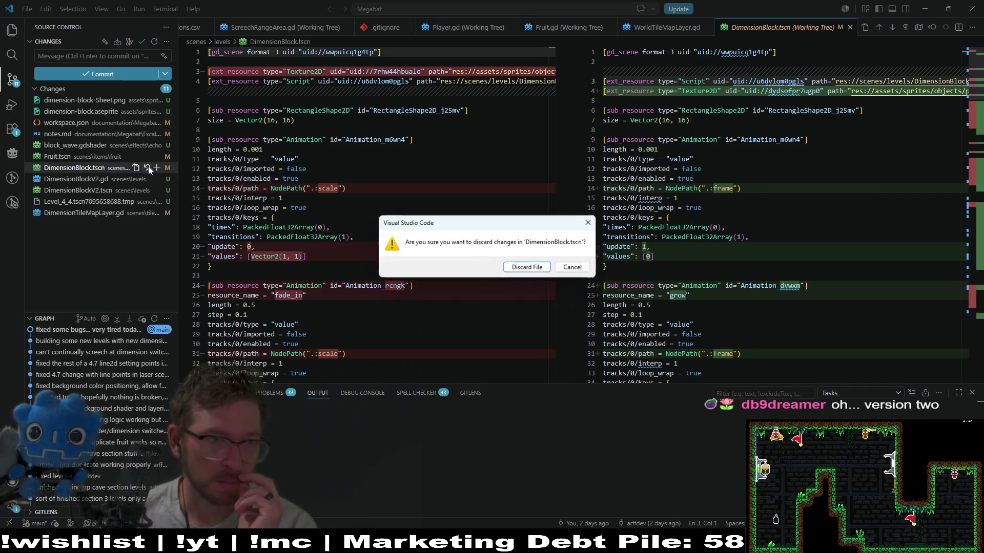
click(533, 269)
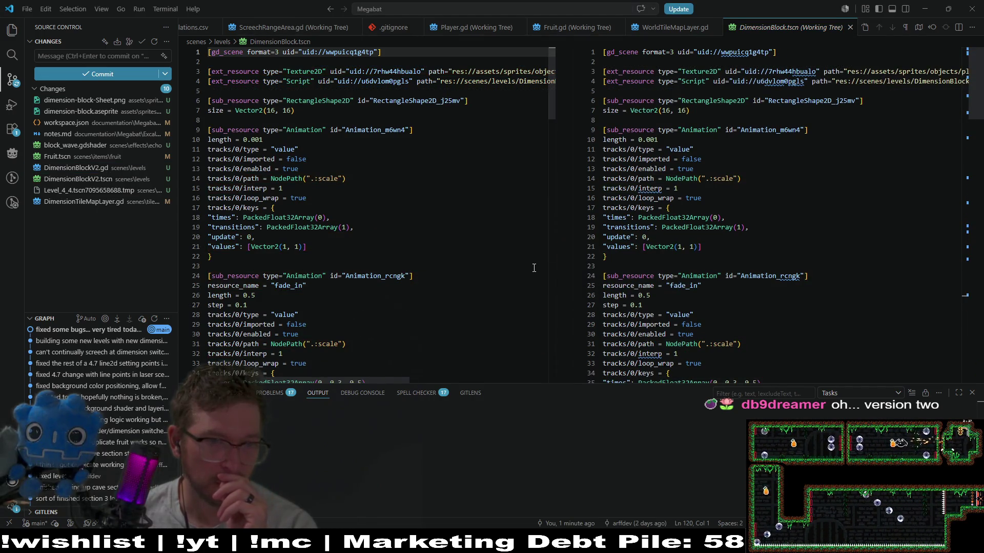
Delete the untracked Level_4_4 temporary file and reopen the Megabat project in Godot
click(82, 201)
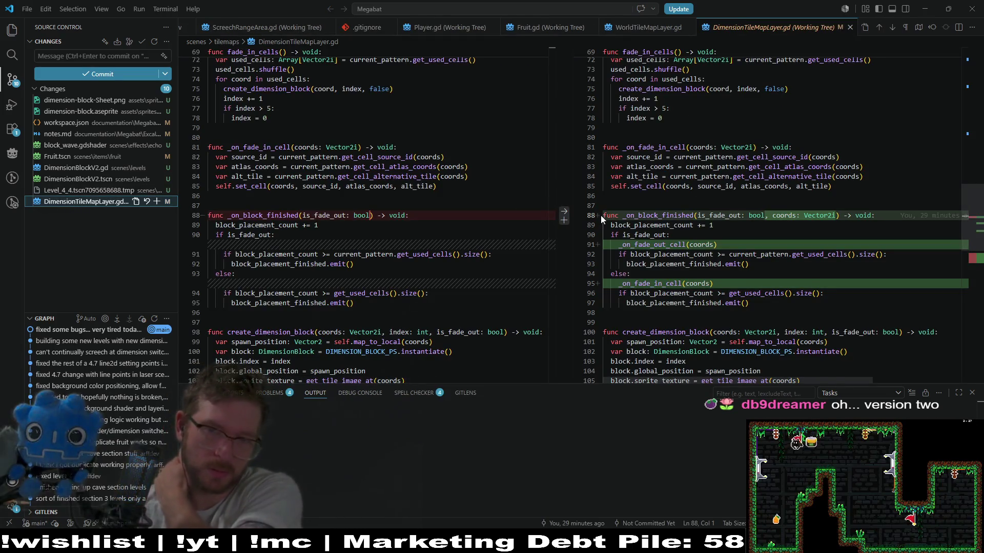
scroll(854, 258, down, 4)
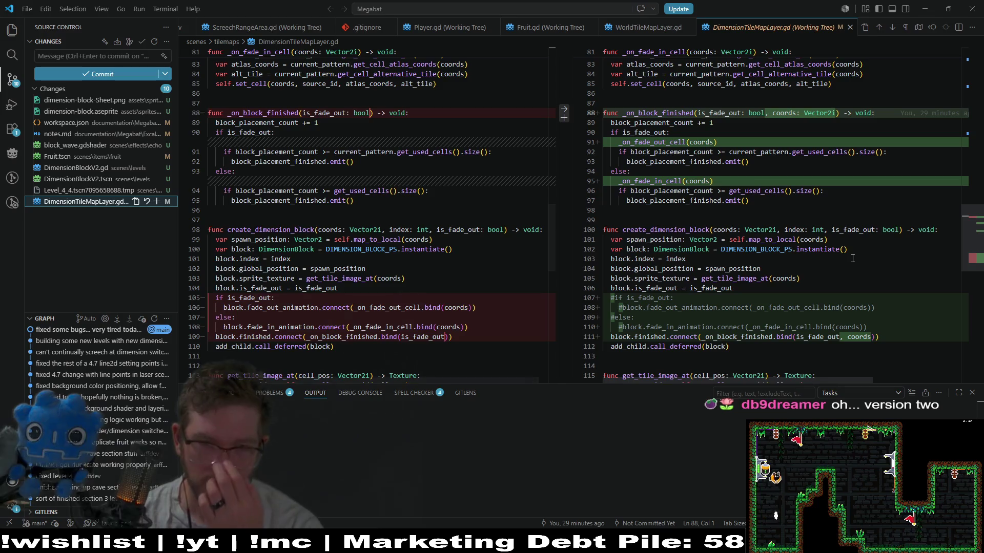
click(89, 191)
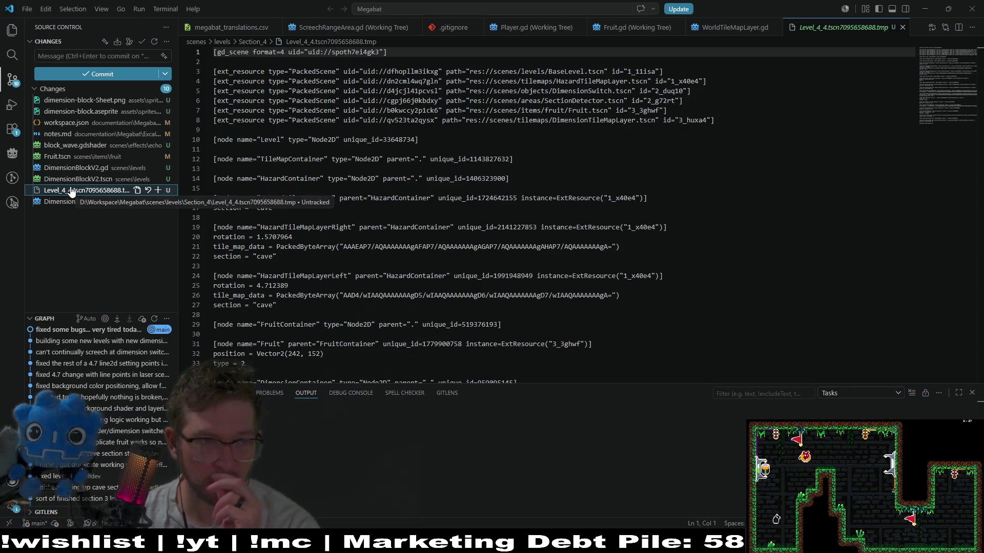
click(148, 190)
click(495, 285)
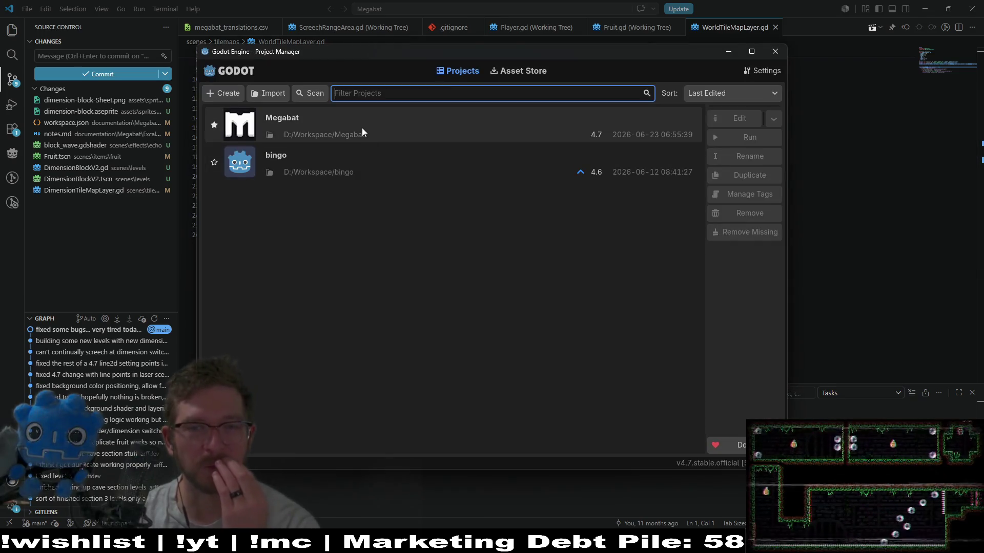
double_click(362, 129)
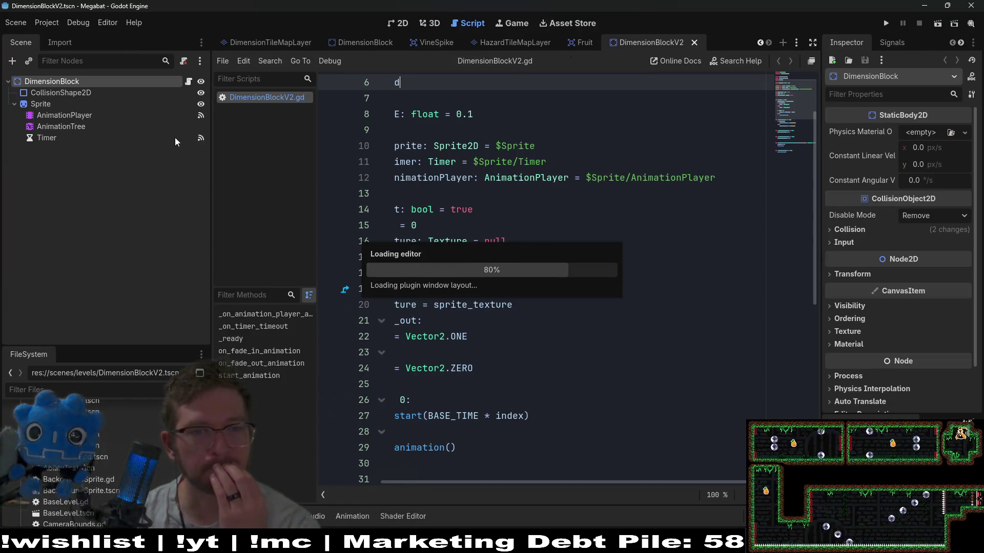
Review DimensionBlockV2.gd from the top and select the fade_in_animation and fade_out_animation signal declarations
scroll(556, 223, down, 3)
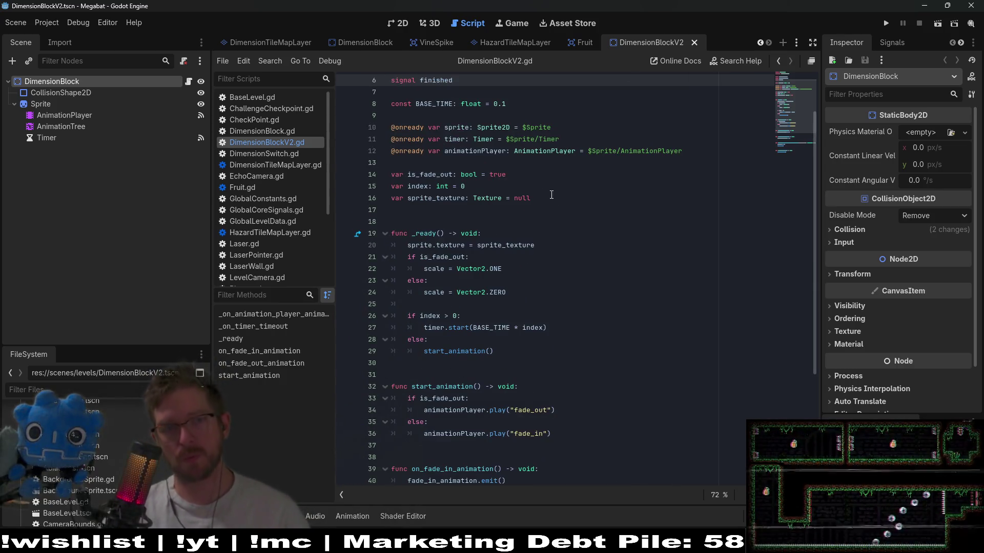
double_click(424, 106)
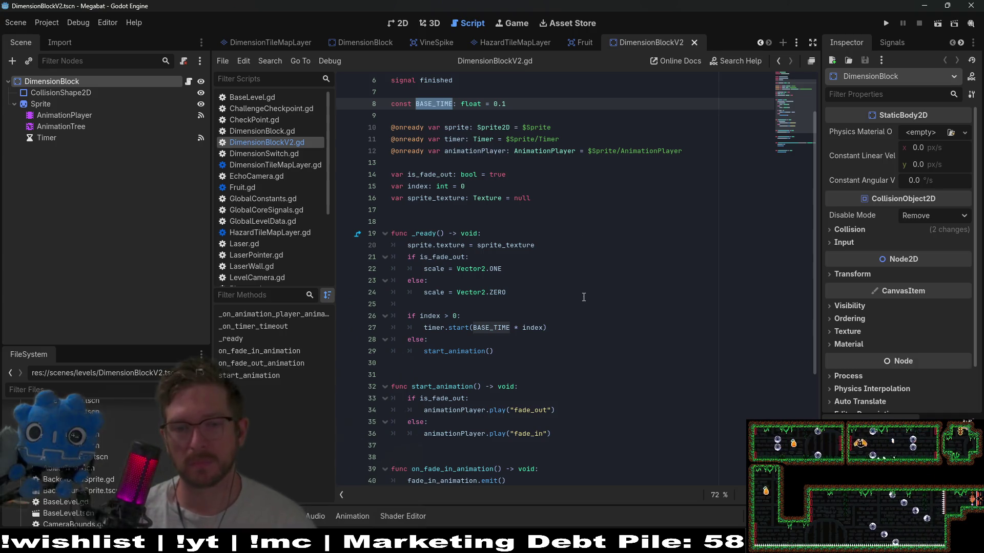
click(589, 279)
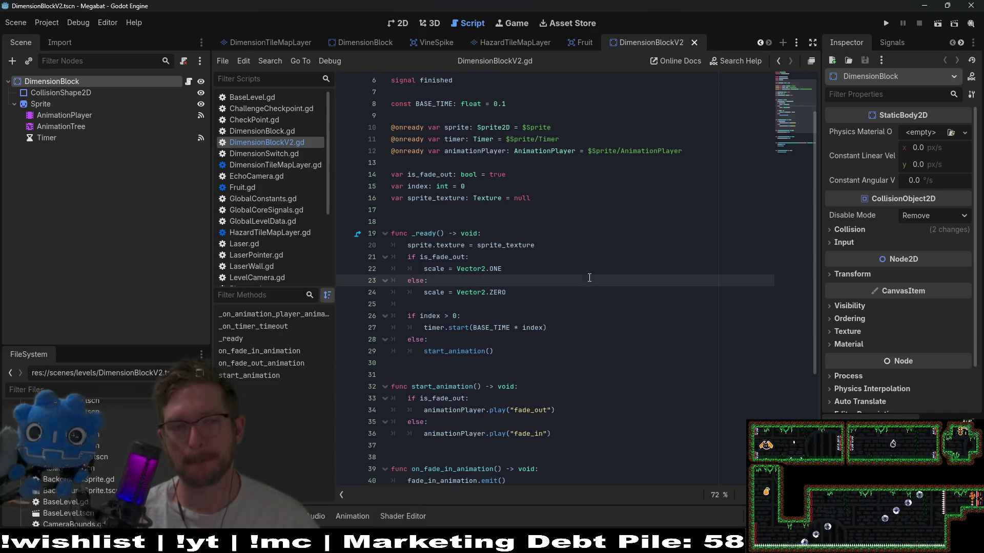
scroll(589, 278, up, 2)
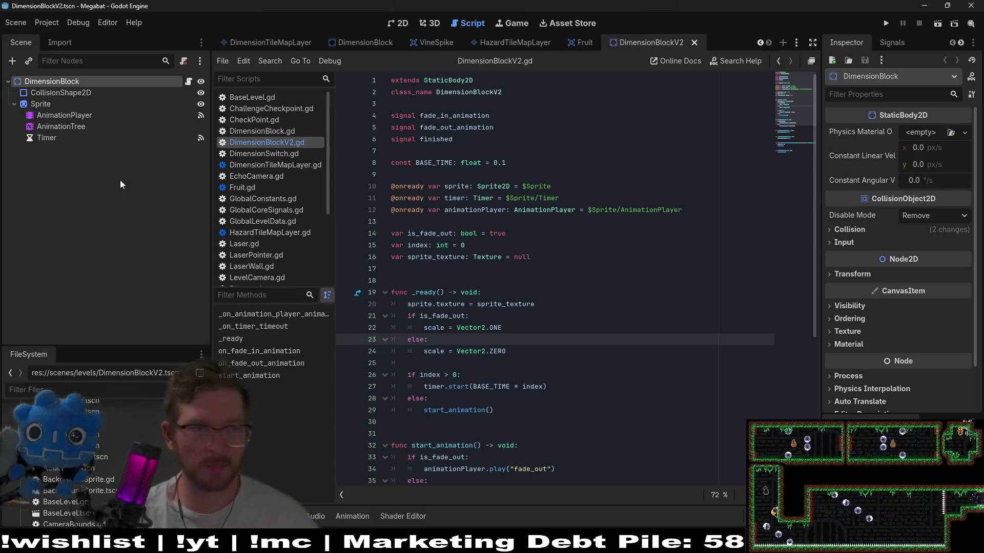
click(114, 199)
click(570, 239)
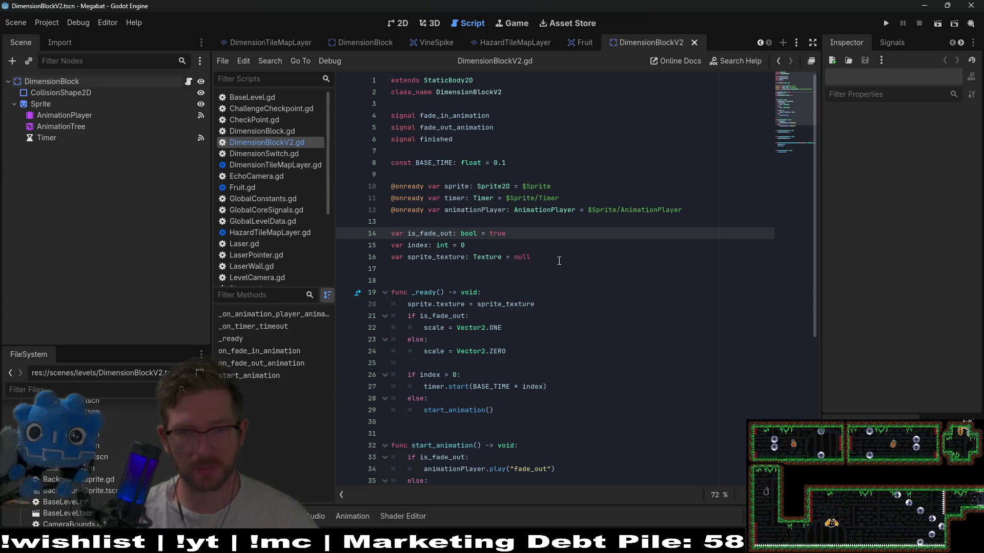
scroll(556, 261, down, 6)
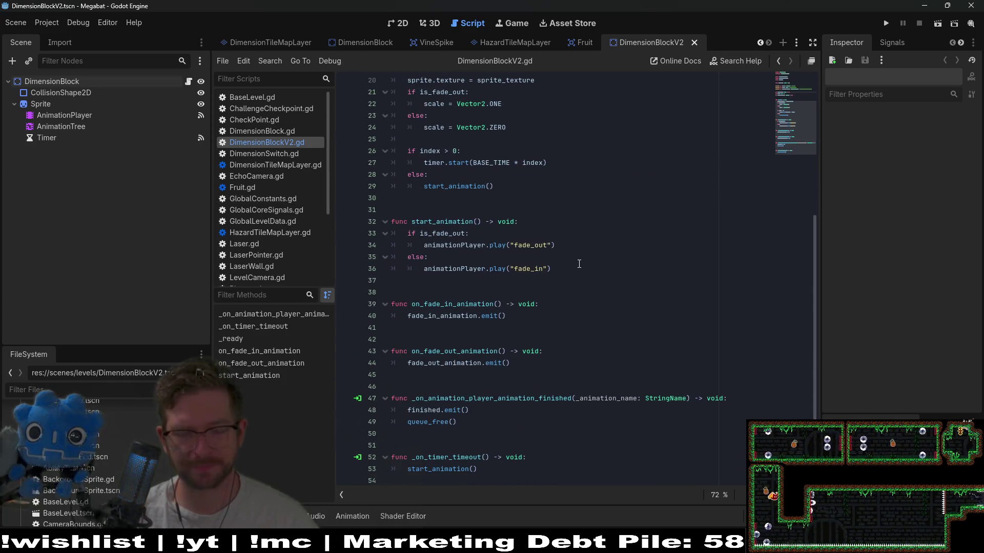
scroll(580, 264, up, 6)
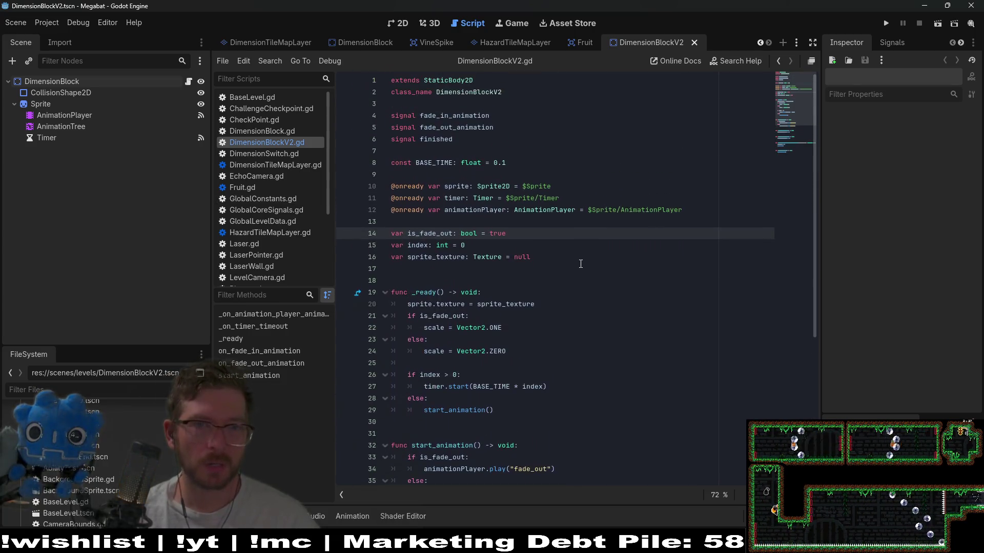
click(524, 137)
drag(515, 128, 496, 107)
Delete the fade signals, the sprite.texture assignment and the scale if/else block in _ready
key(BackSpace)
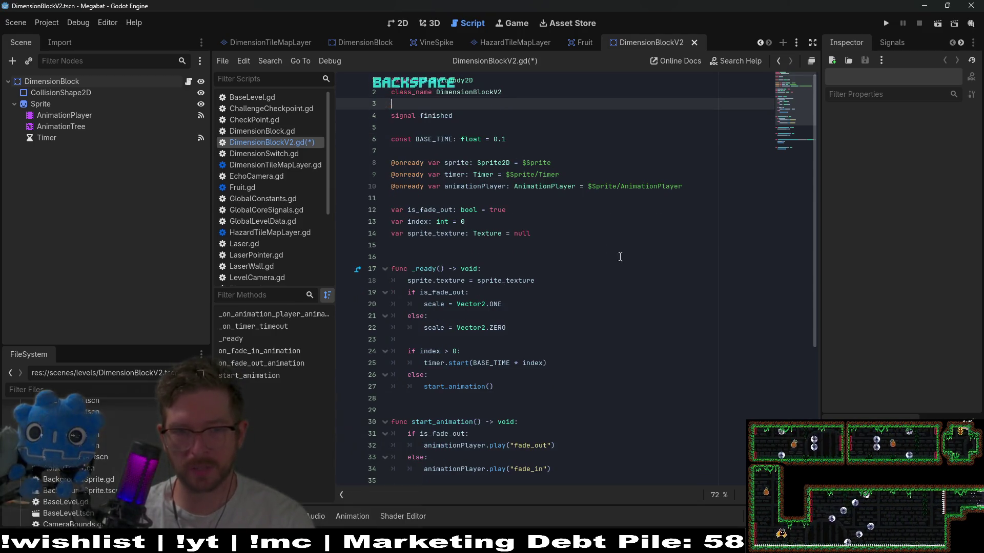
click(581, 281)
key(shift+Up)
key(shift+Up)
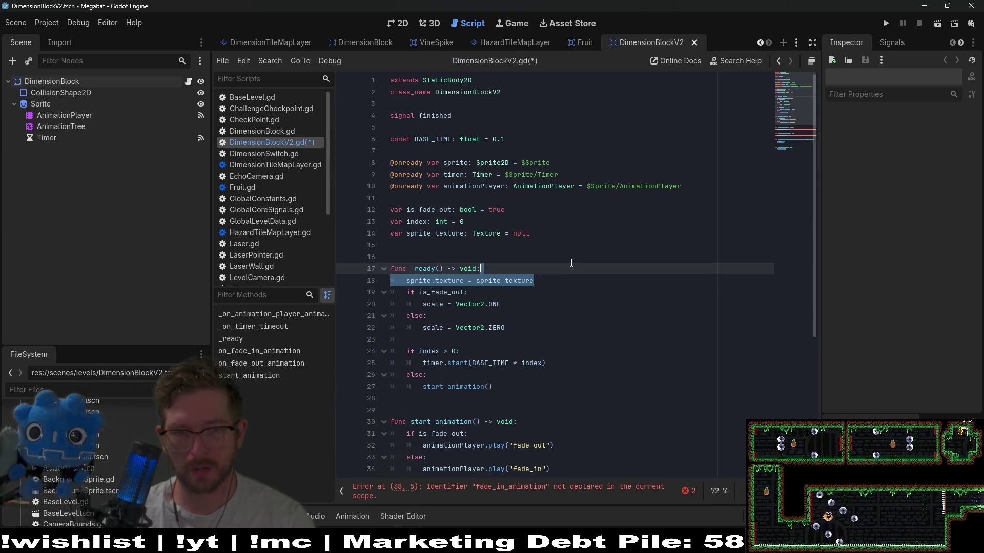
key(BackSpace)
key(ctrl+z)
click(557, 277)
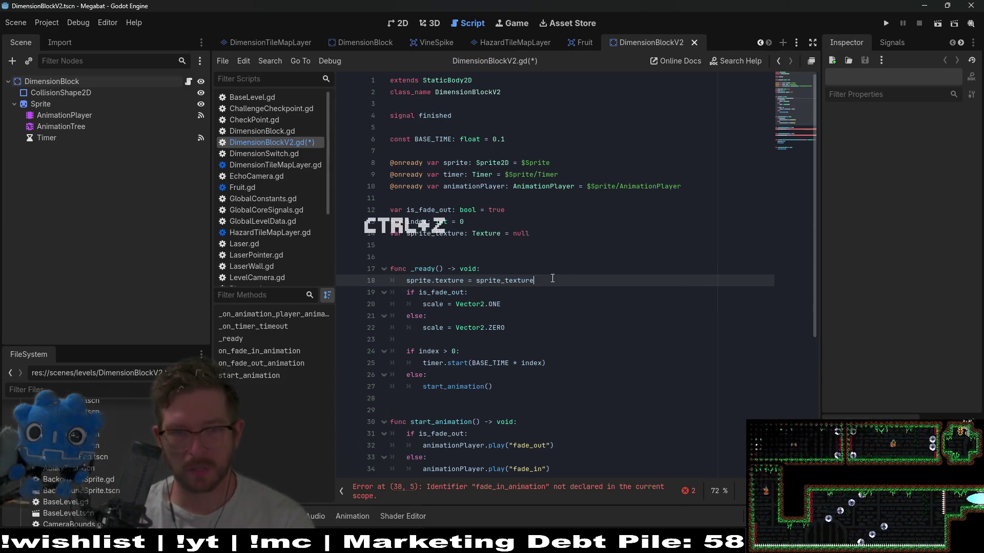
key(shift+Up)
key(BackSpace)
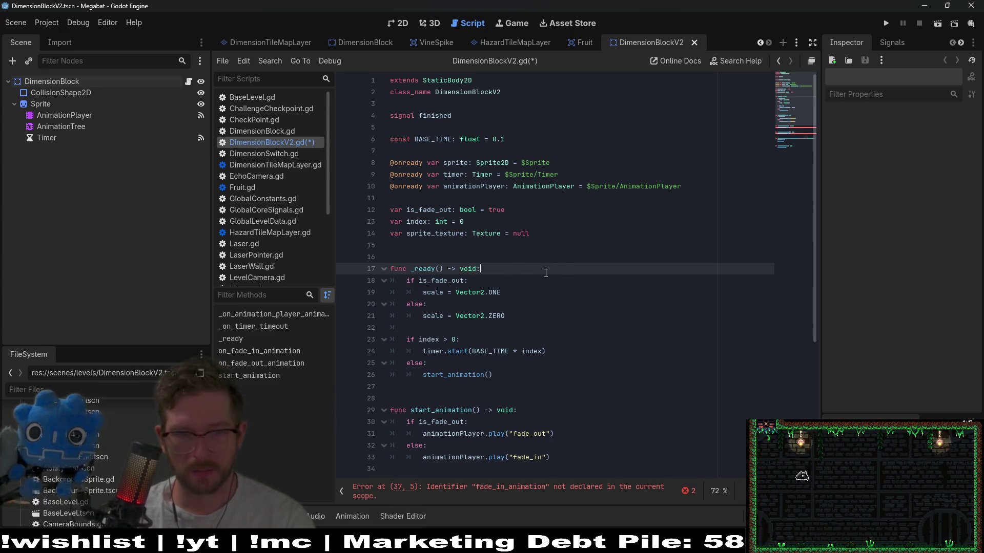
drag(524, 316, 540, 269)
key(BackSpace)
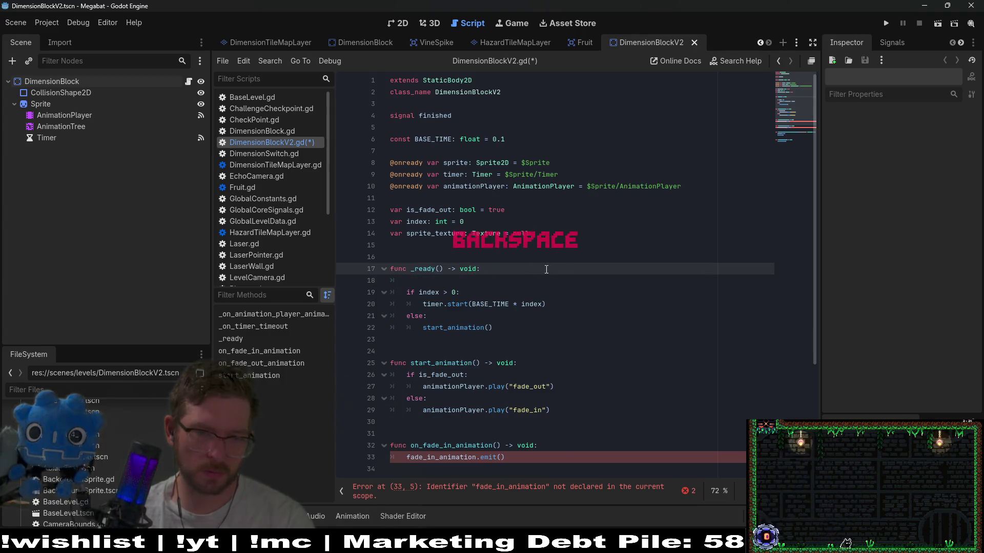
Remove both fade-emitting functions and the queue_free() call after finished.emit()
scroll(546, 268, down, 4)
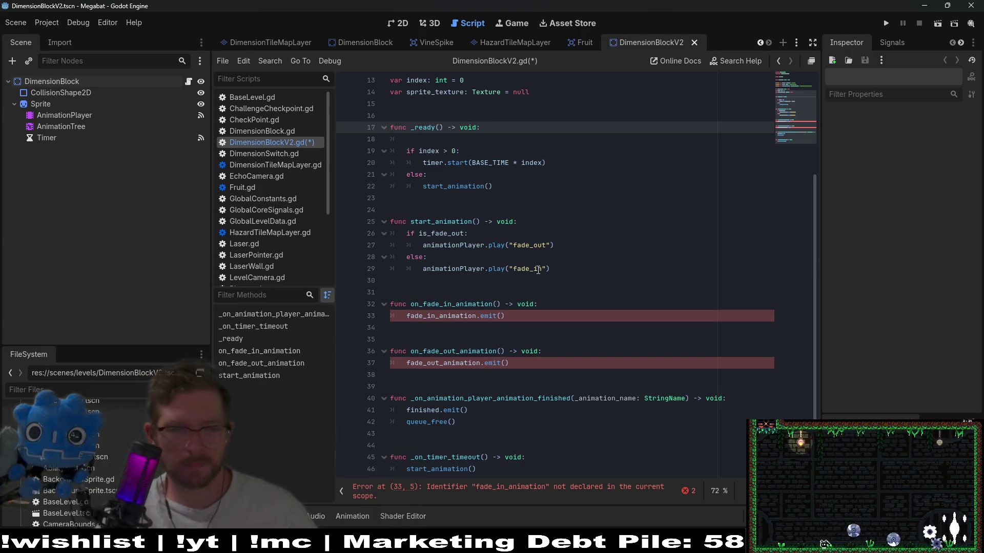
drag(546, 368, 578, 295)
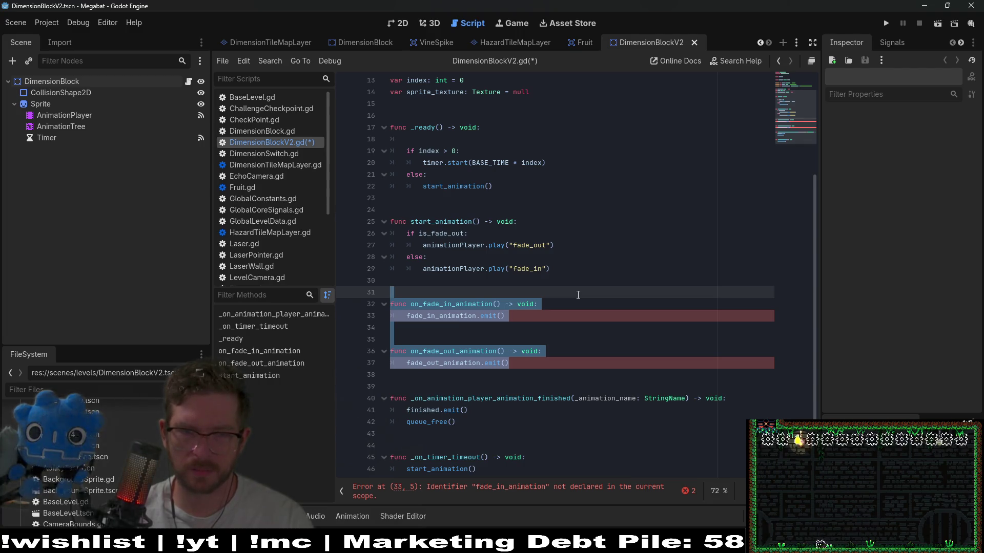
key(BackSpace)
key(Delete)
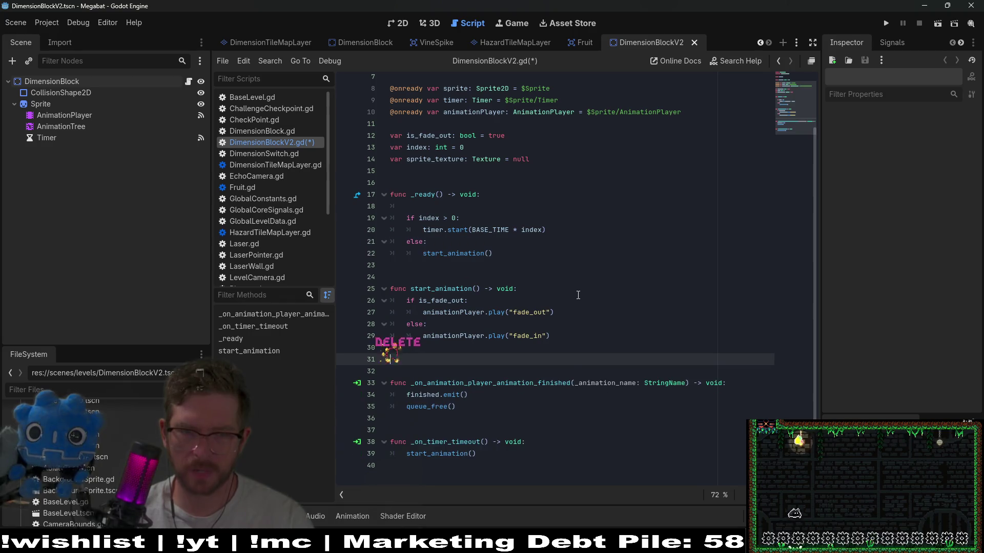
key(Delete)
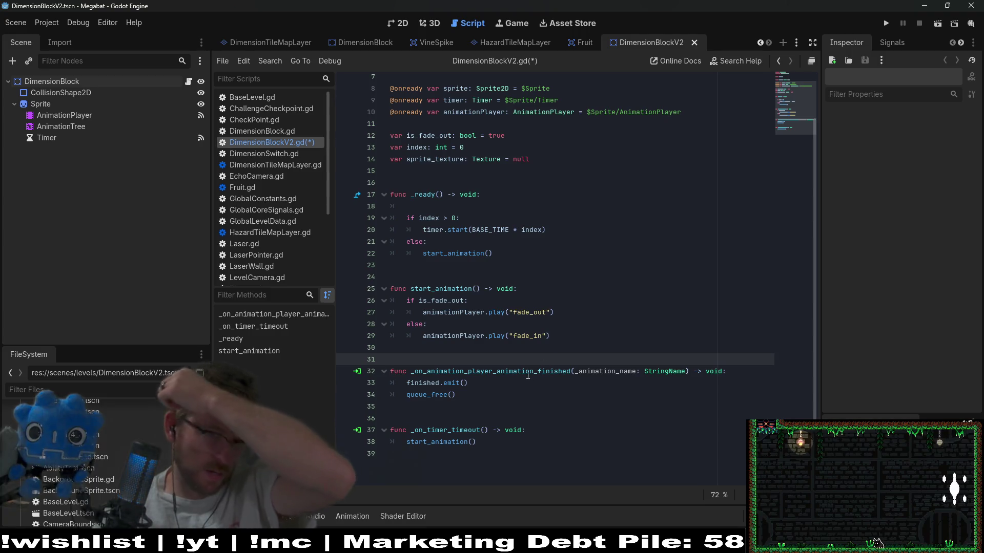
click(495, 388)
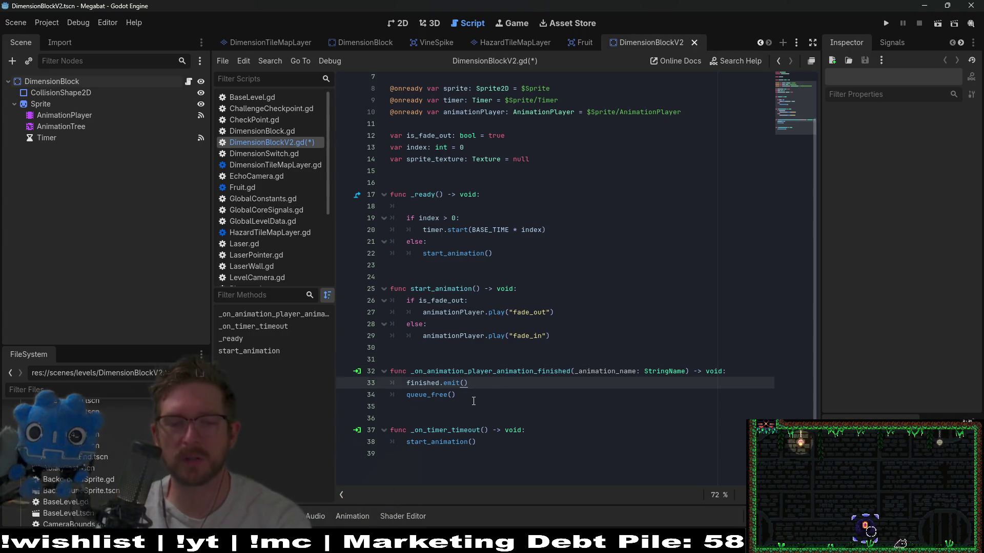
click(473, 395)
key(BackSpace)
key(BackSpace)
key(BackSpace)
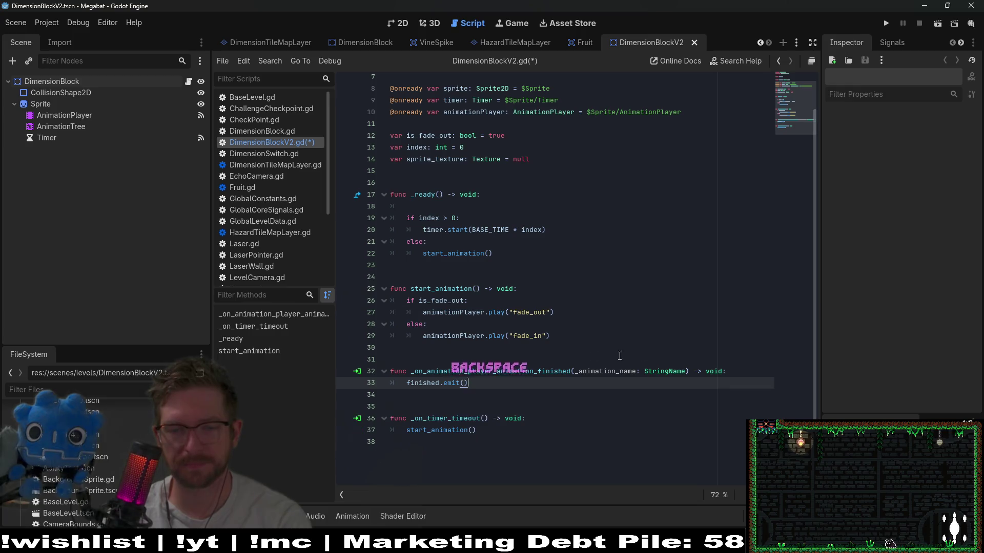
click(738, 370)
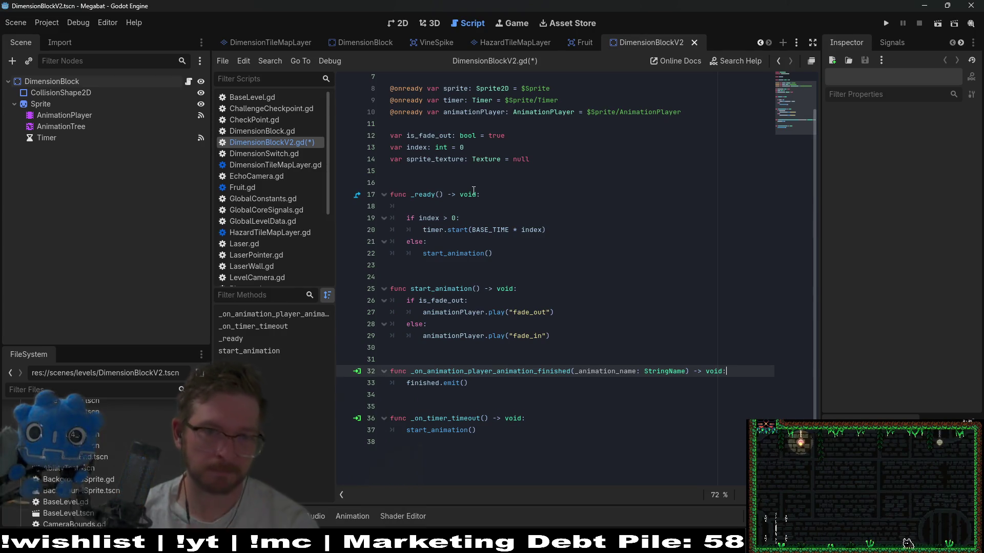
click(486, 207)
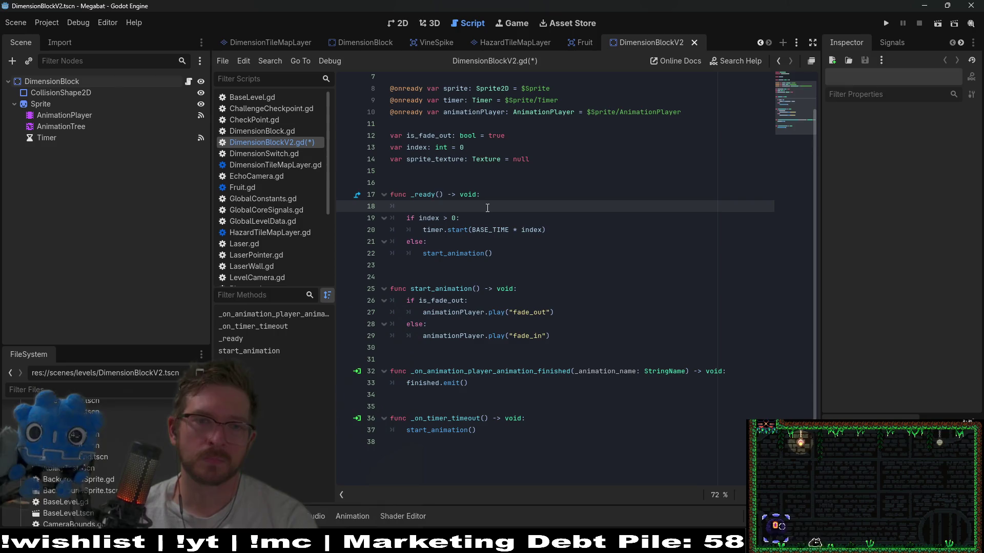
double_click(420, 136)
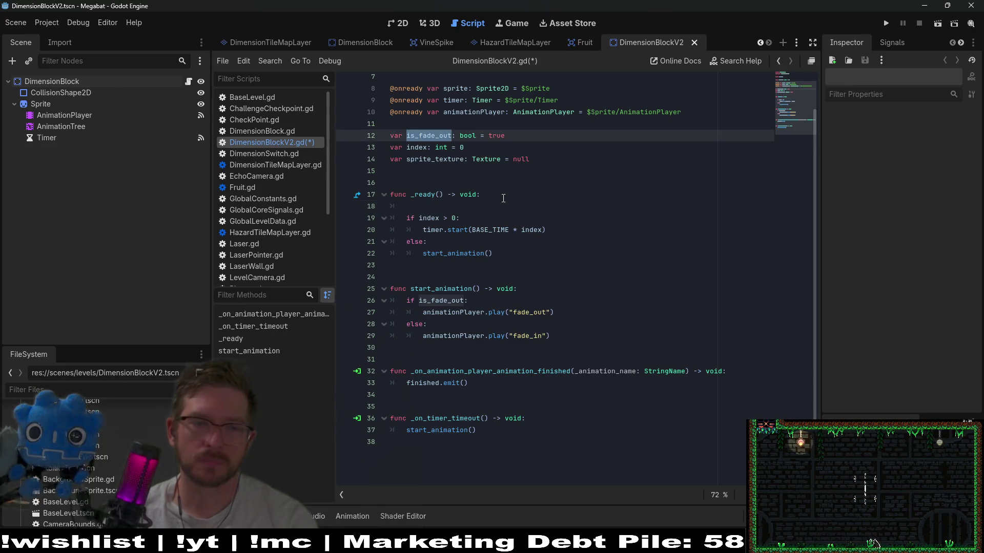
click(433, 208)
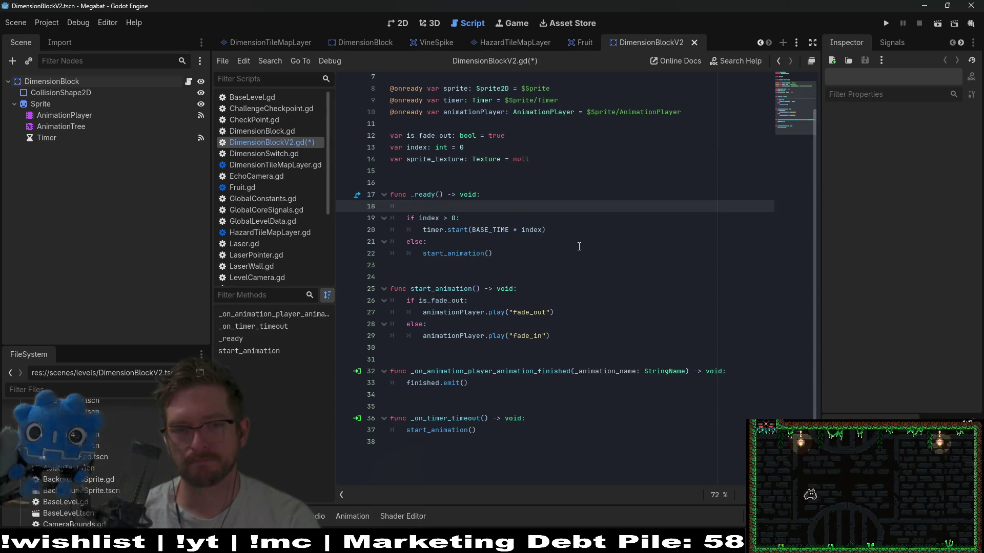
Rename the start_animation function definition to play_fade_animation
key(BackSpace)
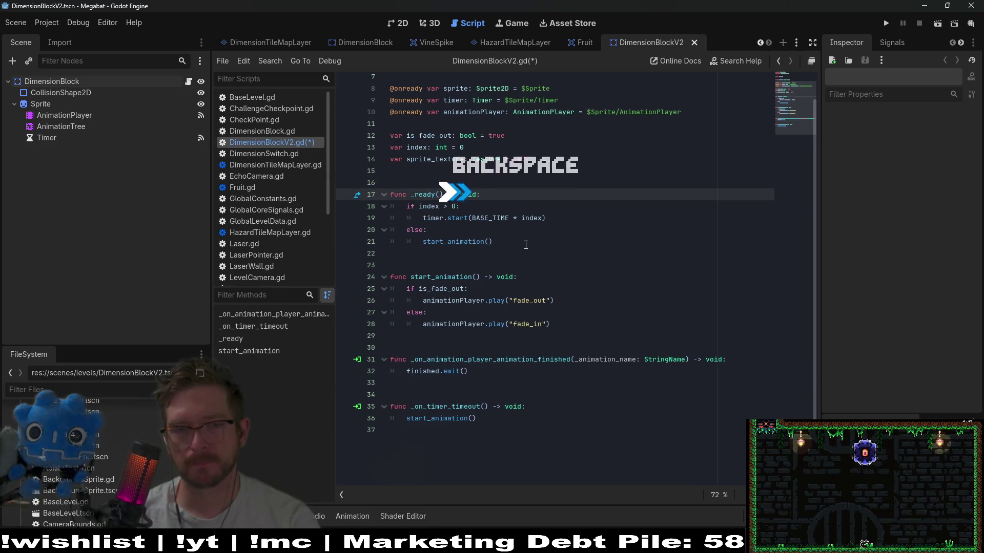
click(496, 244)
key(Down)
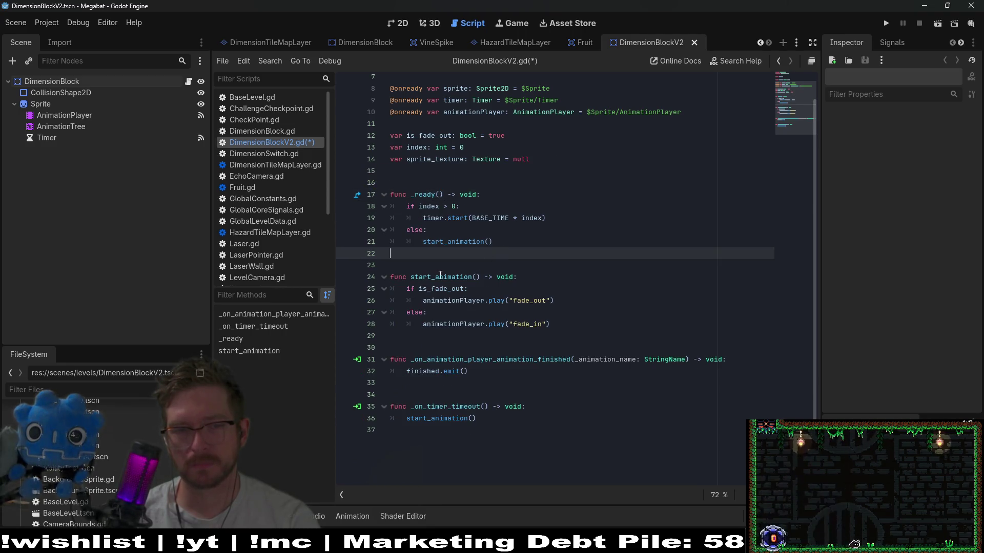
click(433, 276)
key(BackSpace)
key(BackSpace)
key(BackSpace)
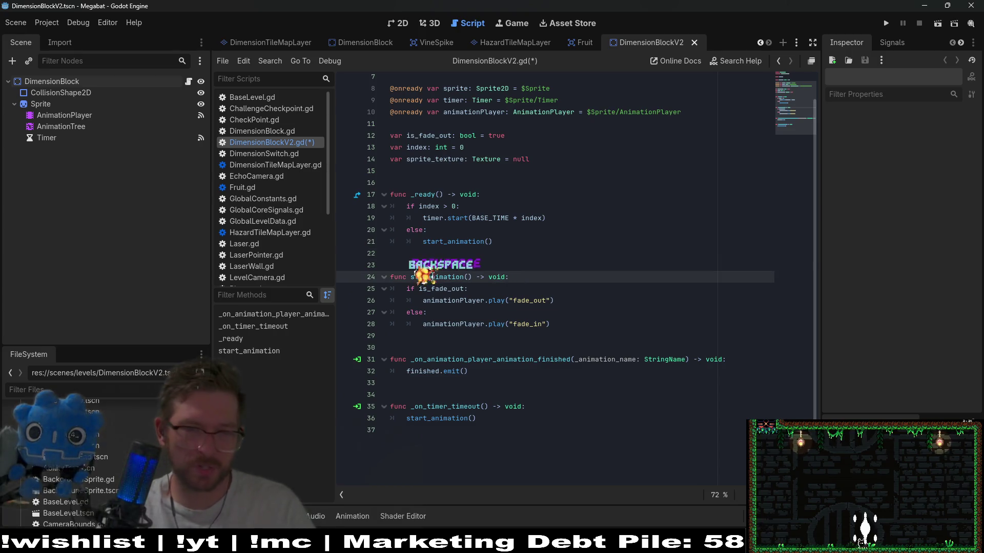
key(BackSpace)
text(play)
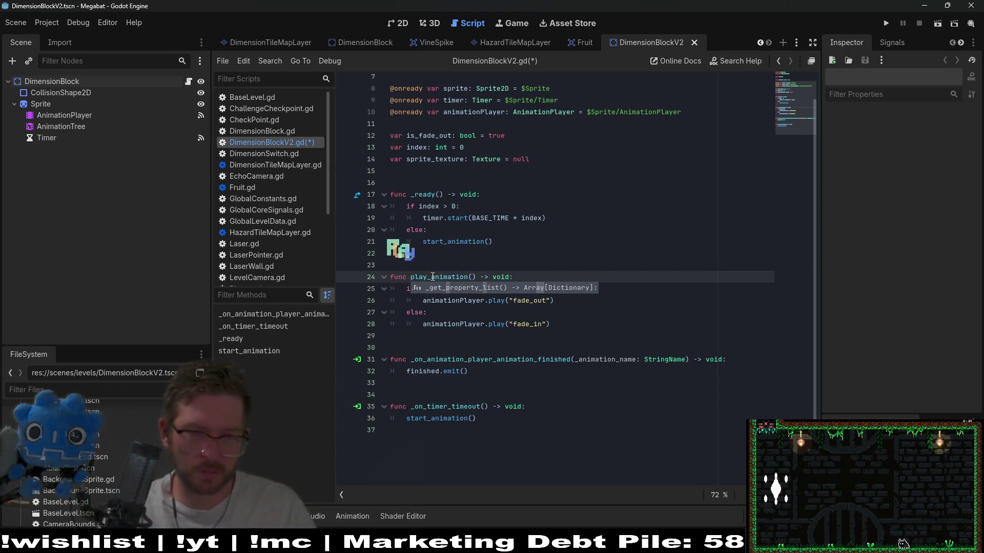
double_click(437, 277)
scroll(437, 277, up, 2)
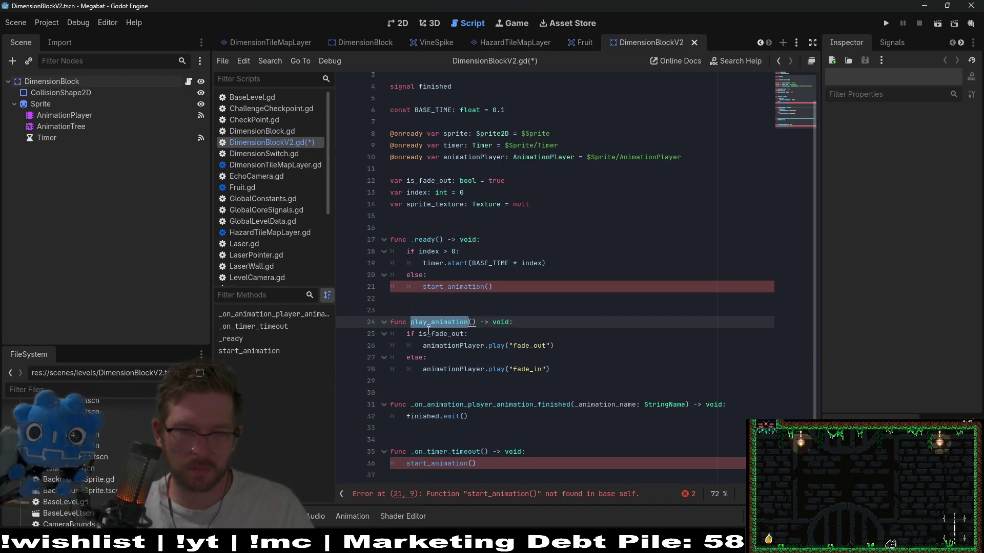
click(433, 322)
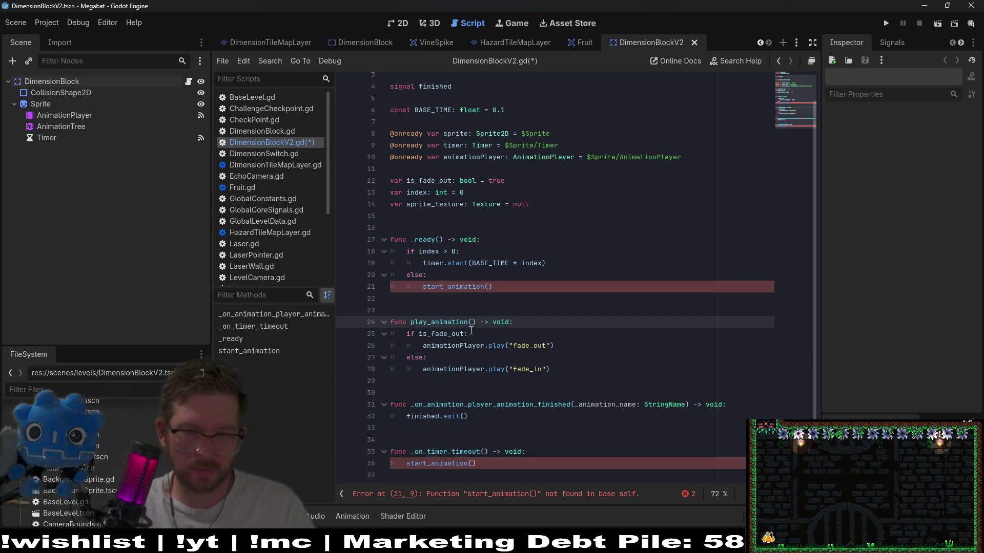
text(fade_)
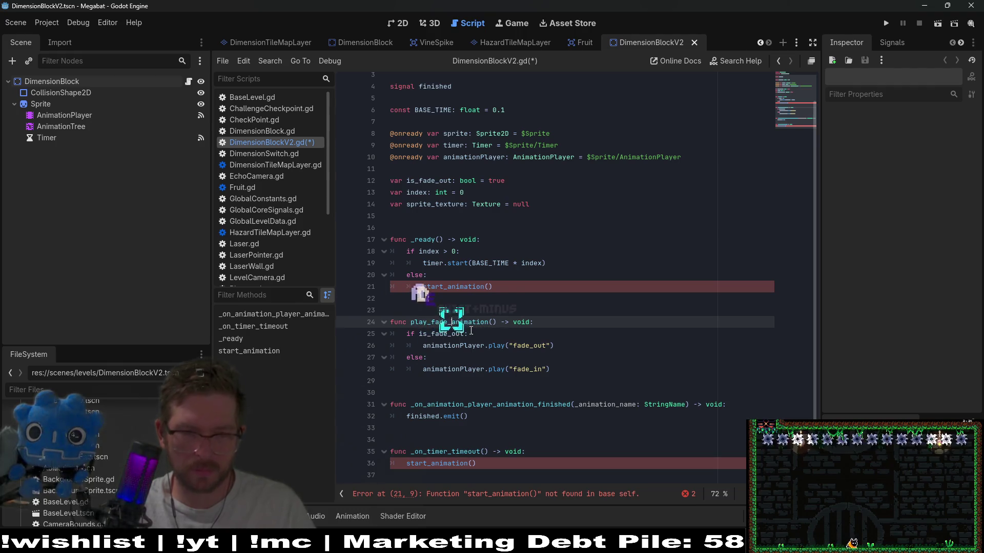
Replace the start_animation calls in the timer handler and _ready with play_fade_animation
click(464, 334)
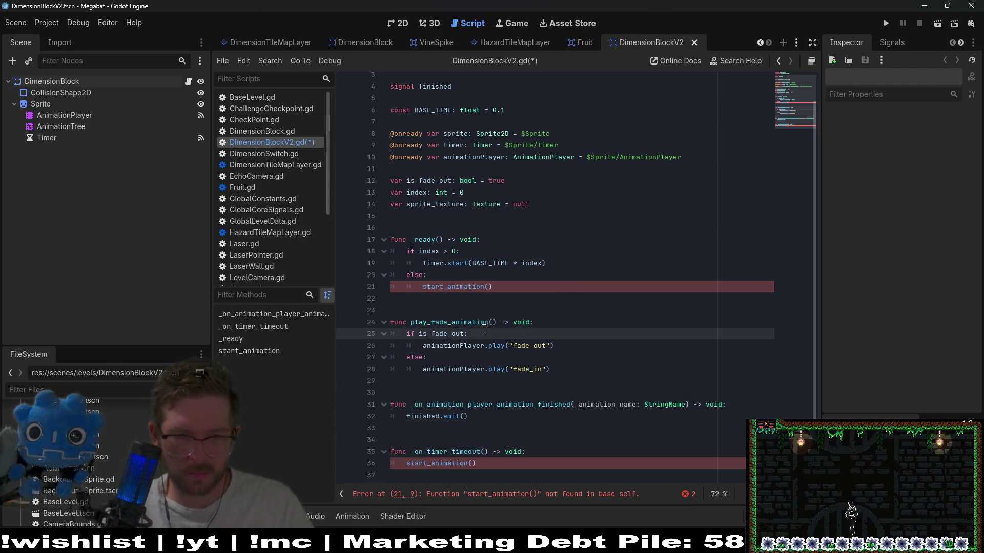
double_click(453, 323)
key(ctrl+c)
double_click(447, 463)
key(ctrl+v)
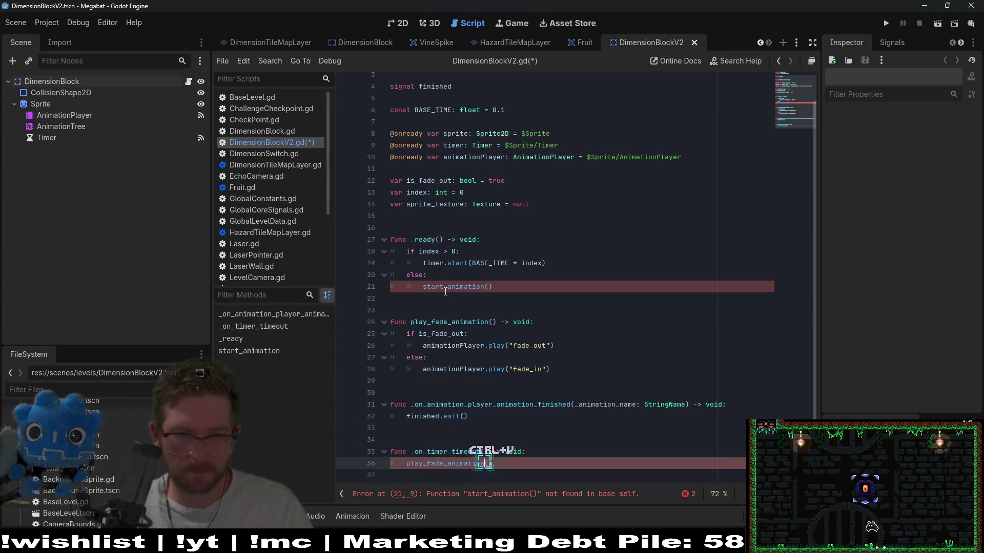
double_click(446, 286)
key(ctrl+v)
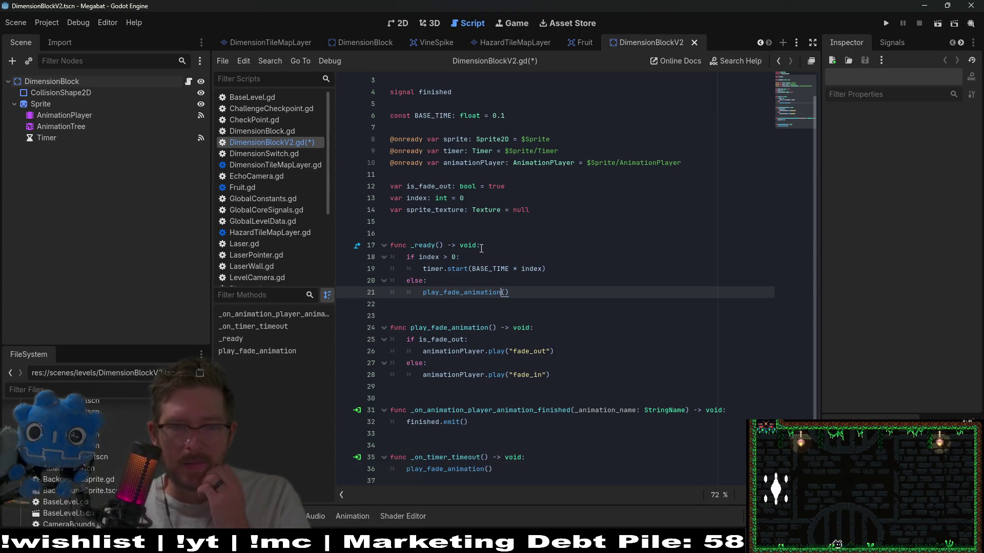
Delete the _on_animation_player_animation_finished function and save the script
double_click(623, 410)
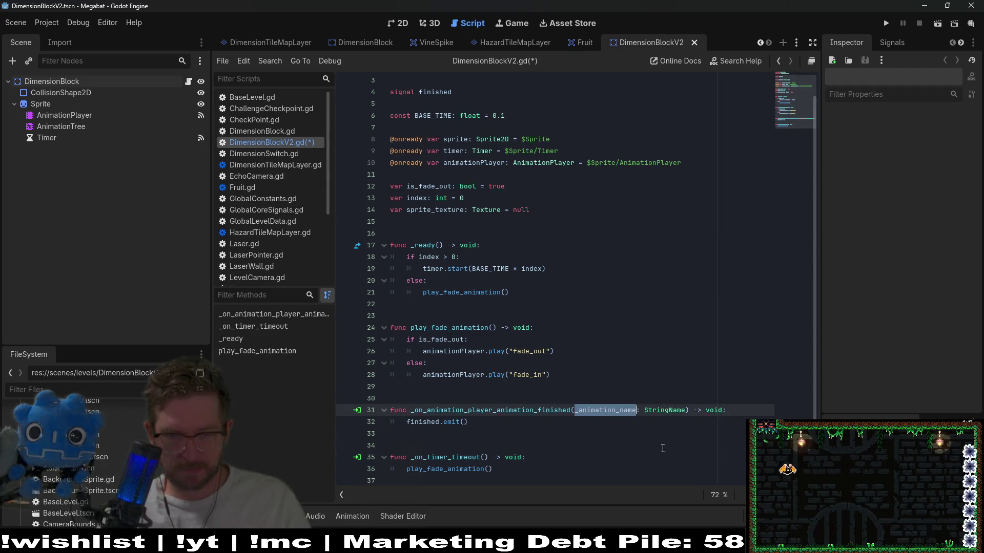
click(731, 413)
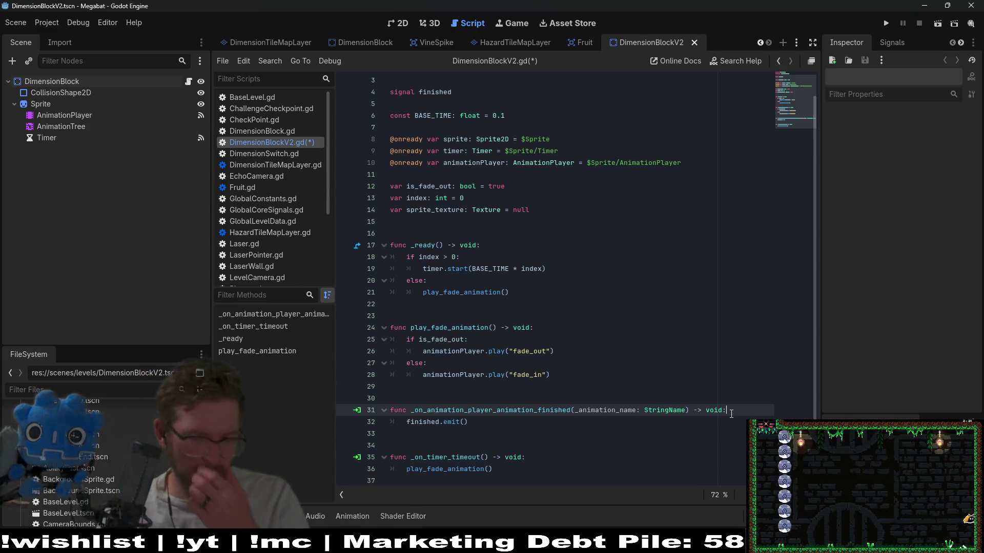
key(Return)
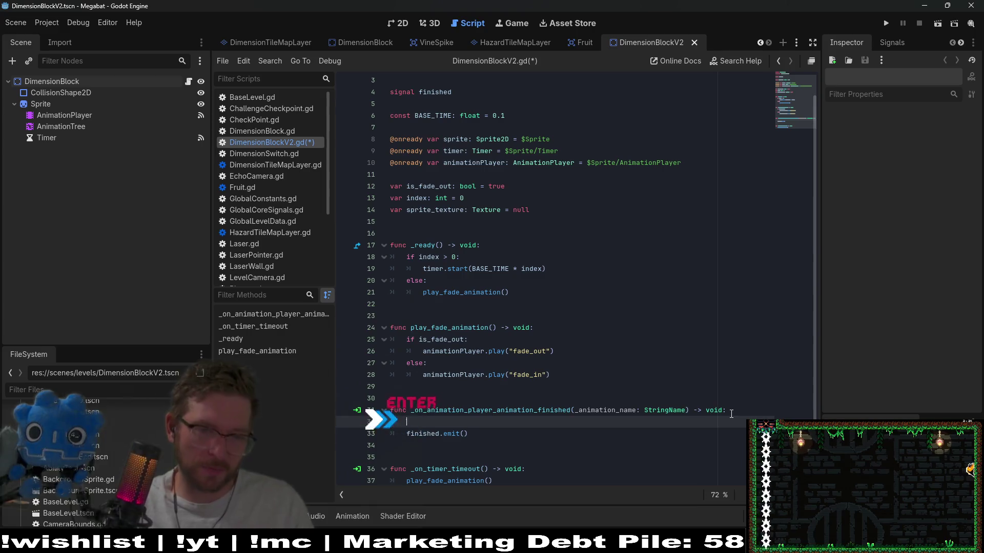
text(i)
key(BackSpace)
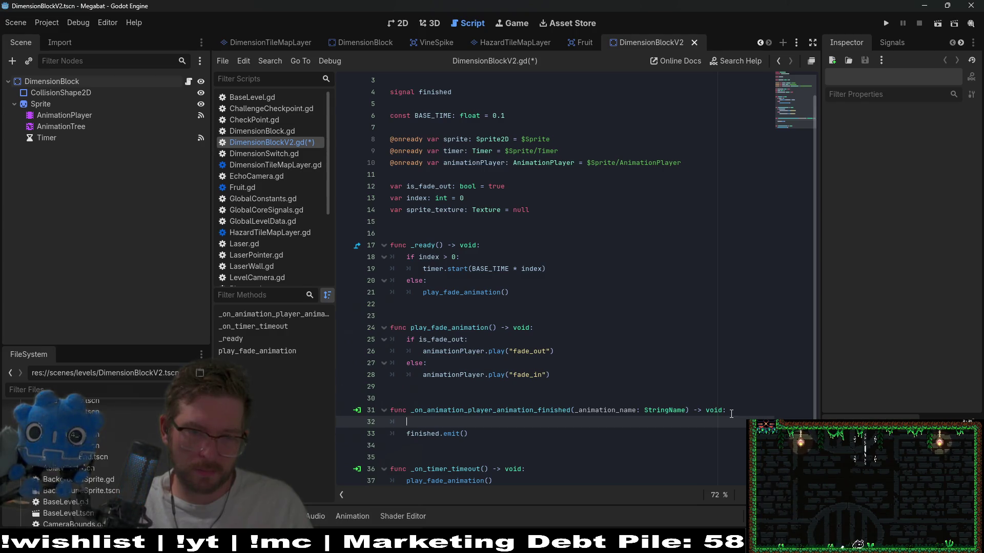
drag(476, 434, 574, 394)
key(BackSpace)
key(BackSpace)
key(ctrl+s)
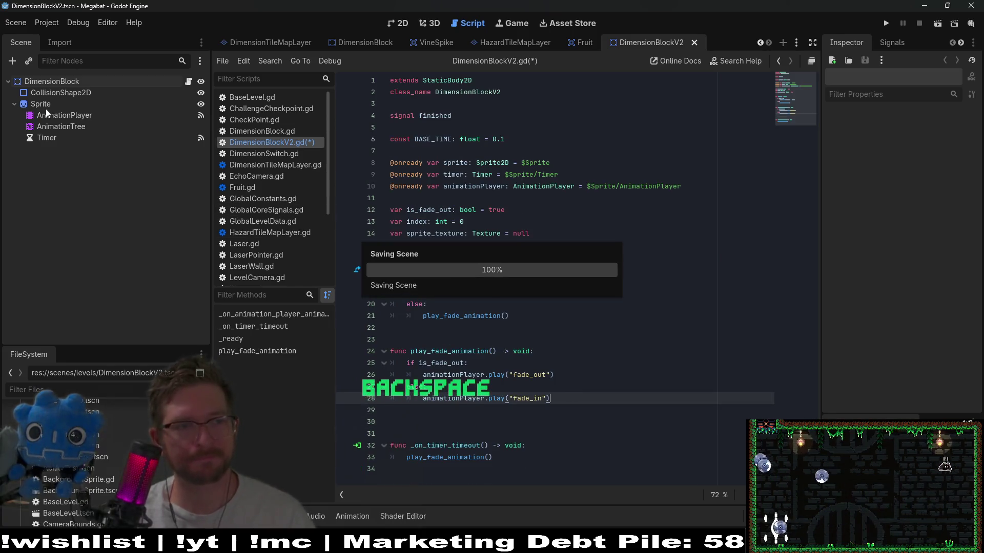
Disconnect the AnimationPlayer's animation_finished signal in the Node > Signals panel
click(54, 115)
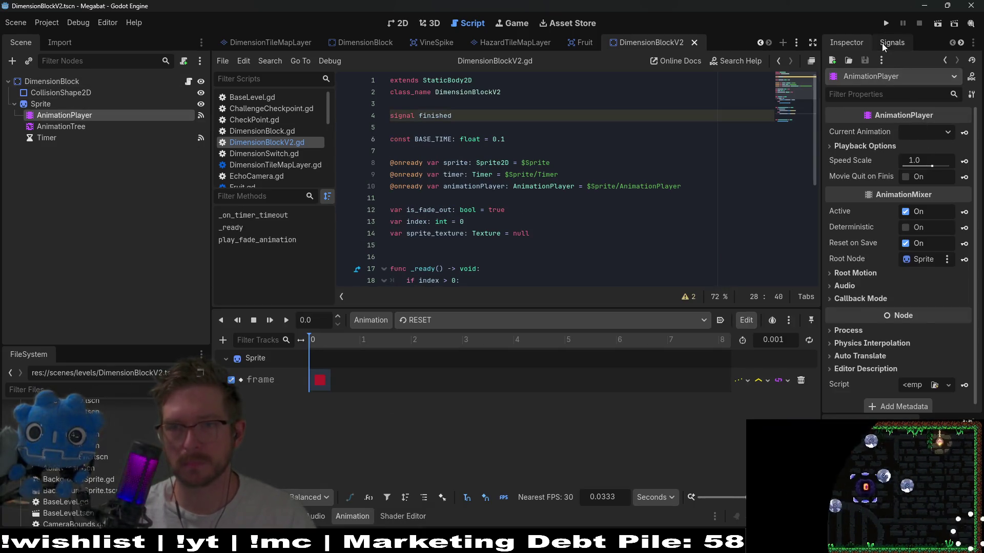
click(886, 42)
right_click(892, 139)
click(908, 176)
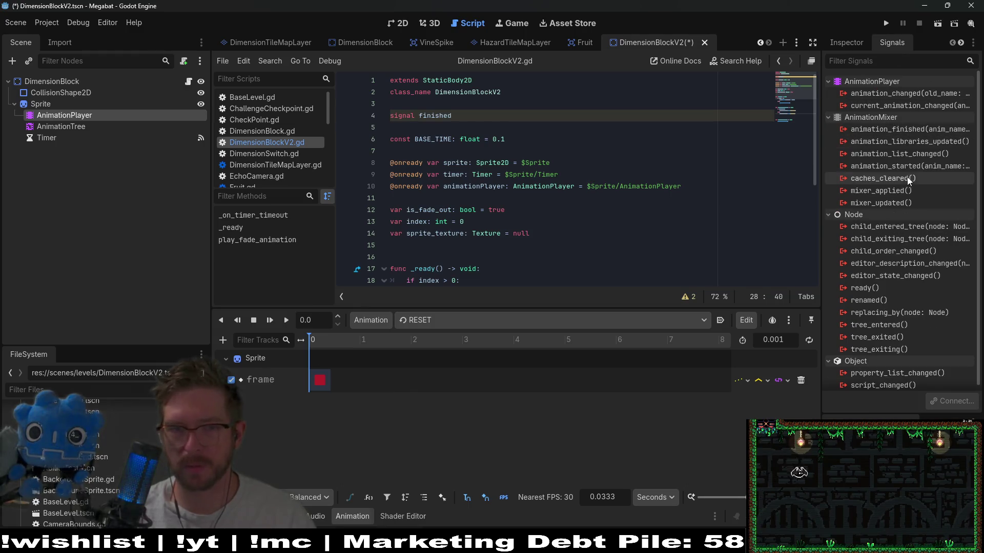
scroll(421, 175, down, 5)
click(471, 233)
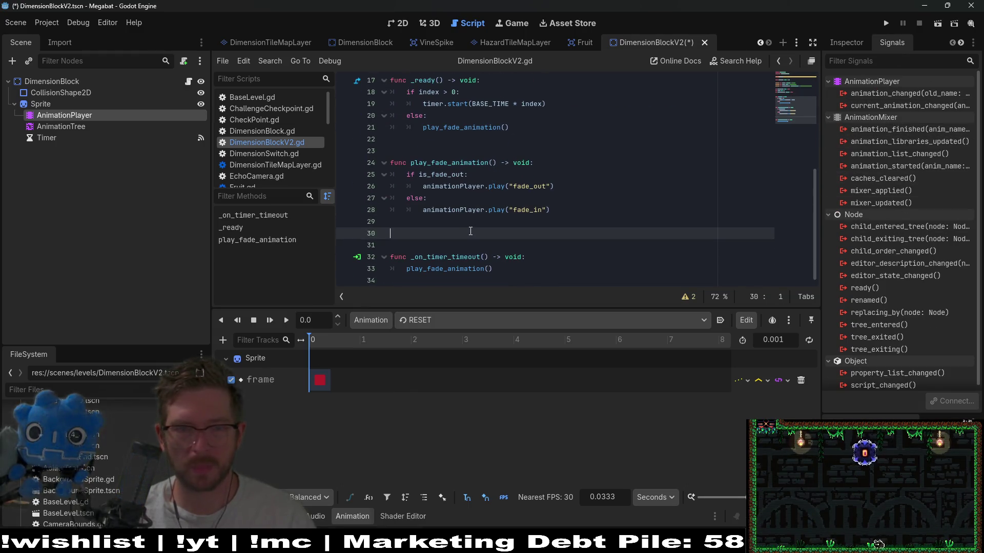
scroll(474, 205, up, 3)
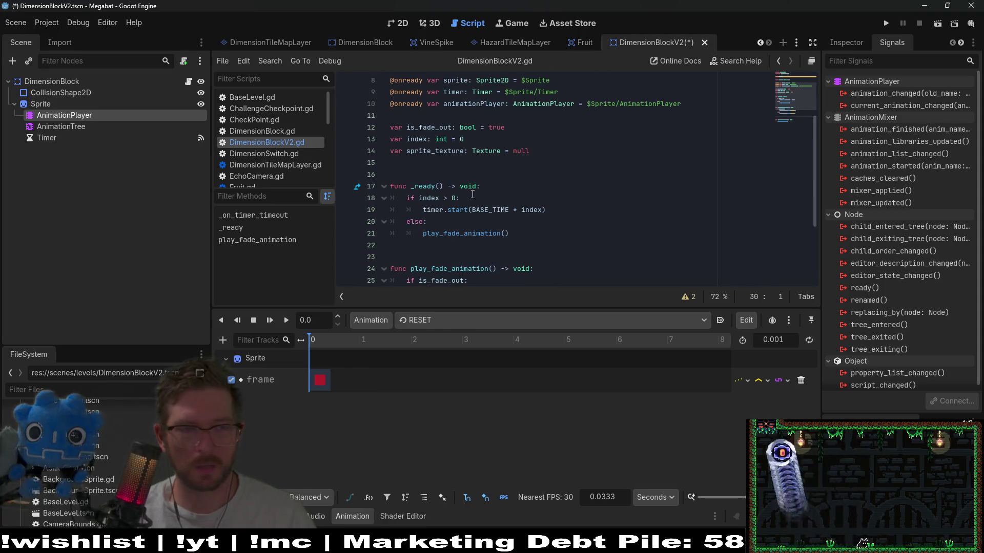
scroll(417, 188, up, 2)
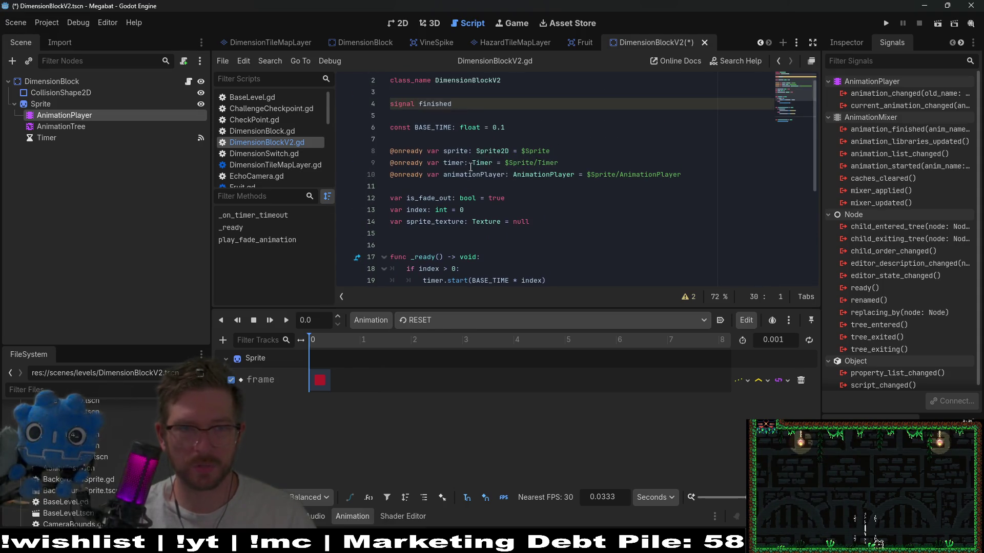
click(544, 115)
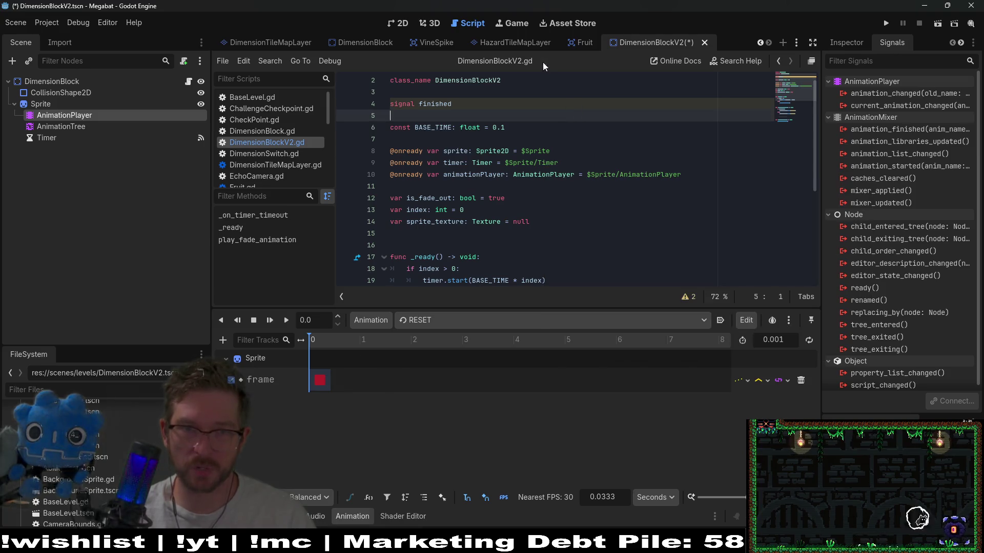
Open Player.tscn and paste its animationState playback declaration into DimensionBlockV2.gd as line 11
key(shift+alt+o)
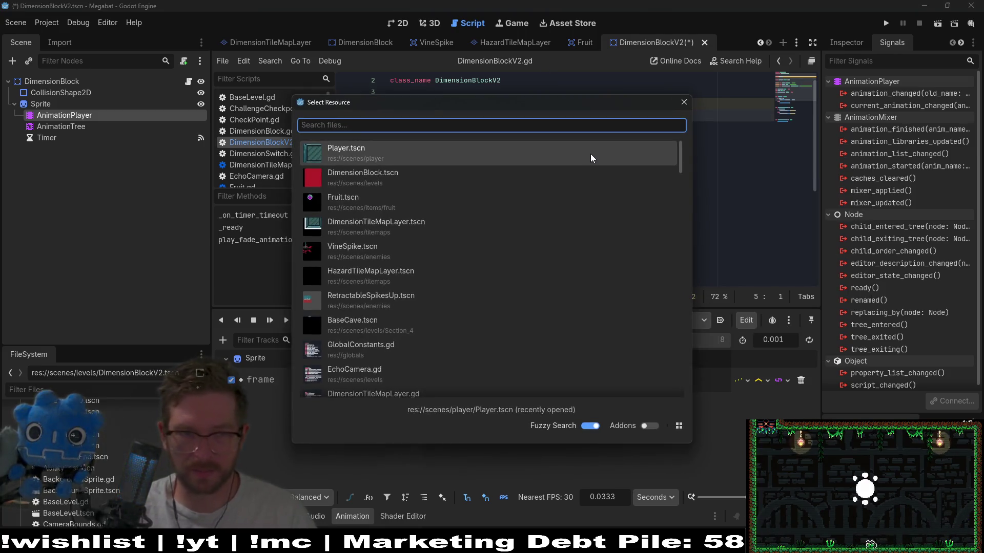
key(Return)
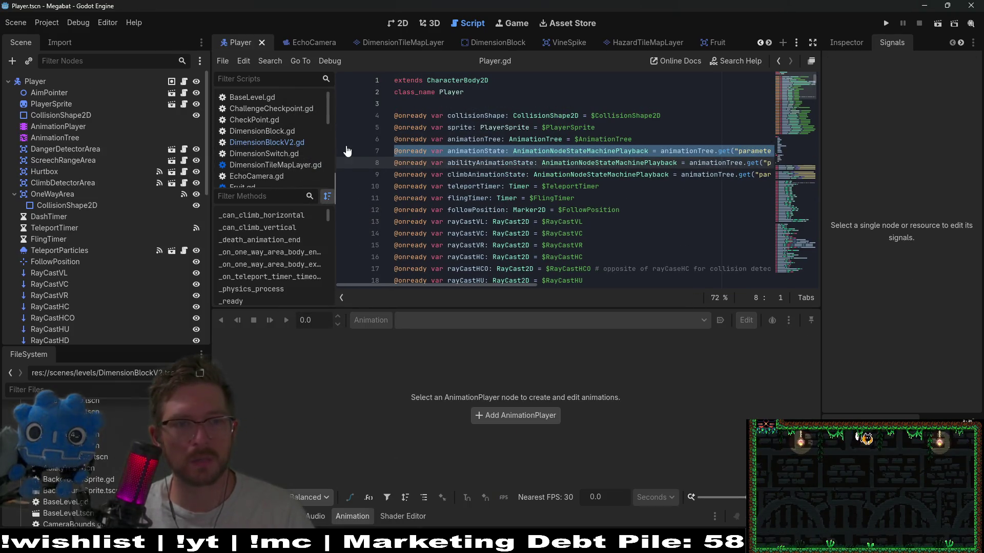
click(262, 141)
key(Down)
key(Down)
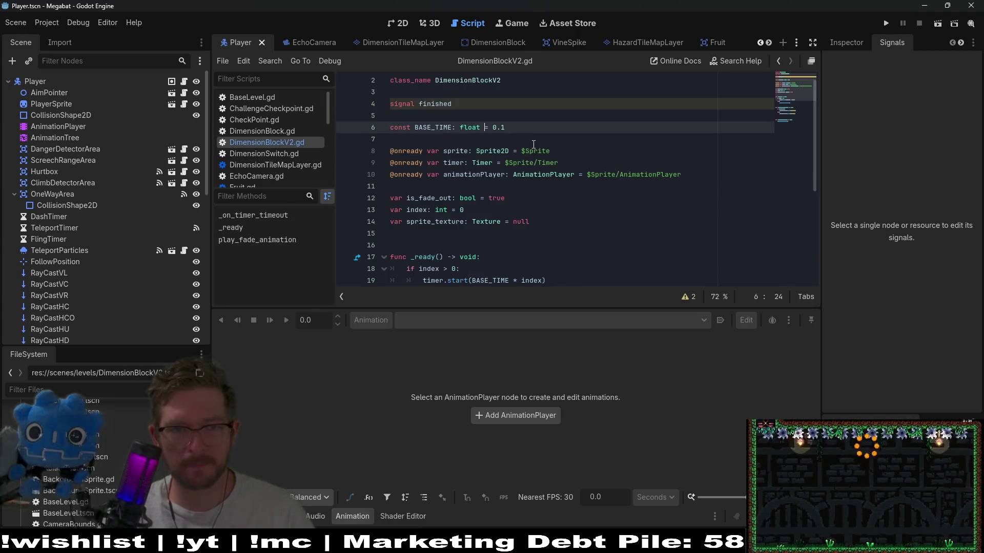
click(575, 160)
click(694, 175)
key(ctrl+v)
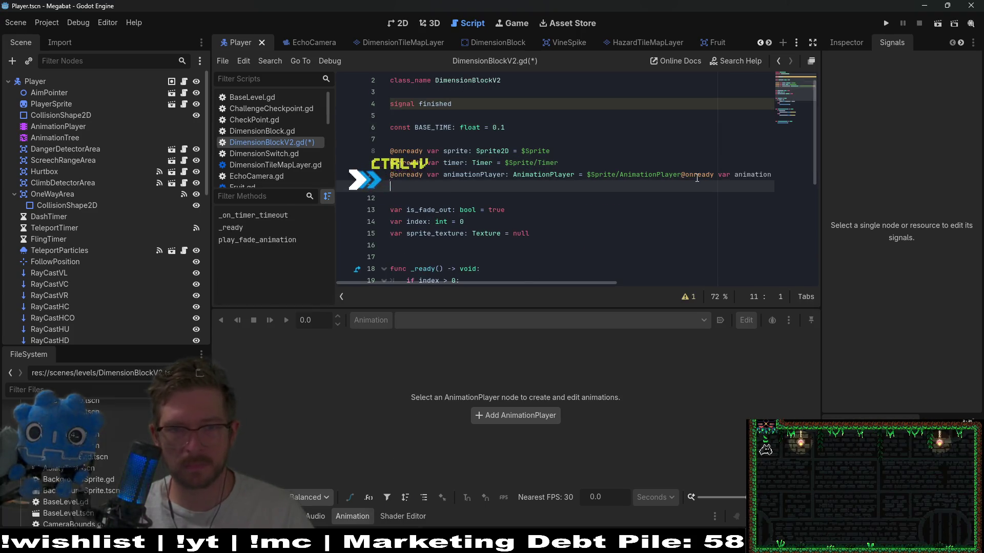
key(ctrl+z)
key(Return)
key(ctrl+v)
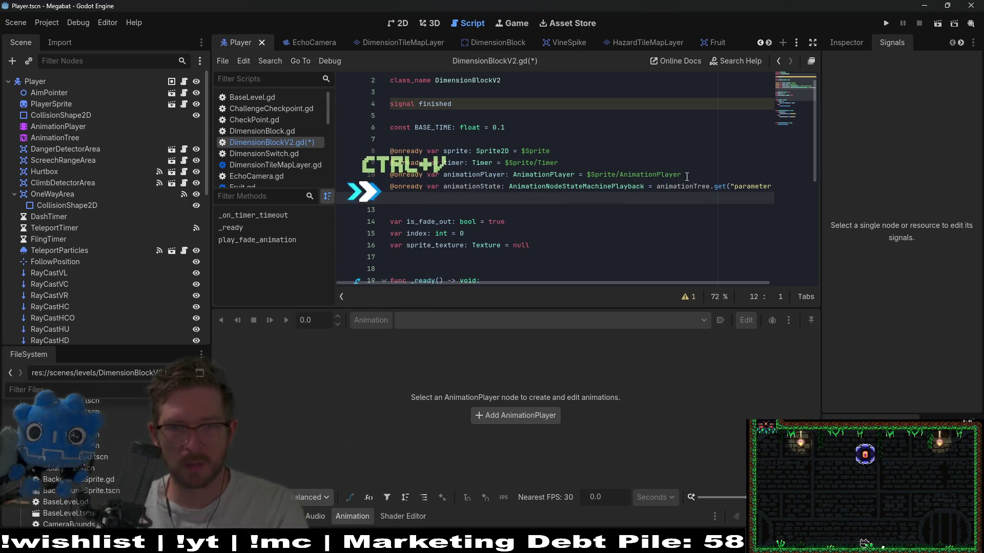
Replace the animationPlayer declaration with an onready reference to $Sprite/AnimationTree, renamed animationTree
drag(693, 176, 691, 166)
key(BackSpace)
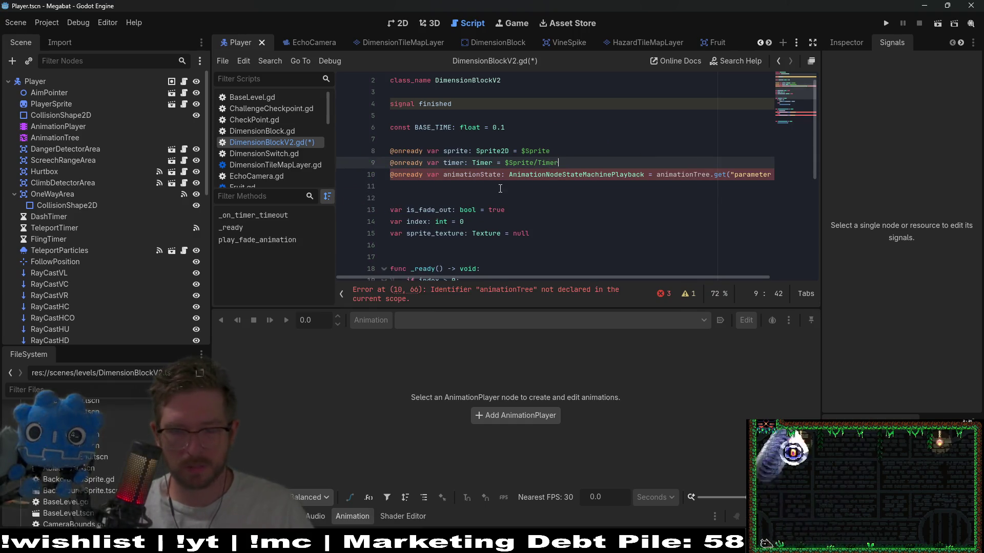
key(Return)
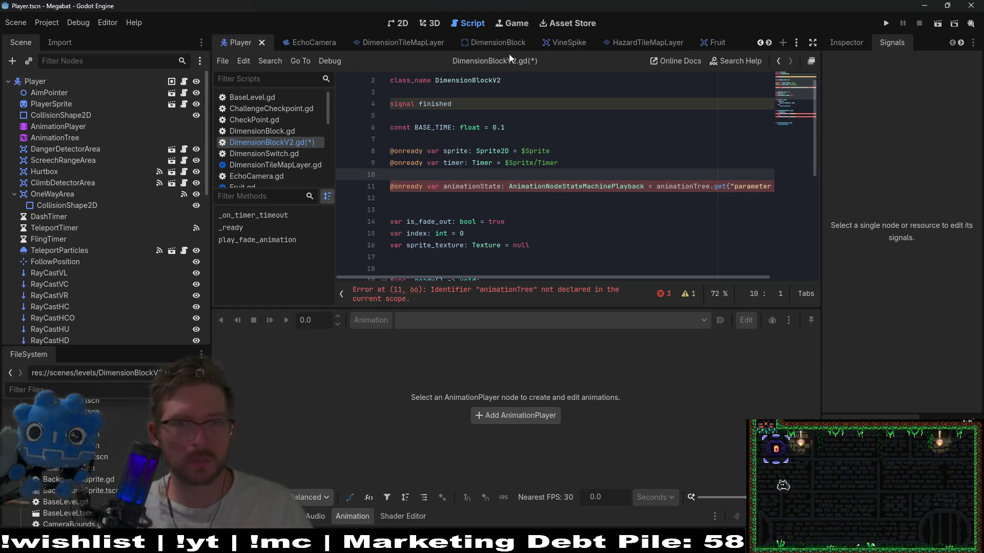
scroll(480, 44, down, 2)
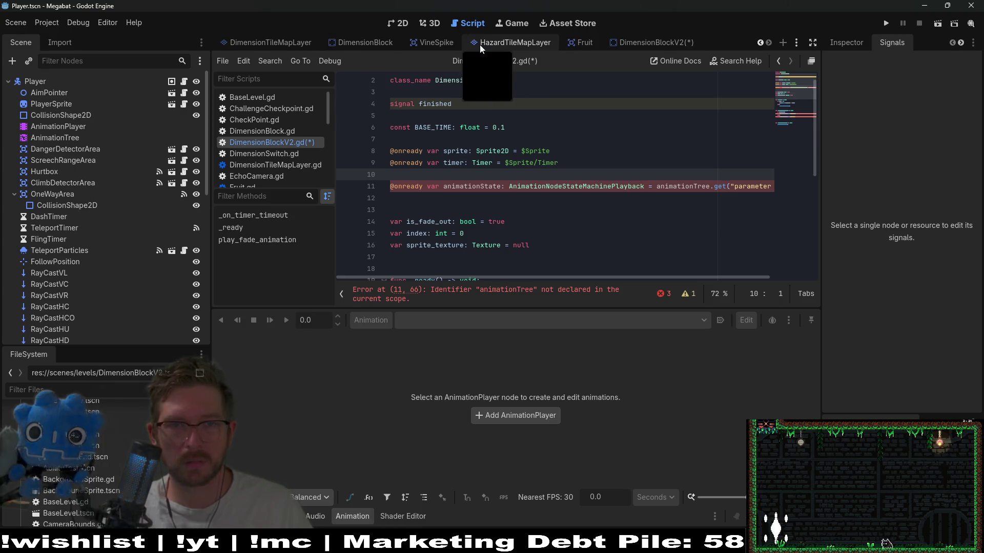
click(661, 45)
drag(59, 127, 435, 176)
key(Return)
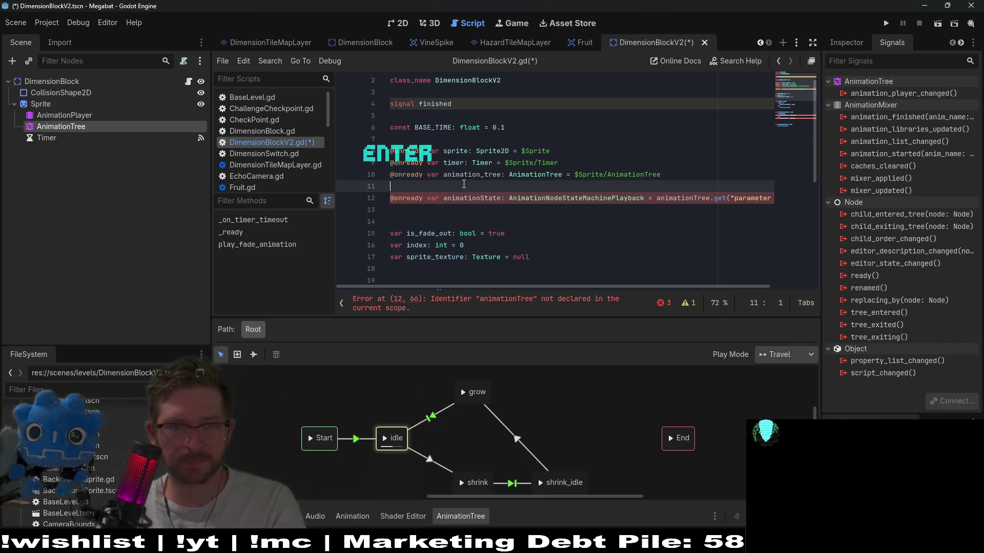
key(BackSpace)
key(BackSpace)
key(BackSpace)
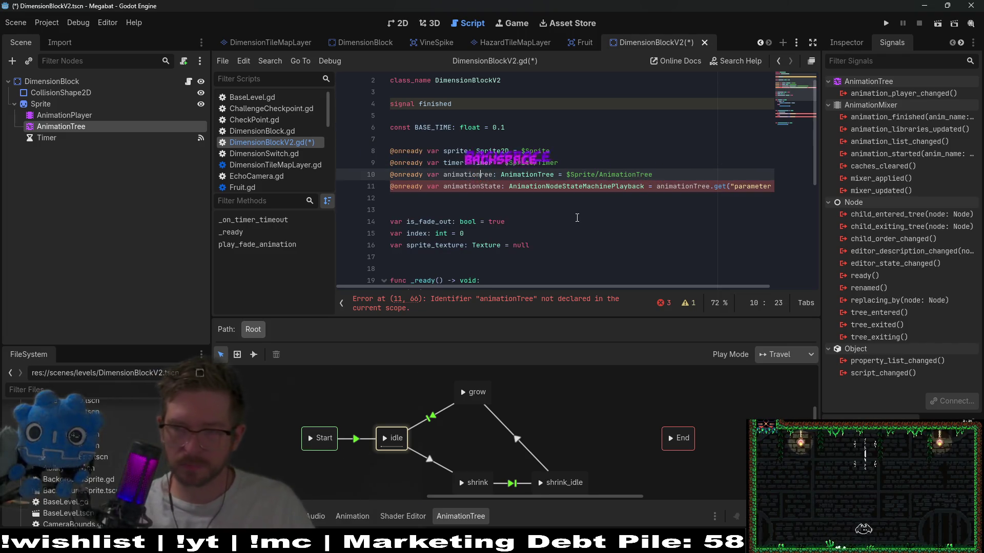
text(T)
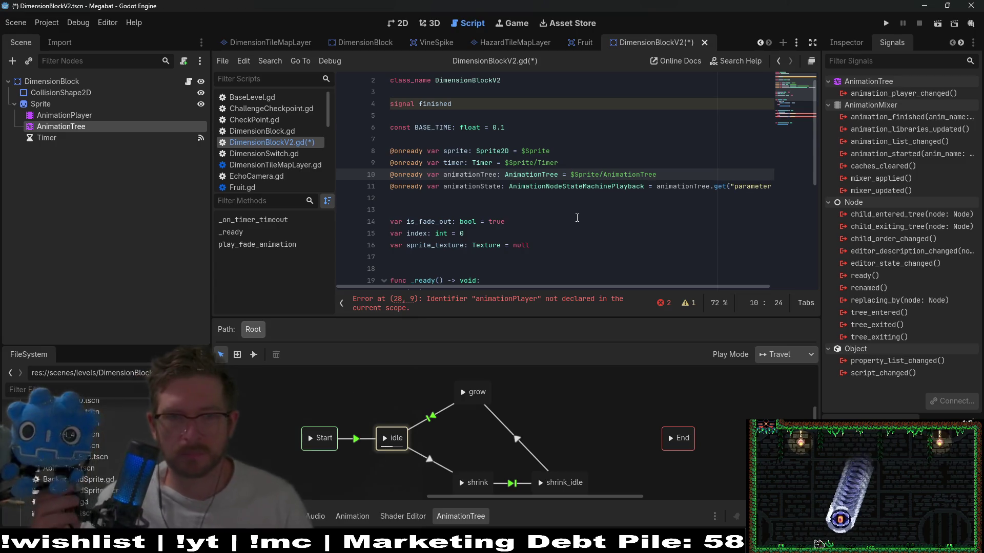
Rename the is_fade_out variable declaration on line 14 to is_shrunk
double_click(480, 187)
scroll(581, 201, down, 4)
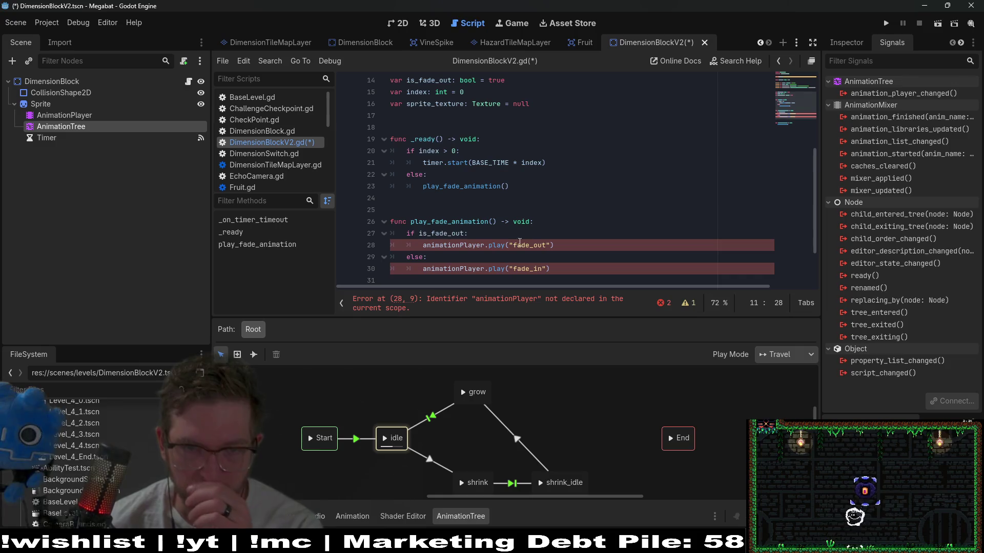
double_click(467, 245)
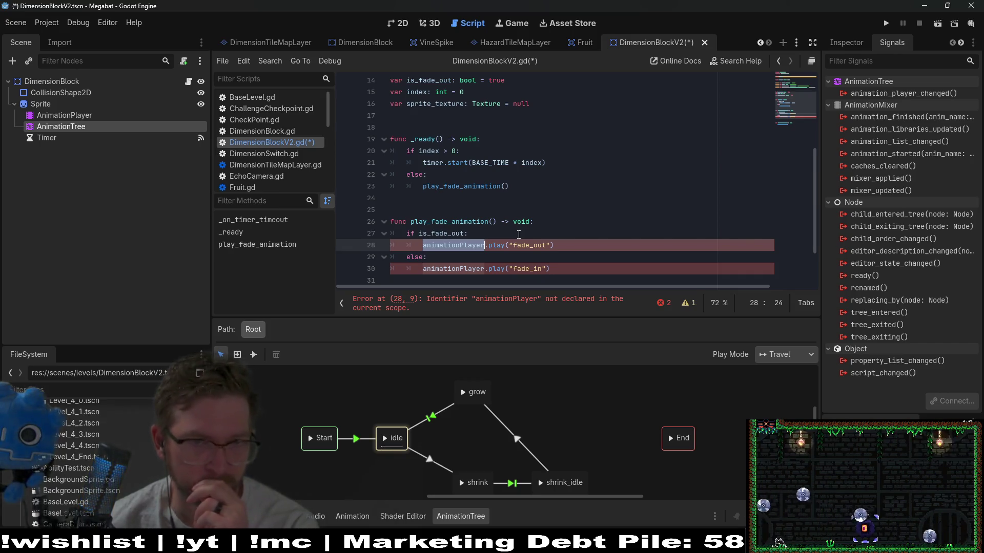
scroll(473, 151, up, 2)
double_click(437, 150)
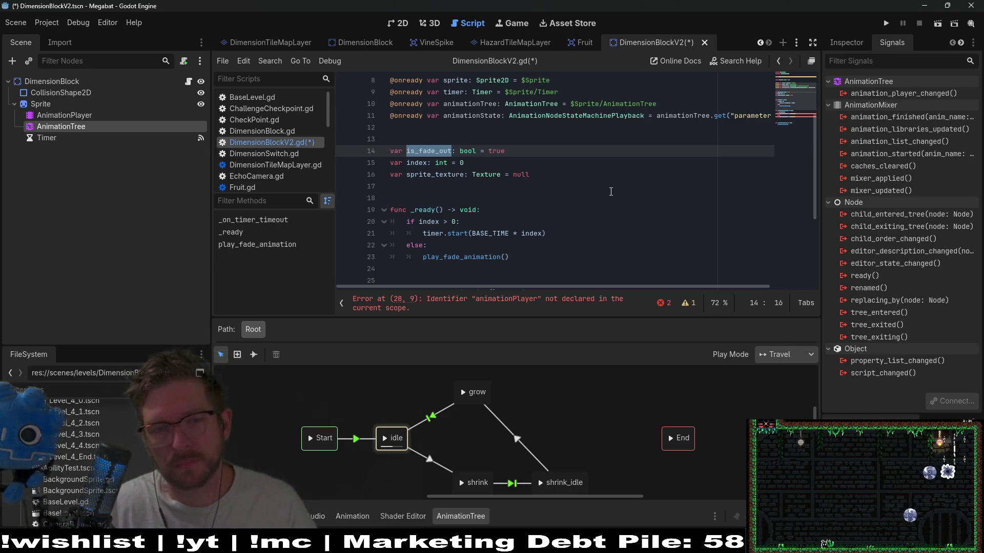
text(is_shr)
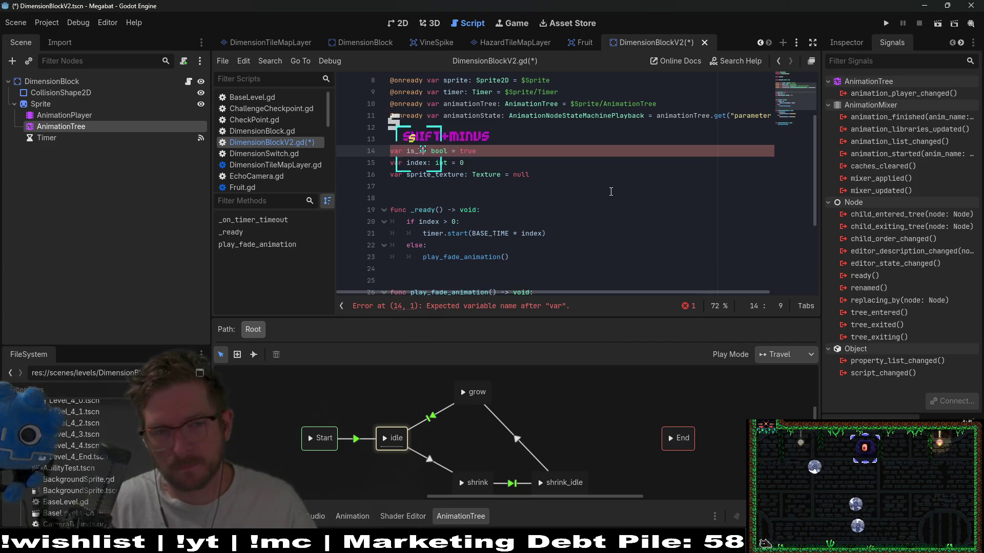
text(ink)
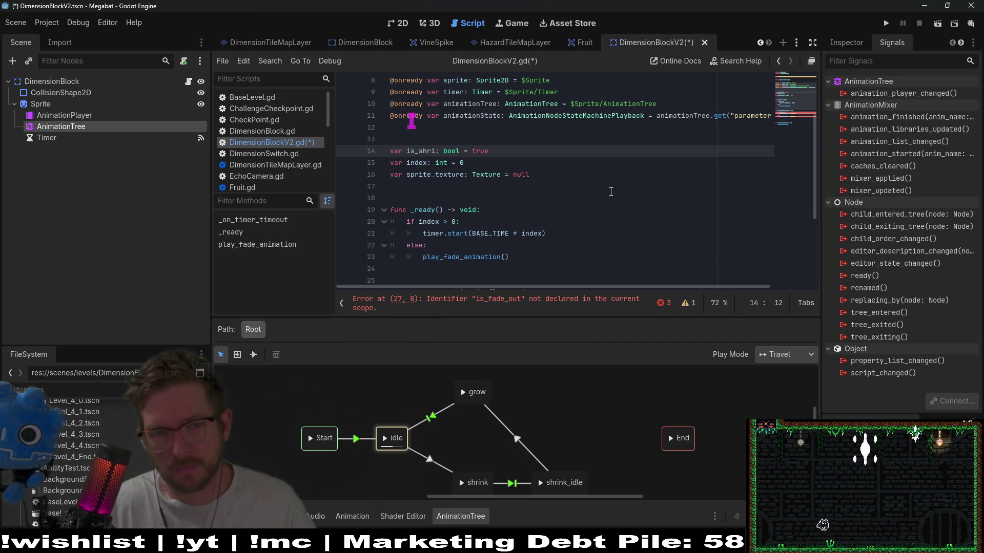
text(k)
Paste is_shrunk over is_fade_out in play_fade_animation's if check on line 27
double_click(430, 151)
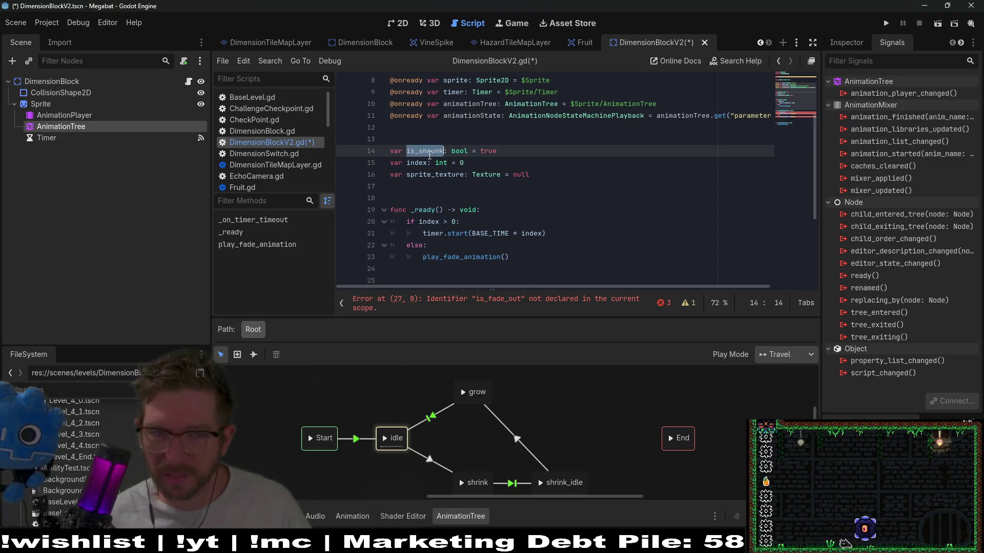
key(ctrl+c)
scroll(609, 211, down, 2)
double_click(440, 234)
key(ctrl+v)
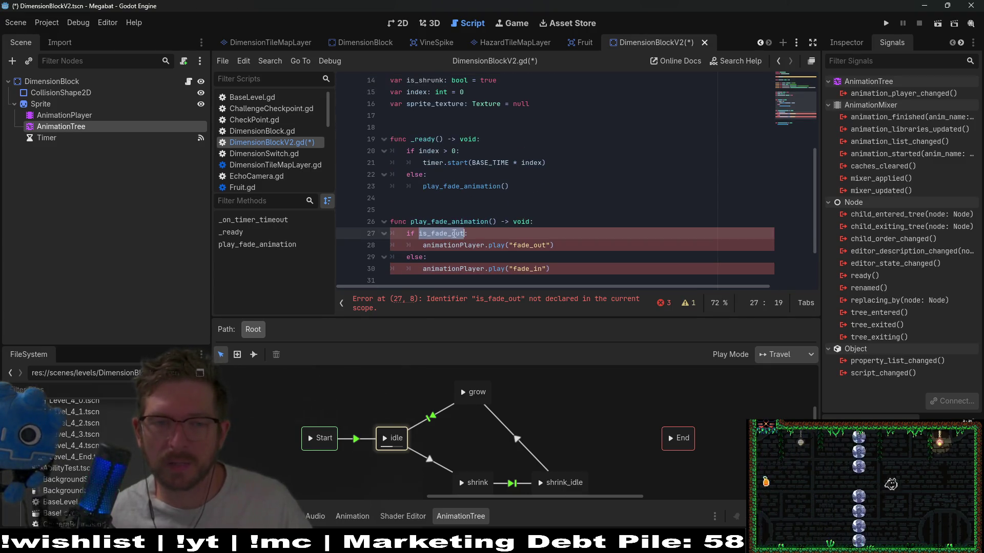
key(ctrl+d)
Copy the animationState name and select animationPlayer on line 28 to replace it
scroll(512, 215, up, 4)
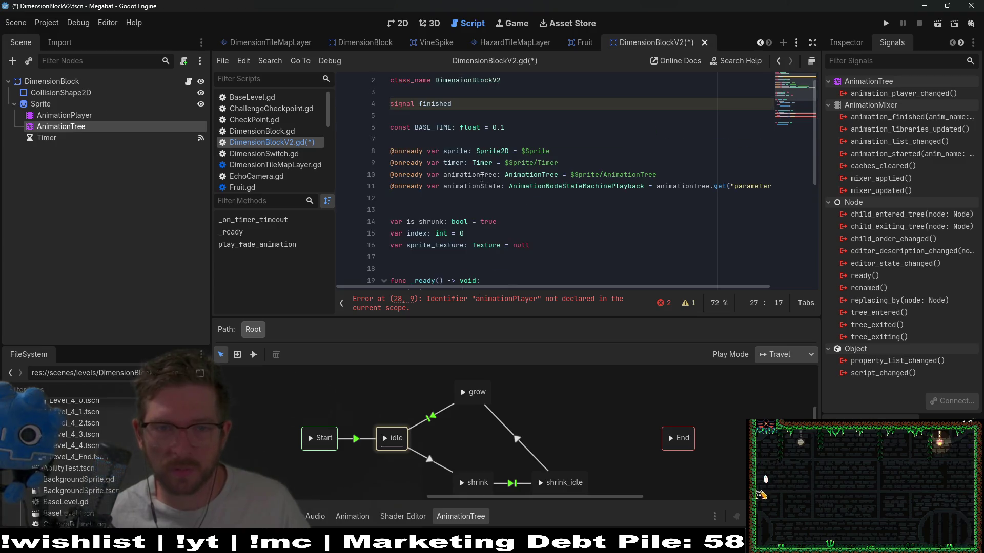
double_click(472, 186)
key(ctrl+c)
scroll(473, 205, down, 4)
double_click(451, 245)
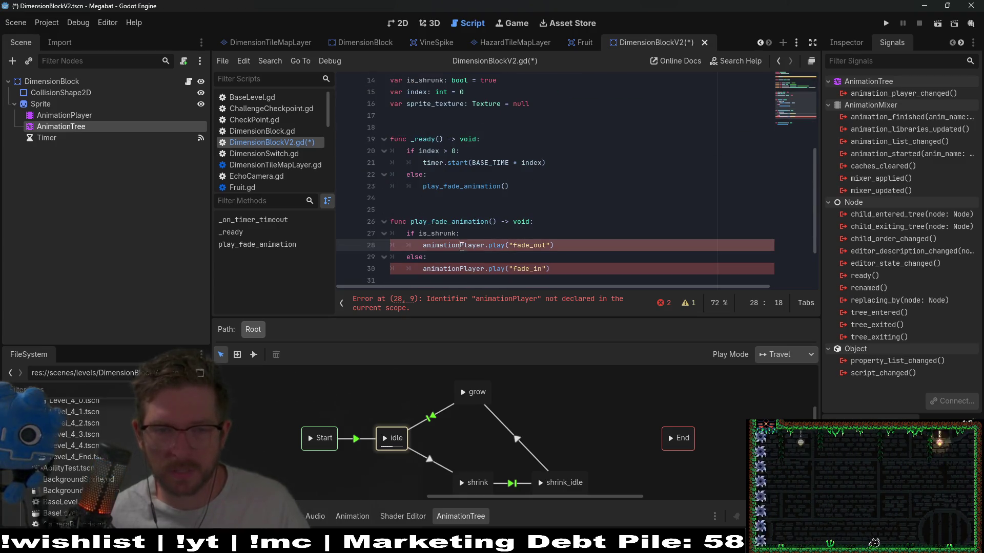
Change line 28 to animationState.travel("shrink")
key(ctrl+v)
double_click(495, 245)
text(travel)
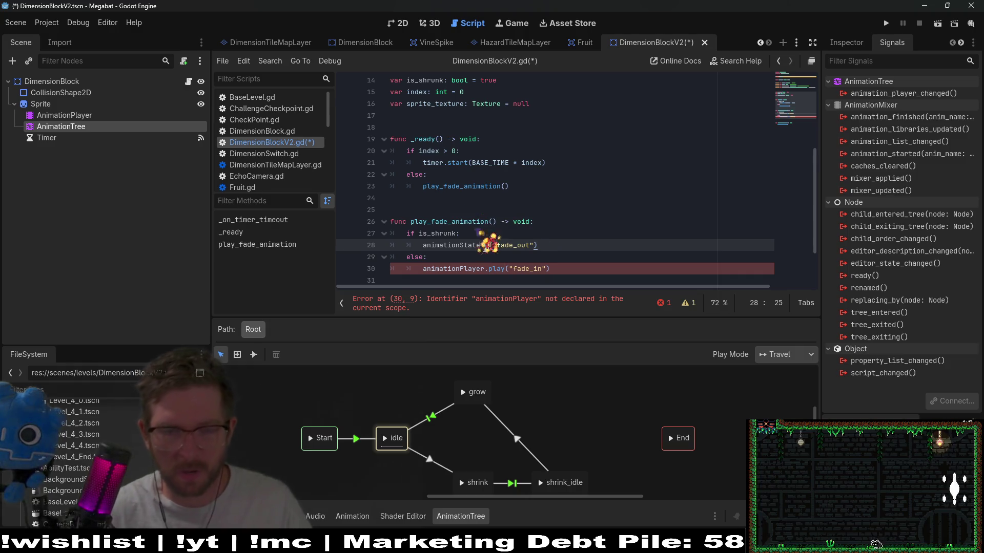
double_click(539, 245)
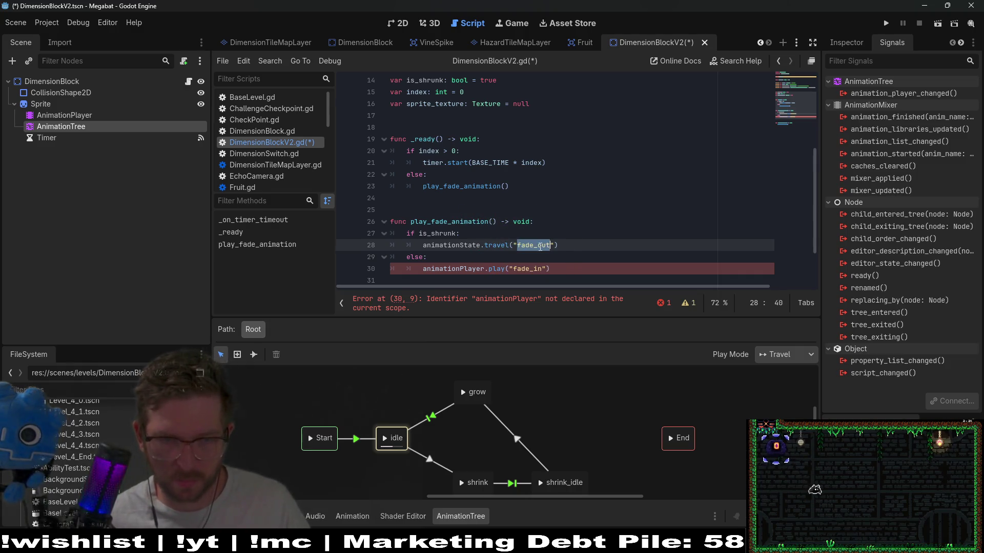
text(shr)
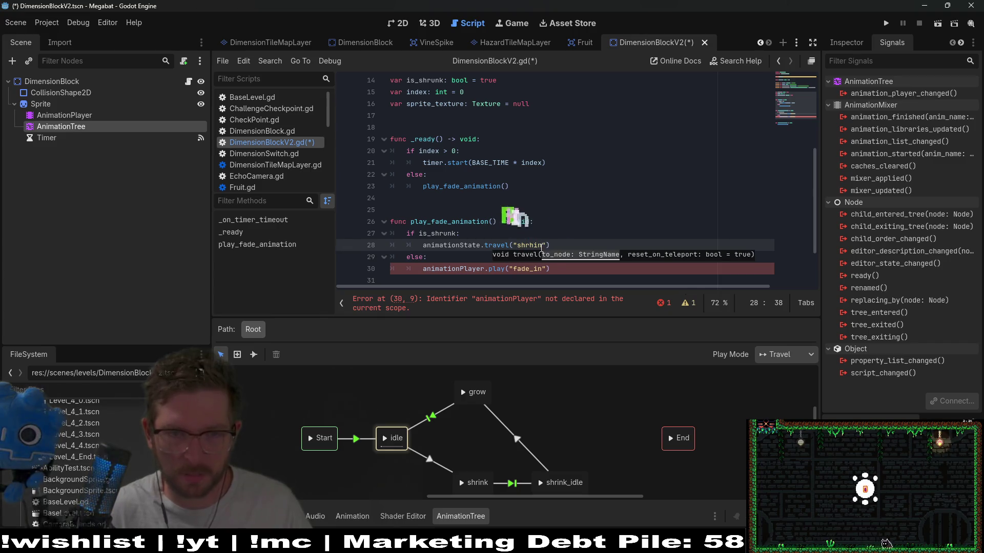
text(ink)
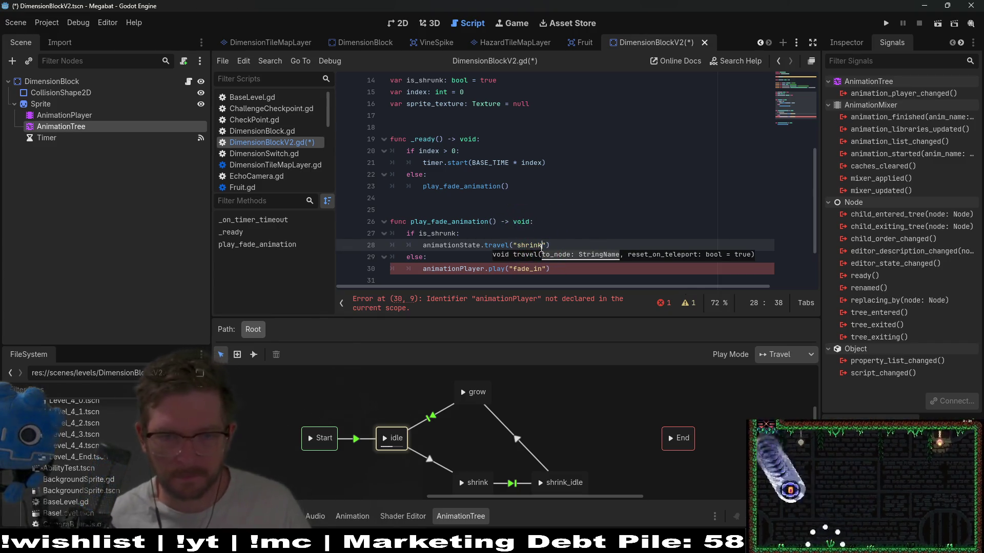
click(548, 231)
Change line 30 to animationState.travel("grow")
double_click(530, 270)
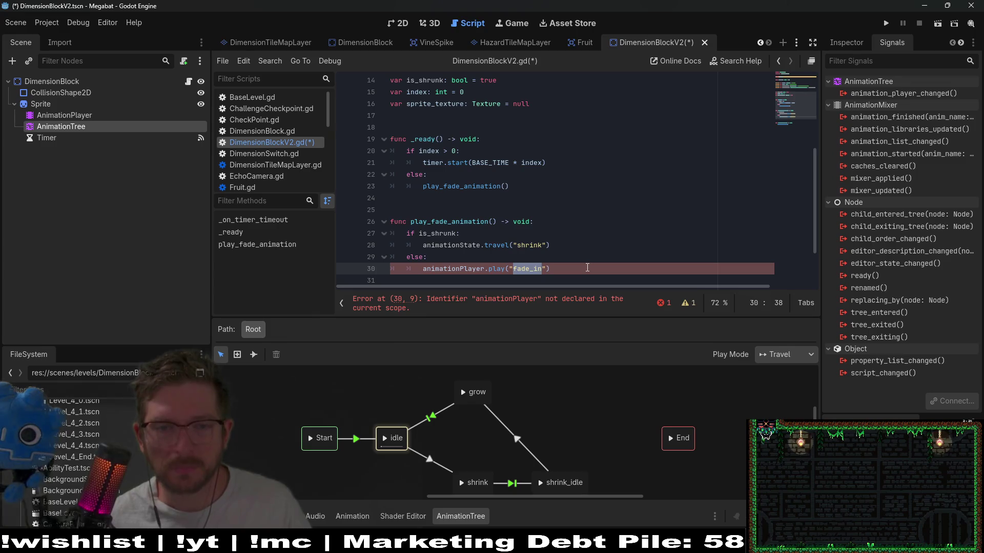
scroll(581, 250, down, 1)
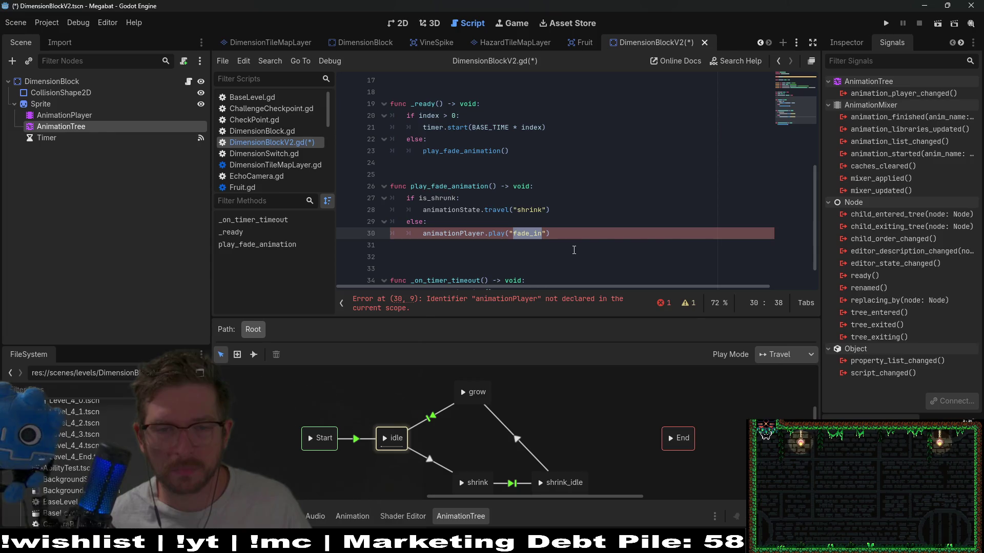
double_click(471, 210)
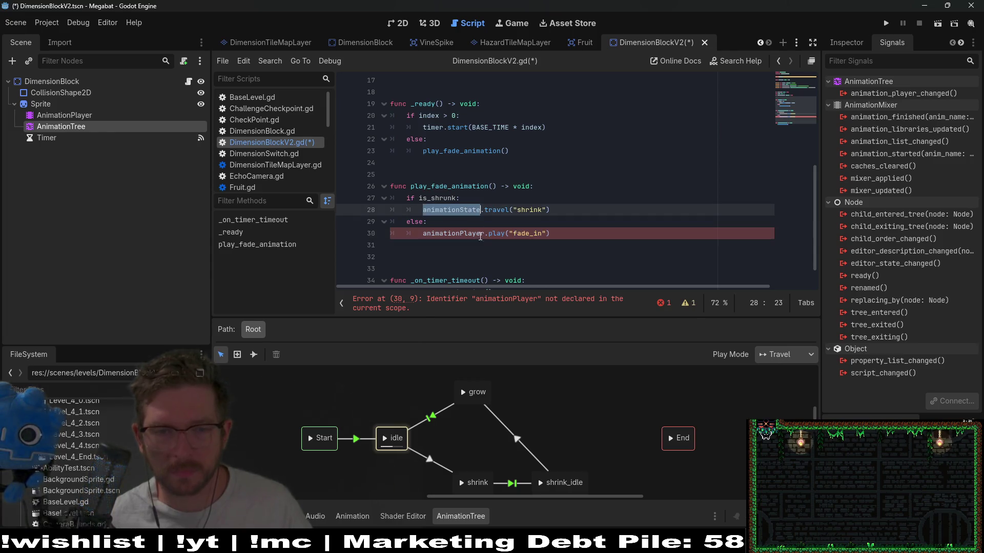
click(465, 233)
double_click(492, 233)
key(BackSpace)
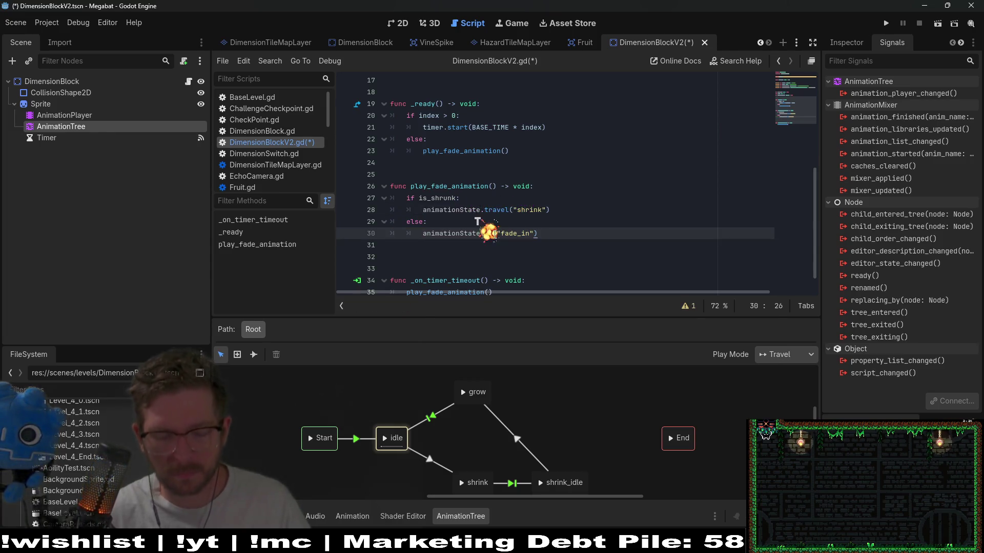
text(travel)
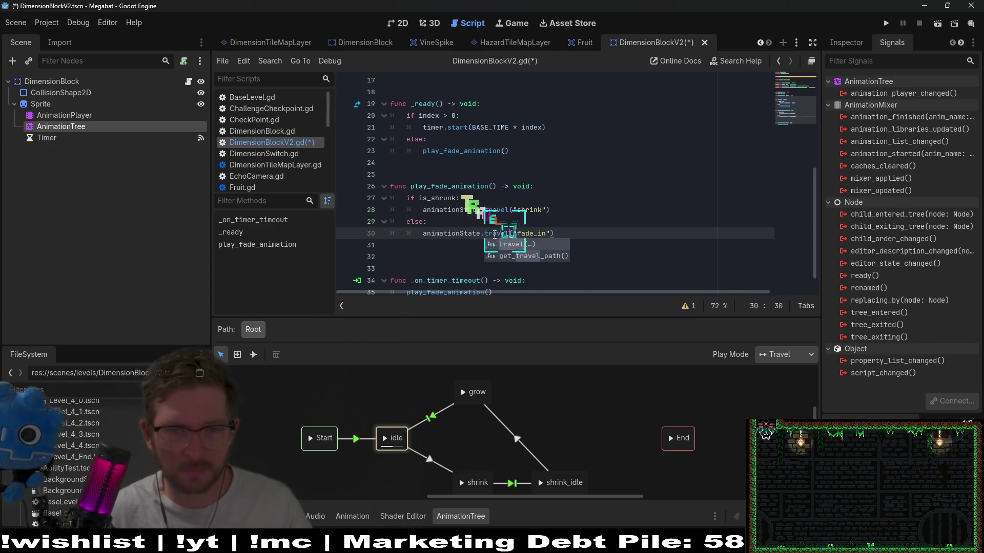
click(526, 233)
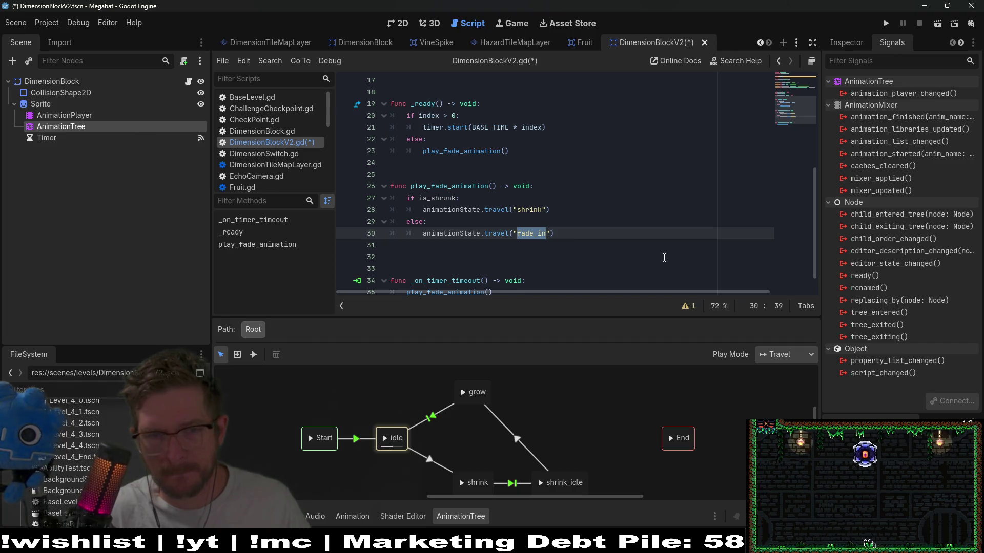
key(BackSpace)
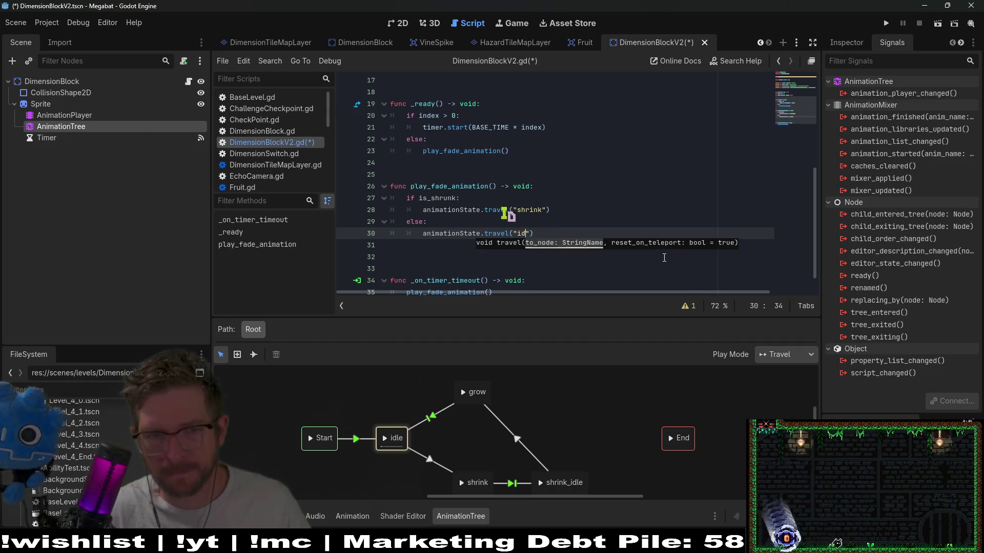
text(i)
key(BackSpace)
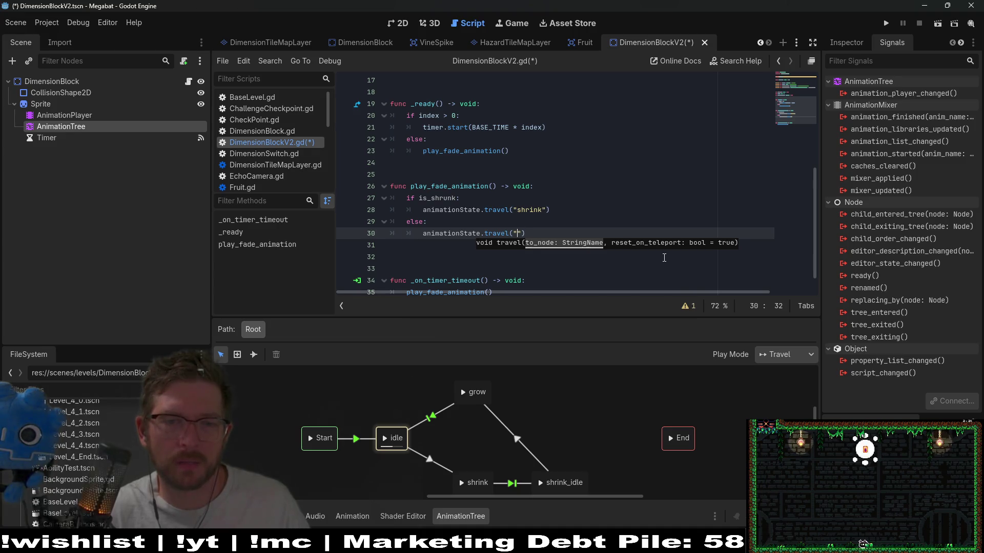
text(grow)
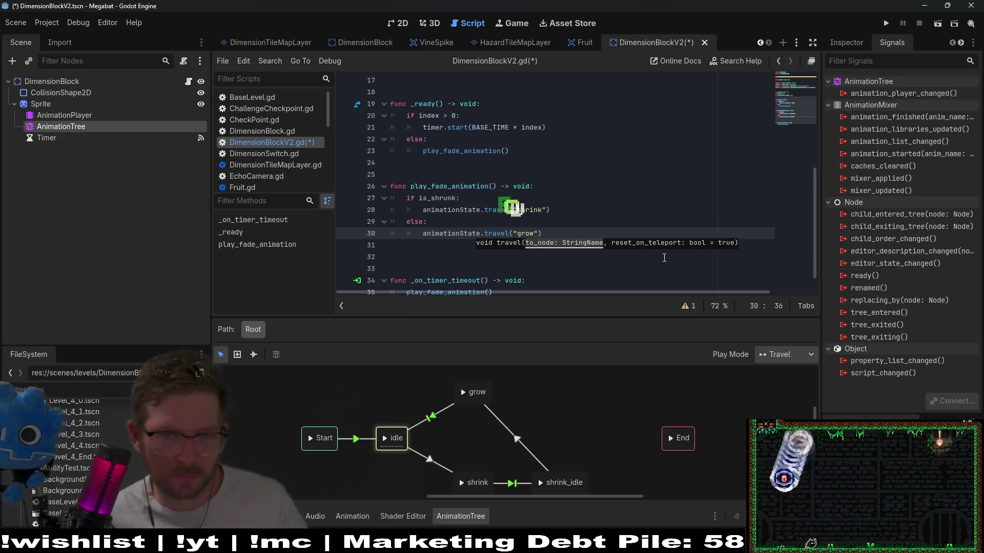
click(451, 186)
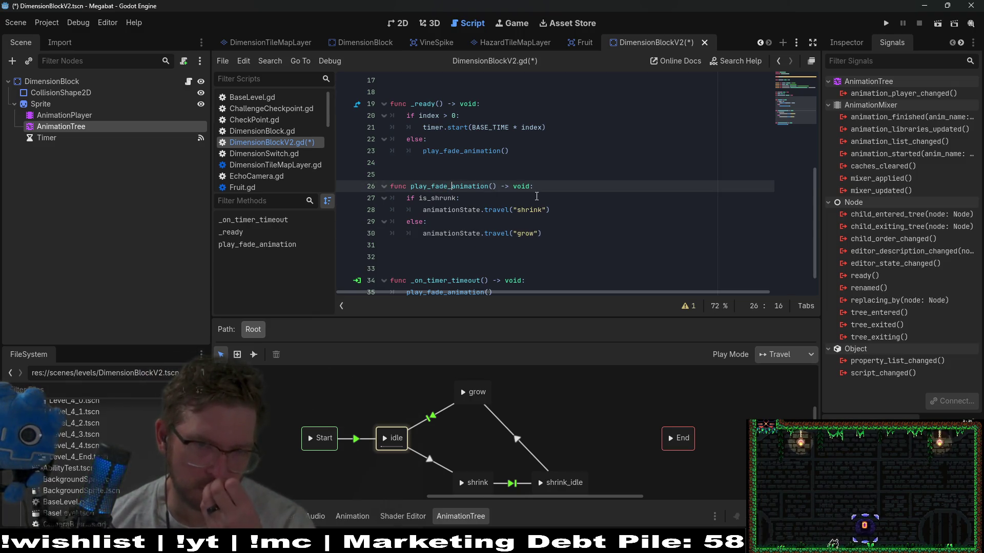
double_click(449, 187)
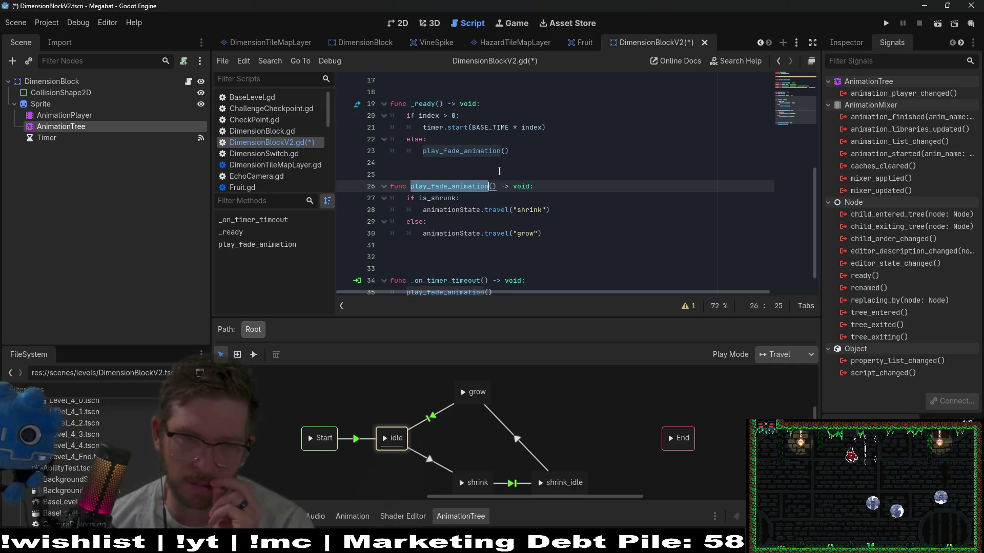
Delete the blank line and rename play_fade_animation to play_initial_animation in its definition and both calls
scroll(489, 167, down, 1)
click(458, 245)
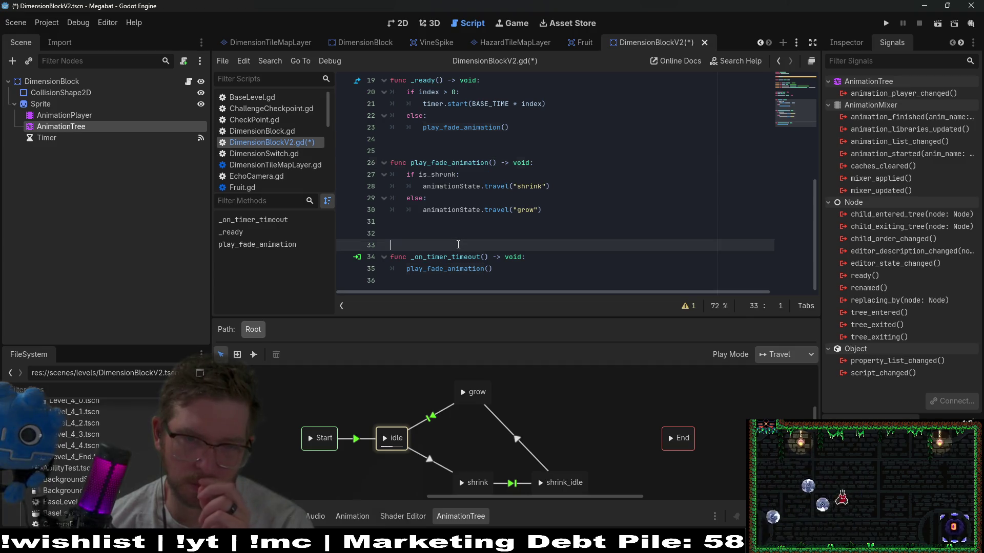
key(BackSpace)
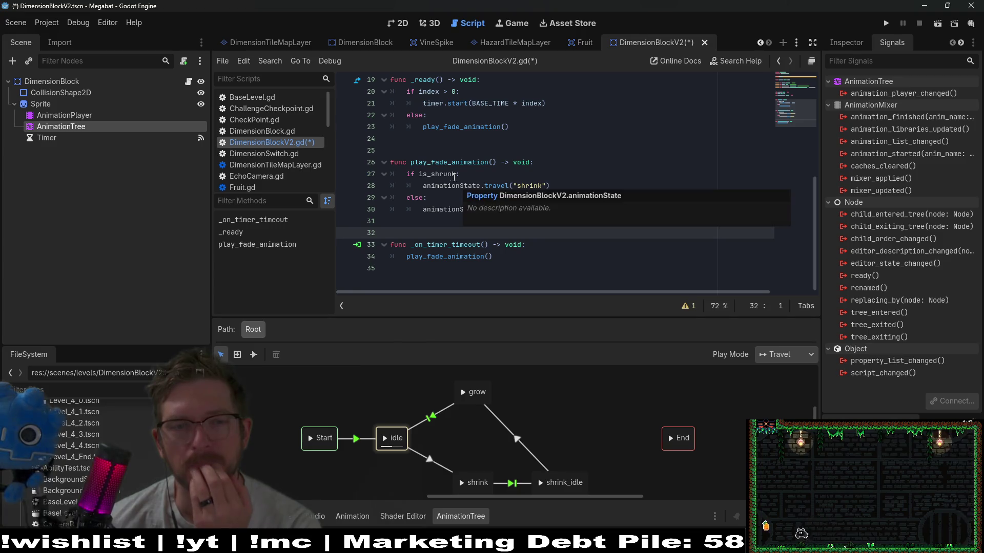
click(466, 163)
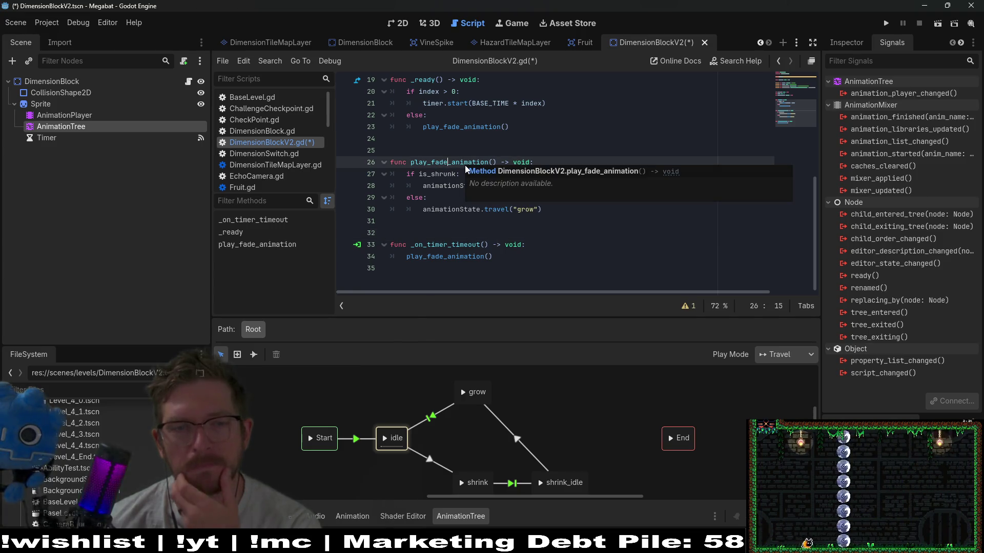
key(BackSpace)
key(BackSpace)
key(BackSpace)
key(BackSpace)
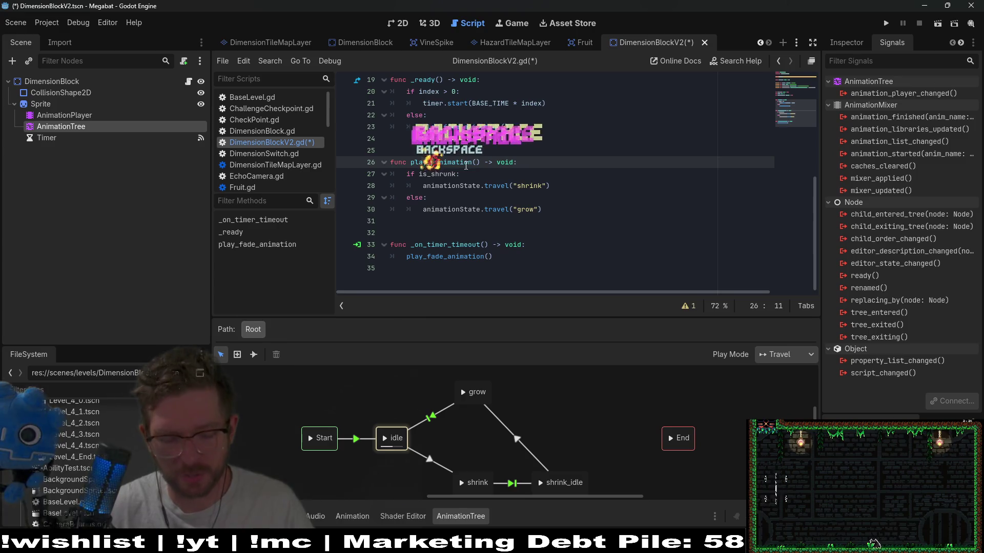
text(initial)
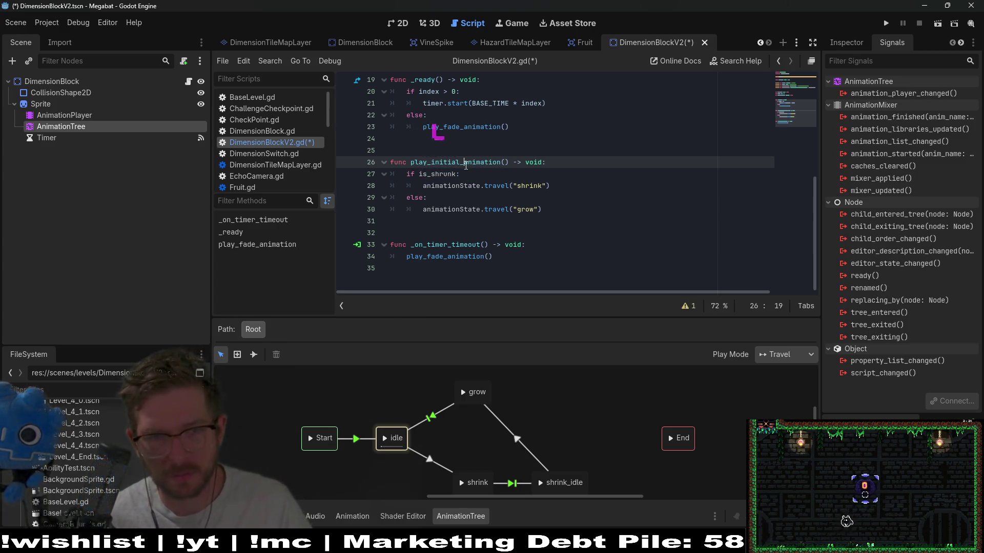
double_click(466, 165)
key(ctrl+c)
double_click(451, 265)
key(ctrl+v)
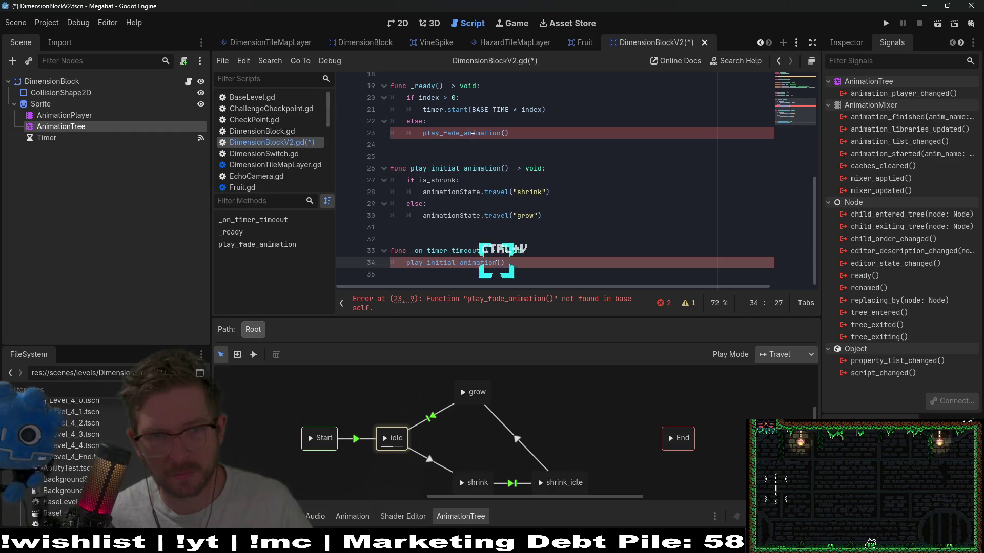
double_click(461, 134)
key(ctrl+v)
Make the else branch travel to "idle" instead of "grow" and save
click(532, 210)
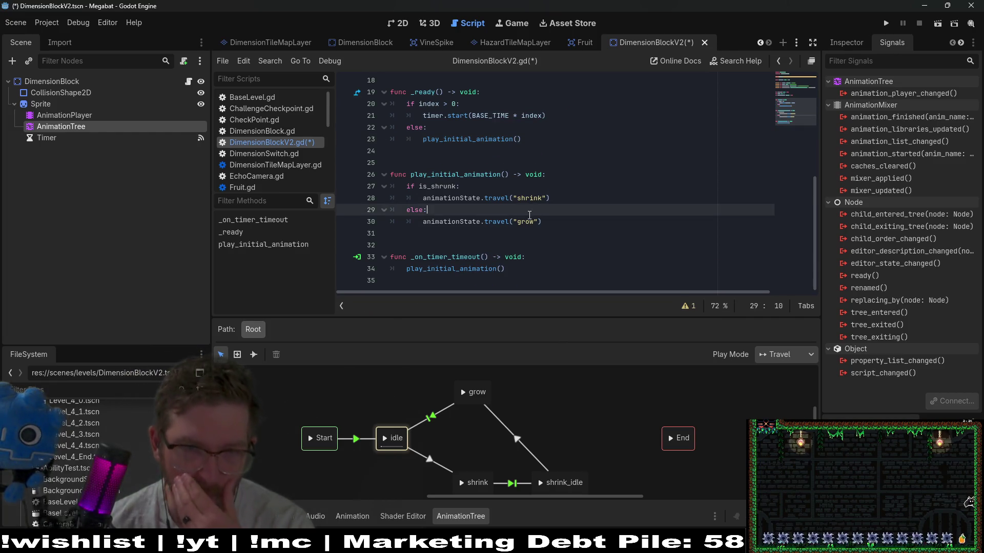
click(449, 187)
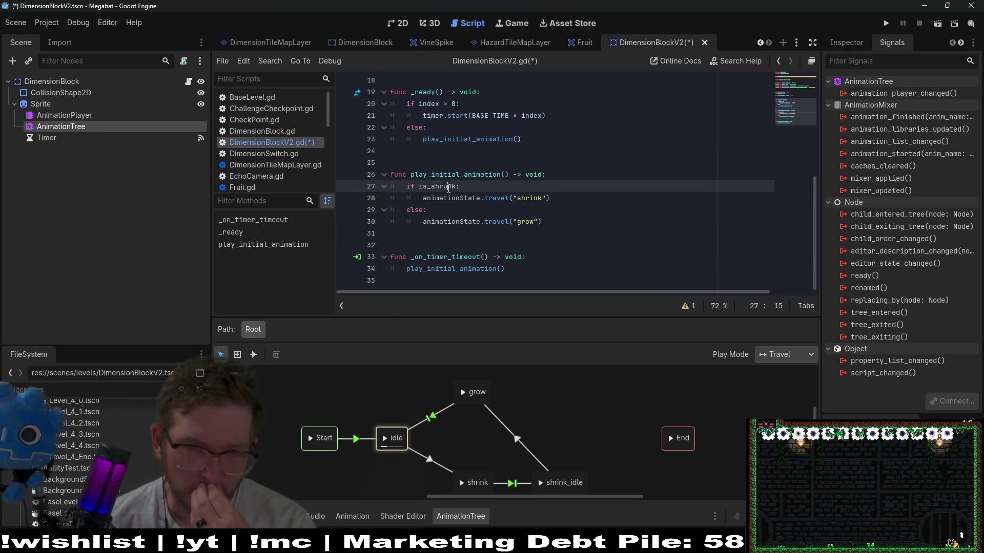
double_click(526, 222)
text(id)
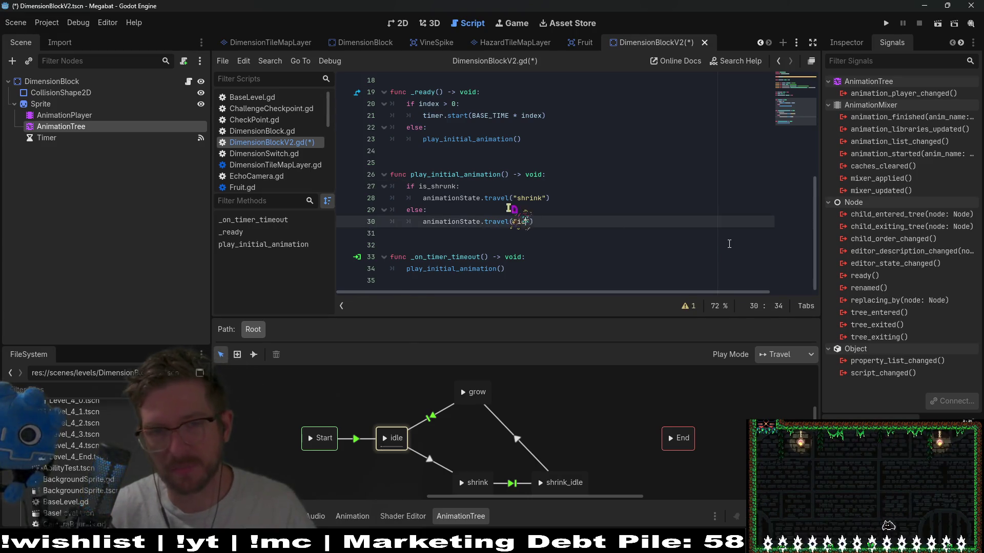
text(le)
click(639, 162)
key(ctrl+s)
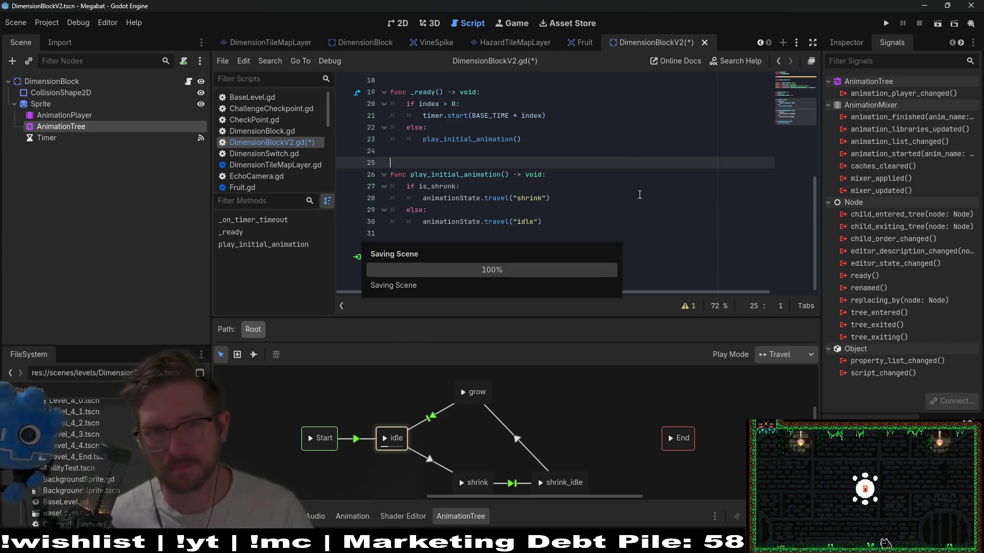
scroll(593, 205, up, 1)
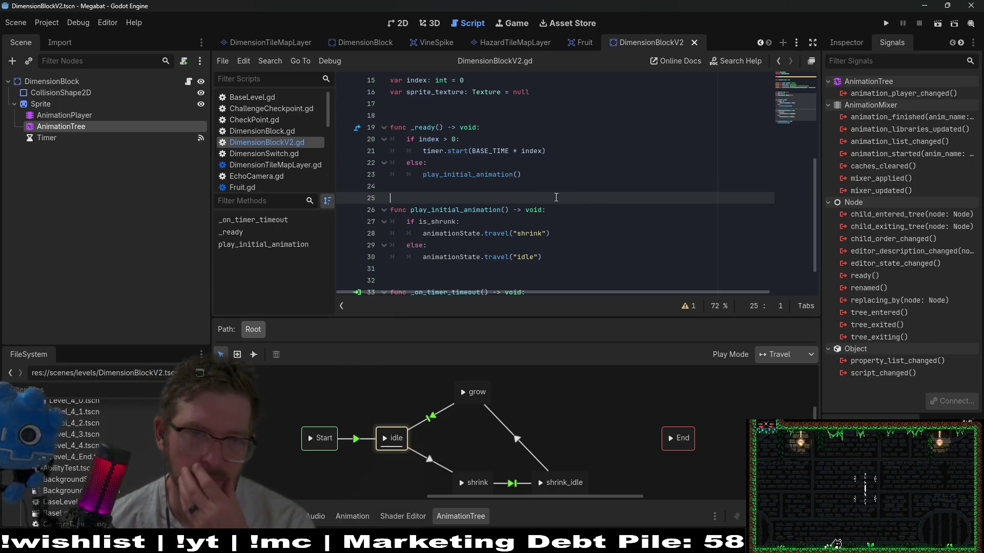
Review DimensionBlockV2.gd's _ready, check the DimensionTileMapLayer script's displays_during_echo, then return
click(493, 130)
scroll(495, 130, up, 1)
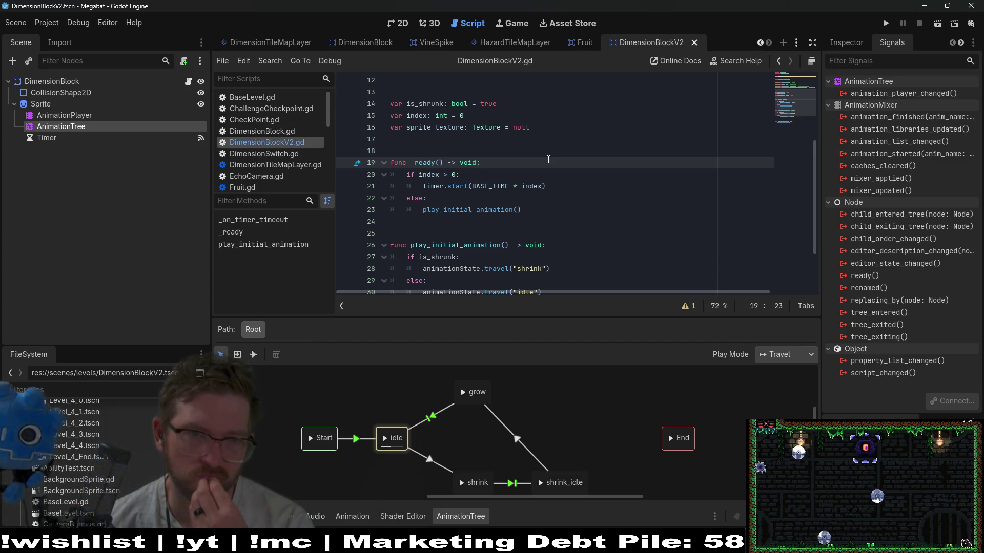
scroll(547, 159, down, 2)
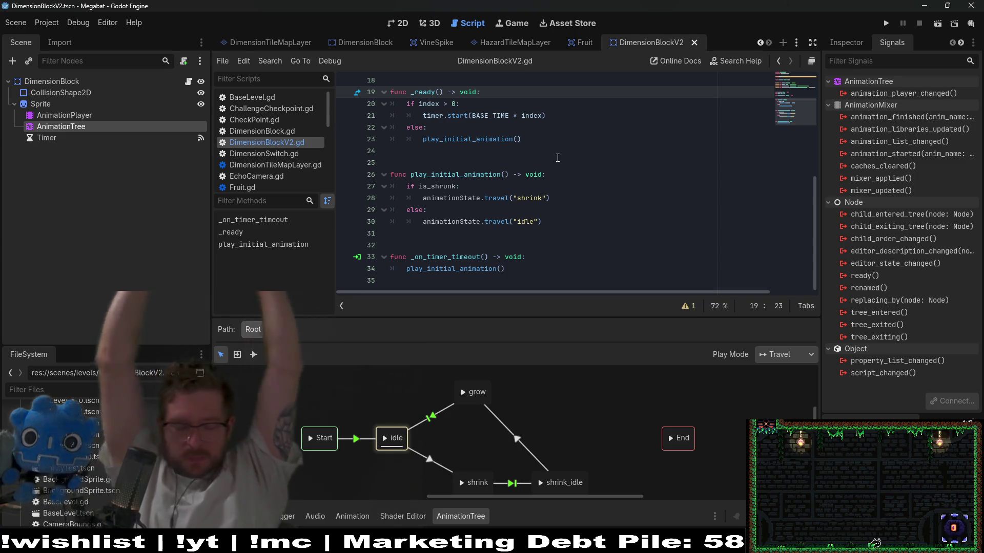
scroll(558, 158, up, 3)
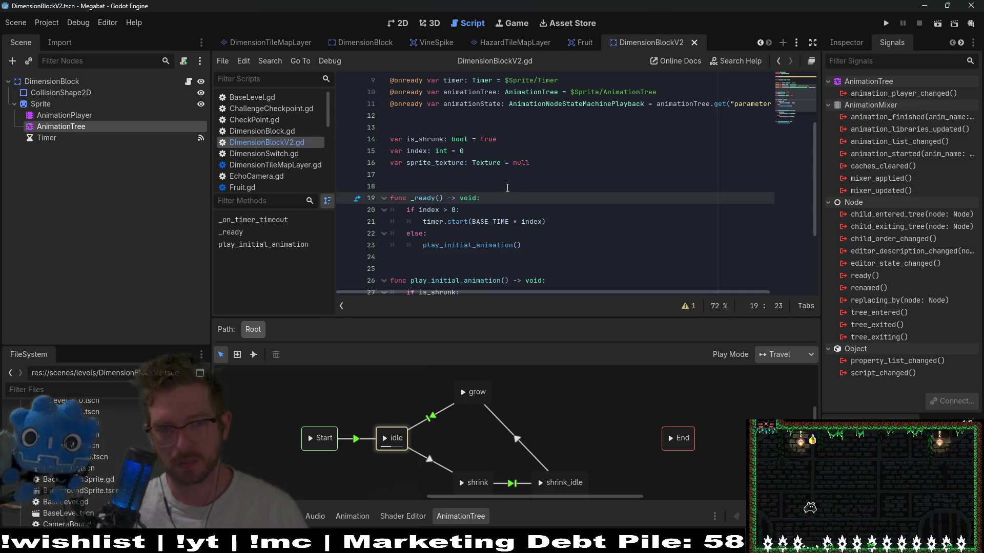
click(275, 42)
scroll(581, 223, up, 5)
scroll(643, 226, up, 15)
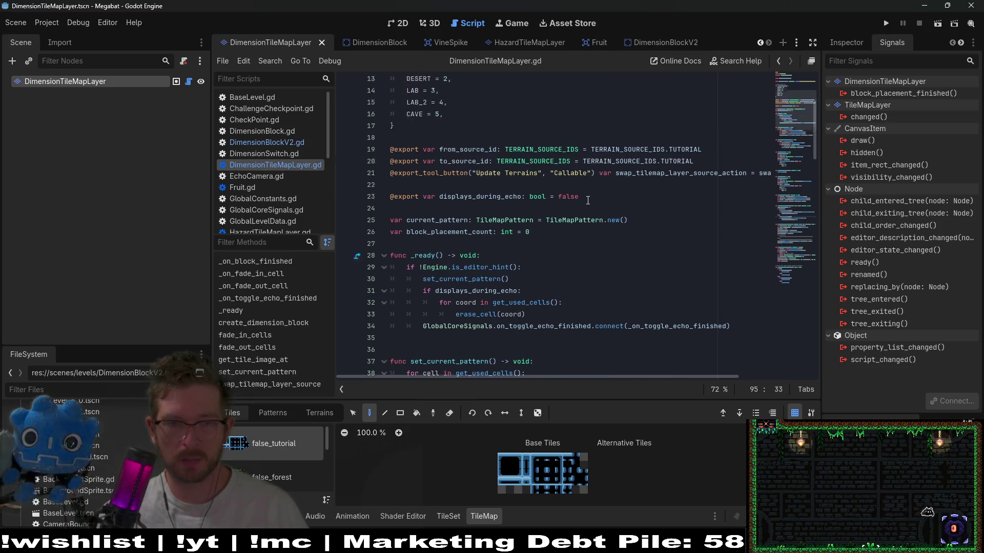
click(661, 41)
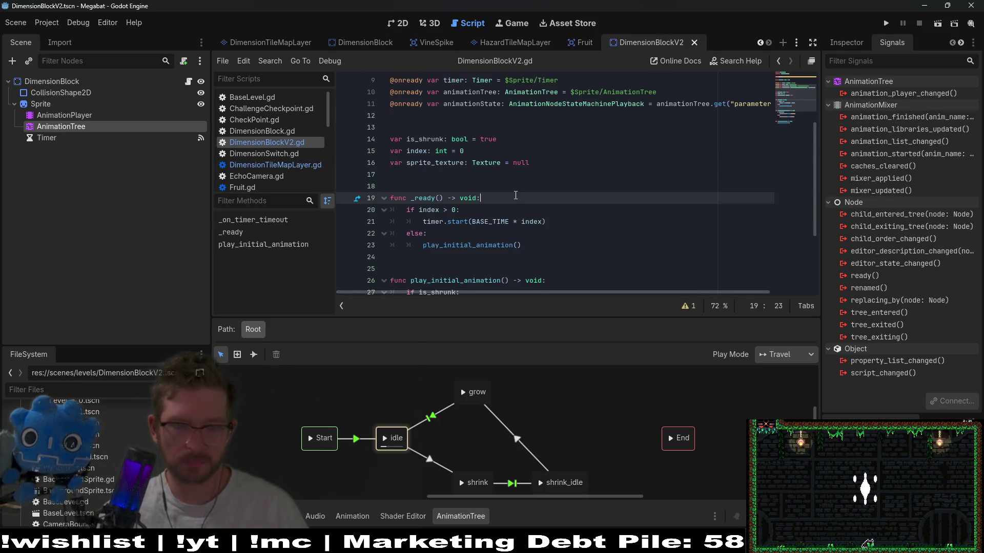
Add GlobalCoreSignals.on_toggle_echo to _ready and copy the on_toggle_echo_finished signal name from its definition
key(Return)
text(Glob)
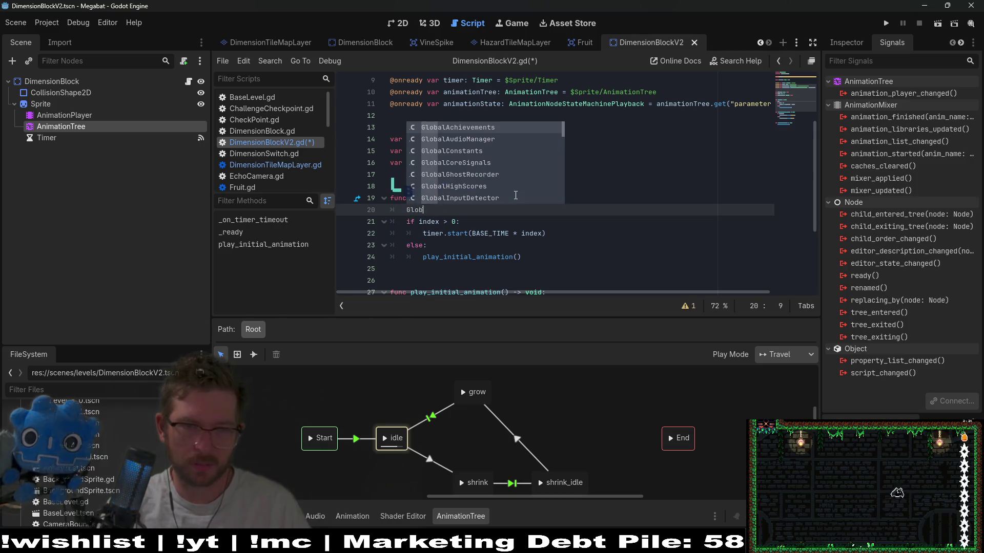
text(cal)
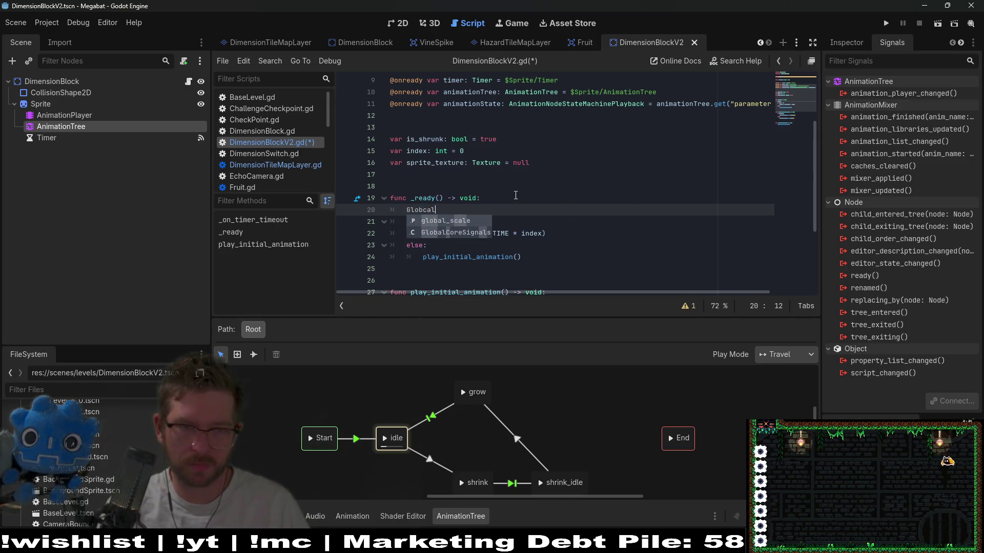
key(BackSpace)
key(BackSpace)
key(BackSpace)
text(alCore)
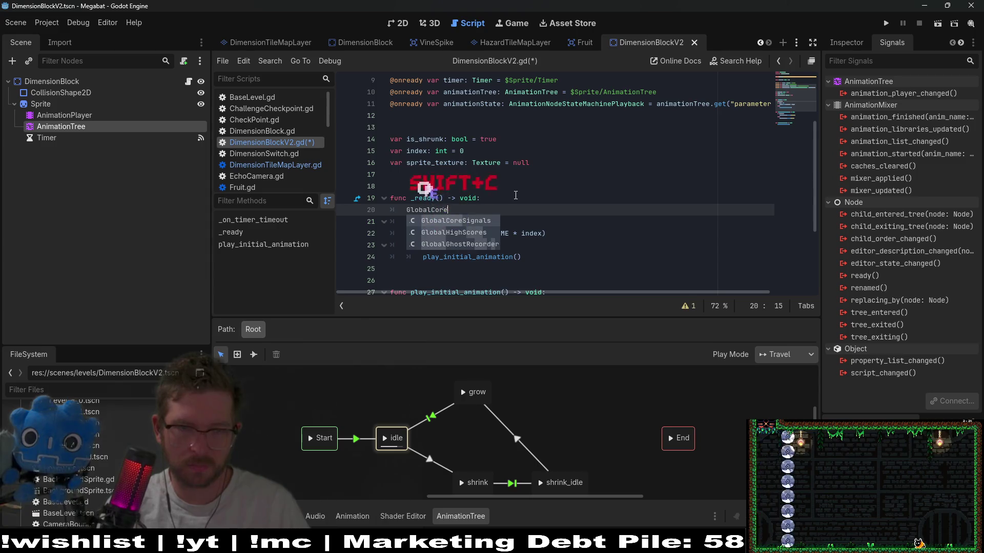
key(Return)
text(.on_)
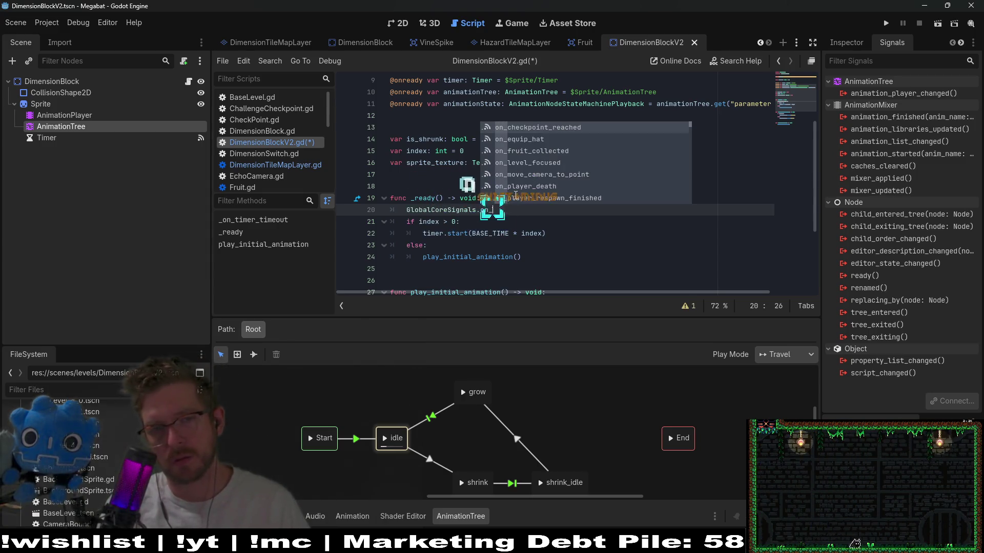
text(ec)
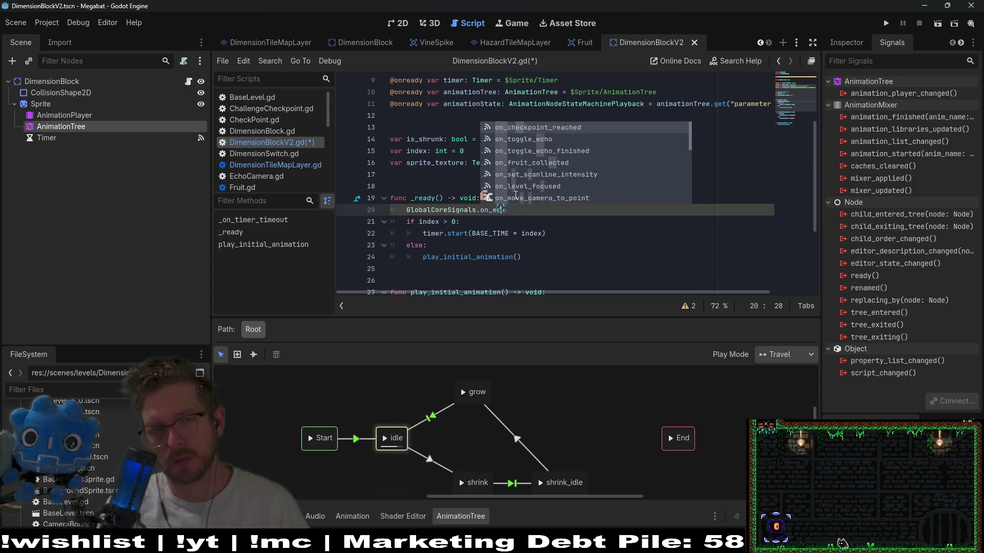
text(ho)
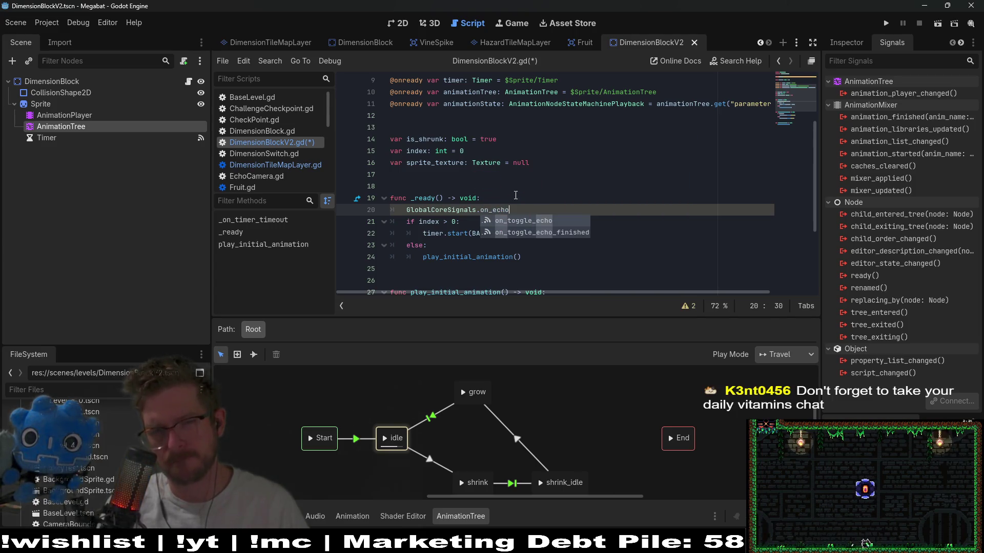
key(Return)
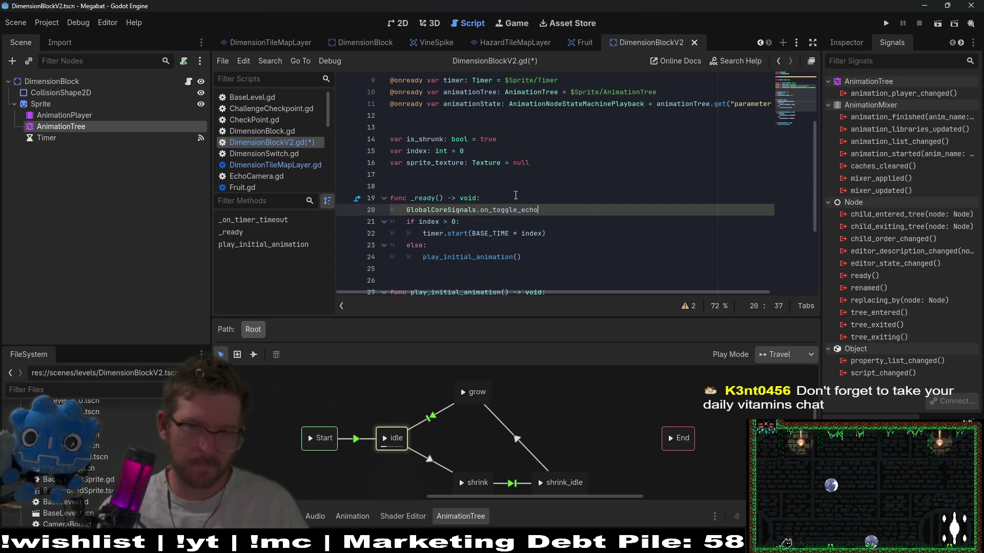
ctrl+click(511, 211)
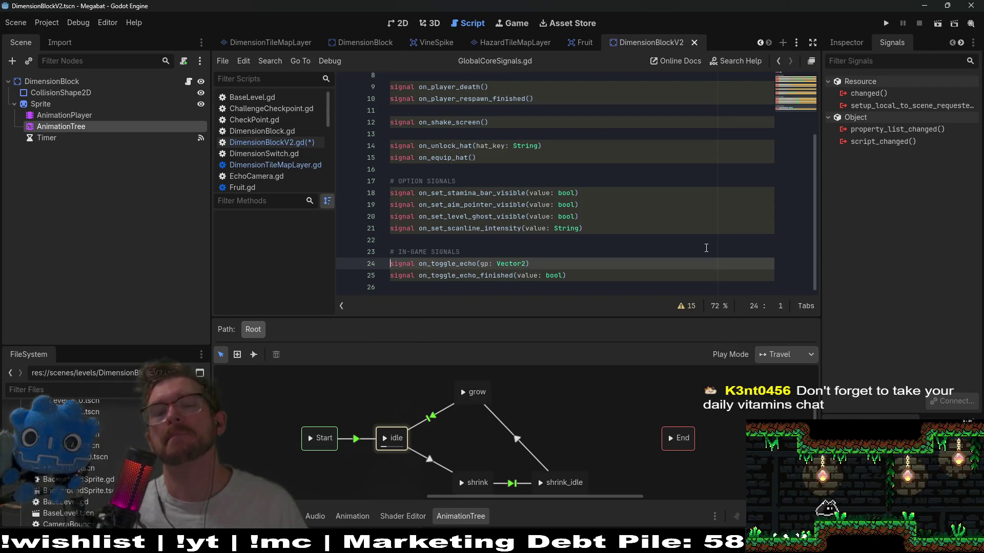
double_click(492, 276)
key(ctrl+c)
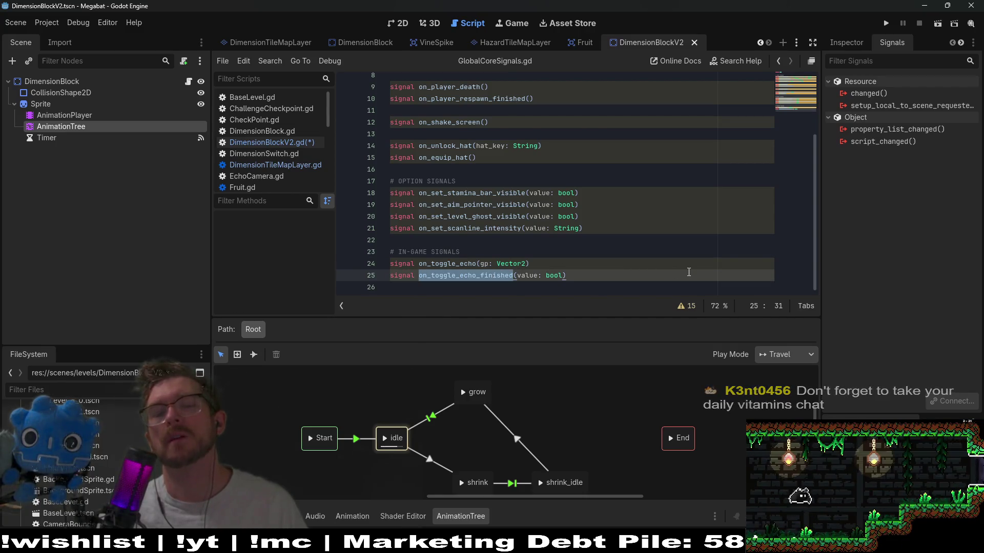
Complete the line as GlobalCoreSignals.on_toggle_echo_finished.connect(_on_toggle_echo_finished)
click(289, 143)
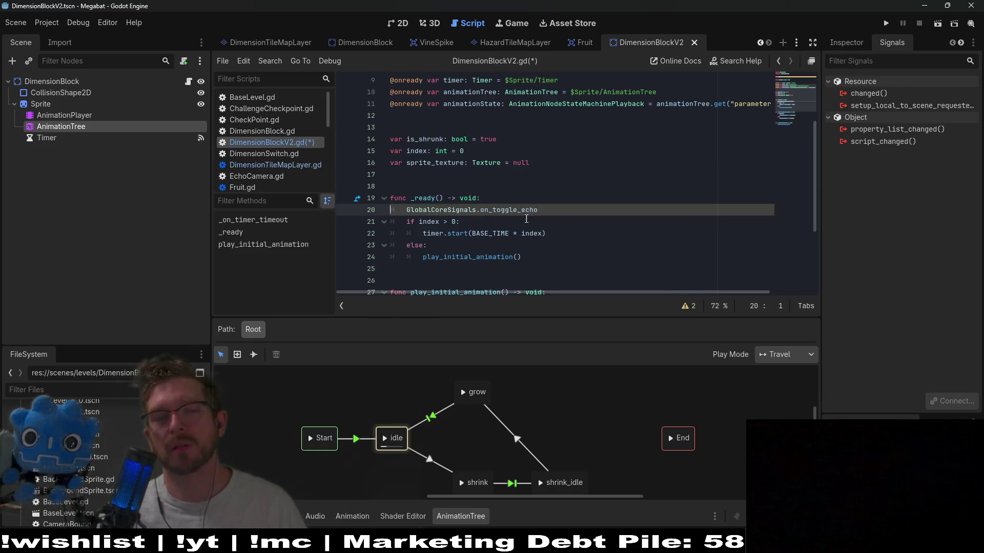
double_click(508, 210)
key(ctrl+v)
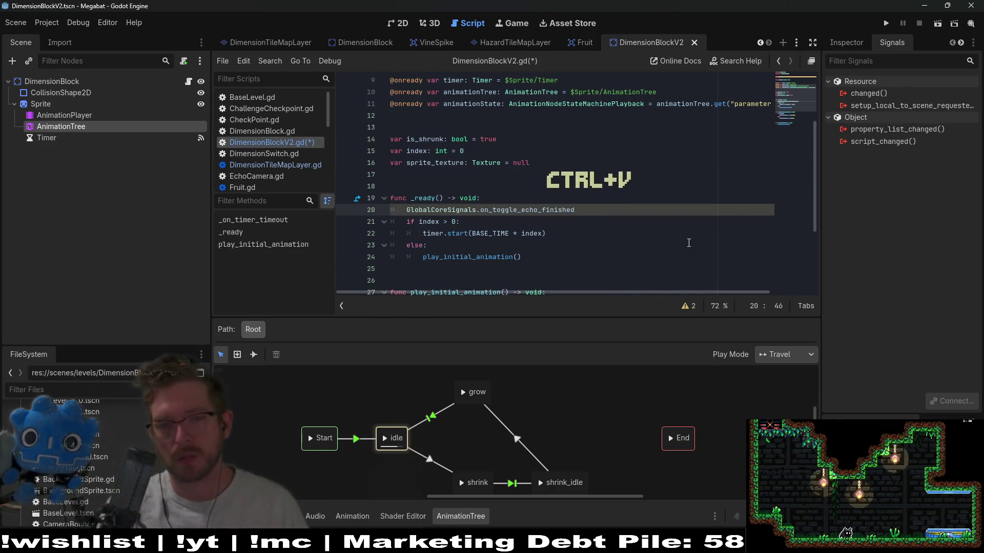
text(.)
key(BackSpace)
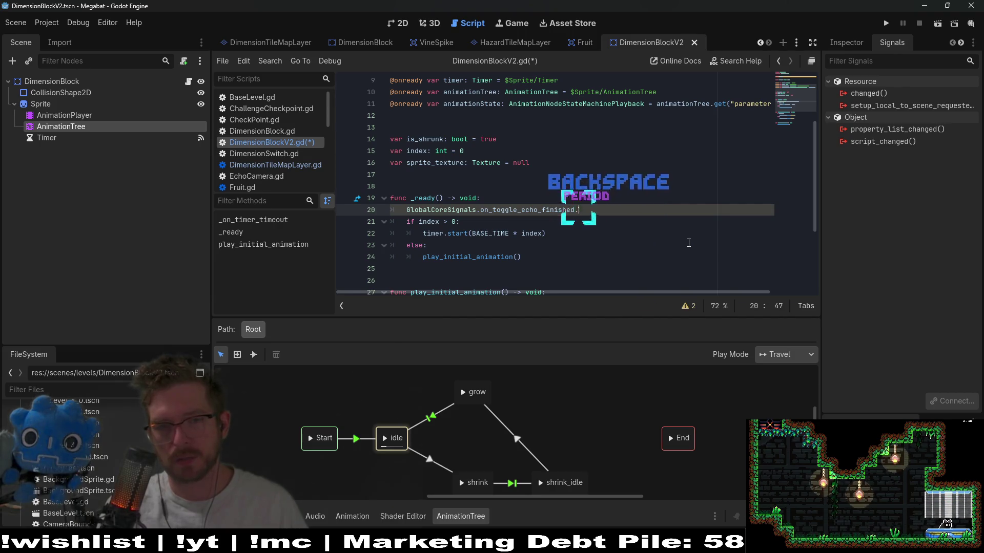
text(.connect())
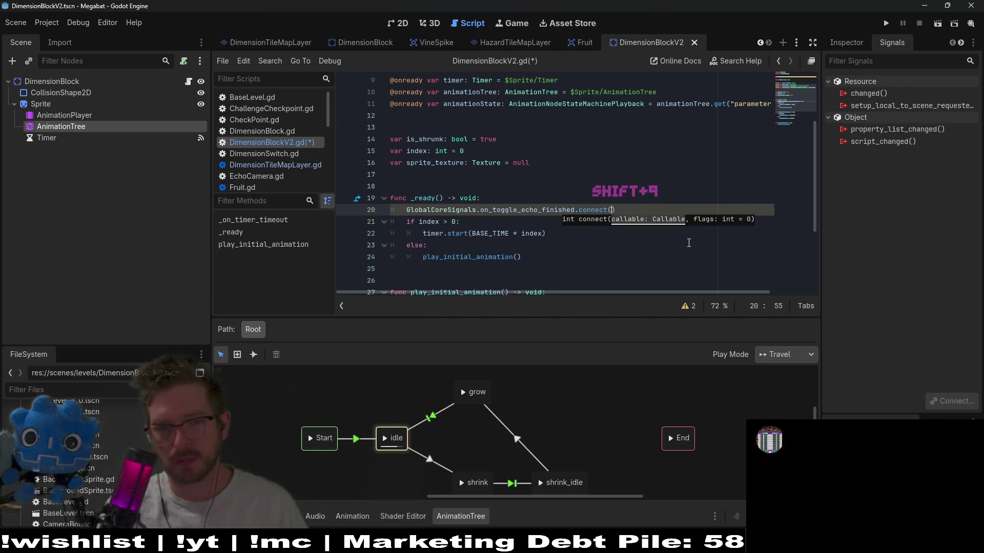
key(Left)
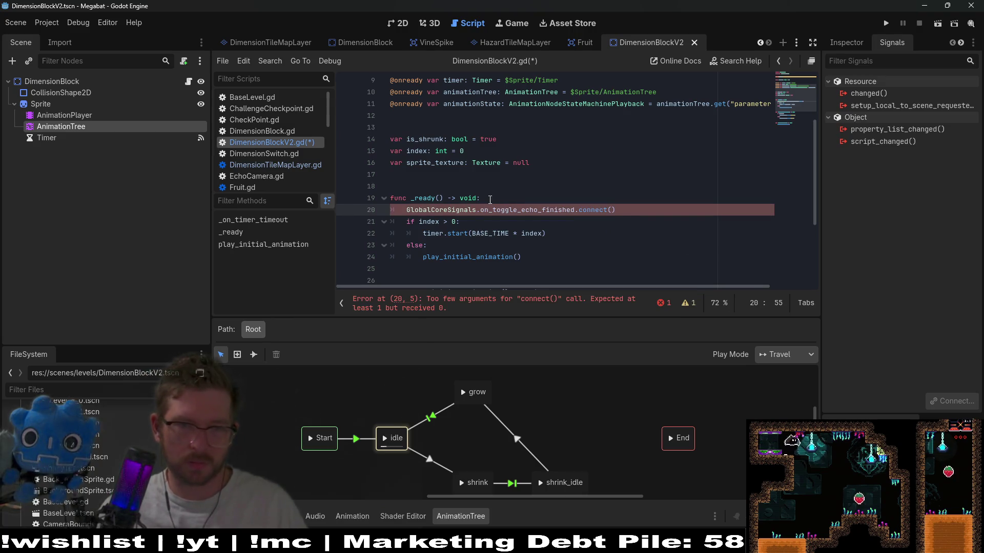
click(612, 209)
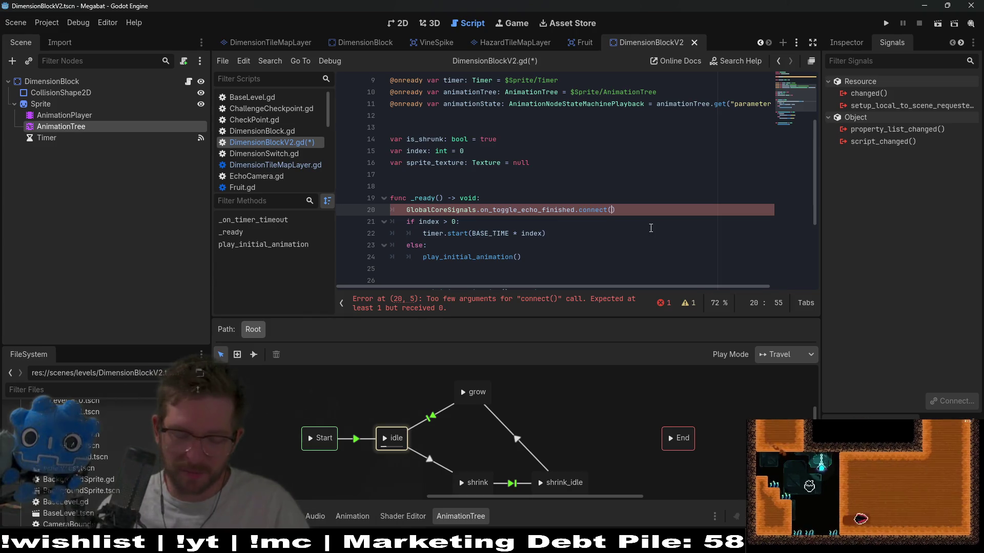
text(_on_toggle_echo_finished)
key(ctrl+v)
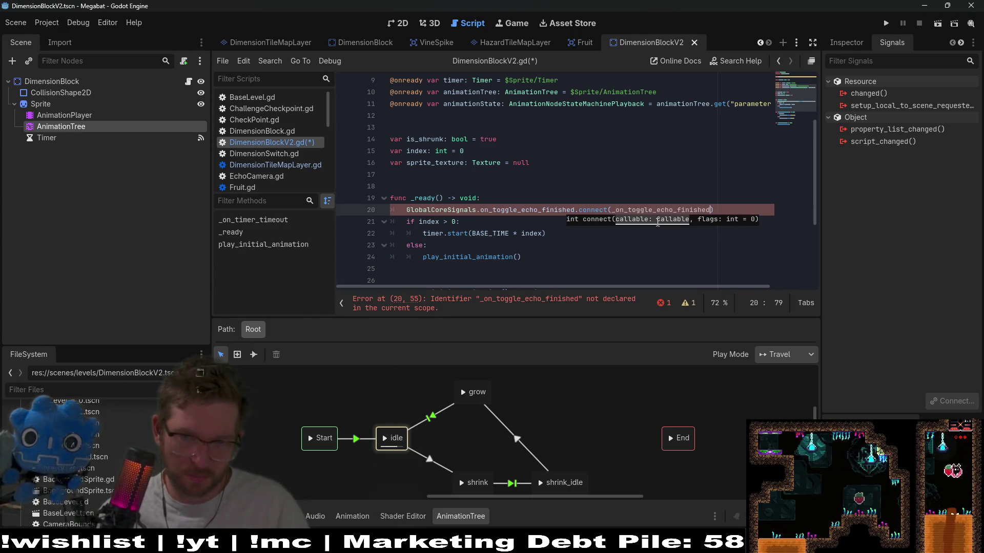
click(638, 210)
scroll(563, 215, down, 2)
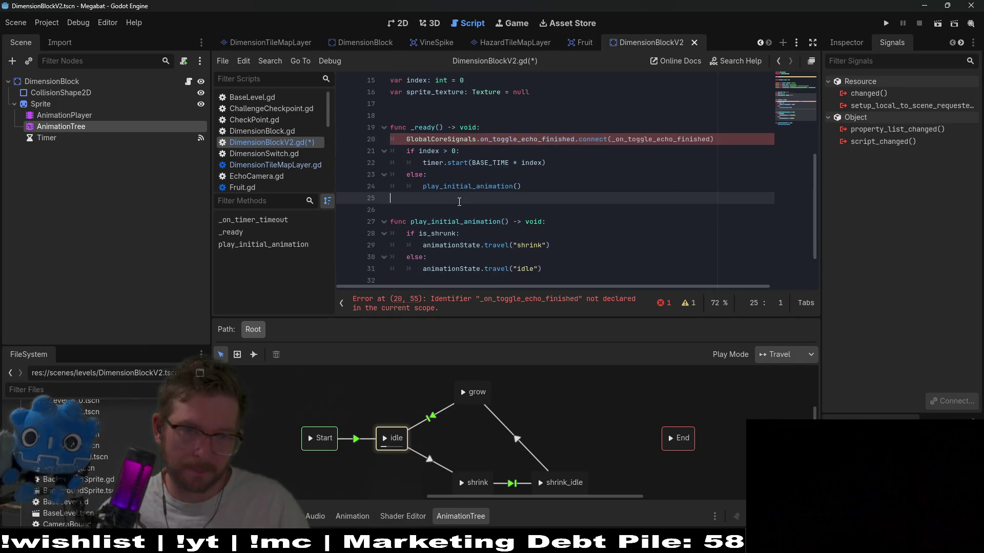
click(439, 202)
key(Return)
key(Return)
Declare func _on_toggle_echo_finished(is_on: bool) -> void: with a pass body
text(funv)
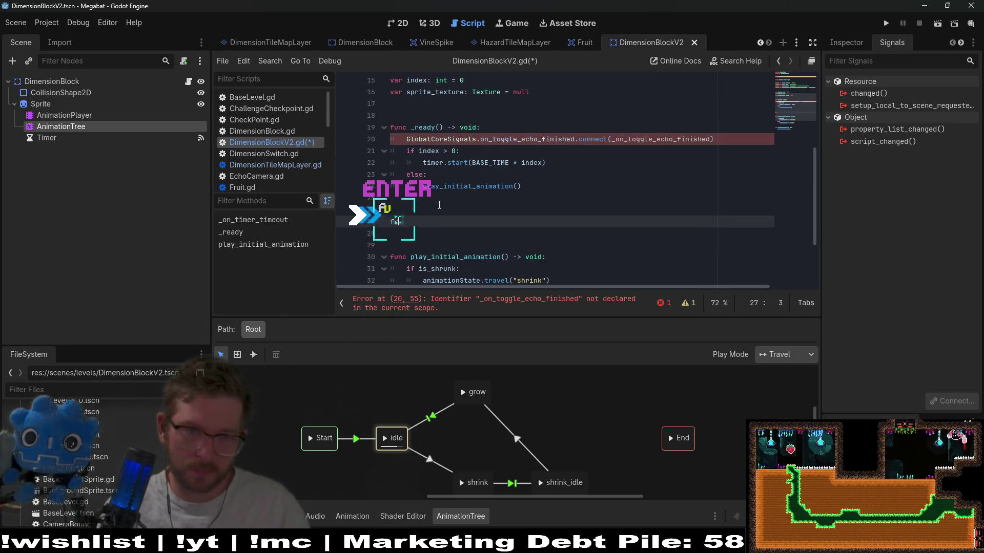
key(BackSpace)
key(BackSpace)
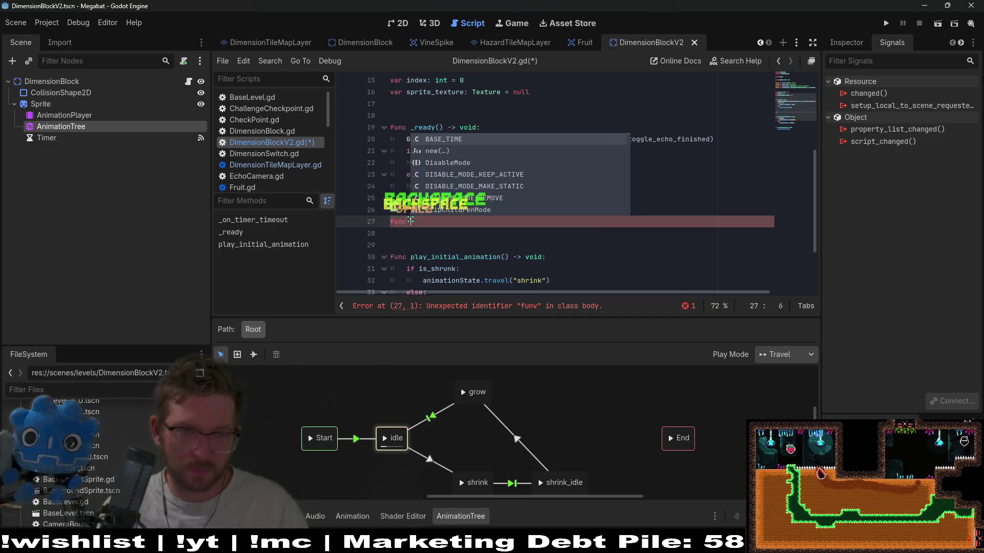
text(c)
text(_on_toggle_echo_finished)
key(Escape)
text((v)
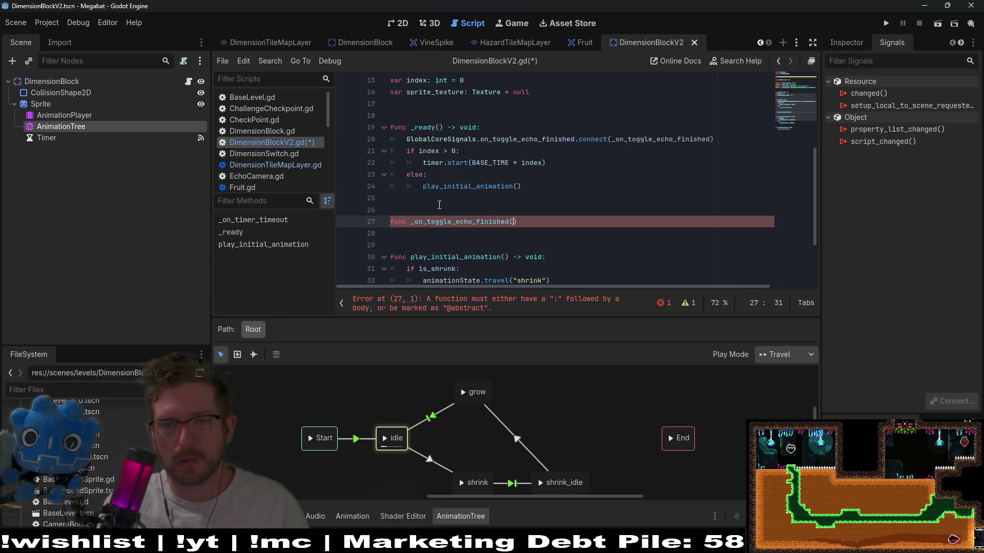
text(_v)
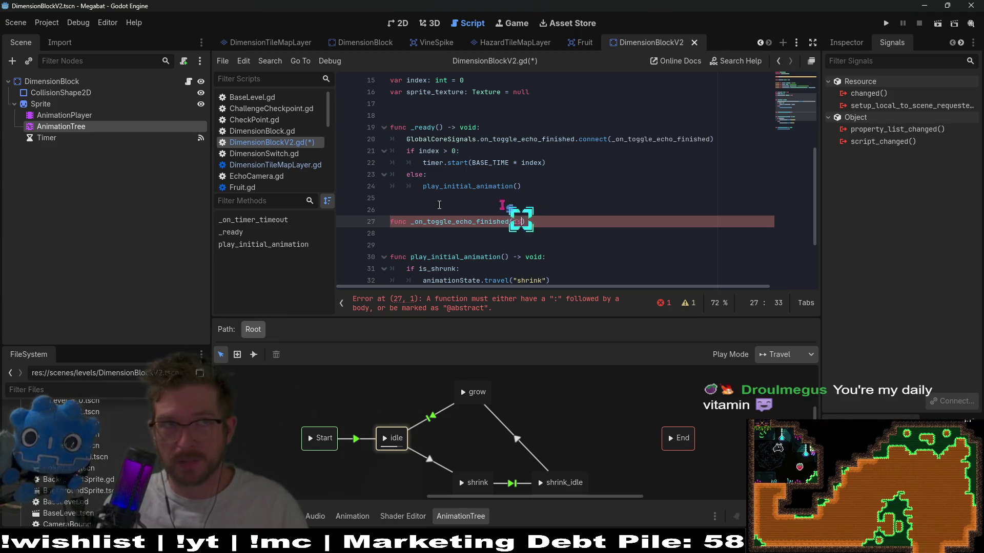
text(on)
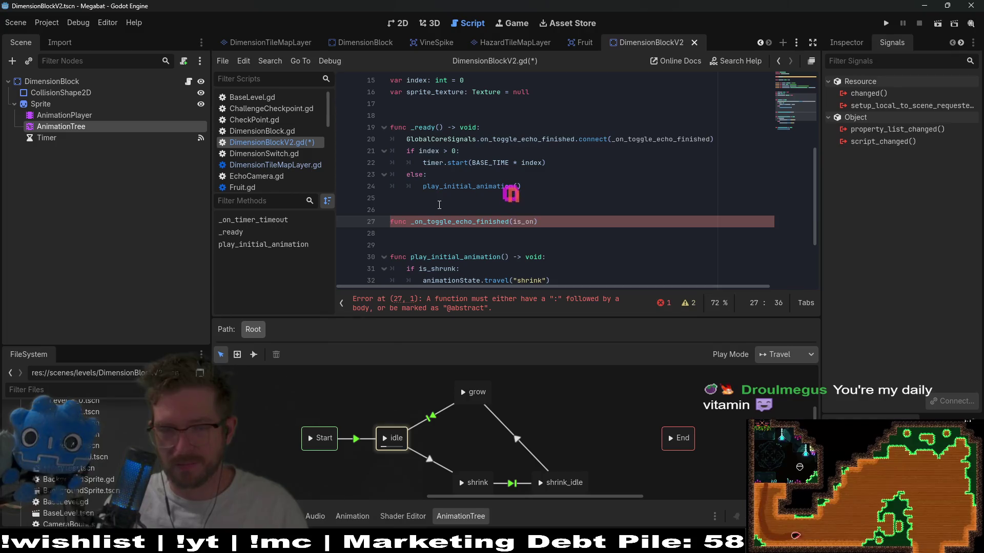
text(:)
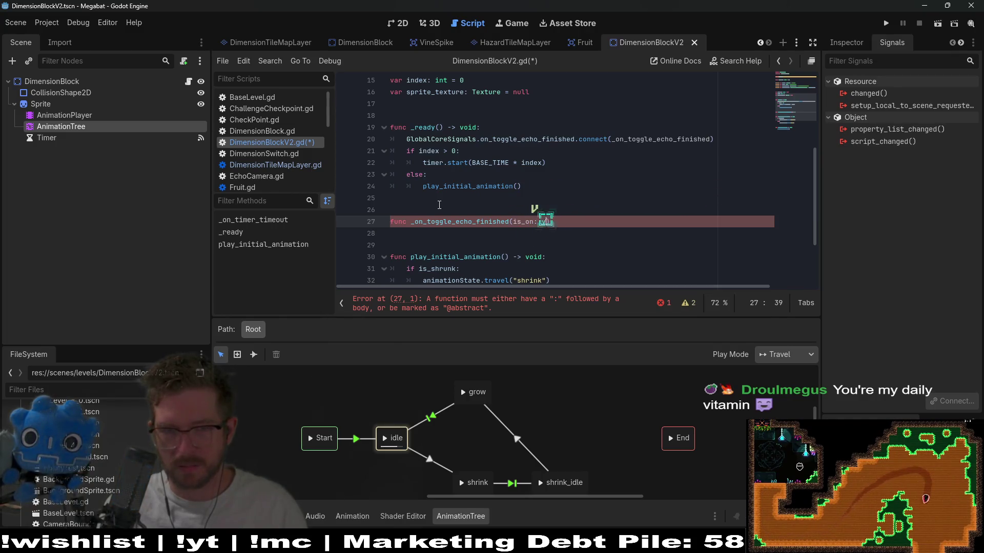
key(BackSpace)
key(BackSpace)
key(BackSpace)
text(boo)
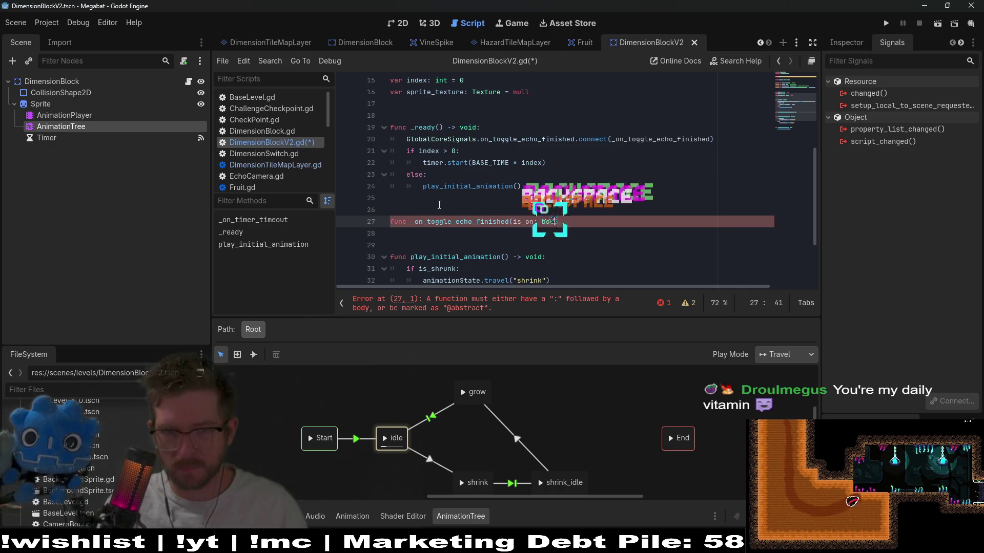
text(l) -> vo)
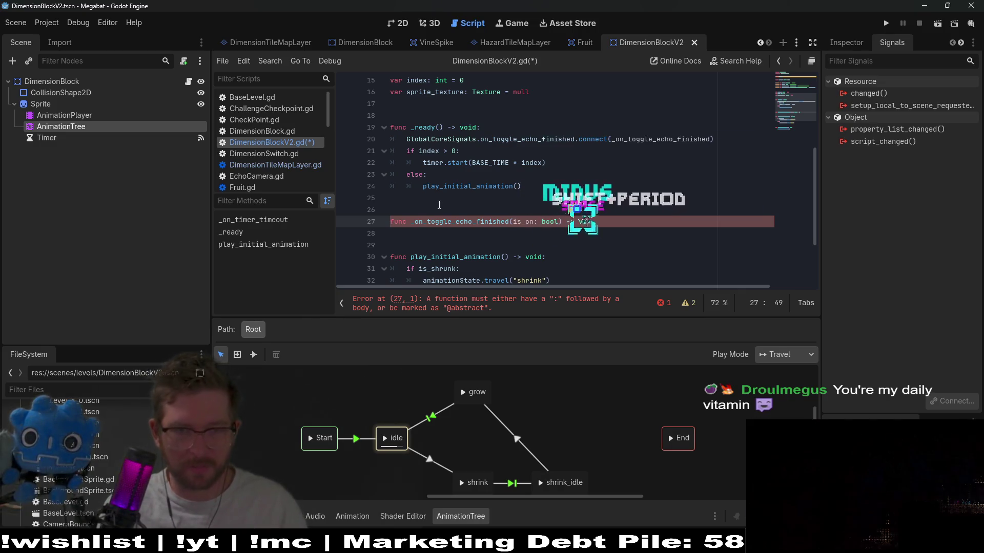
text(id:)
key(Return)
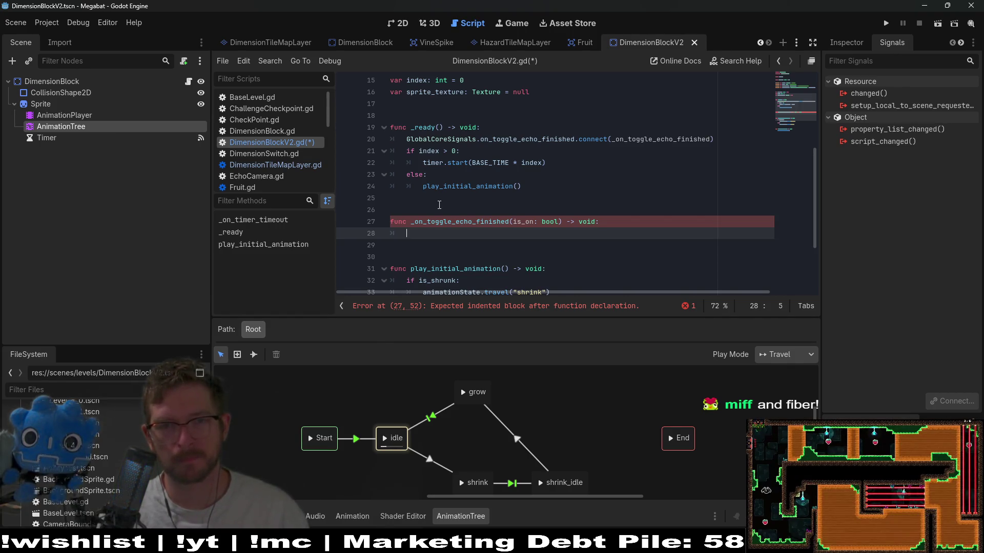
scroll(640, 159, up, 2)
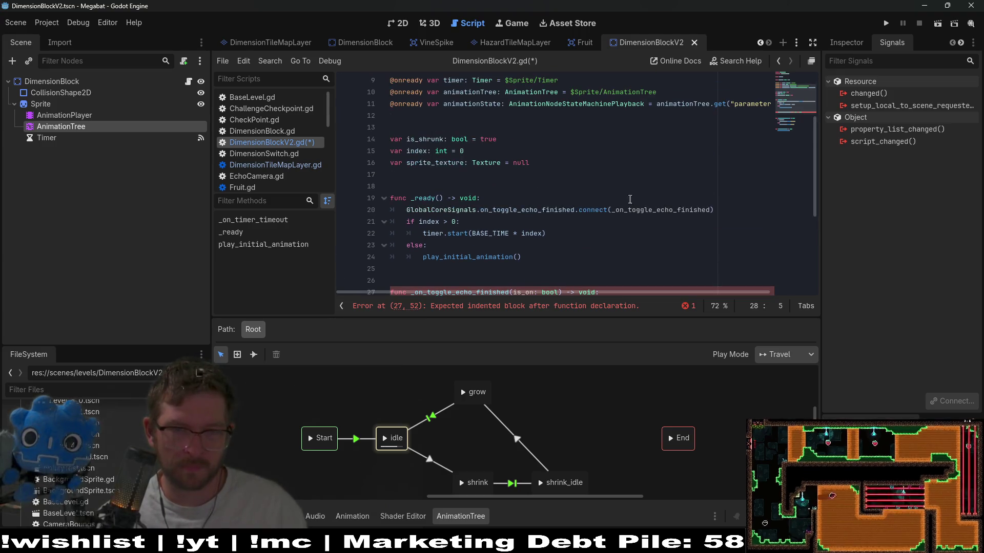
scroll(585, 245, down, 2)
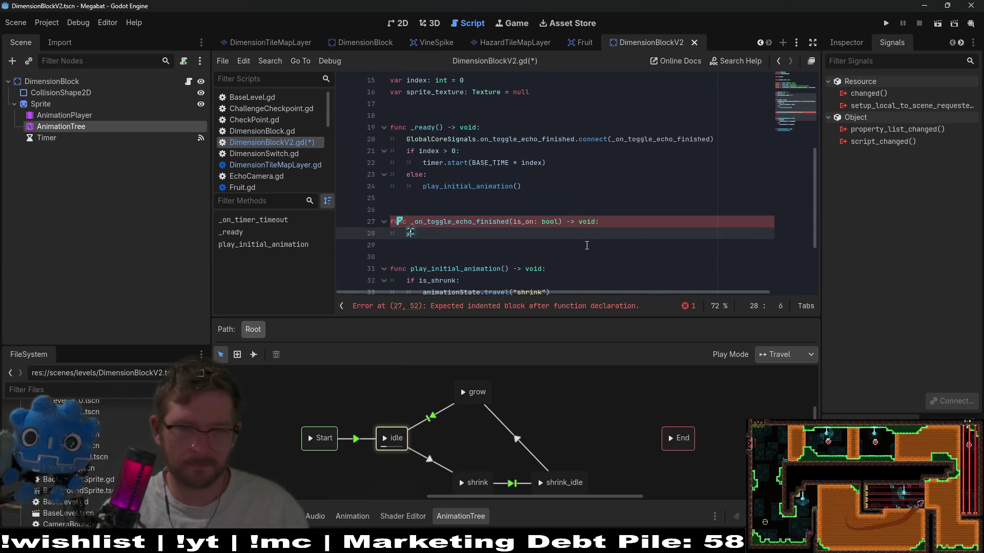
text(ass)
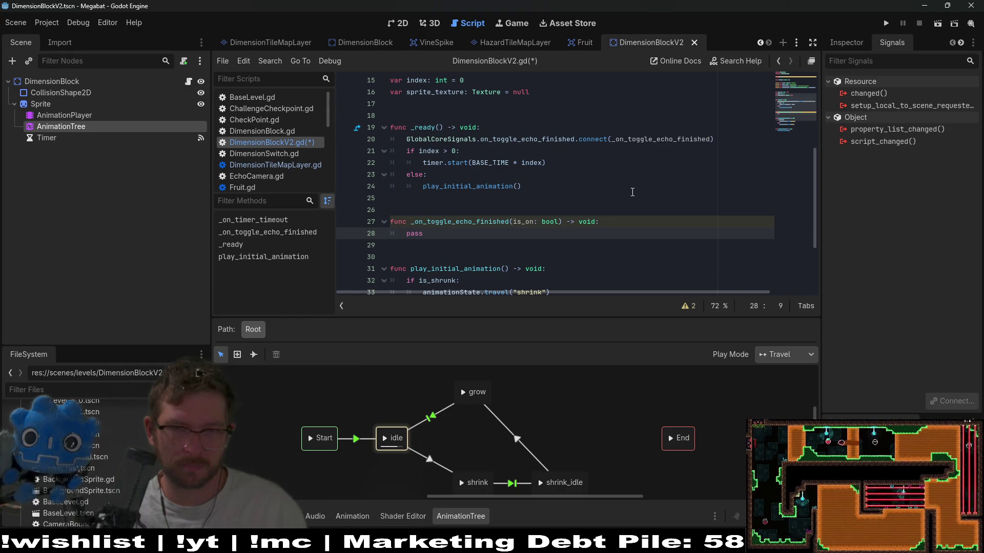
double_click(653, 140)
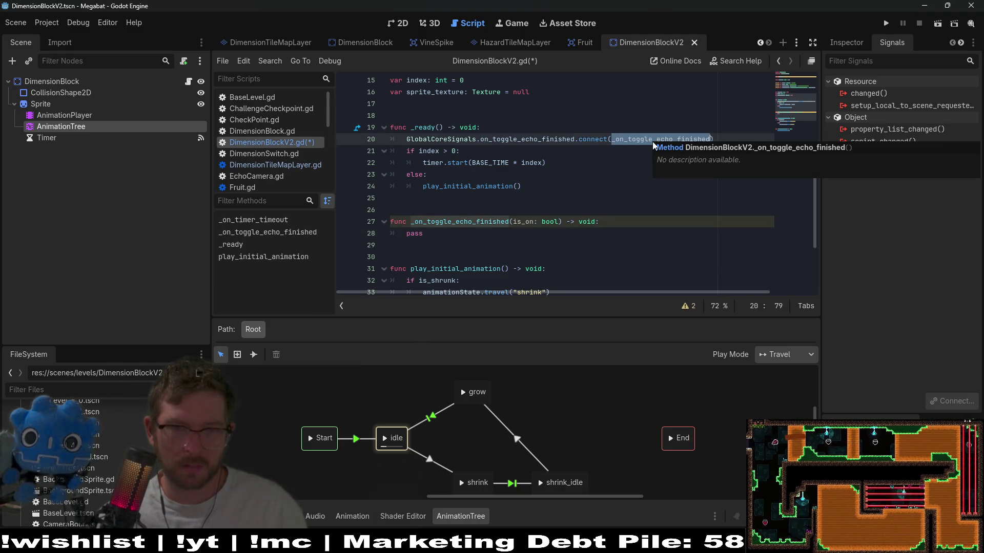
Append a TODO comment to line 20 about changing the connection to on_toggle_echo later, and save
click(747, 138)
text(# )
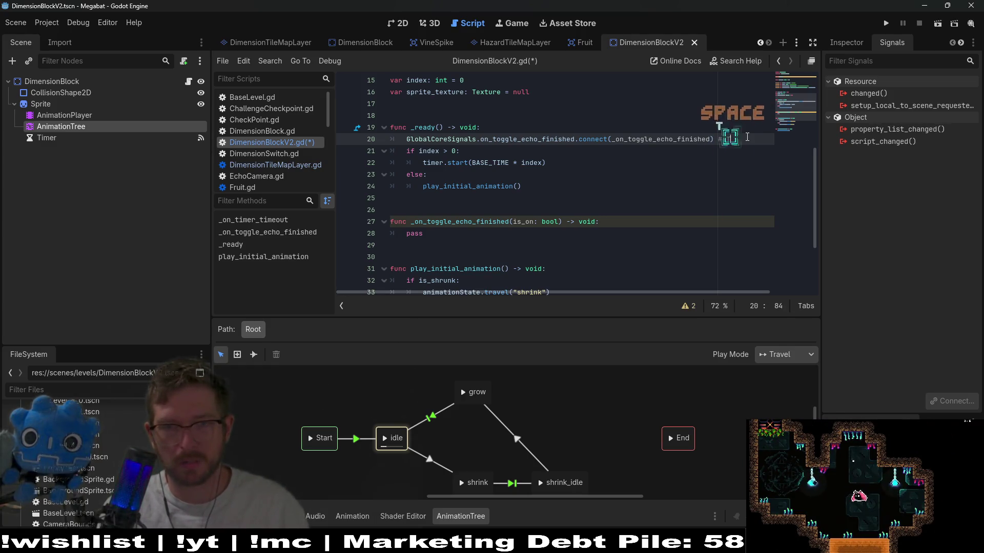
text(TO)
key(BackSpace)
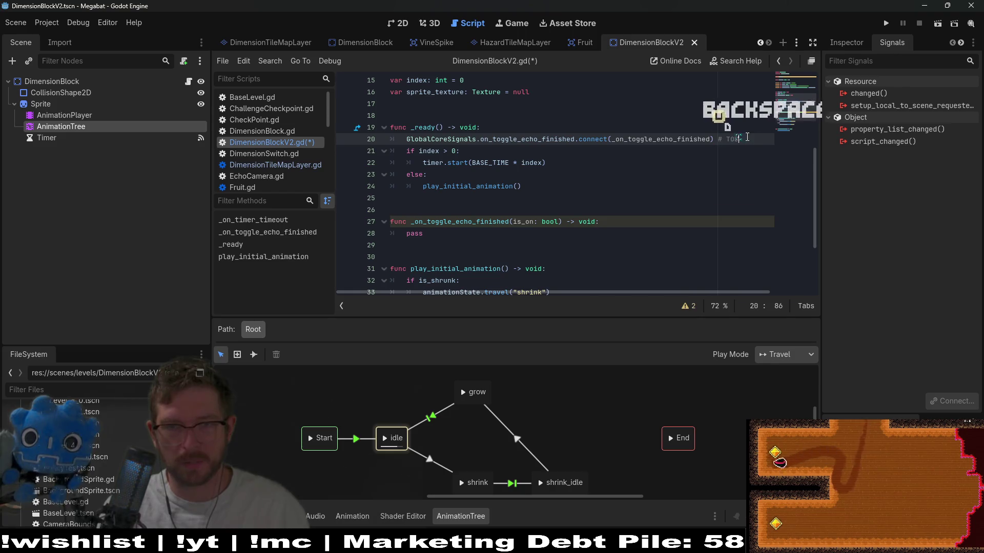
text(O: Con)
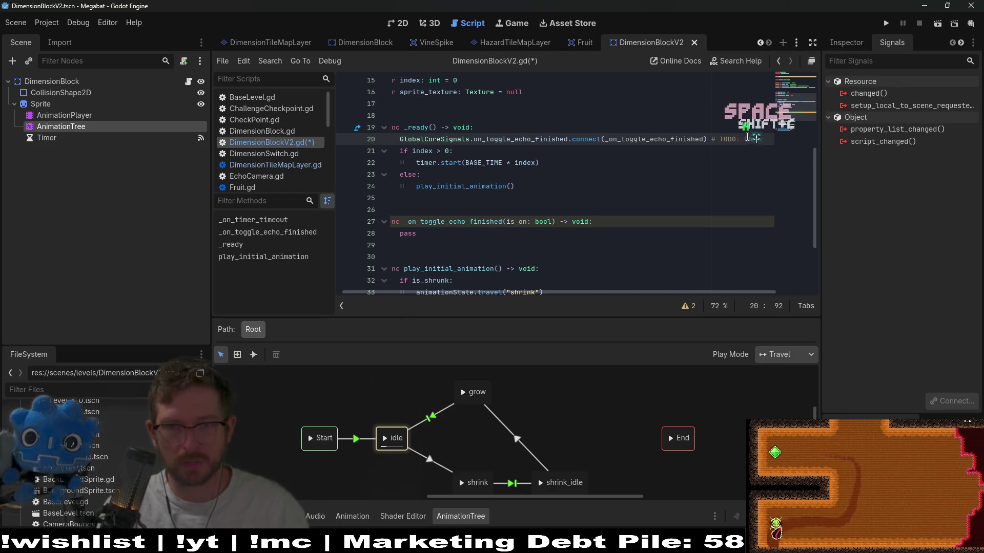
text(nge this later)
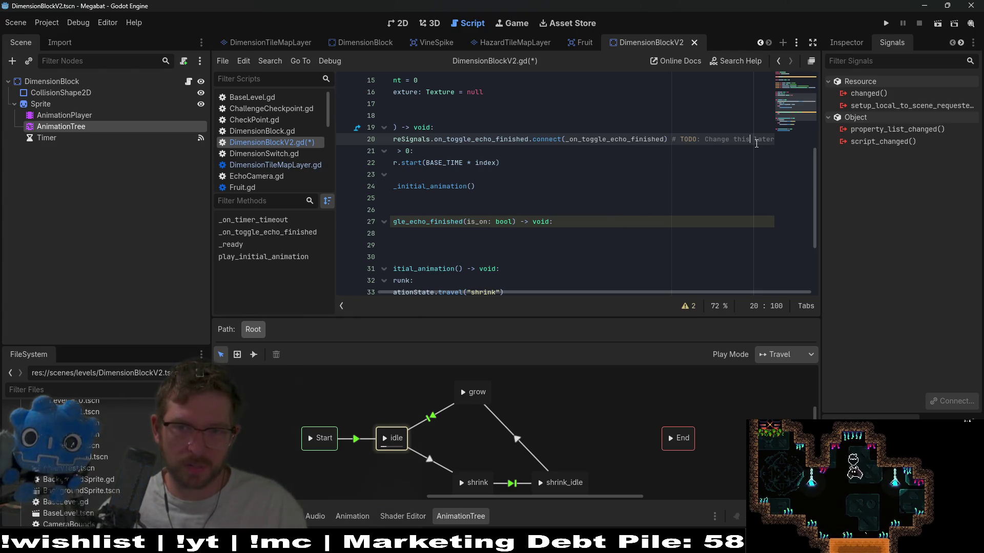
text(to )
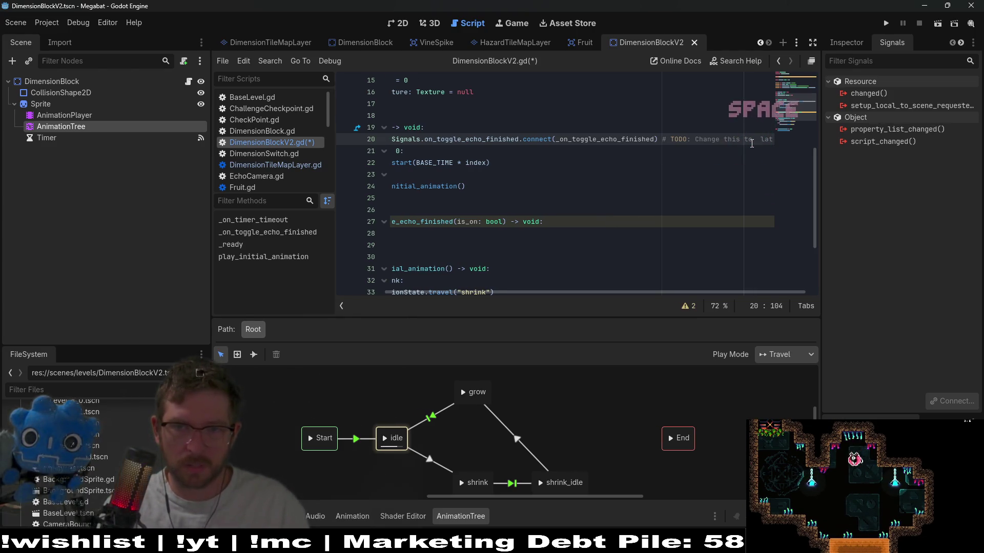
text(_)
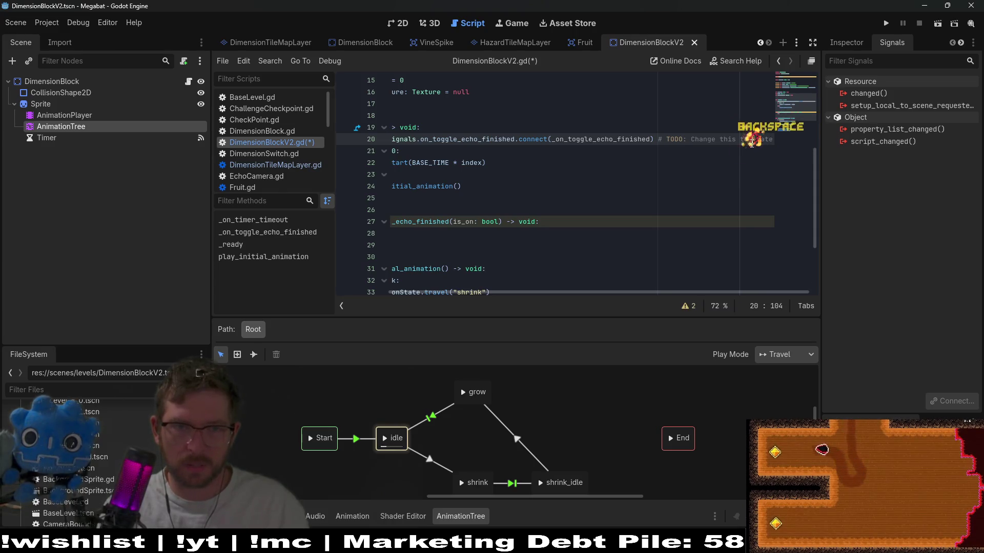
text(on_toggle)
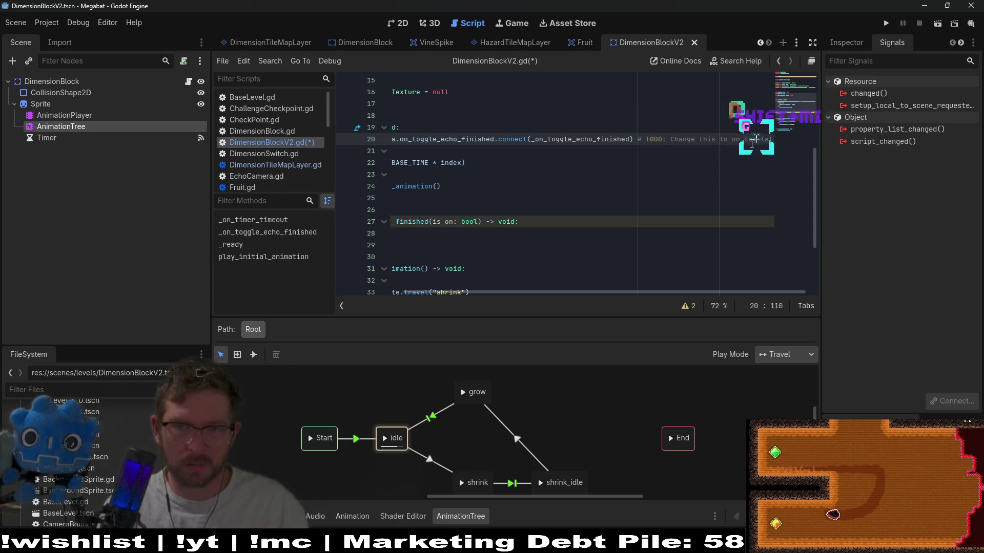
text(echo)
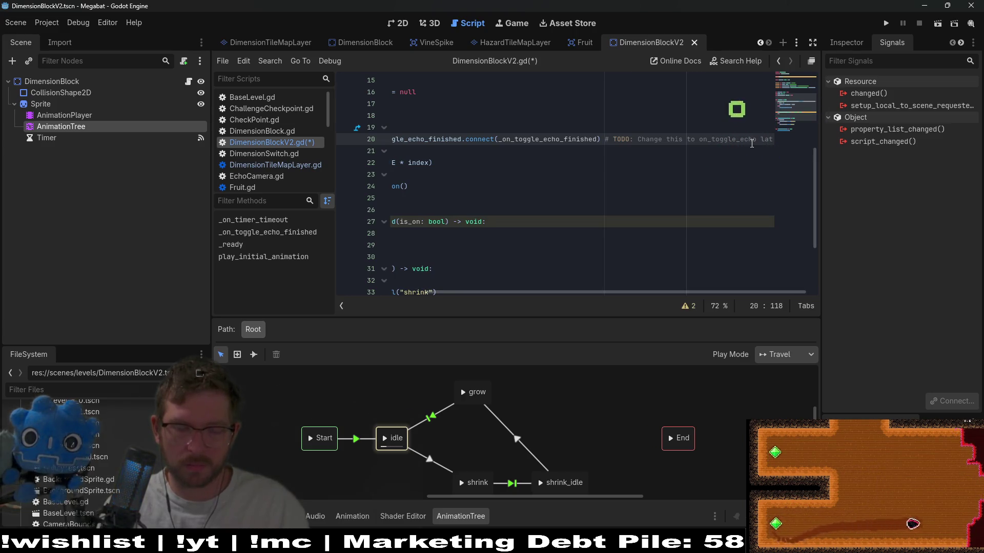
drag(486, 222, 248, 204)
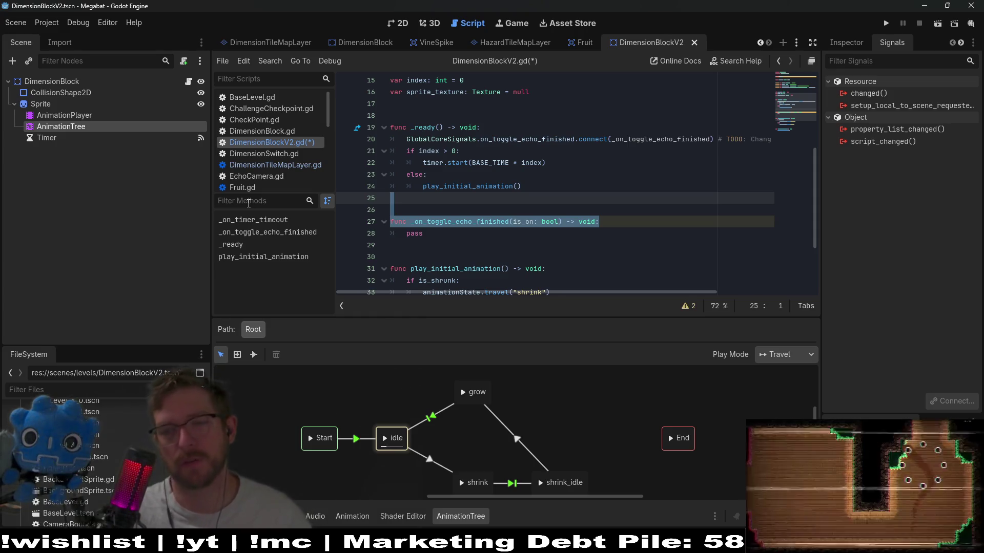
click(527, 175)
key(ctrl+s)
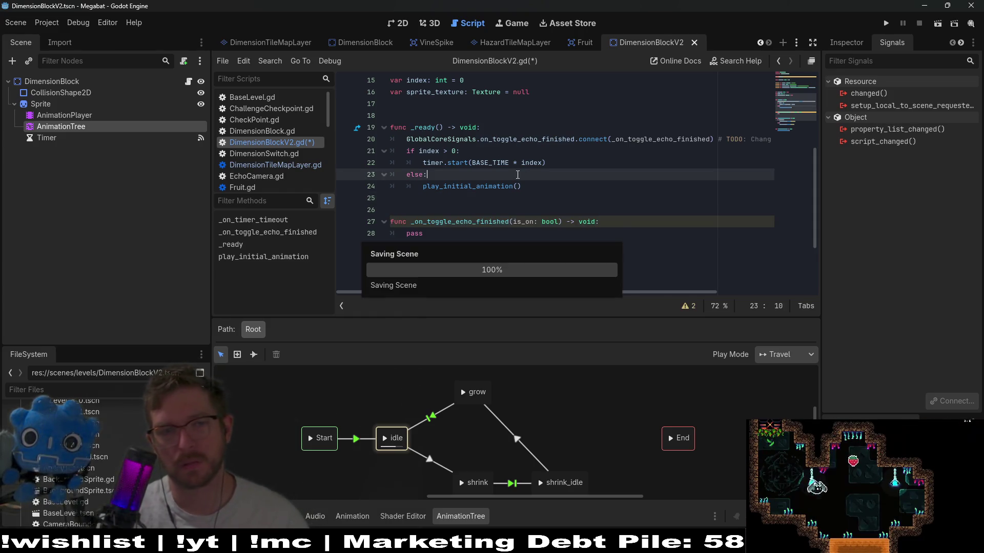
Replace pass in the echo handler with an 'if is_on:' check and start its body
click(489, 229)
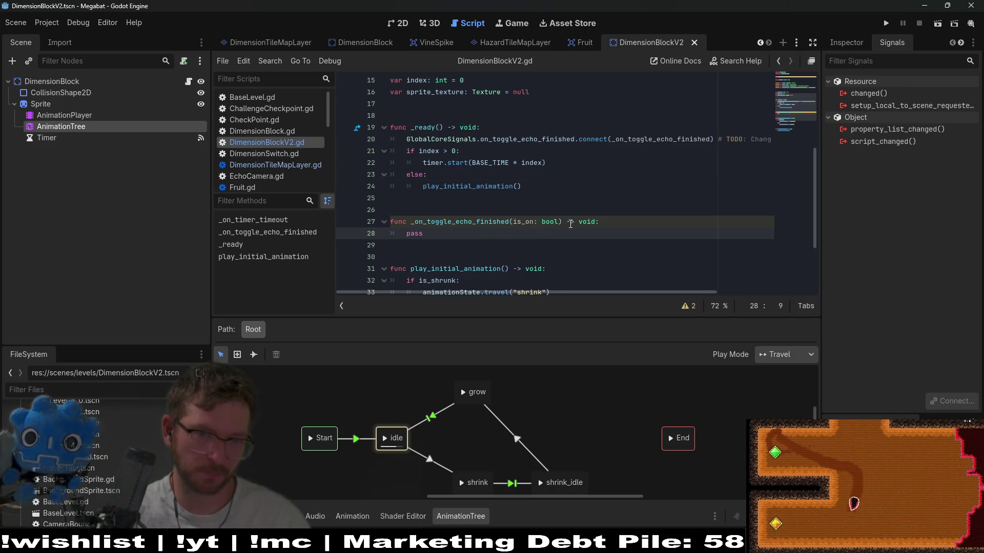
scroll(570, 224, down, 1)
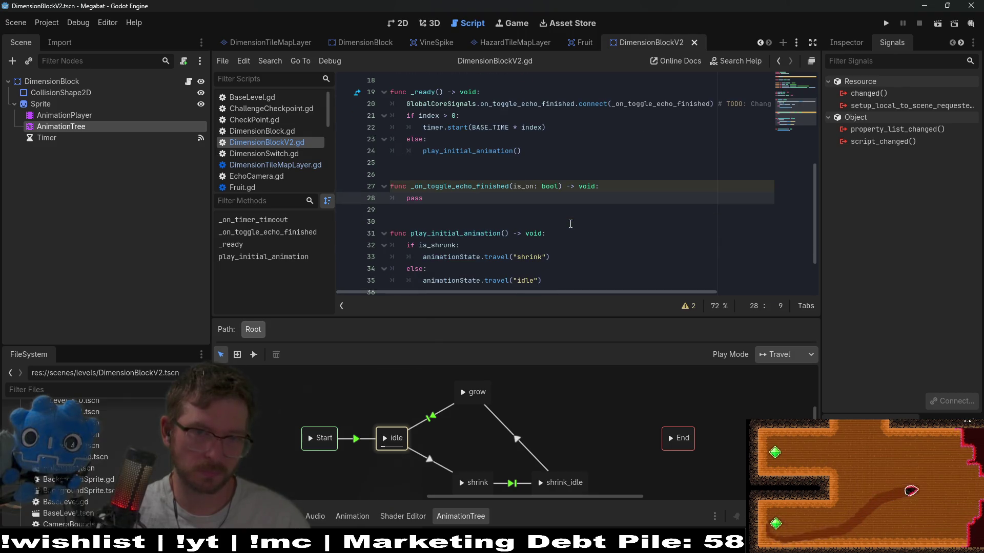
key(BackSpace)
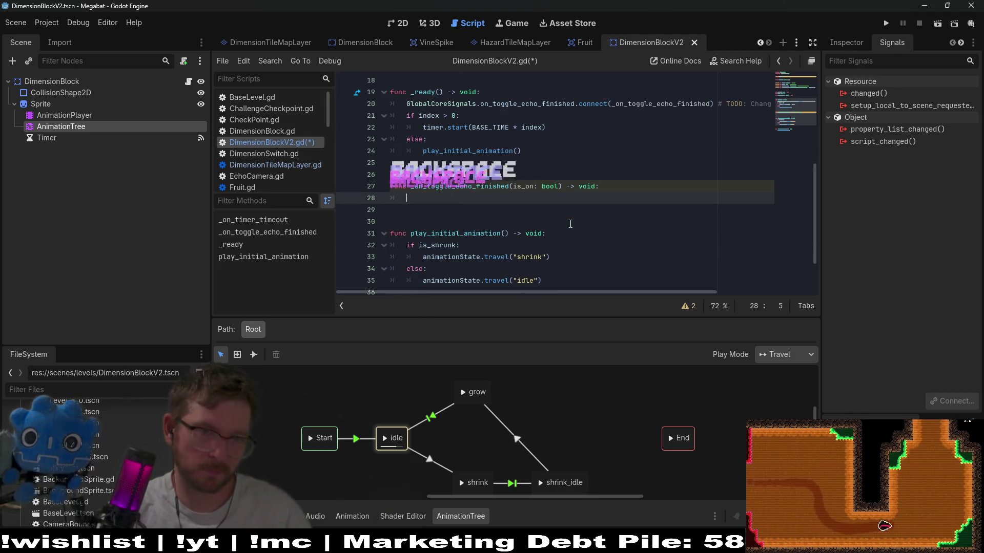
text(if is_on:)
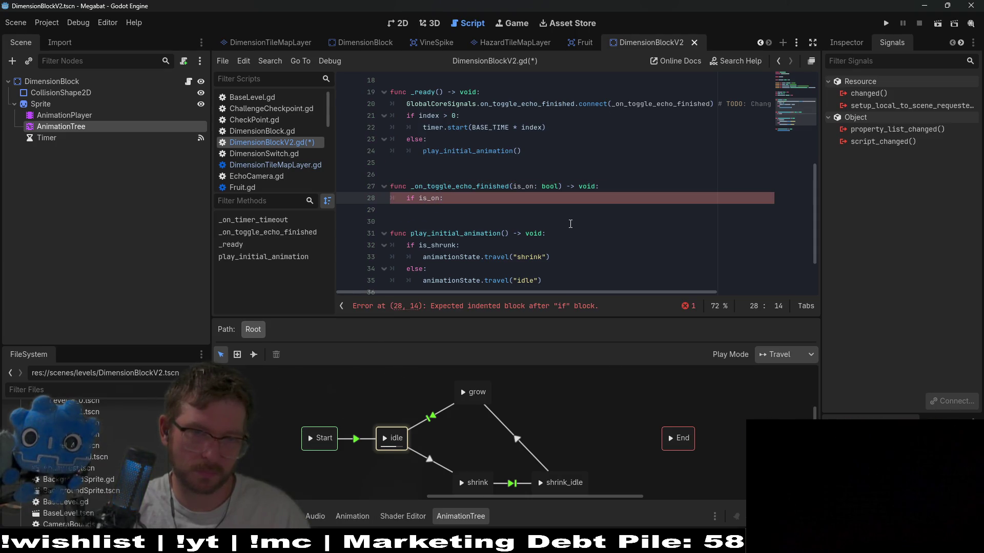
key(Return)
Inspect the is_shrunk variable declaration on line 14
scroll(571, 223, up, 4)
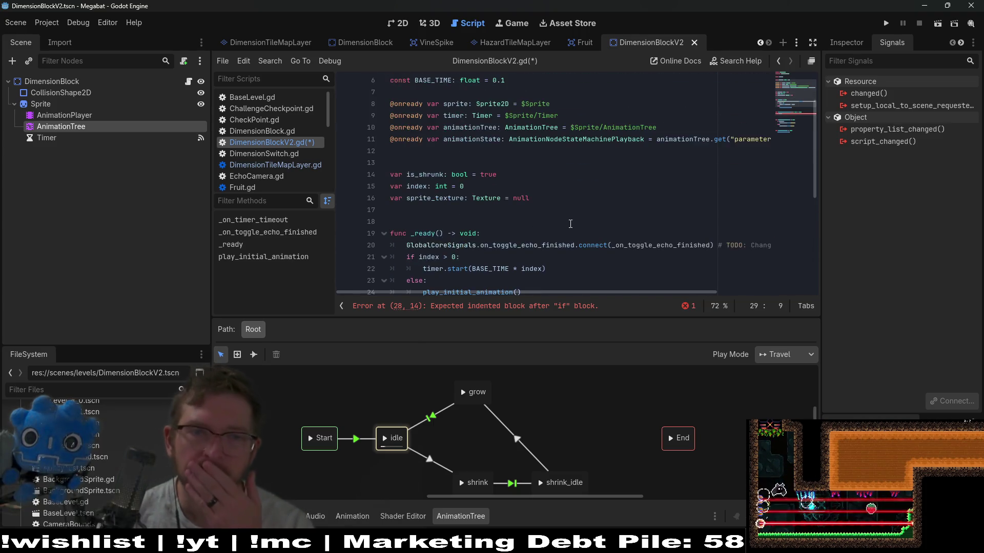
double_click(424, 172)
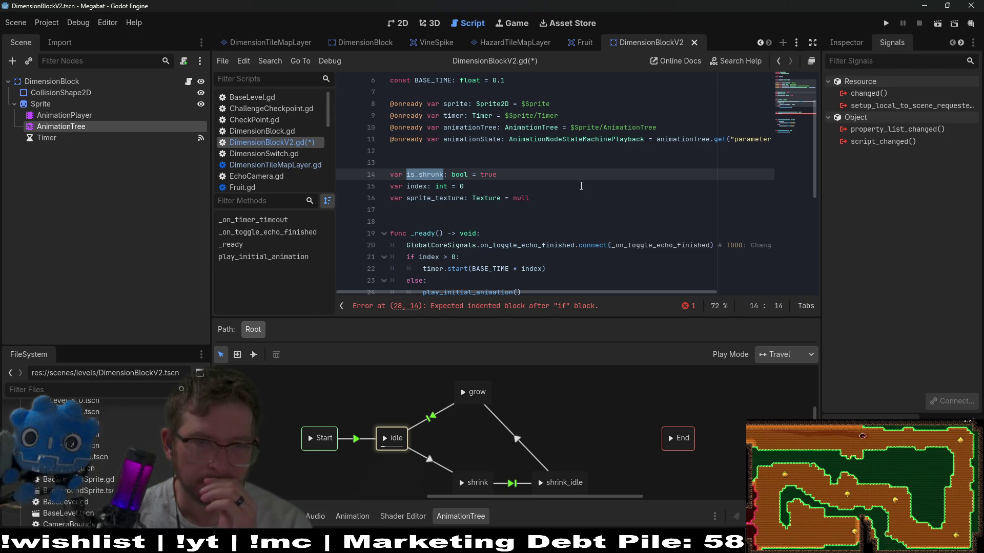
click(427, 170)
click(411, 160)
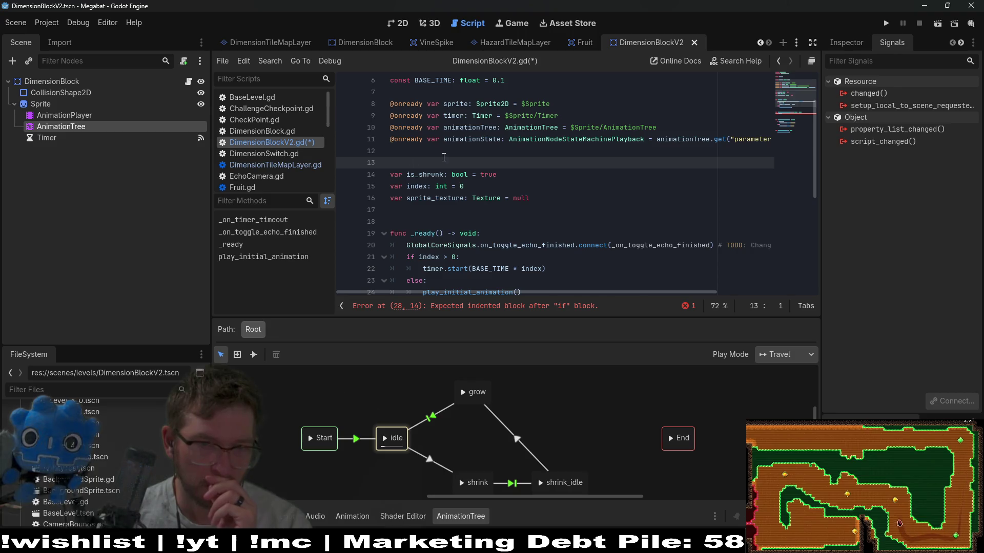
scroll(534, 167, down, 1)
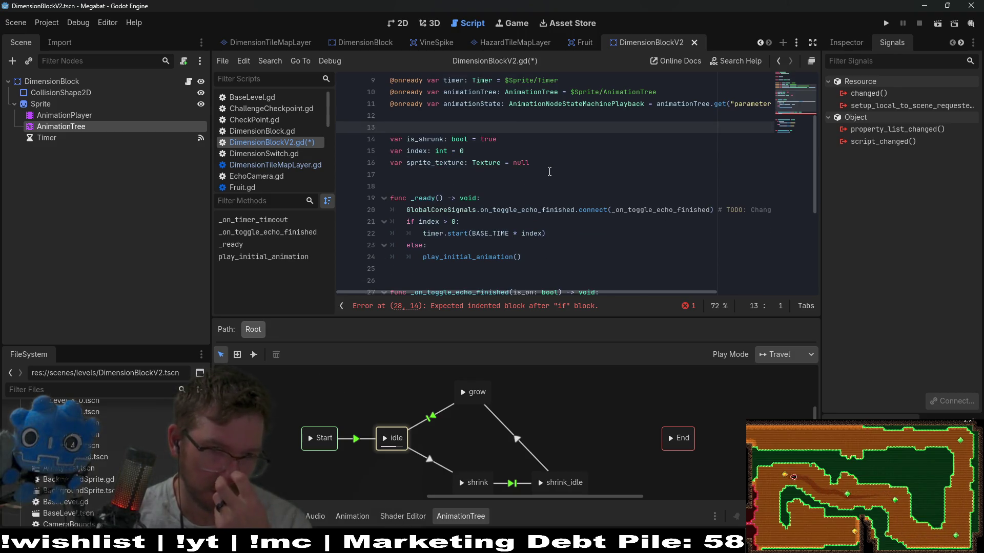
double_click(426, 140)
scroll(466, 148, down, 2)
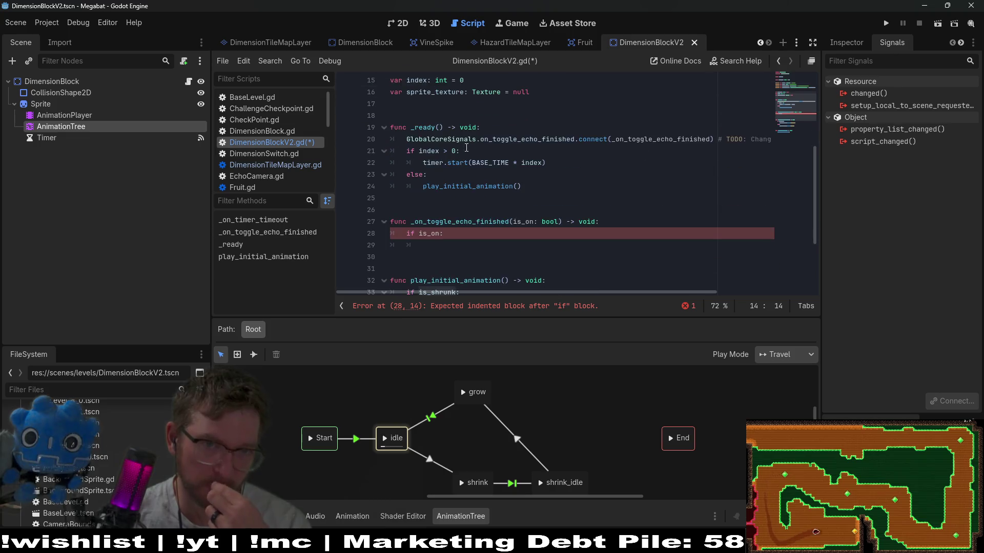
scroll(466, 149, up, 2)
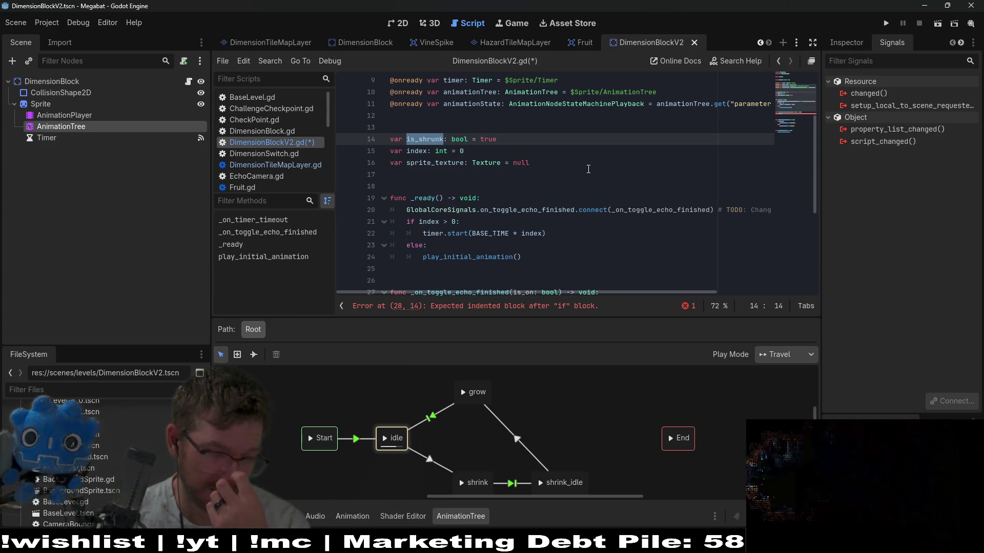
Rename the line 14 variable is_shrunk to display_with_echo with a default of false
text(is_)
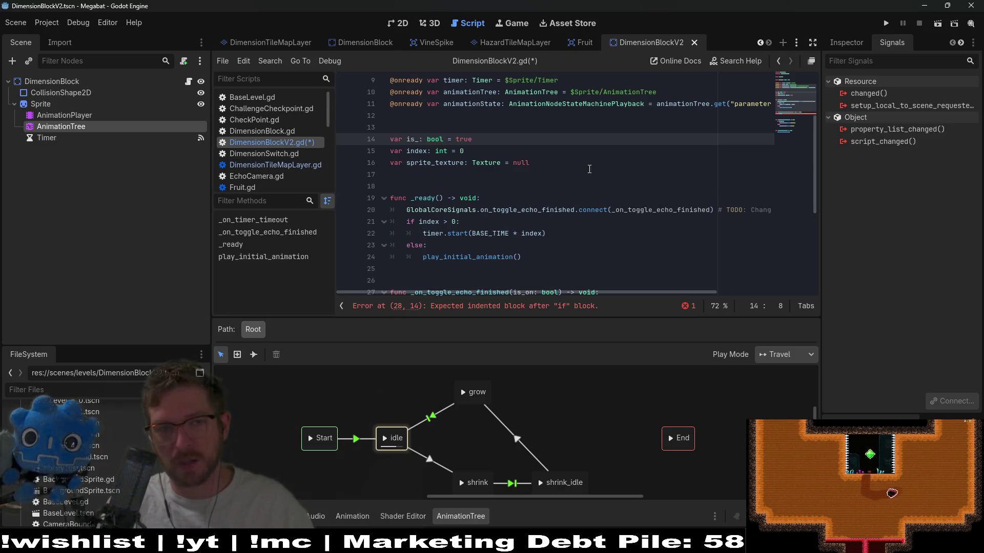
key(BackSpace)
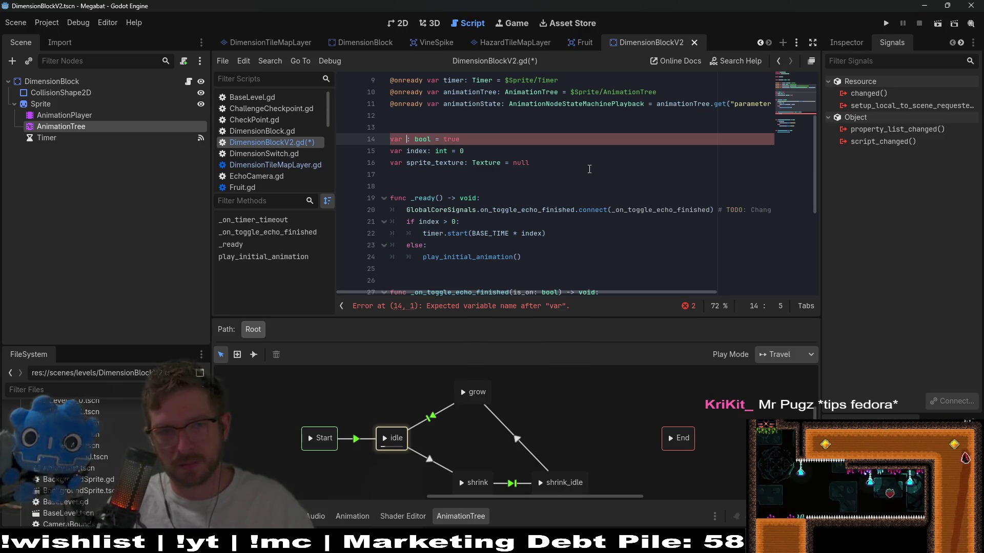
text(is_displayed_)
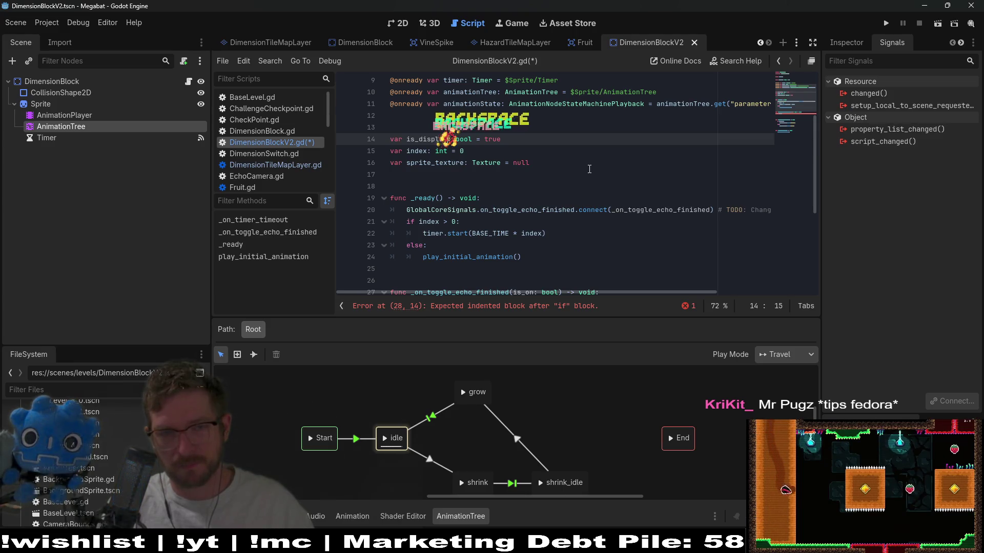
key(BackSpace)
key(BackSpace)
key(BackSpace)
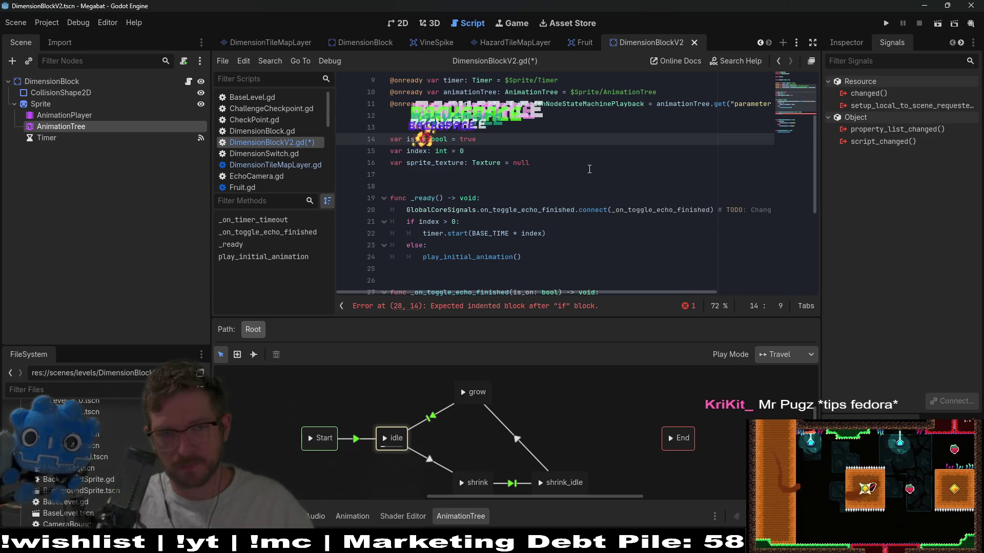
text(disa)
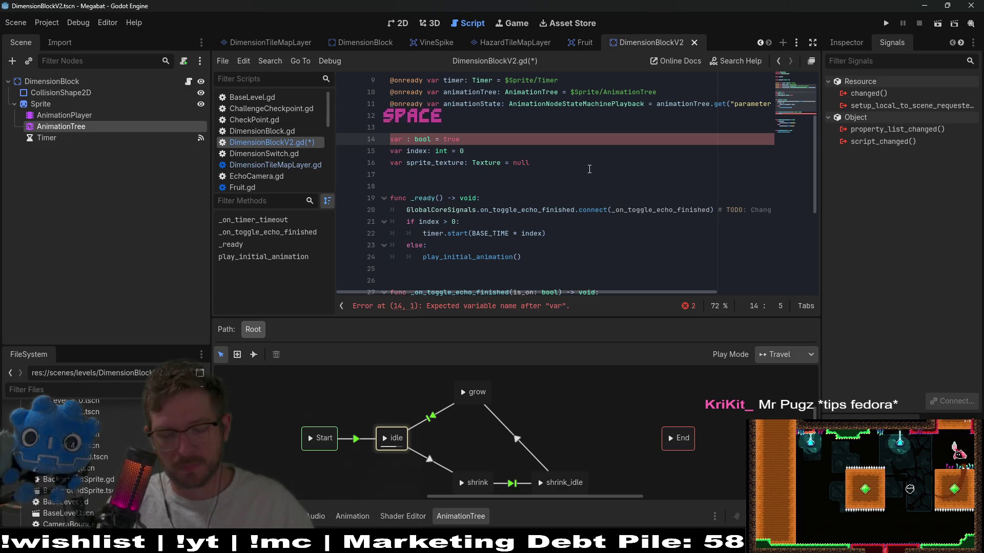
text(lay_wate)
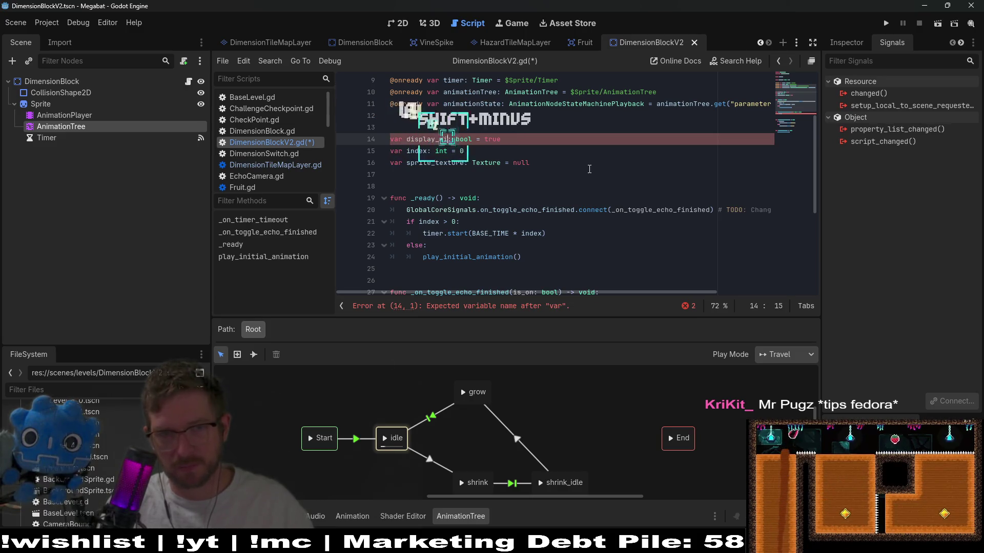
text(echo)
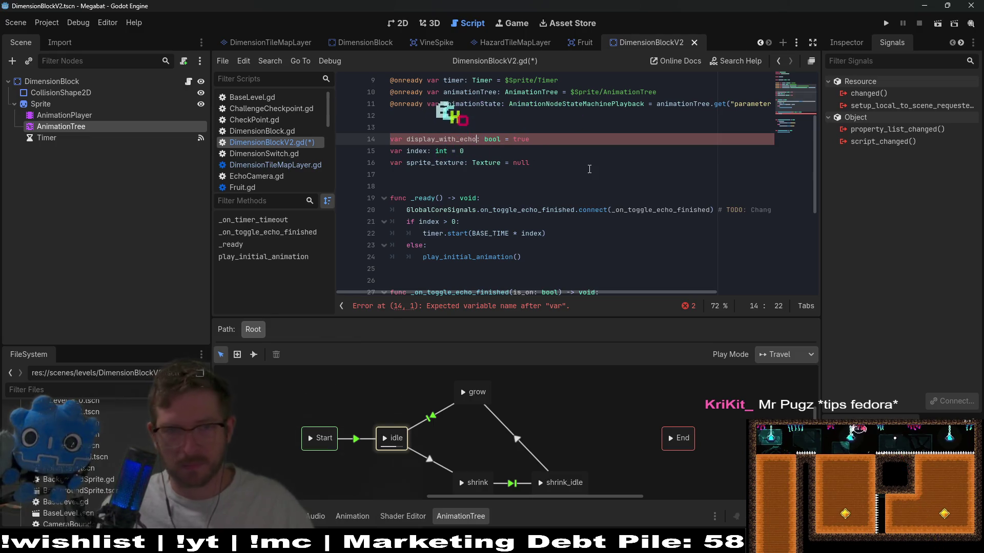
click(527, 142)
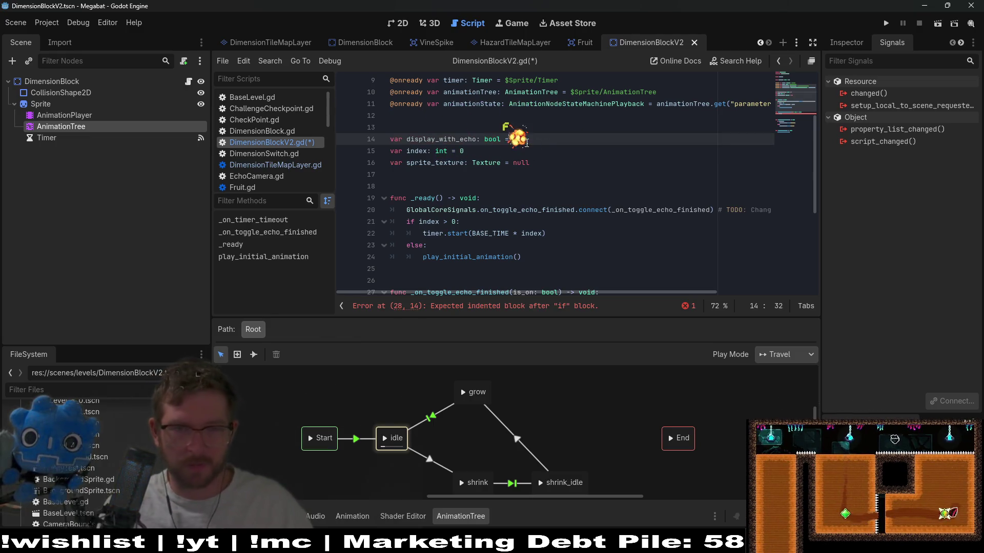
text(false)
click(444, 139)
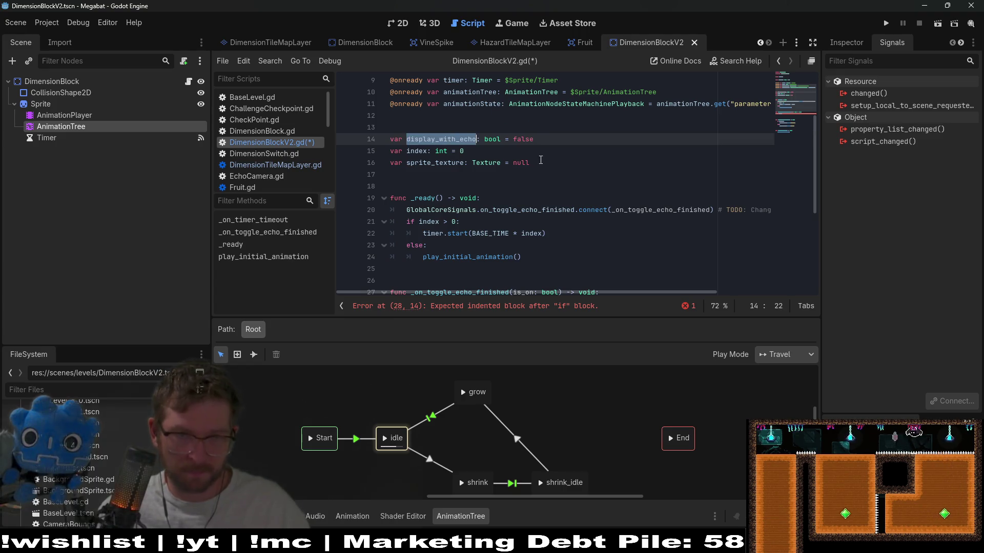
Use display_with_echo in play_initial_animation's shrink check, then return to the empty is_on block
scroll(540, 160, down, 4)
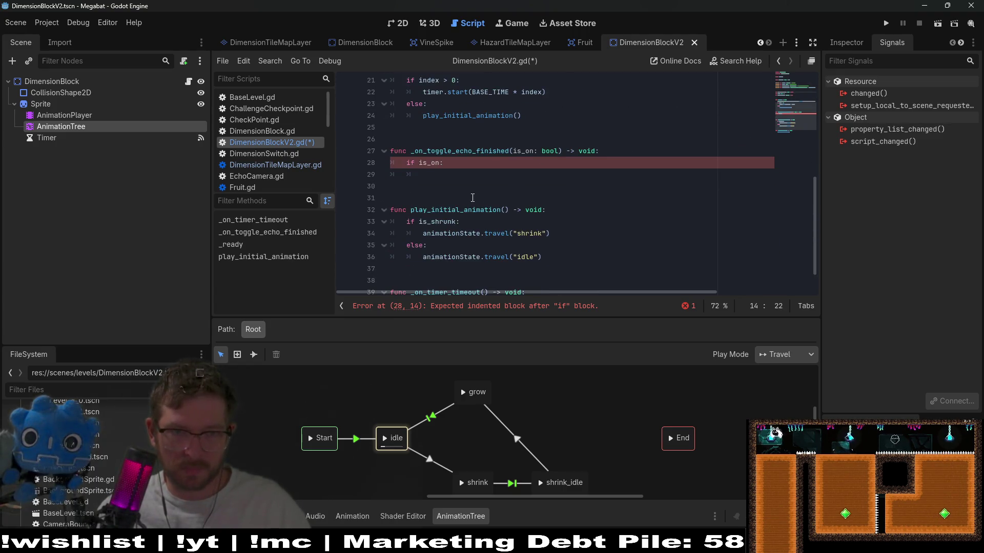
scroll(472, 198, up, 3)
scroll(564, 176, down, 1)
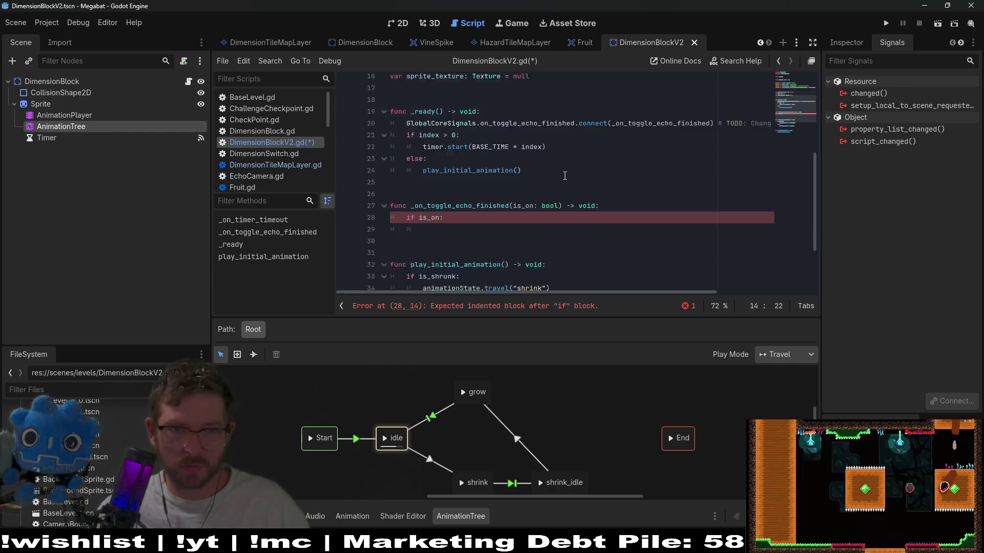
scroll(564, 176, down, 2)
double_click(430, 220)
text(display_with_echo)
scroll(576, 209, down, 2)
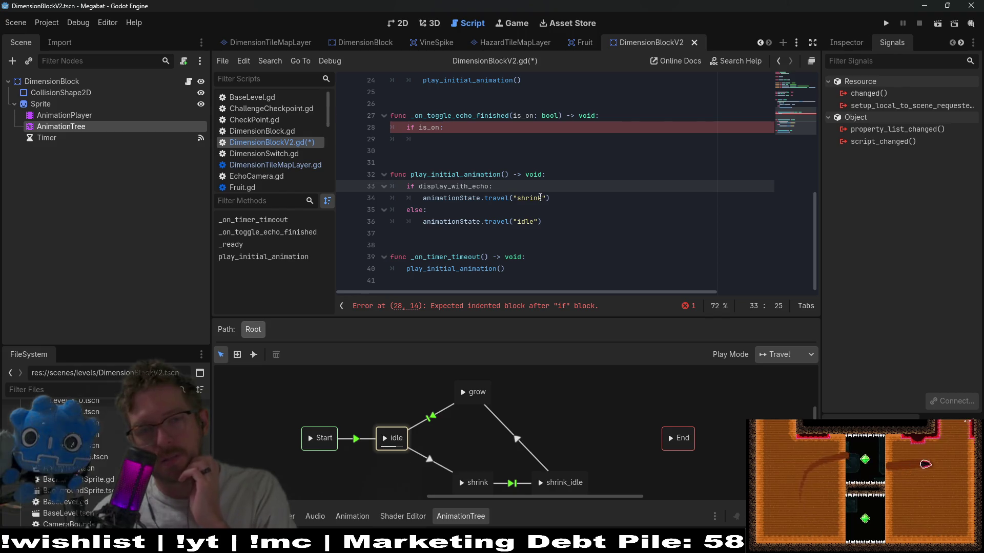
double_click(540, 197)
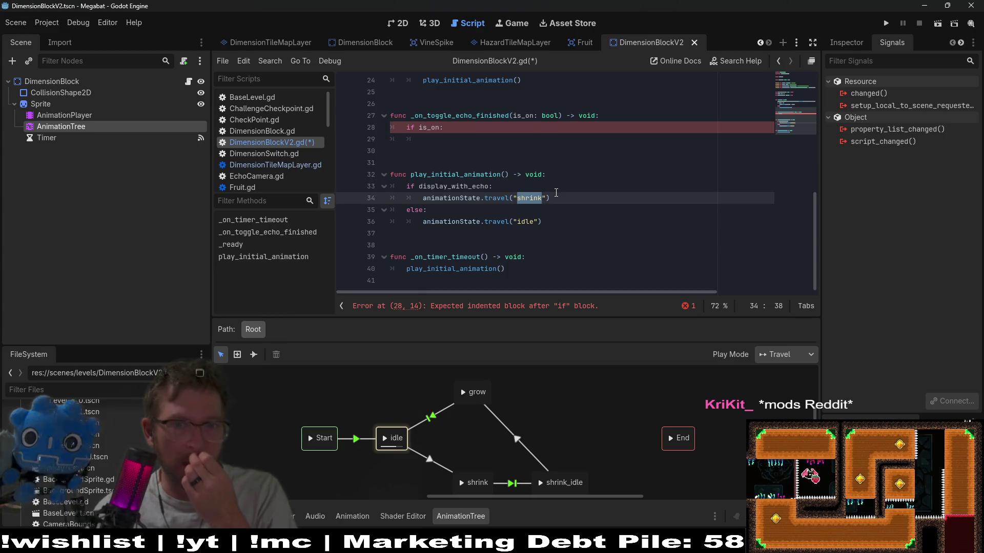
scroll(548, 205, up, 5)
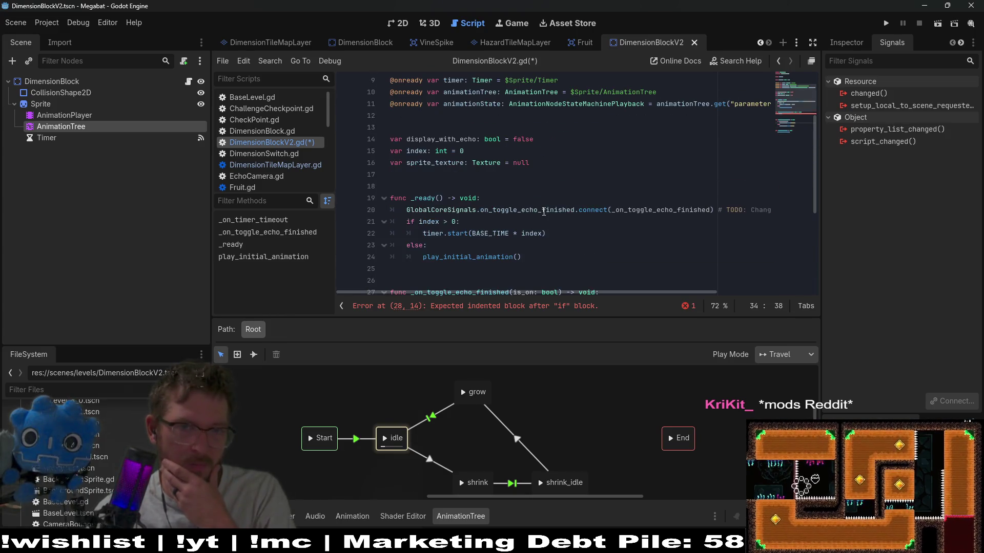
double_click(440, 139)
scroll(439, 145, down, 2)
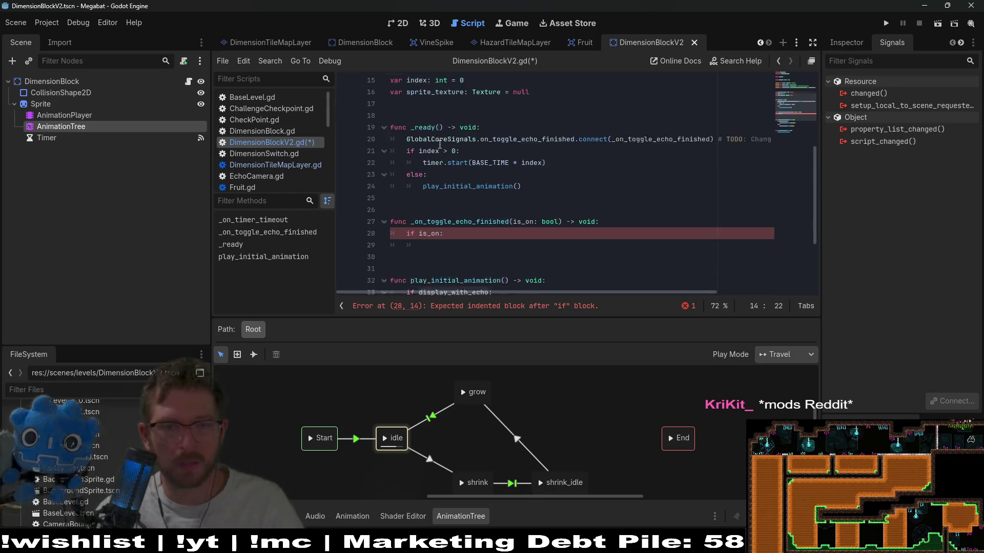
scroll(443, 164, down, 1)
click(455, 208)
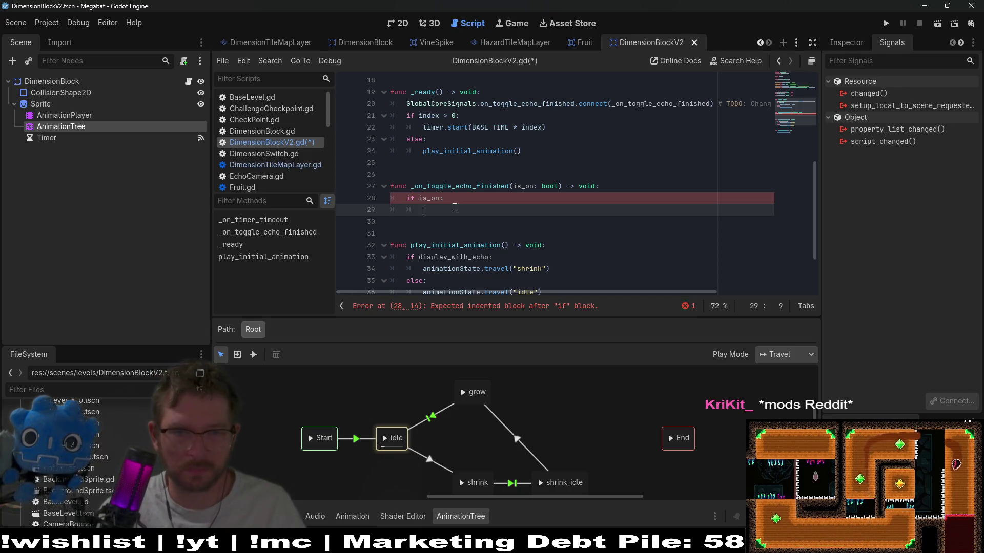
Insert blank lines below the if block and begin an unindented func line
key(Return)
key(Return)
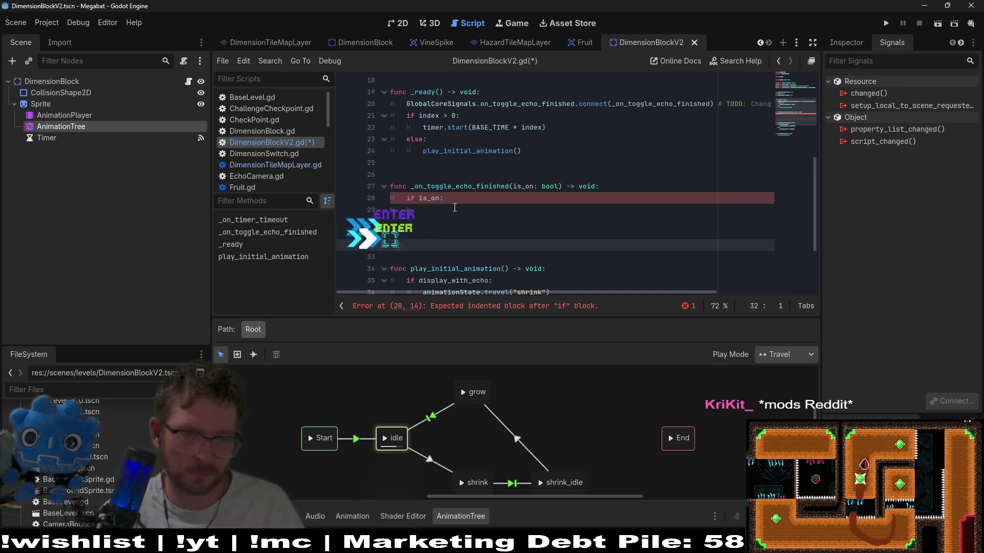
key(Return)
key(Tab)
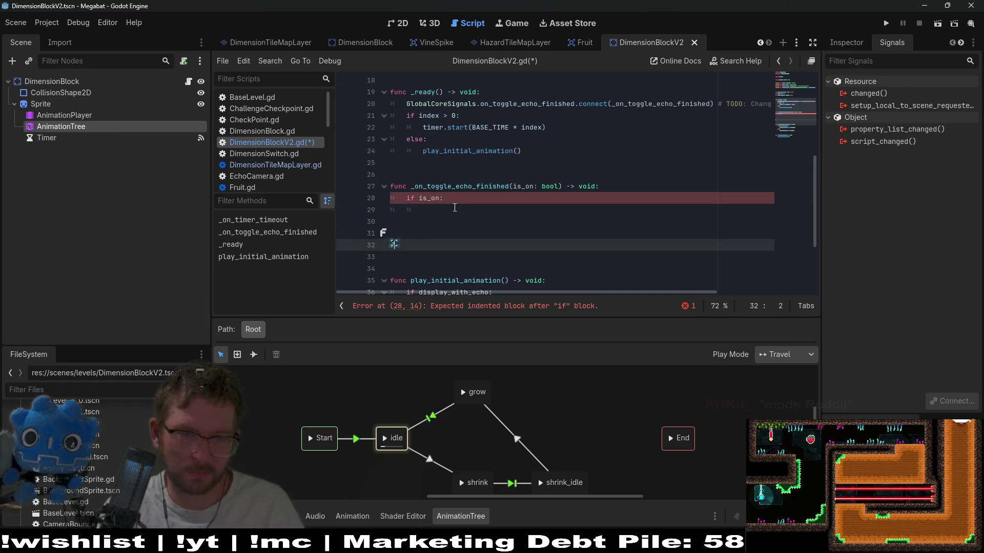
key(BackSpace)
text(func)
Put pass under if is_on and add an else branch containing pass
key(Up)
key(Up)
key(Up)
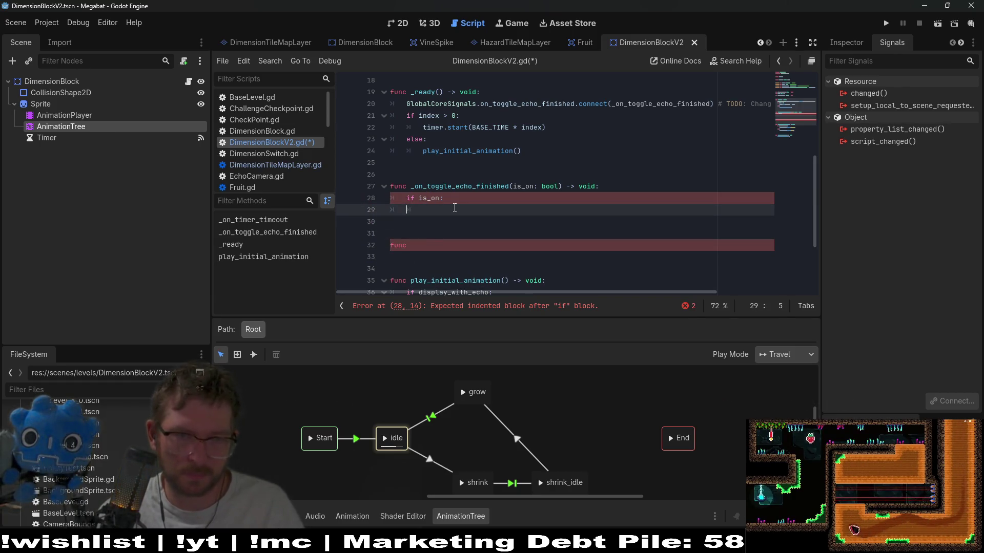
text(pass)
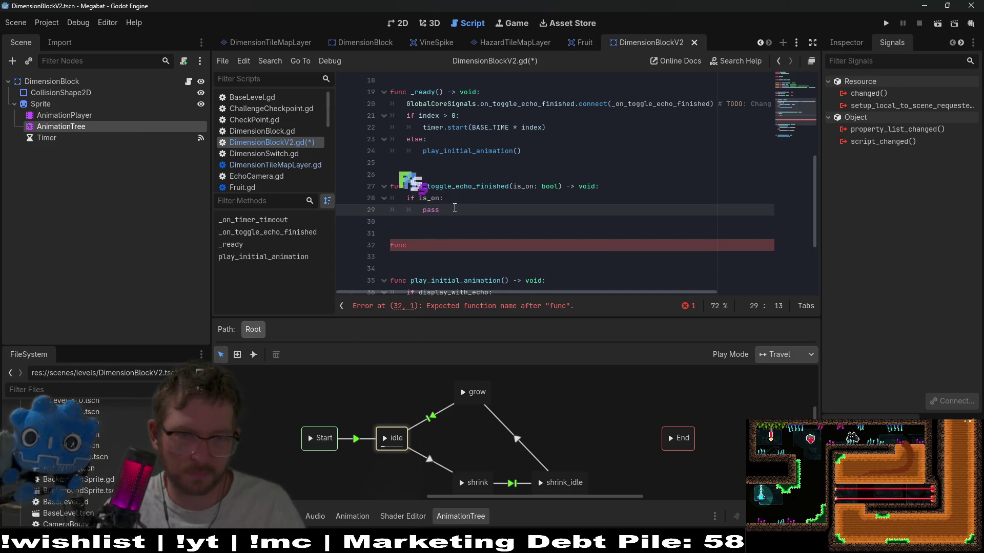
key(Return)
key(BackSpace)
text(else:)
key(Return)
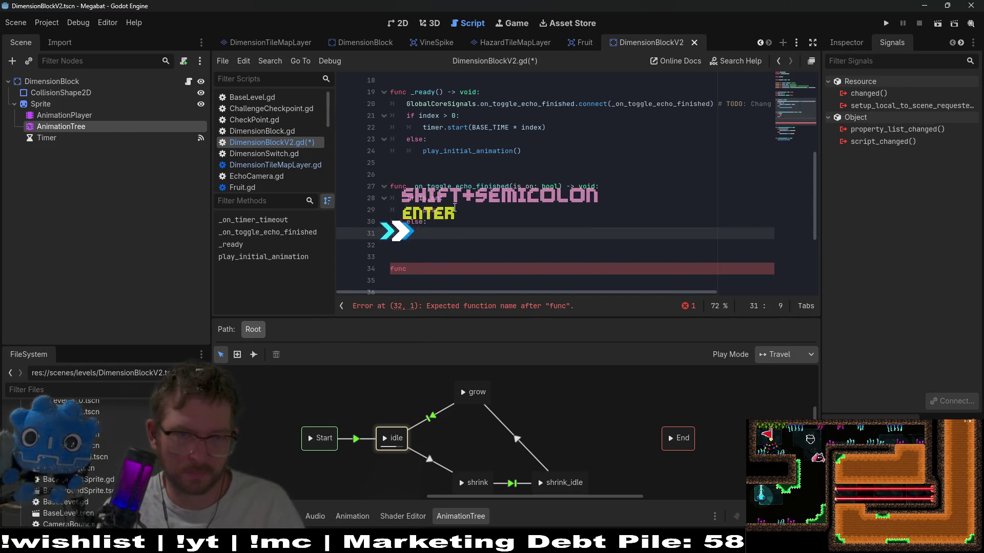
text(pass)
Declare 'func play_animation() -> void:' and undo the pasted display_with_echo line
key(Down)
key(Down)
key(Down)
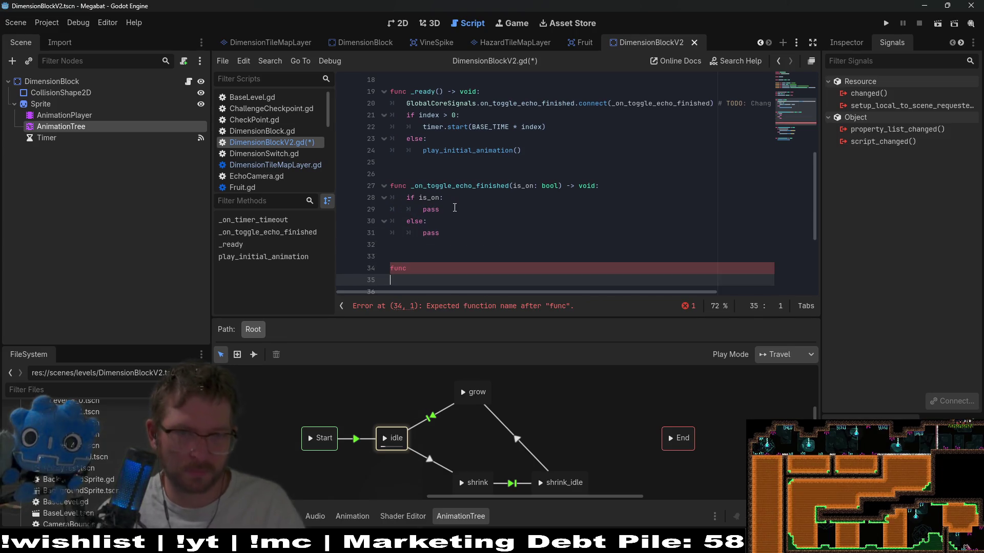
key(Up)
scroll(455, 208, down, 2)
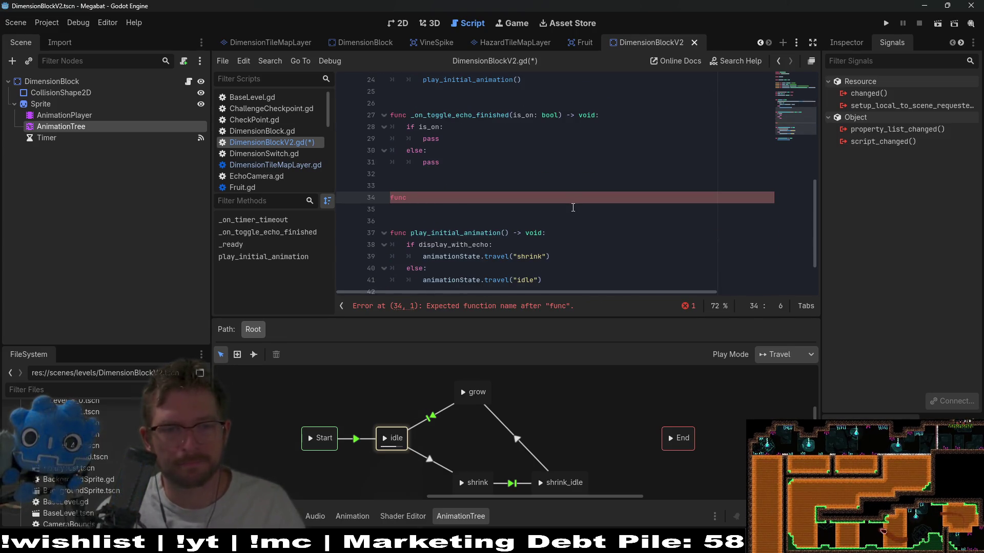
text(play_)
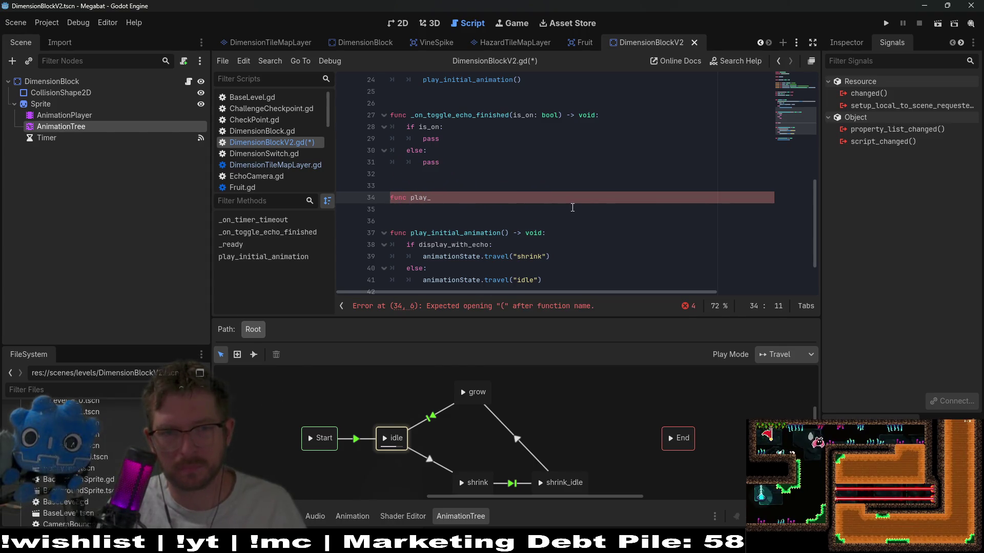
text(animation()
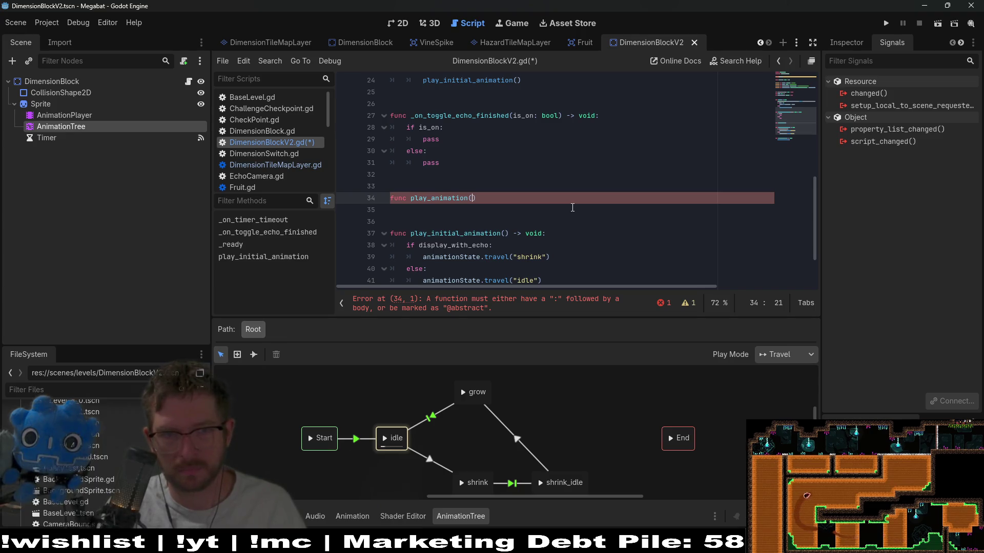
text(-> void:)
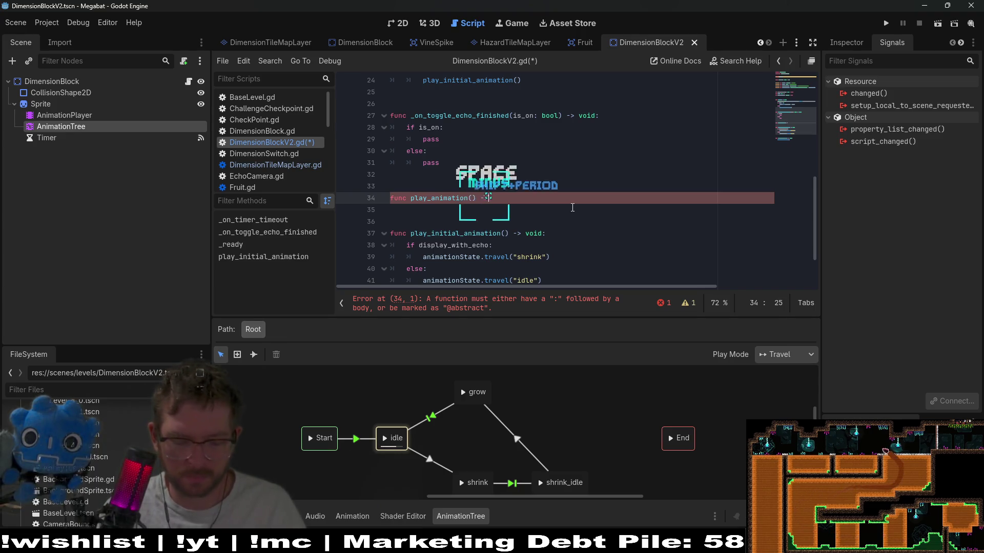
key(Return)
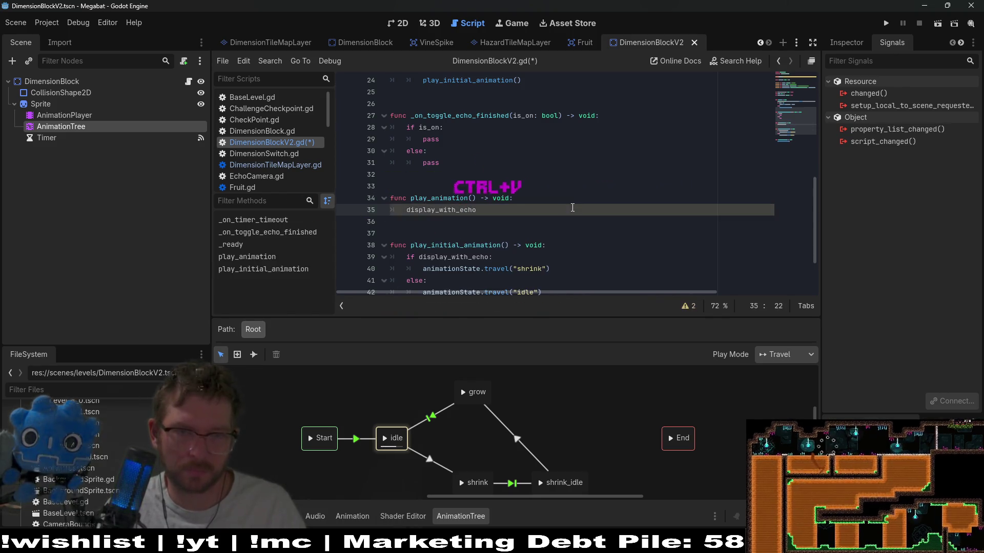
key(ctrl+z)
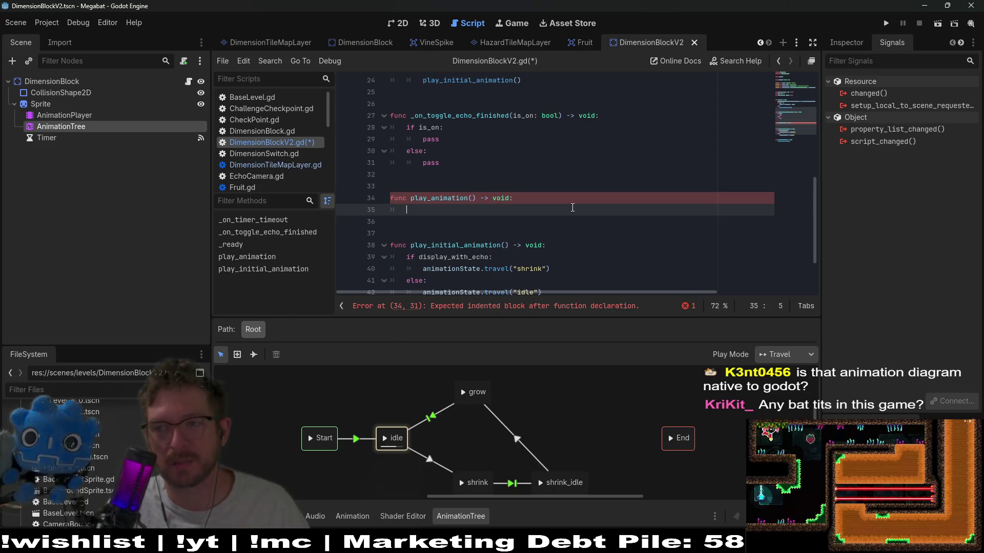
Hide the AnimationTree panel and delete the empty play_animation stub
click(446, 515)
drag(499, 329, 542, 305)
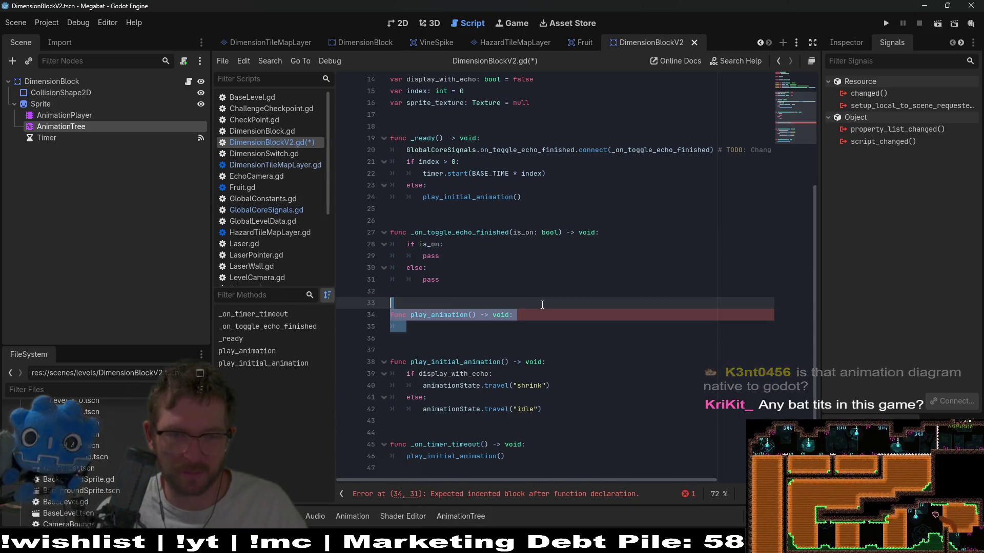
key(BackSpace)
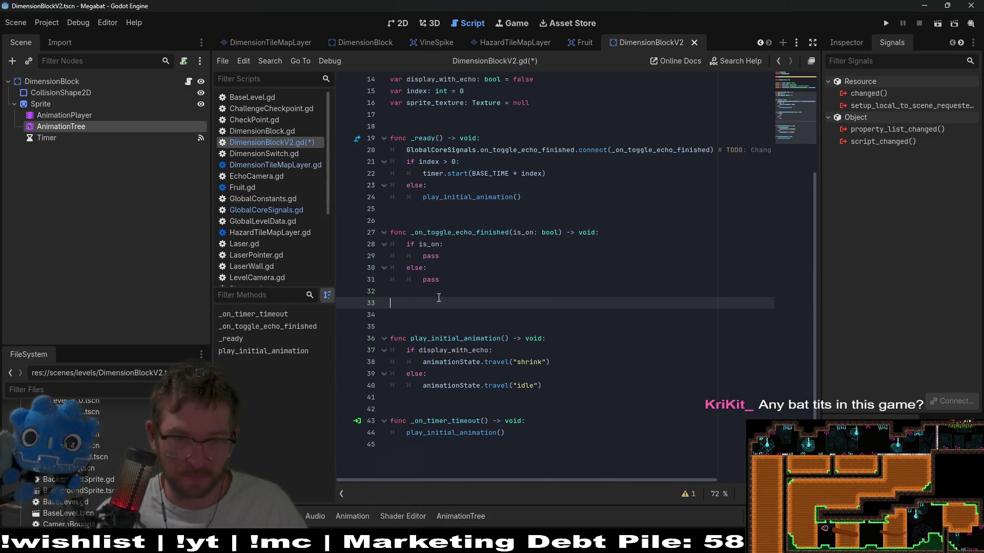
key(BackSpace)
key(BackSpace)
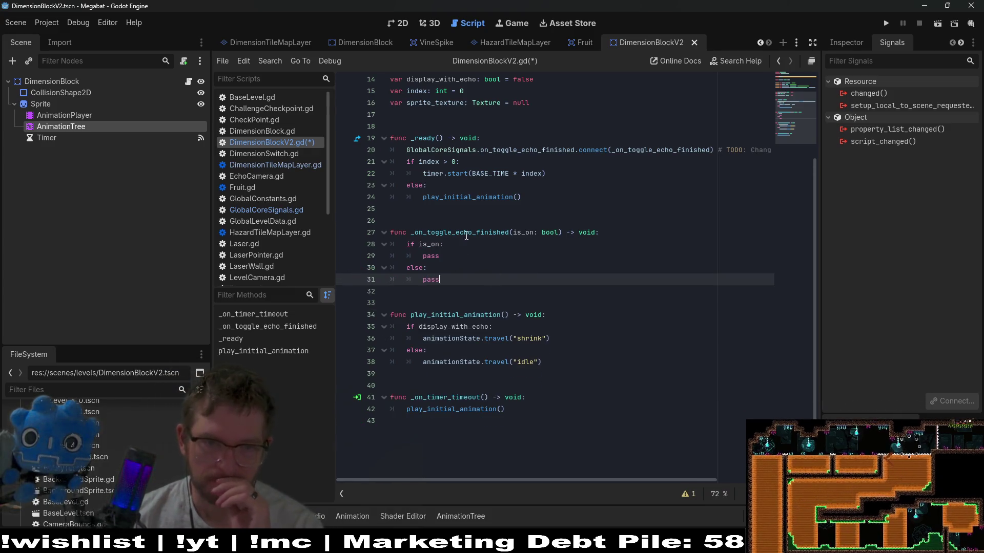
Copy the display_with_echo shrink/idle if/else block from play_initial_animation
double_click(459, 232)
double_click(446, 314)
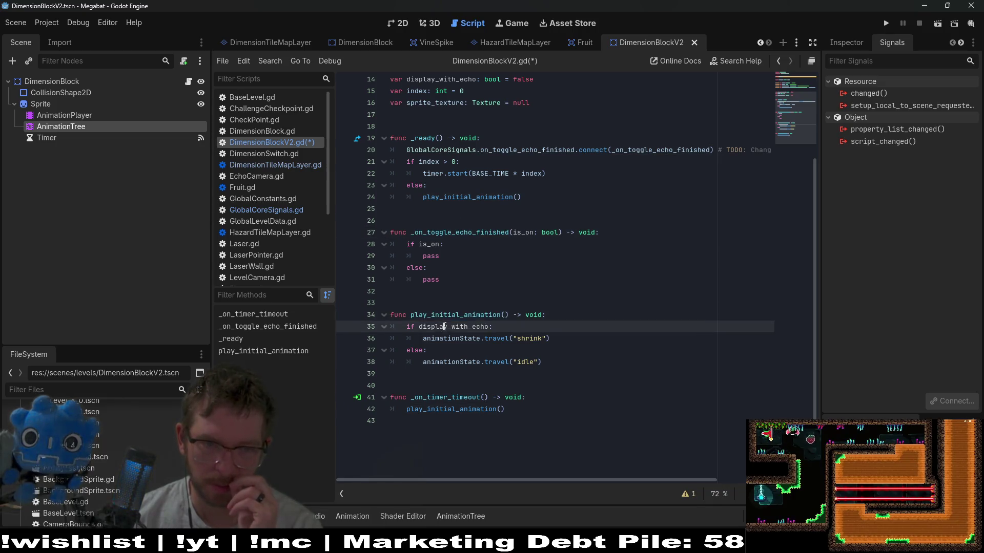
double_click(443, 327)
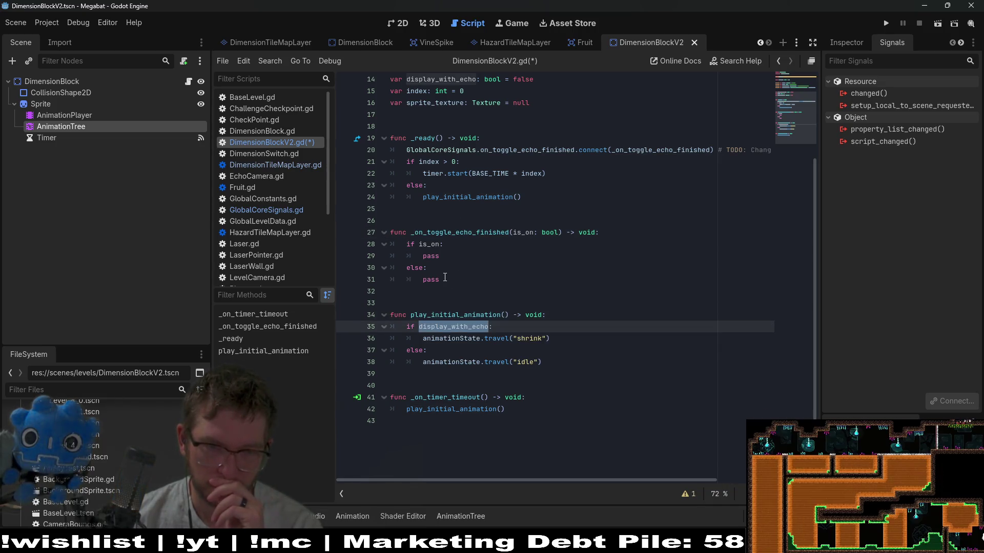
drag(557, 365, 390, 327)
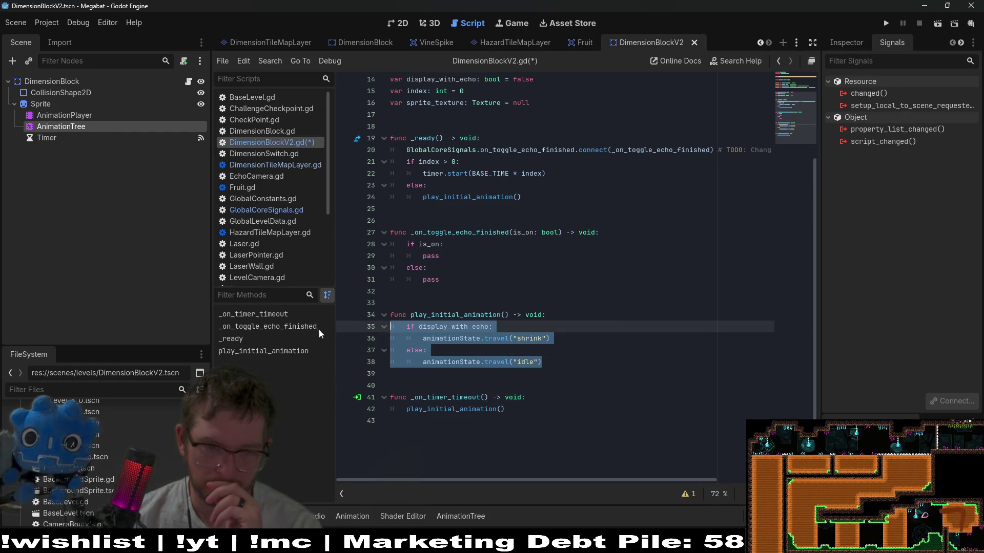
key(ctrl+c)
Paste that block over pass under if is_on and indent it one level
double_click(431, 256)
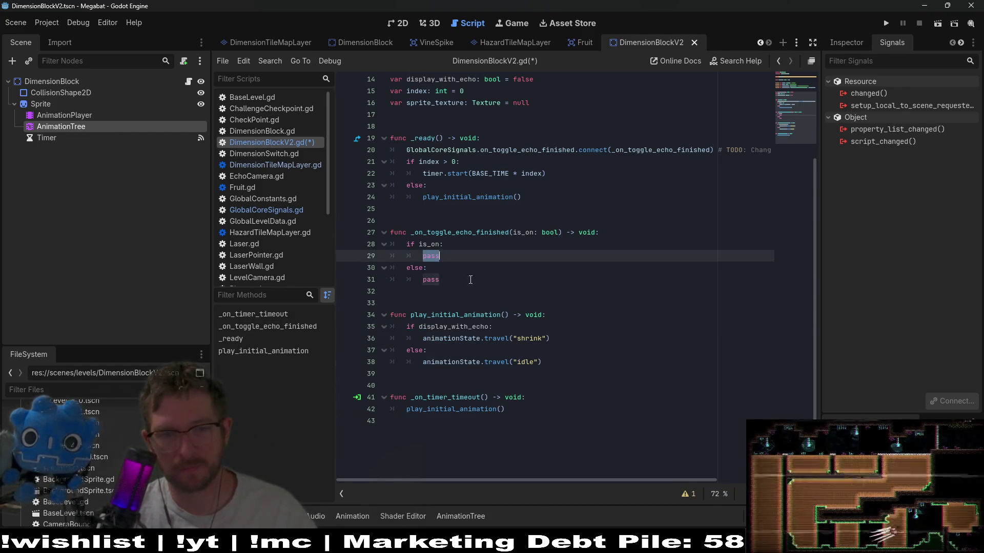
key(ctrl+v)
key(BackSpace)
key(BackSpace)
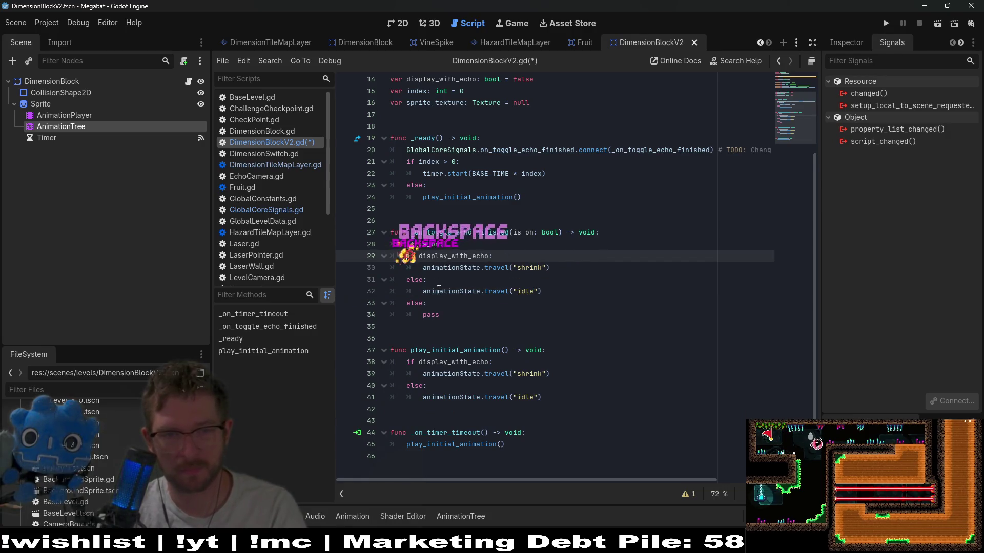
drag(439, 291, 345, 256)
key(Tab)
click(560, 291)
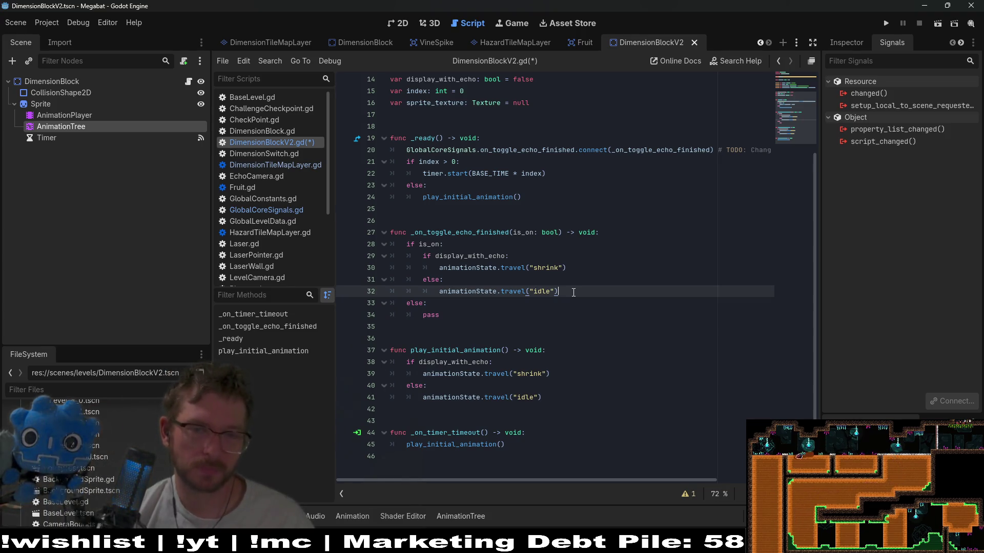
Change the idle state name on line 32 to 'grow'
double_click(550, 269)
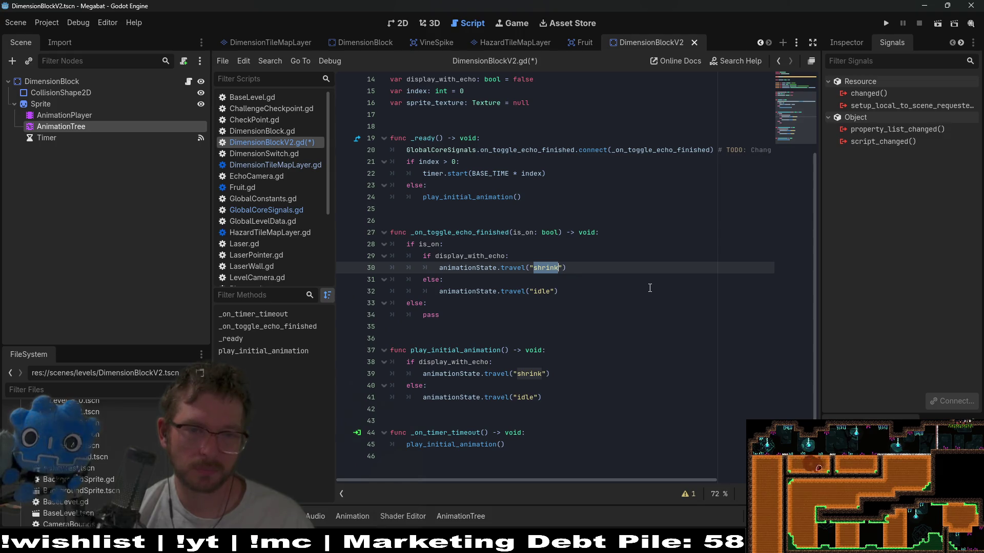
click(542, 292)
key(BackSpace)
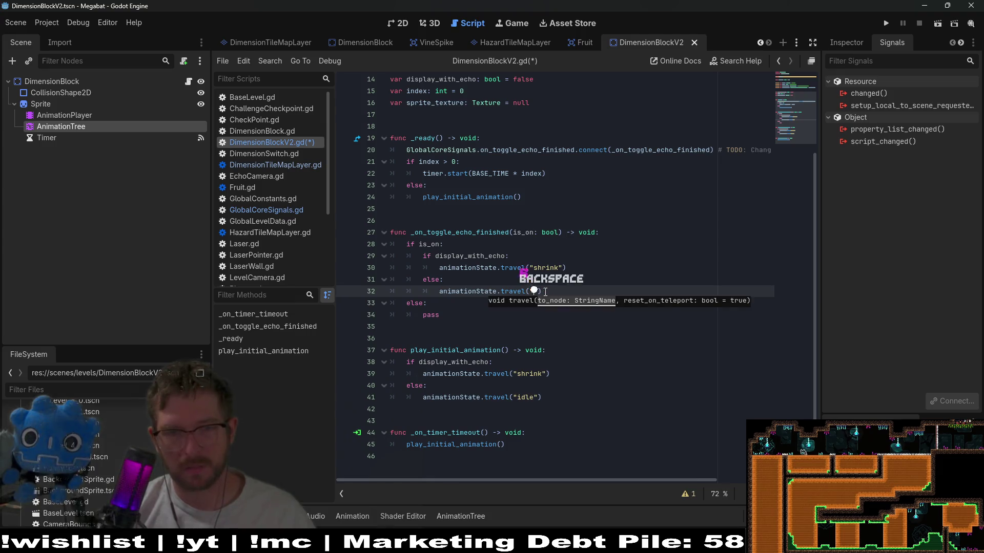
text(grow)
Make display_with_echo the outer condition and is_on the nested condition
click(446, 242)
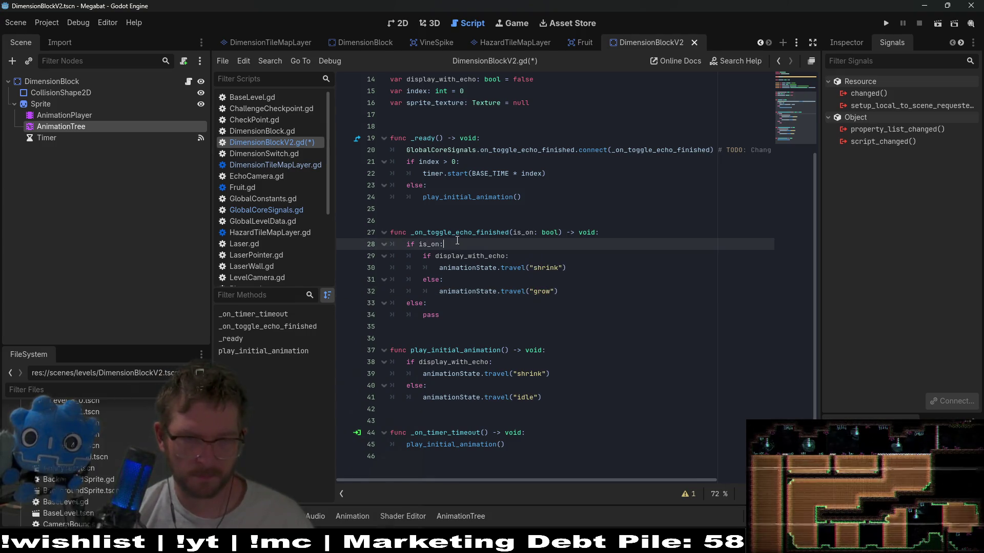
double_click(466, 252)
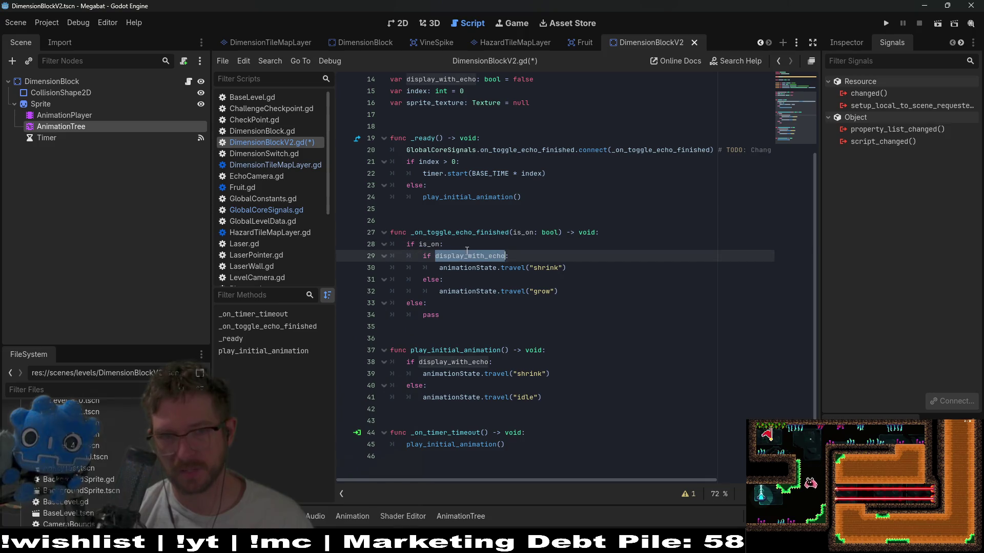
double_click(474, 264)
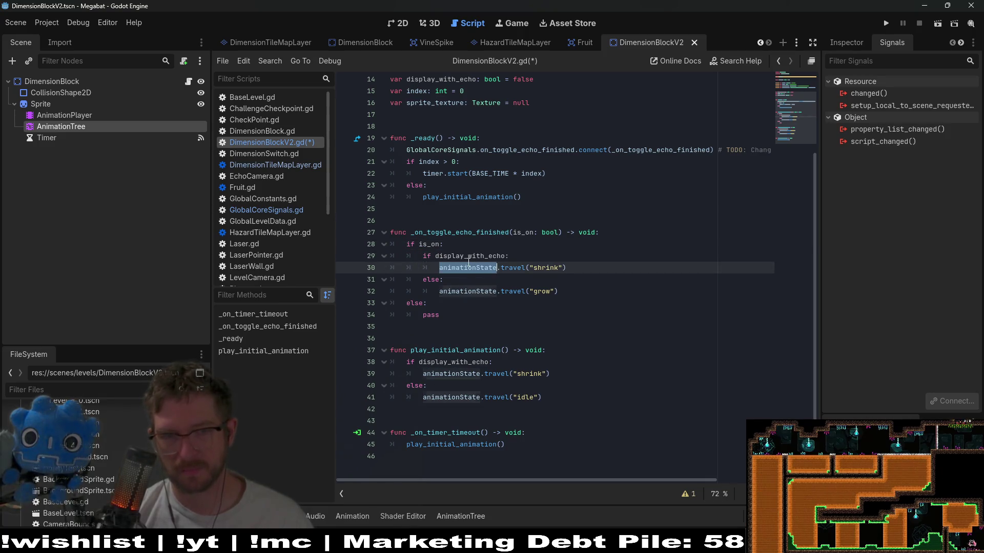
double_click(460, 259)
double_click(432, 245)
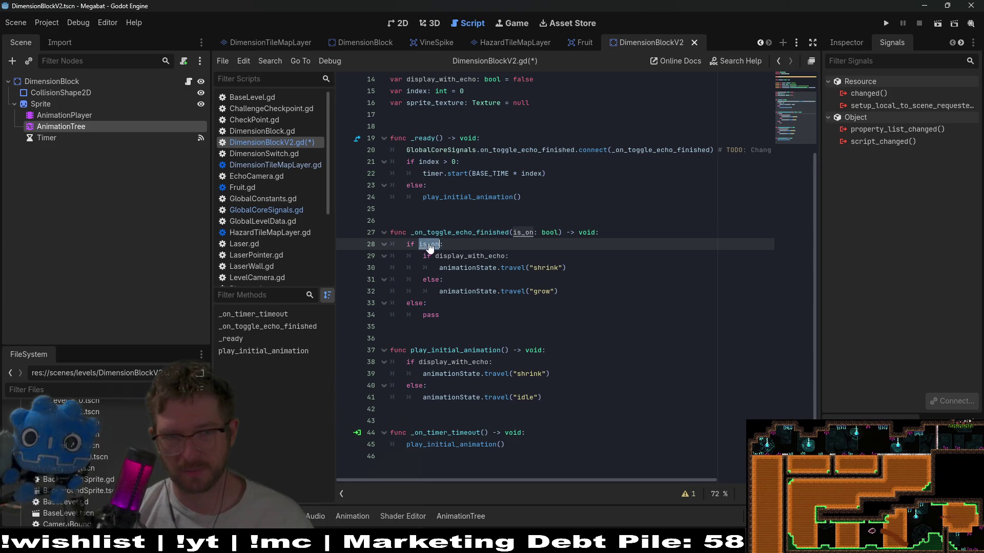
key(ctrl+v)
double_click(489, 258)
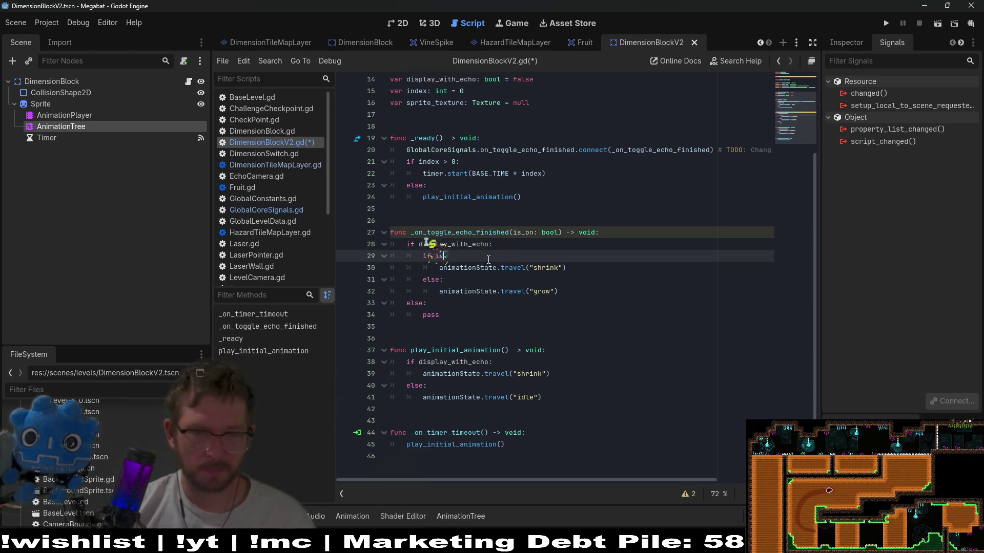
text(is_on:)
click(509, 254)
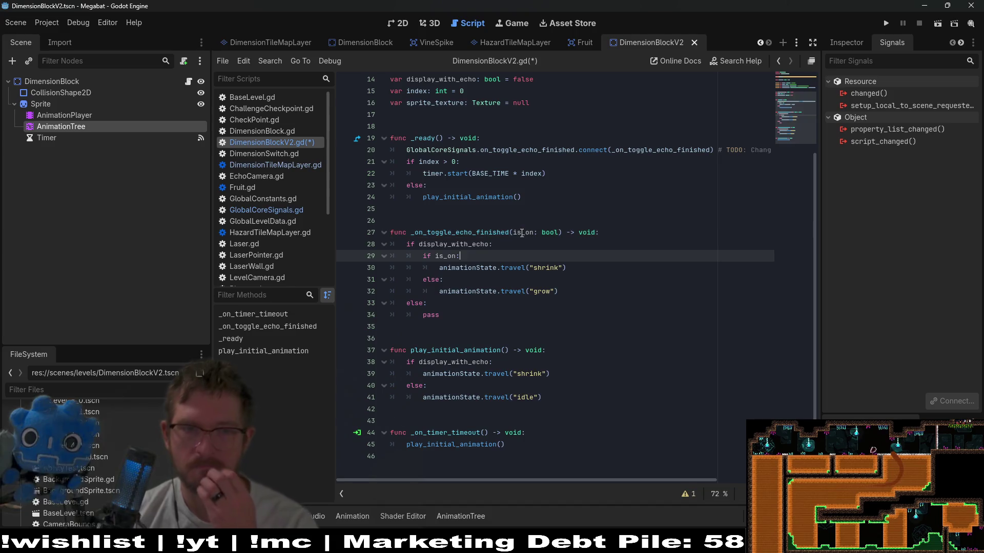
Make the nested branches travel to 'grow' when is_on and 'shrink' otherwise
double_click(466, 247)
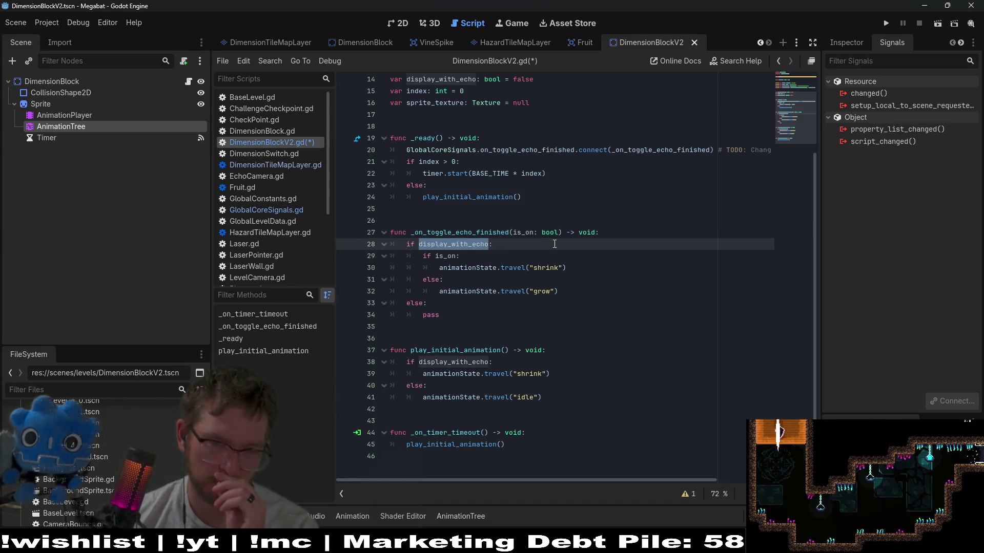
double_click(546, 267)
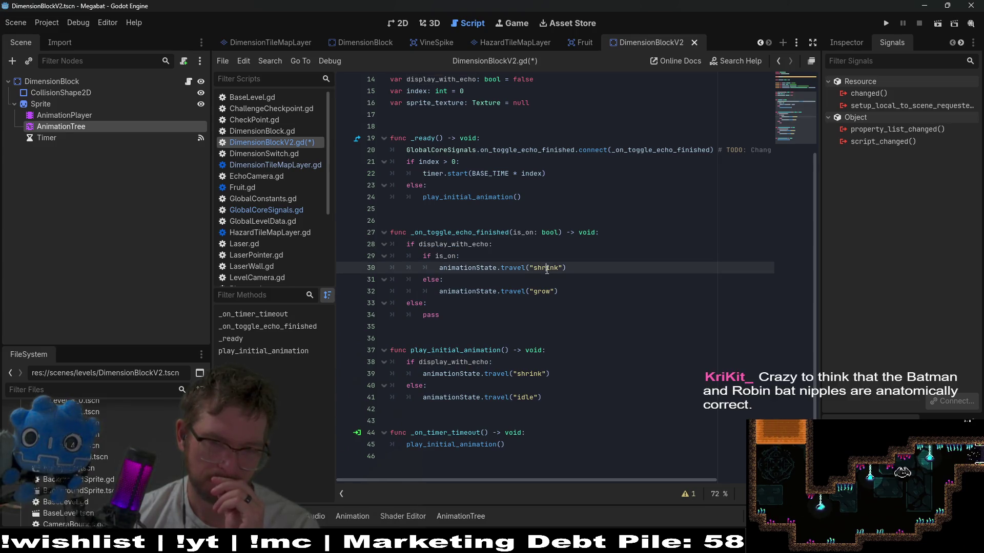
text(row)
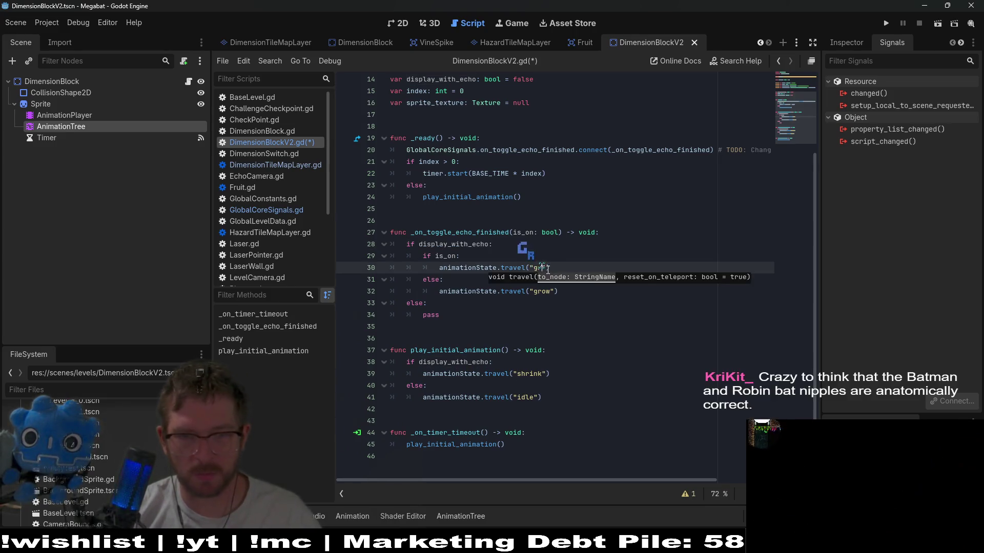
click(545, 292)
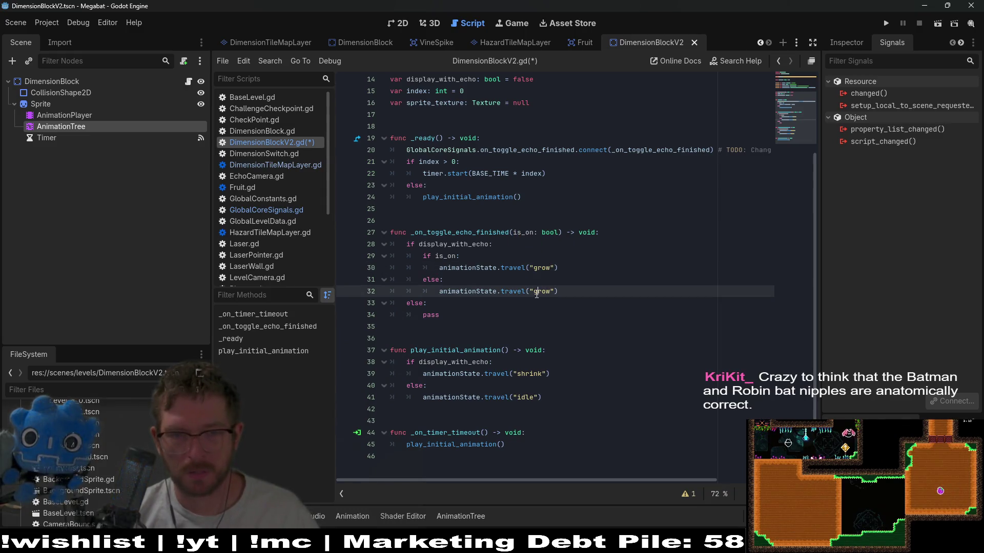
double_click(537, 292)
text(shrink)
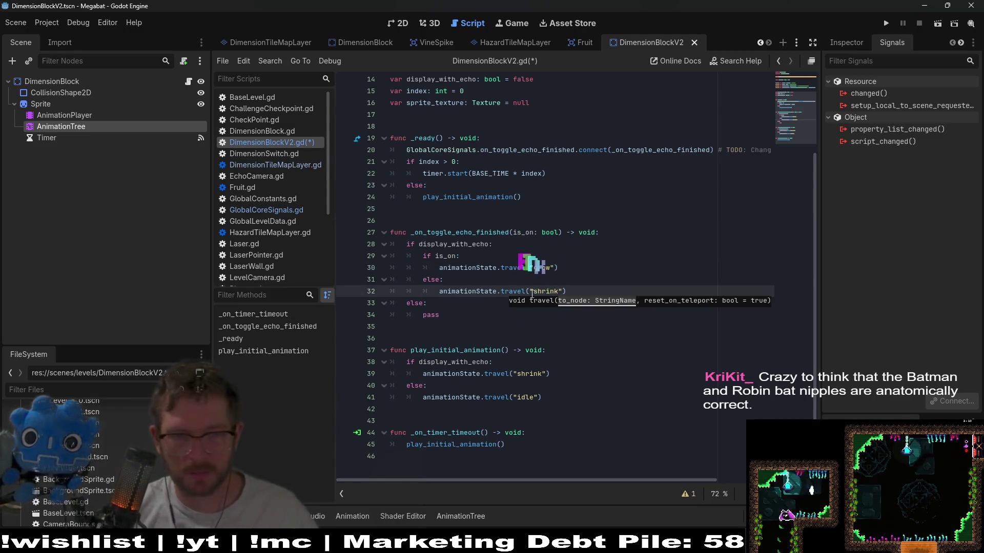
Copy the is_on block into the else branch with 'grow' and 'shrink' swapped
key(shift+Up)
key(shift+Up)
key(shift+Up)
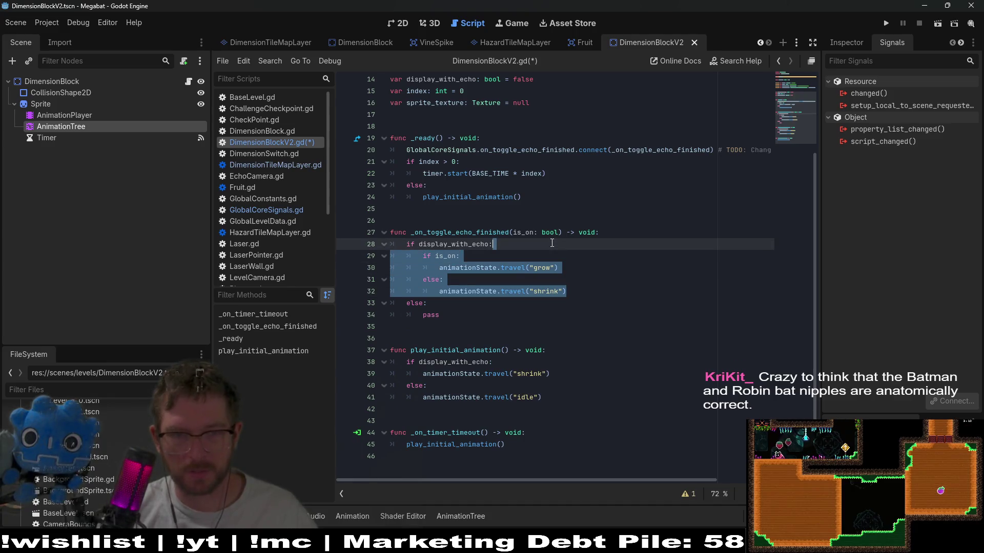
key(ctrl+c)
click(462, 315)
key(shift+Up)
key(ctrl+v)
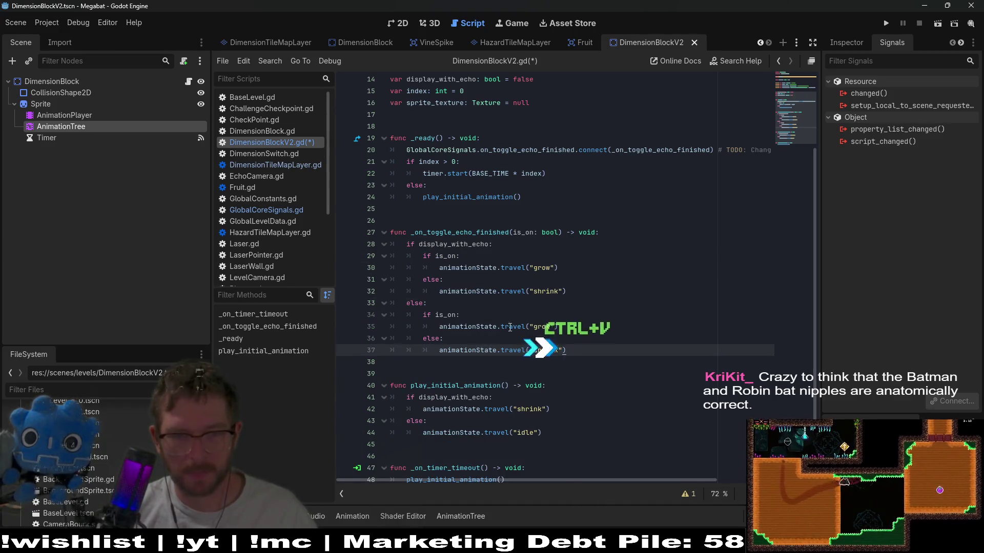
double_click(538, 326)
text(shrink)
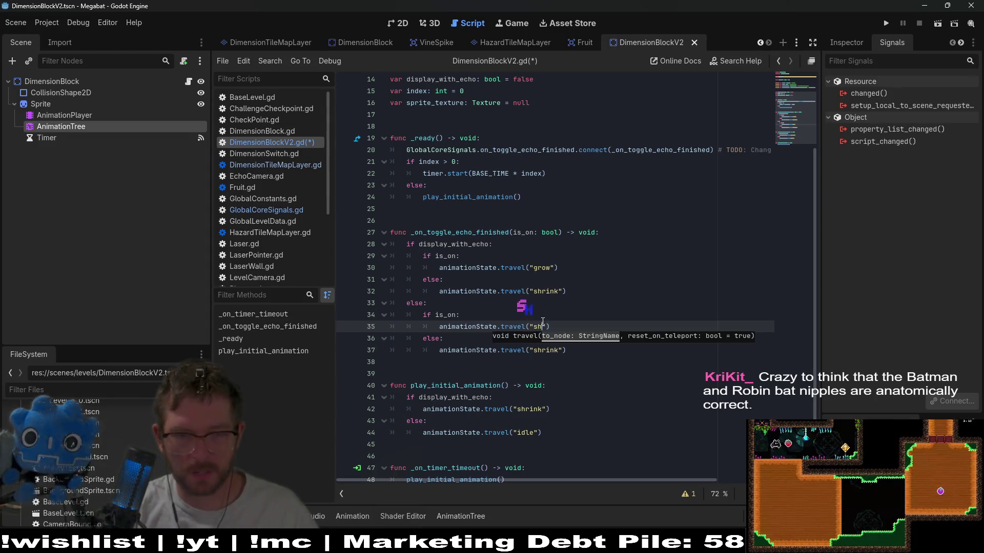
key(Up)
key(Up)
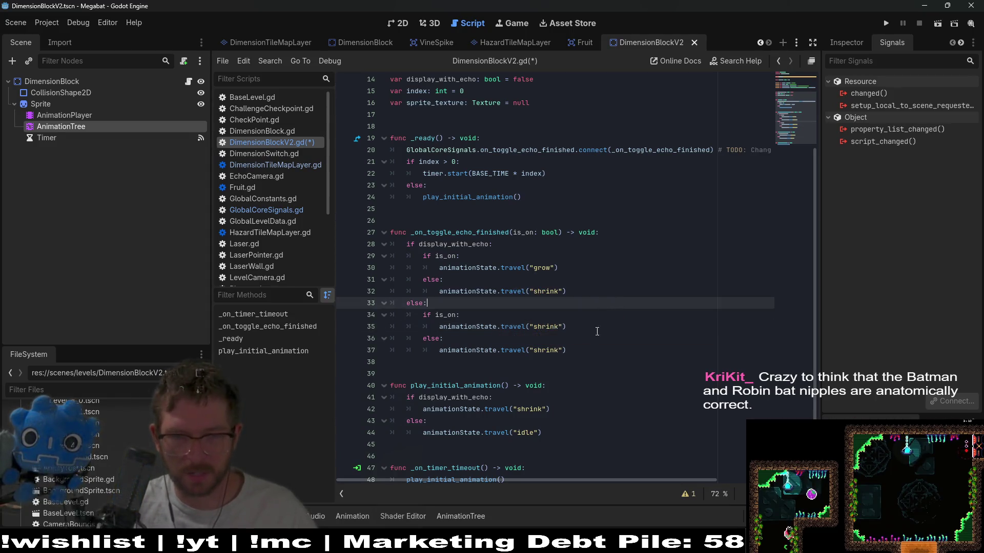
click(548, 350)
double_click(548, 350)
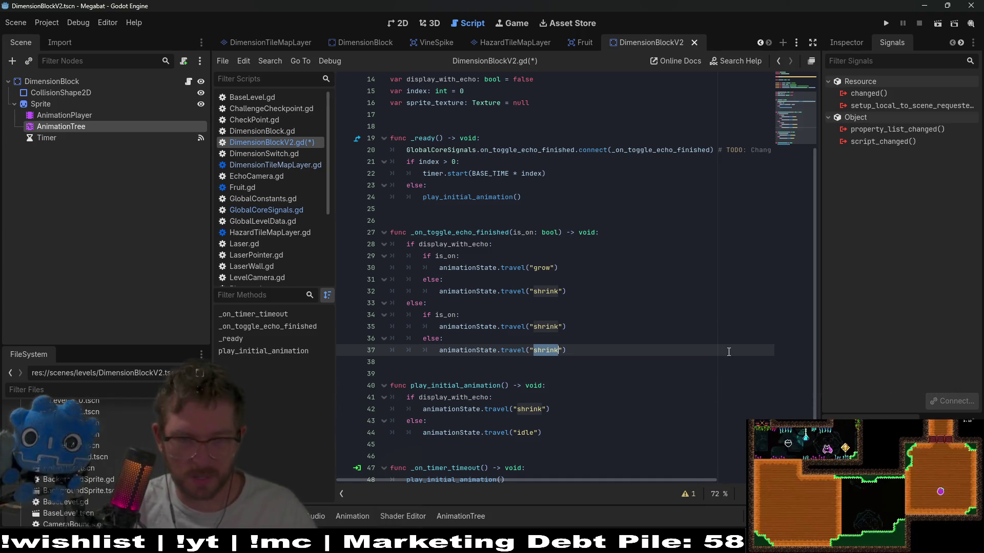
text(grow)
Save DimensionBlockV2.gd and scroll through the script to review it
click(640, 320)
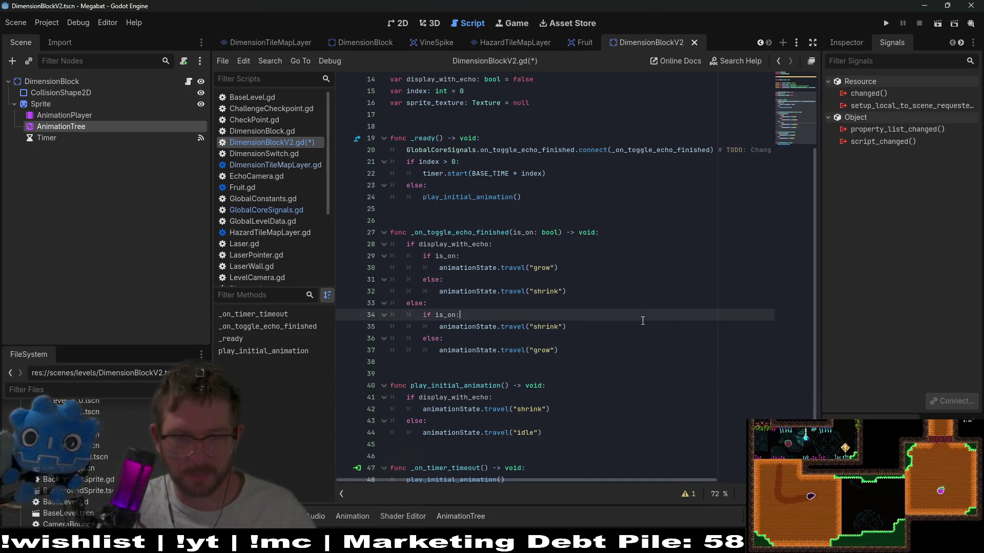
key(ctrl+s)
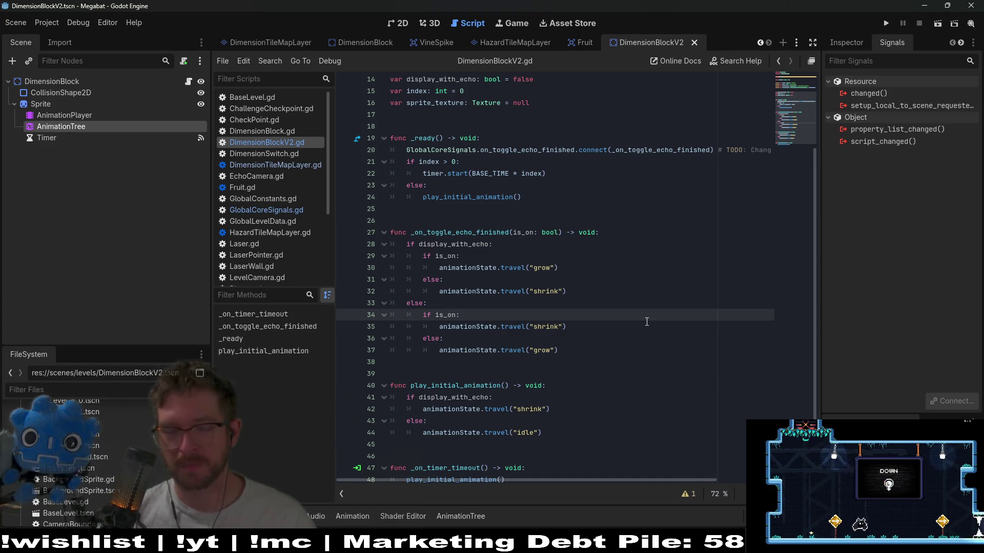
click(600, 370)
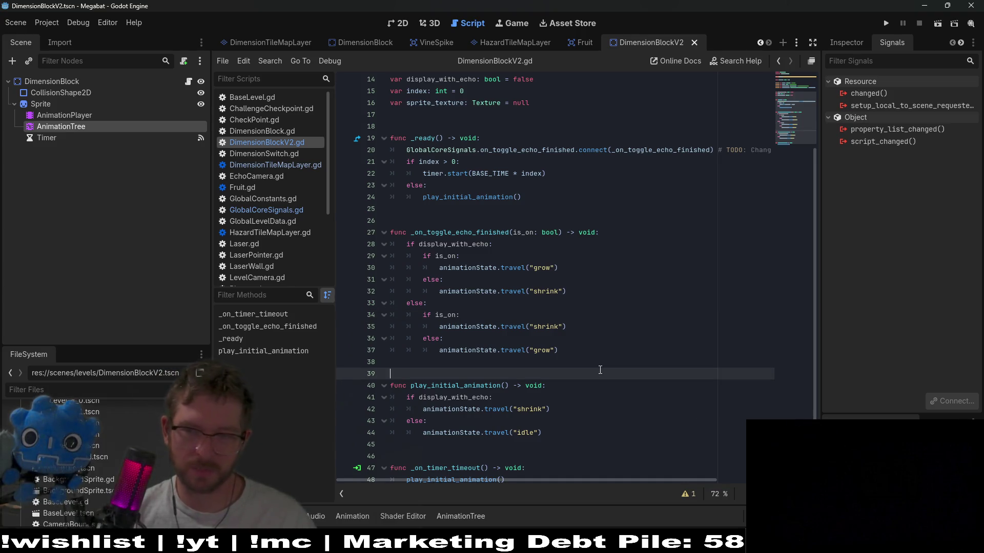
click(649, 330)
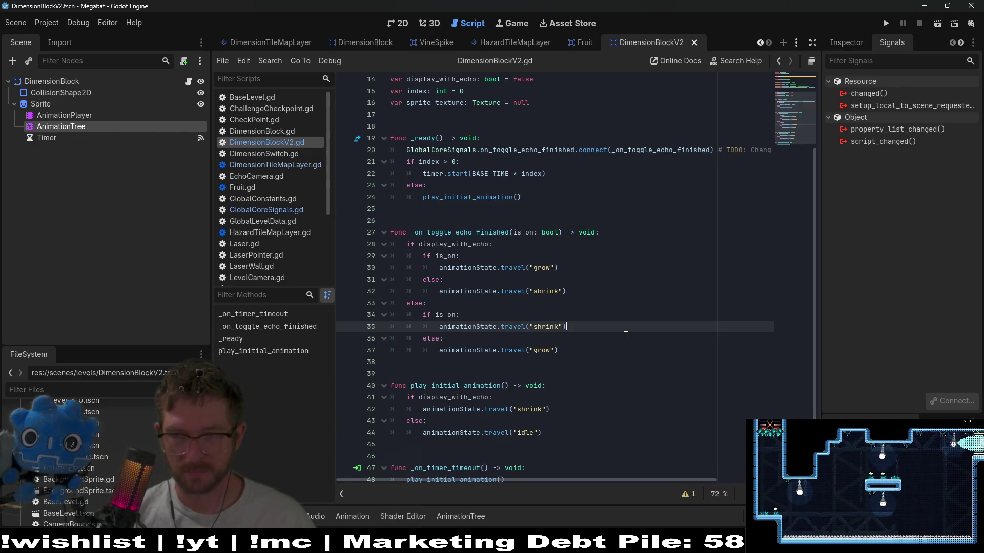
click(565, 343)
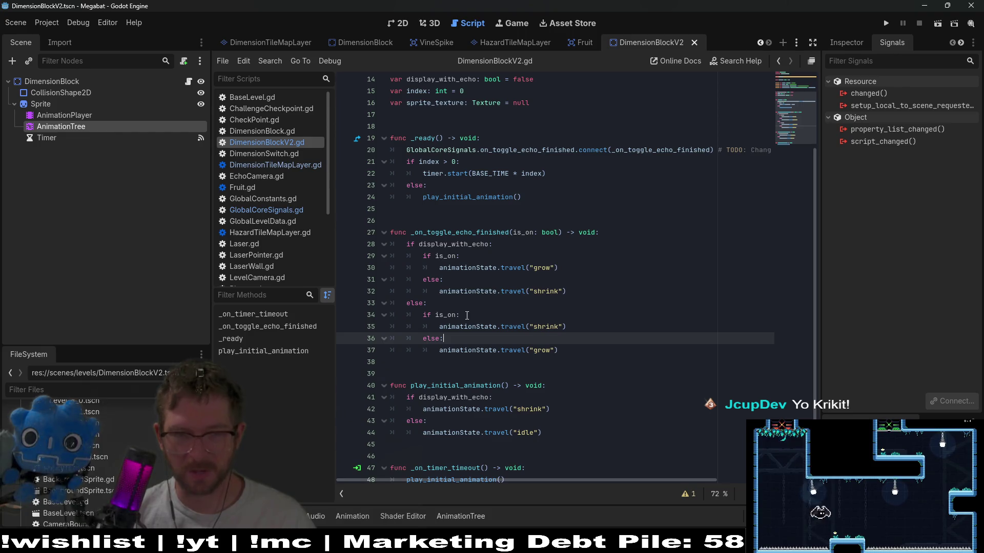
click(469, 301)
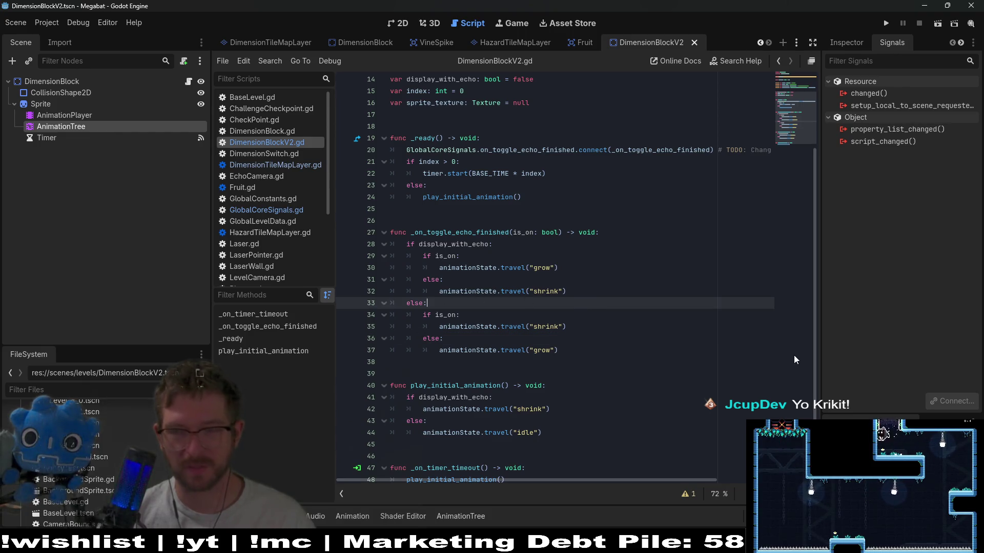
click(777, 352)
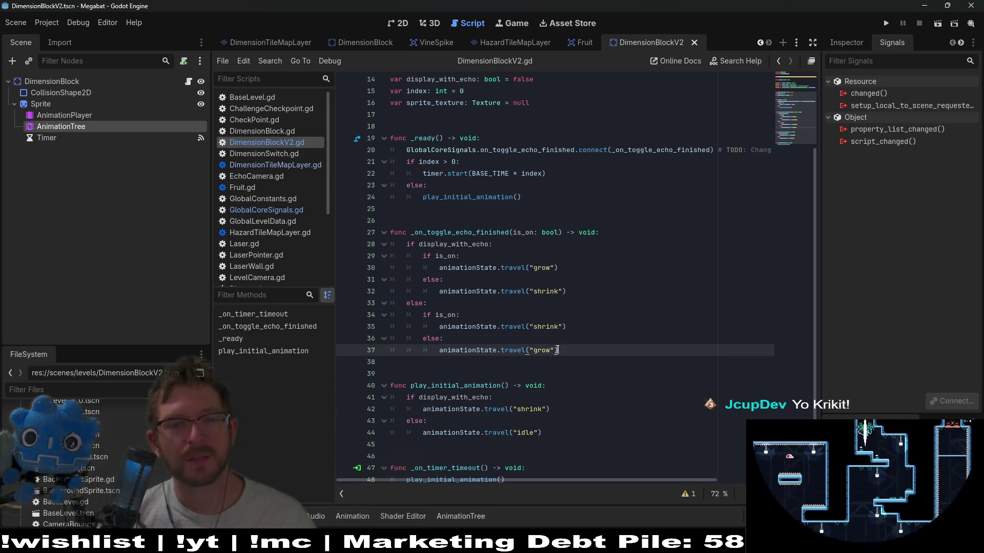
click(495, 225)
scroll(540, 247, up, 2)
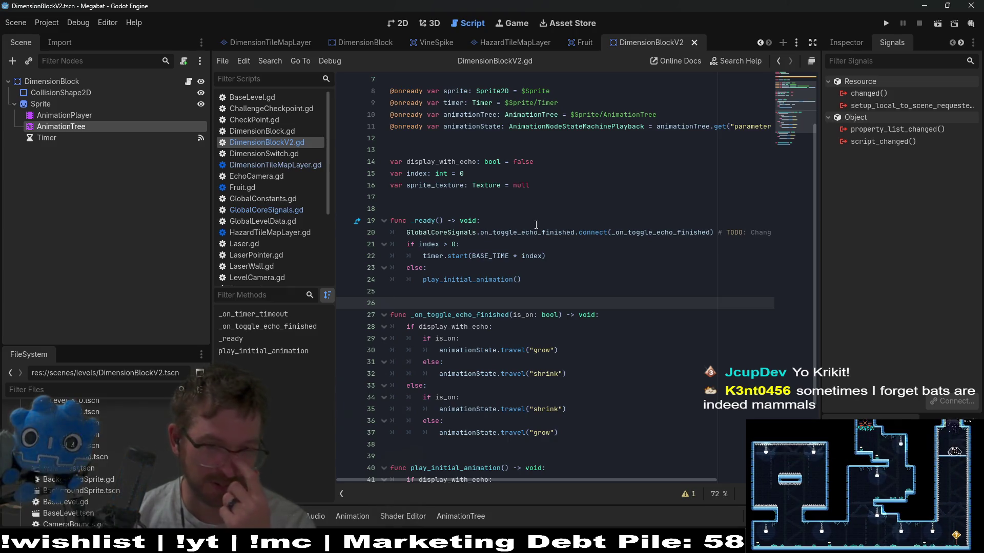
scroll(536, 224, down, 3)
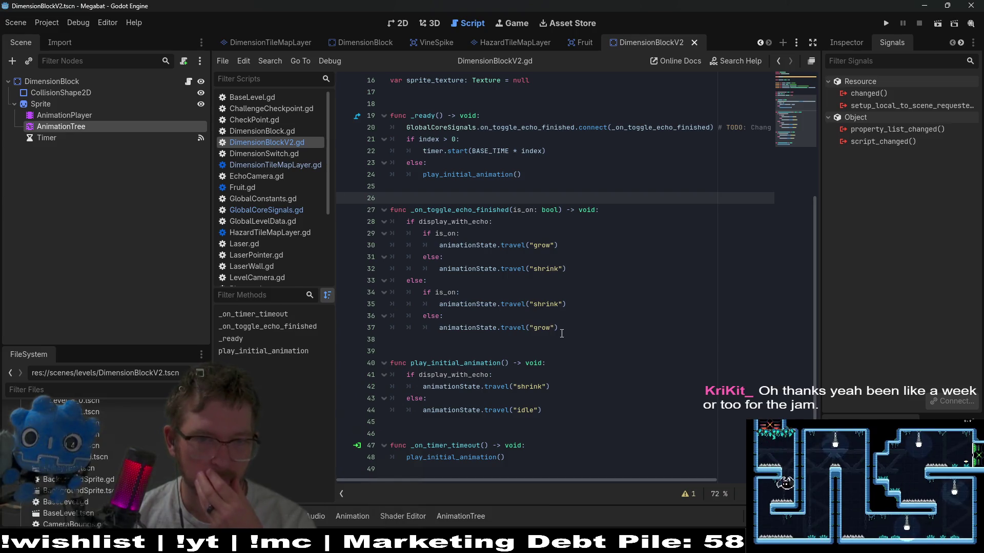
scroll(562, 334, up, 2)
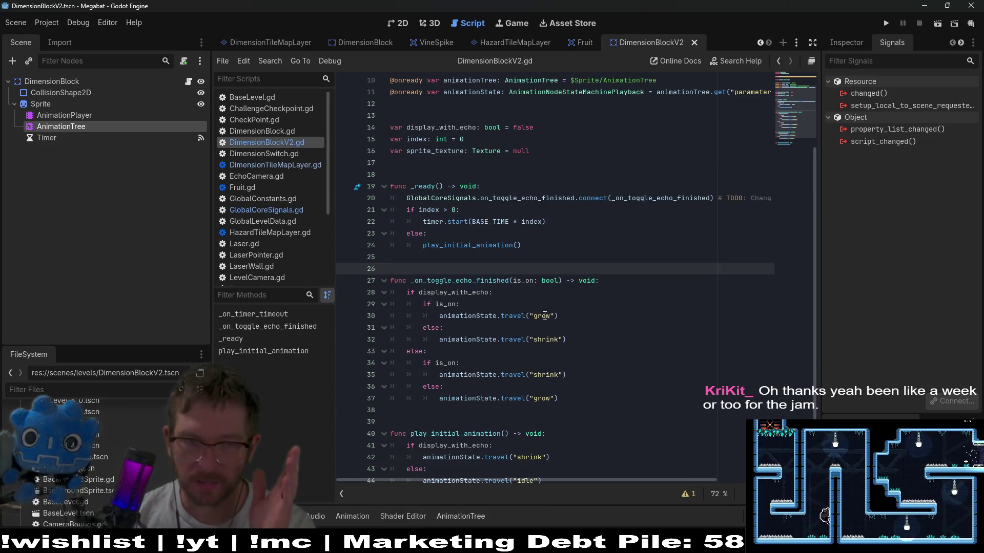
scroll(546, 315, up, 2)
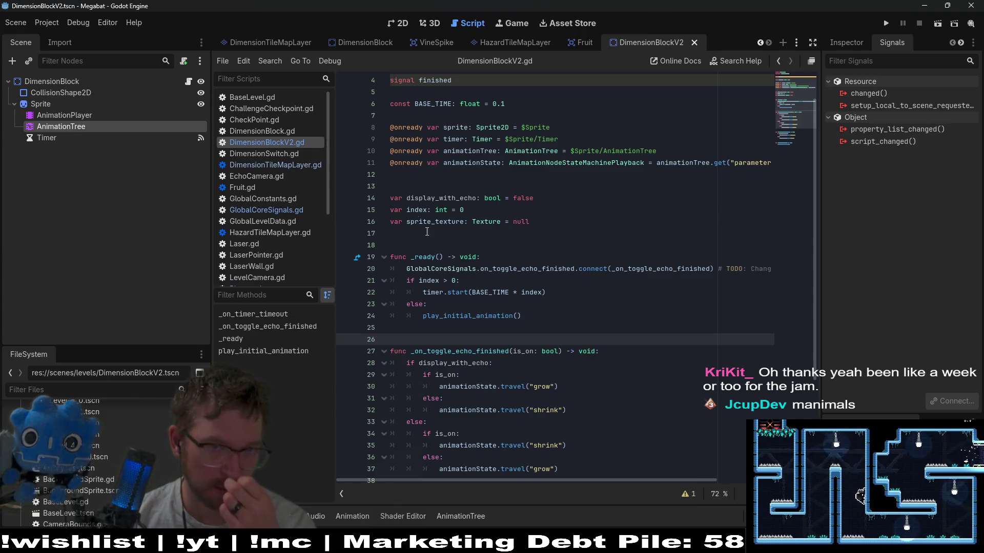
scroll(332, 38, up, 5)
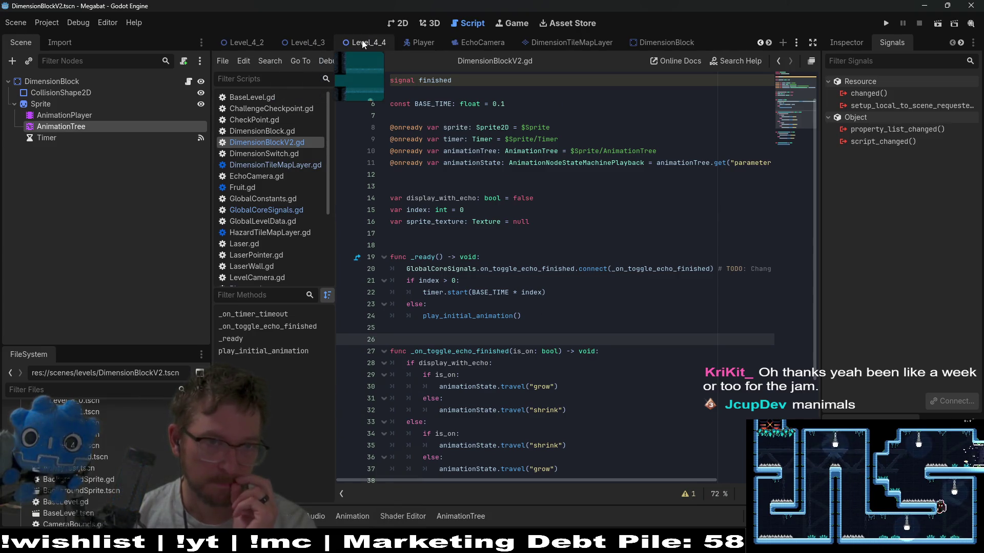
Open Level_4_4 in 2D and delete DimensionTileMapLayer and DimensionTileMapLayer2
click(361, 40)
click(398, 17)
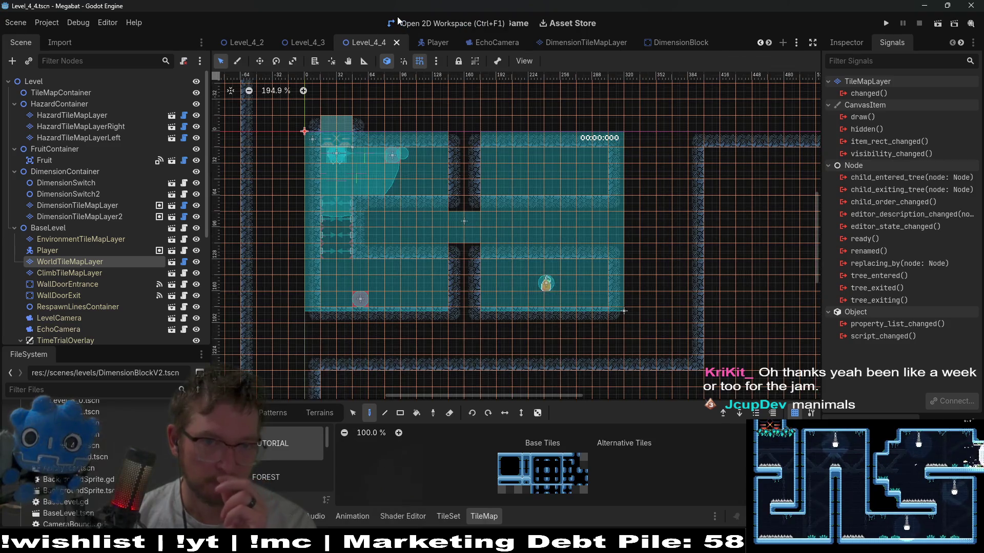
click(109, 205)
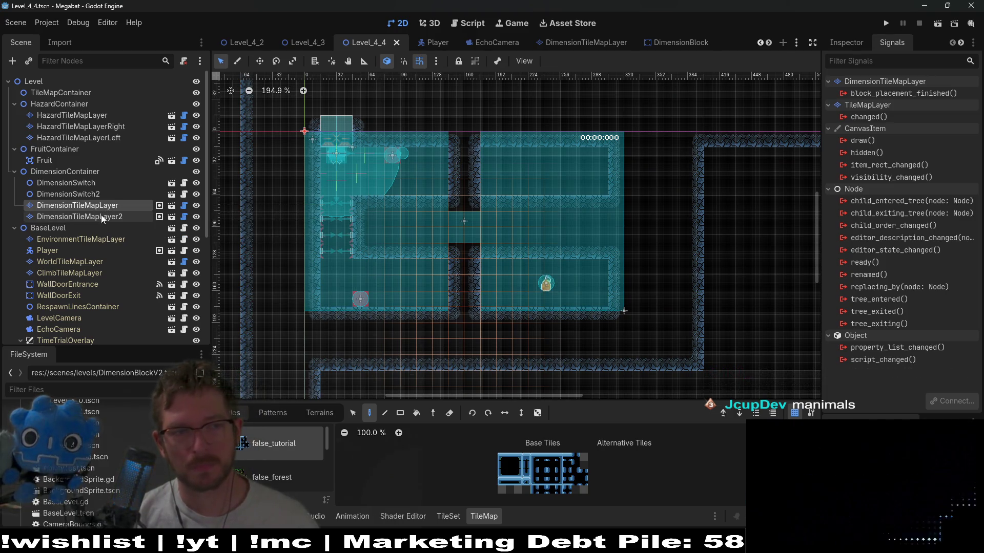
ctrl+click(100, 215)
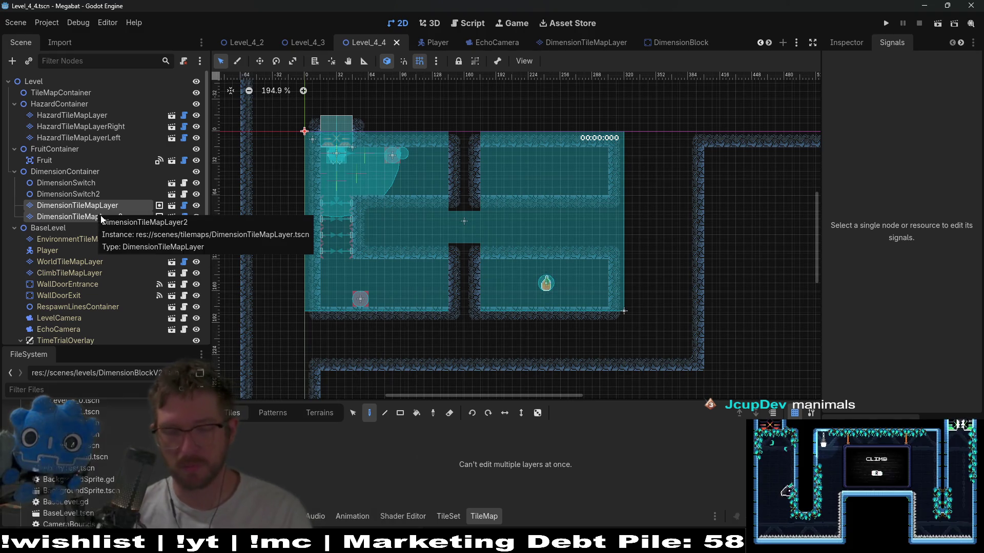
key(Delete)
key(Return)
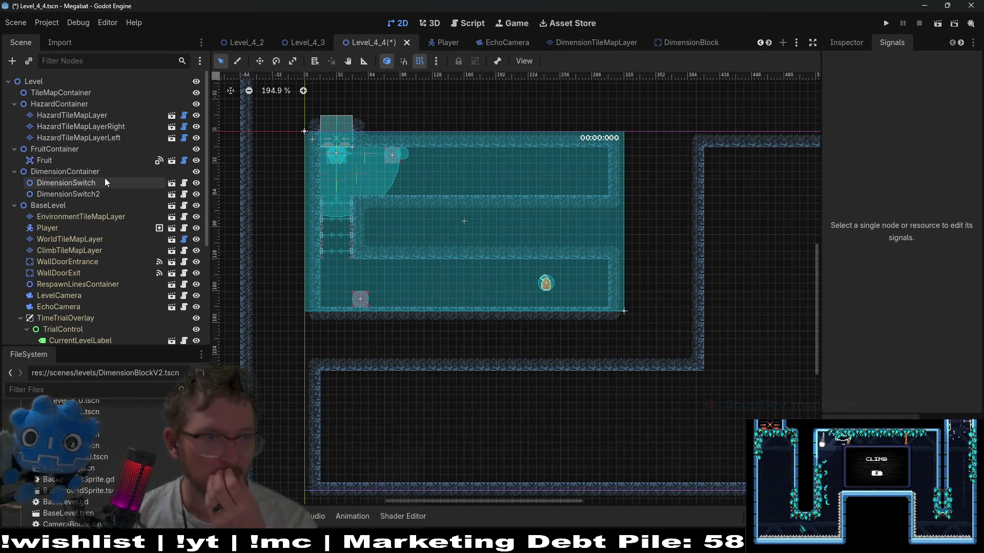
Instance DimensionBlockV2 under DimensionContainer and move it into the level room
right_click(103, 176)
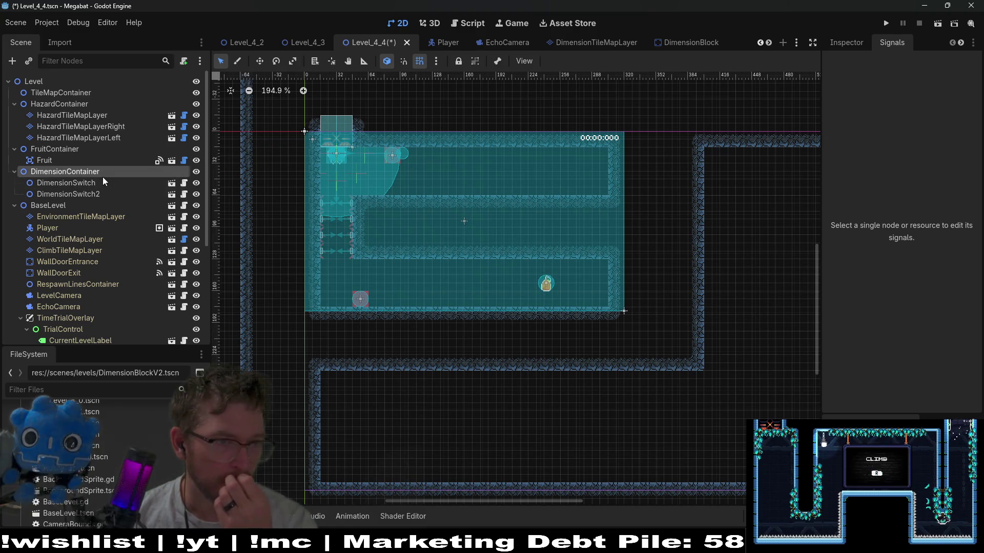
click(138, 195)
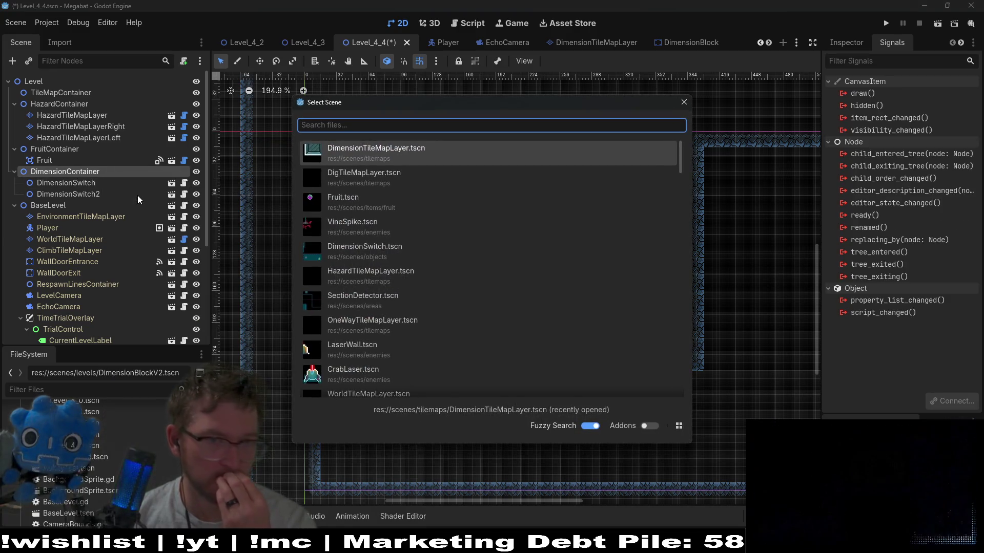
text(dime)
double_click(327, 186)
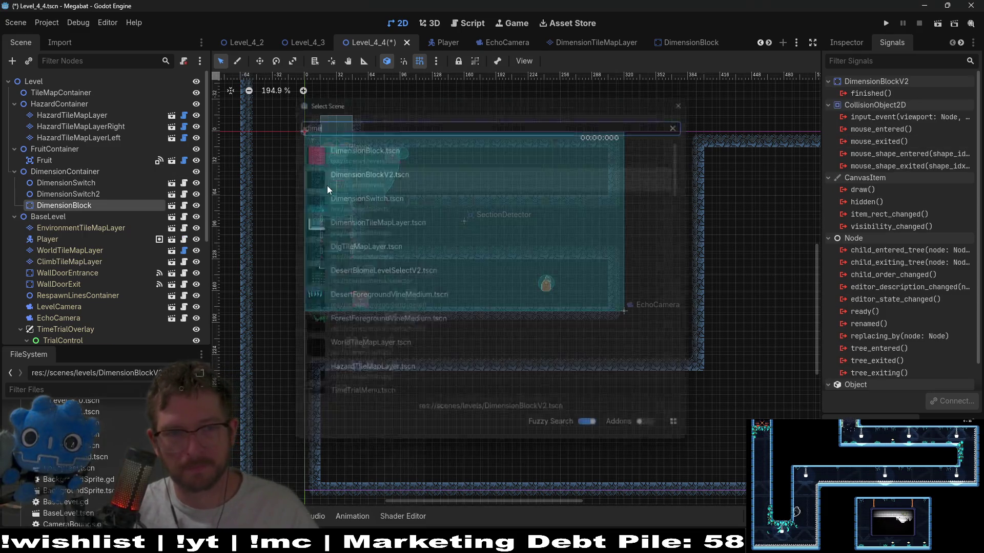
key(w)
mouse_move(305, 142)
mouse_down()
mouse_move(507, 198)
mouse_move(597, 235)
mouse_up()
scroll(446, 190, up, 5)
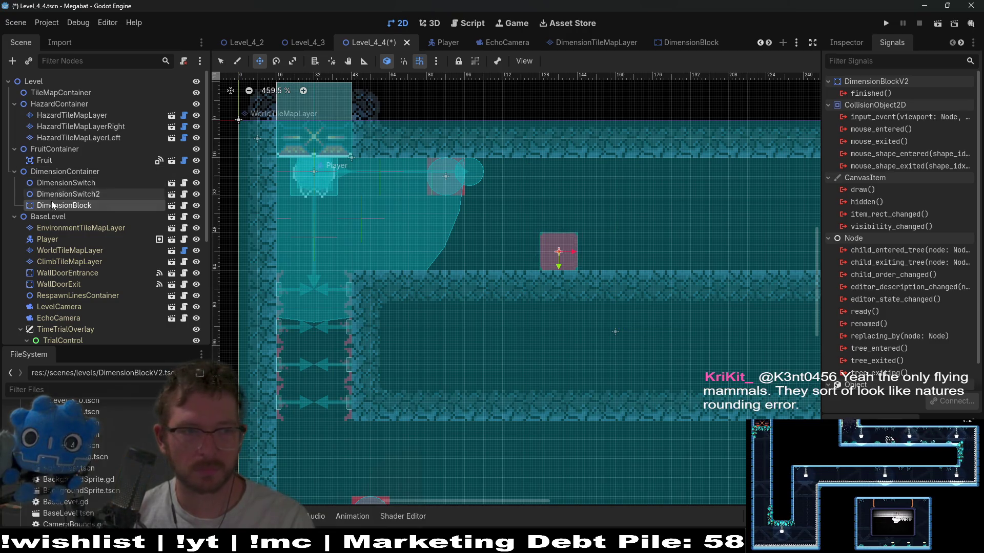
Select the DimensionBlock node and show its properties in the Inspector
click(69, 195)
click(66, 203)
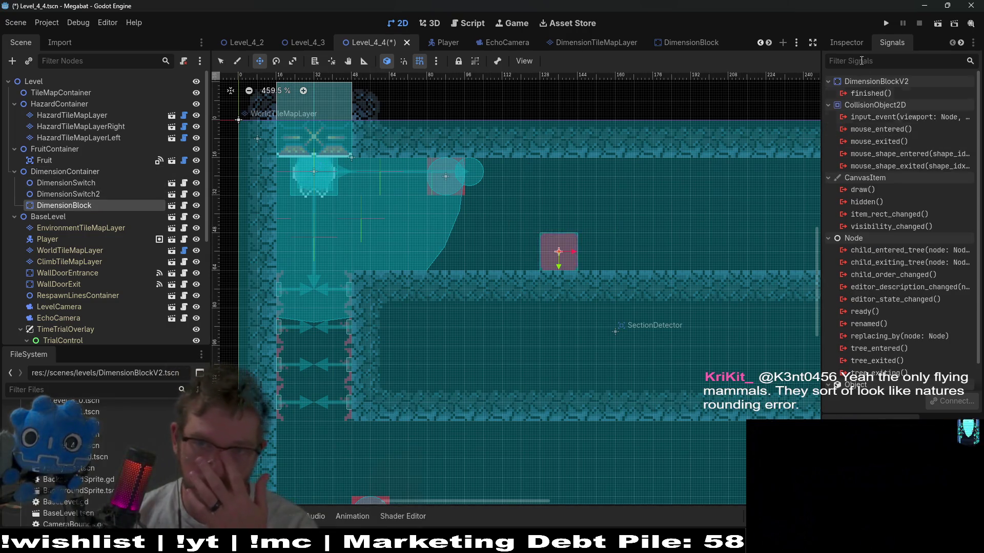
click(850, 40)
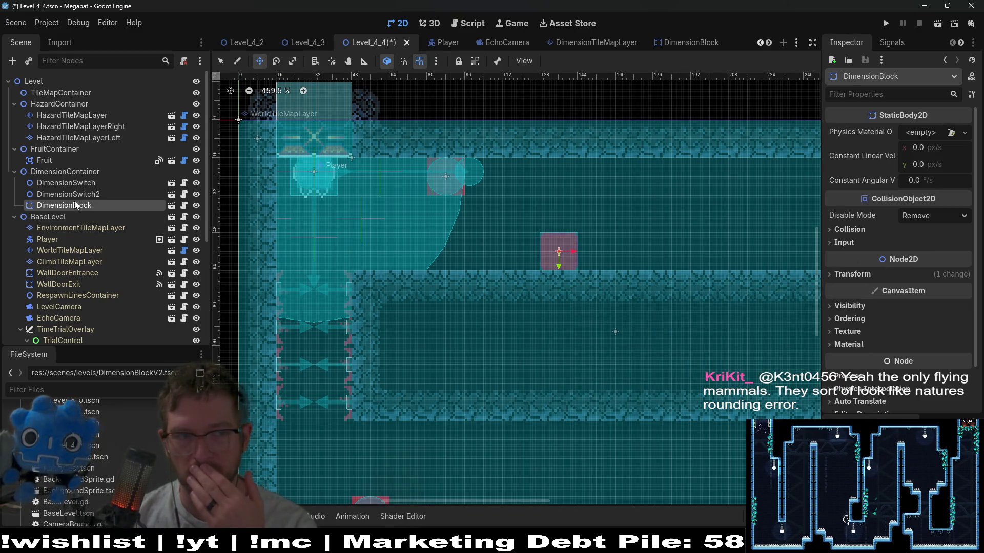
click(183, 205)
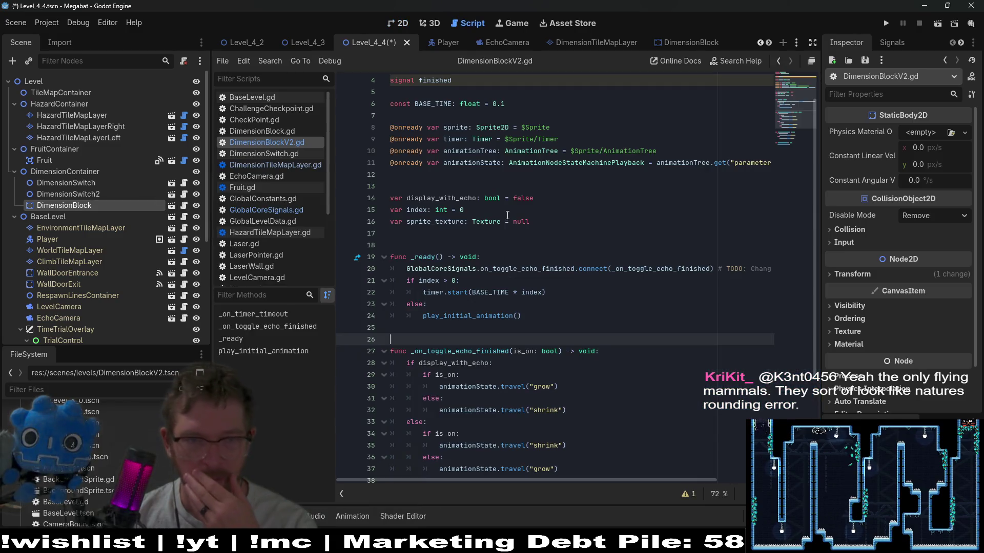
click(394, 200)
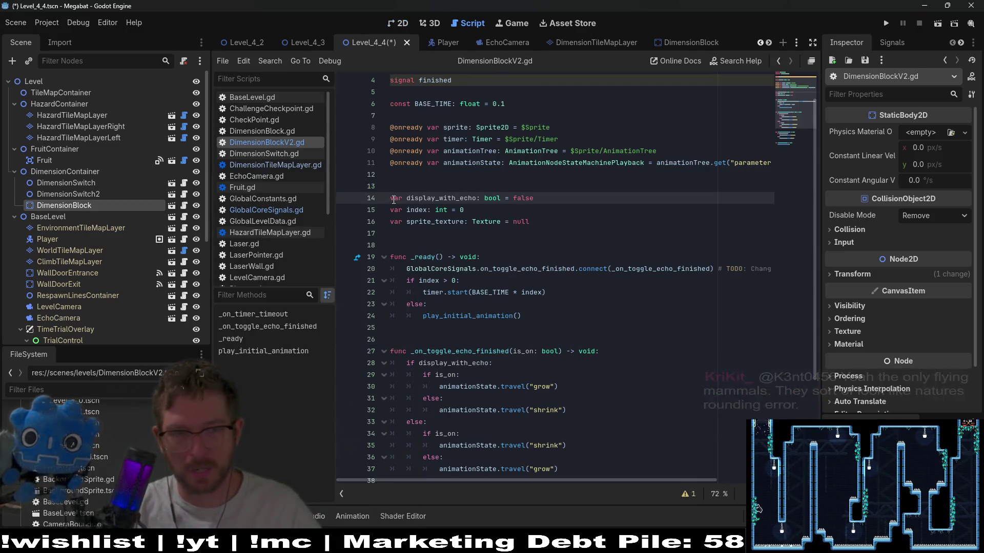
text(@)
key(BackSpace)
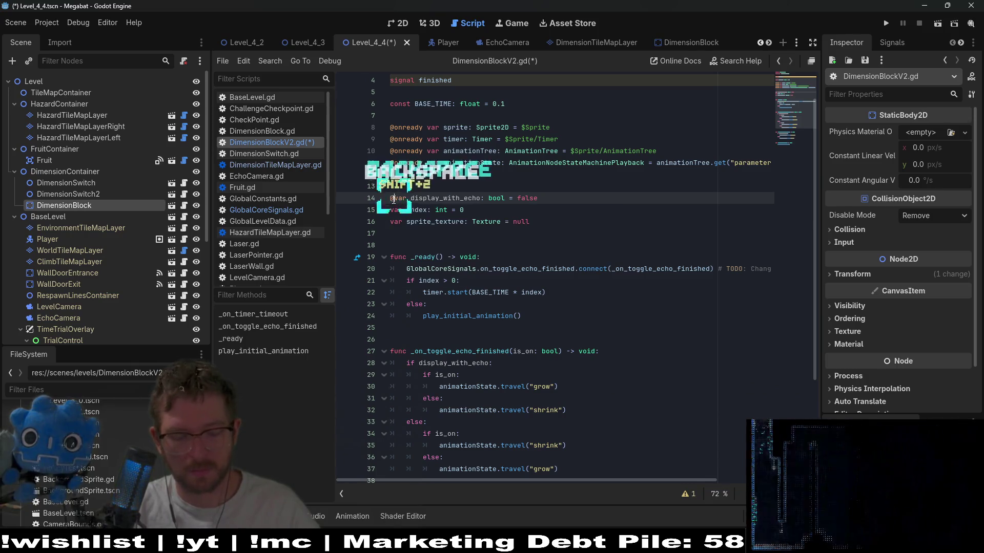
text(@export)
key(ctrl+s)
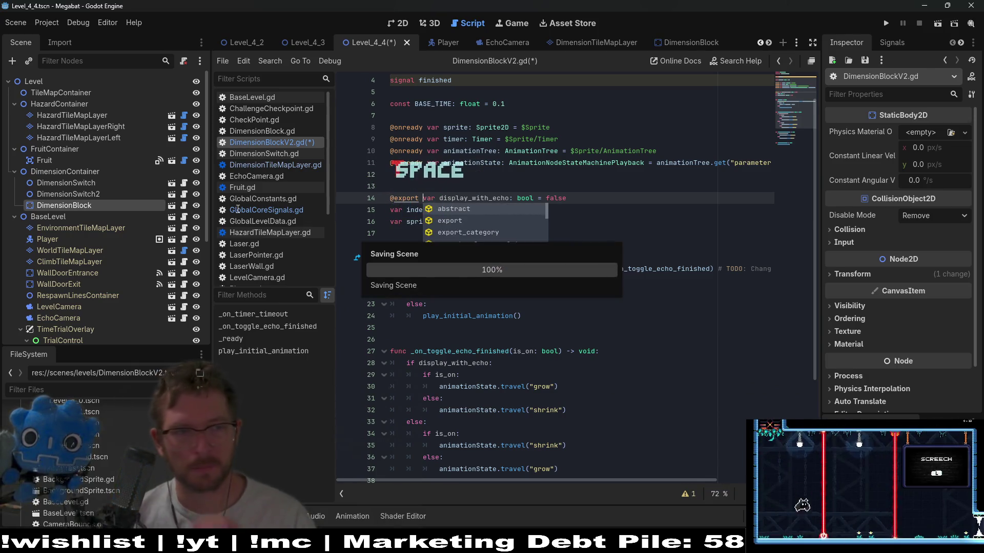
click(396, 26)
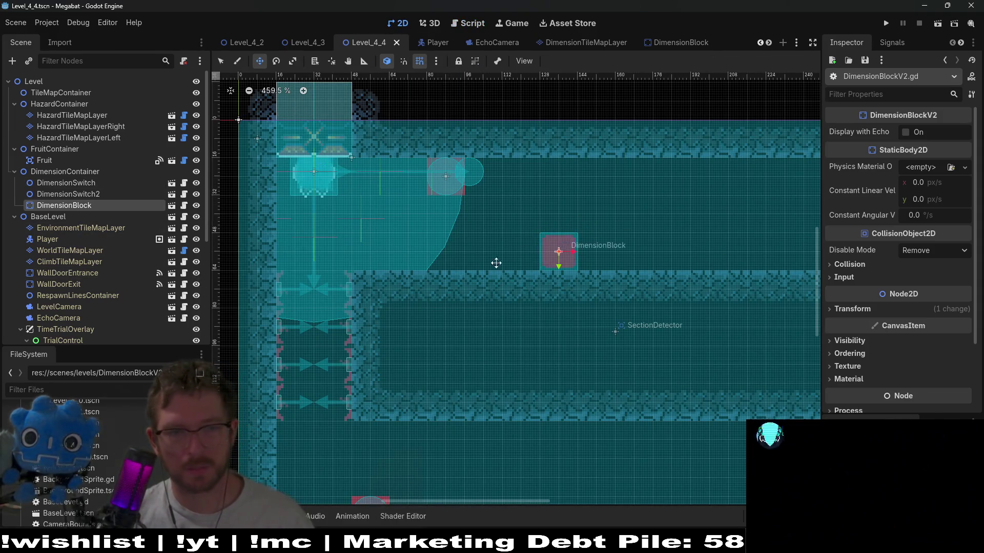
Duplicate DimensionBlock into a column of three stacked blocks in the upper corridor
click(64, 205)
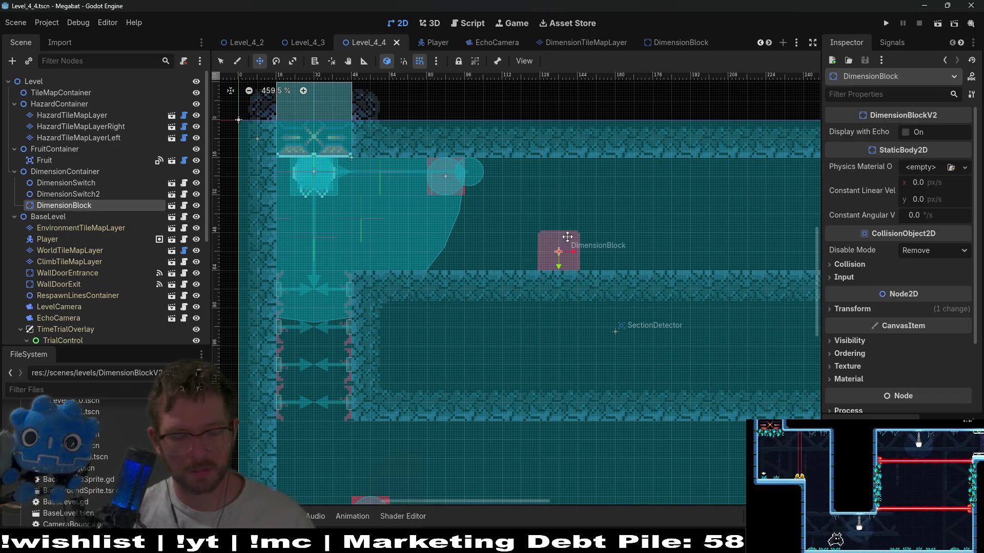
key(ctrl+d)
key(shift+Up)
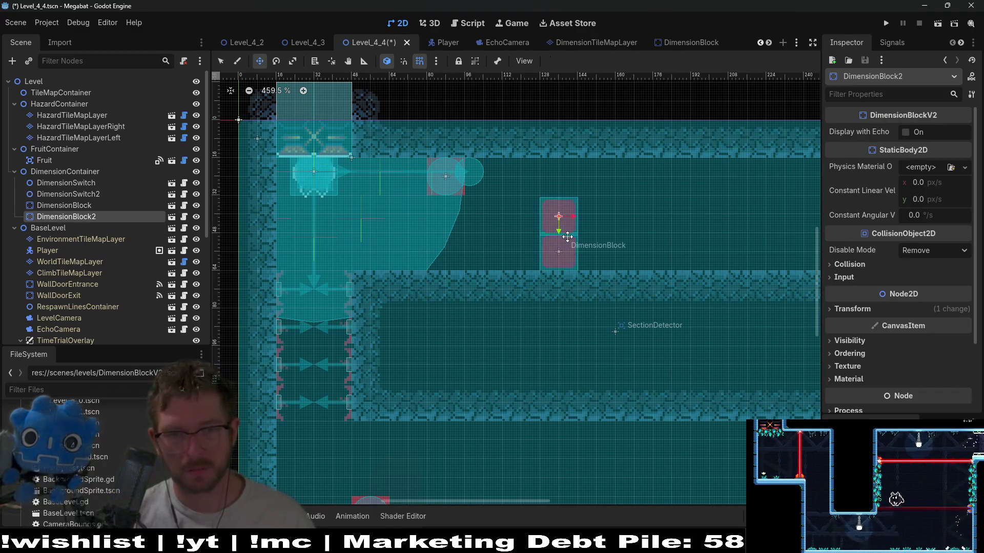
key(ctrl+d)
key(Up)
key(Up)
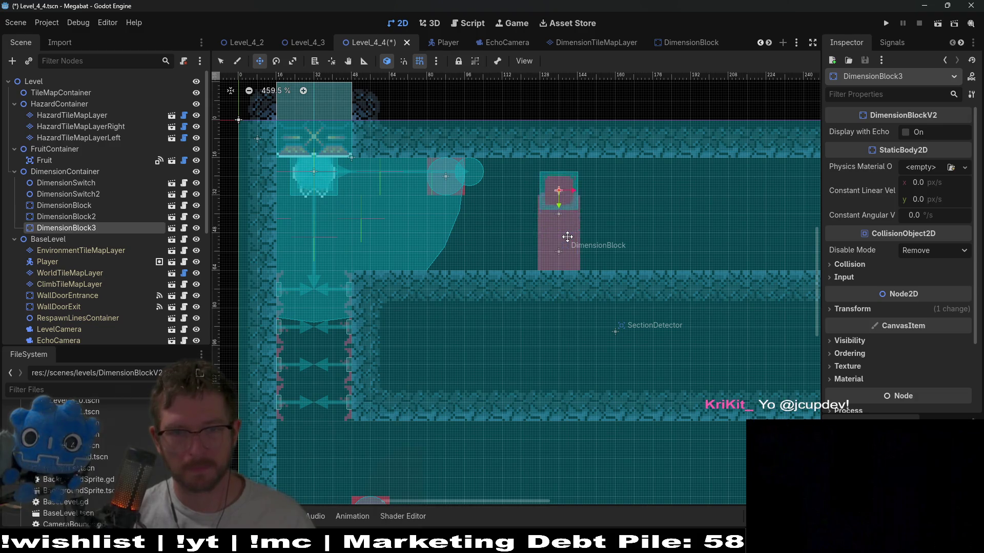
key(ctrl+d)
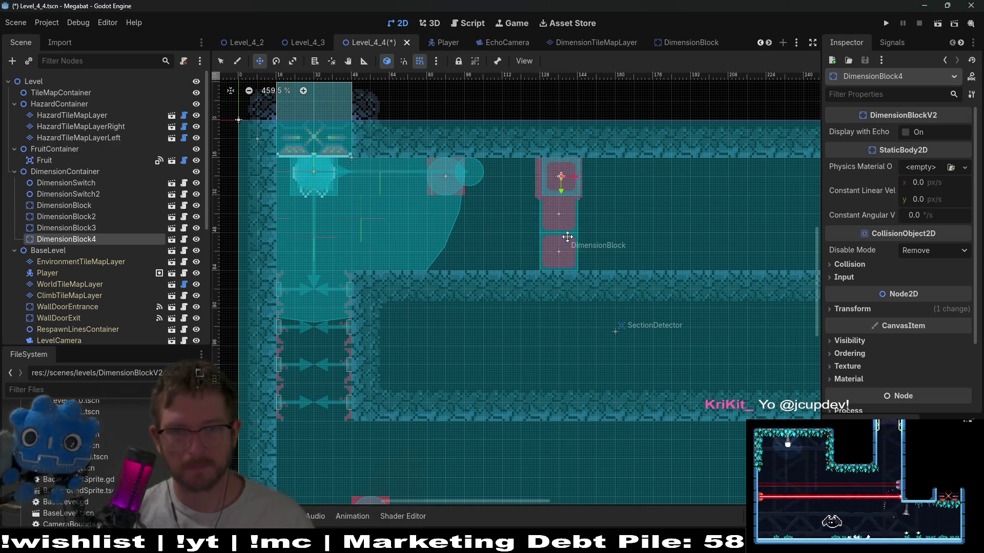
key(Right)
key(Right)
key(Right)
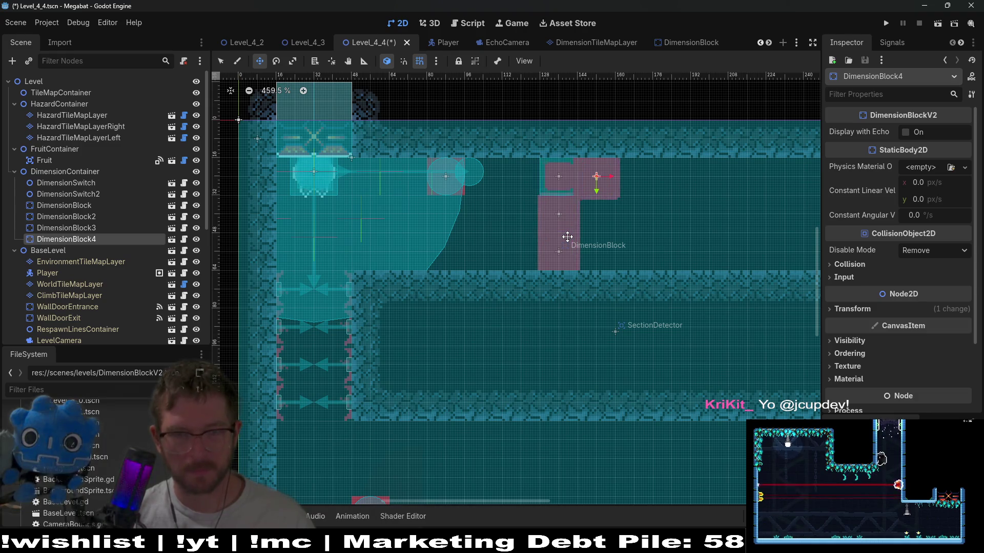
key(ctrl+z)
key(ctrl+z)
key(ctrl+z)
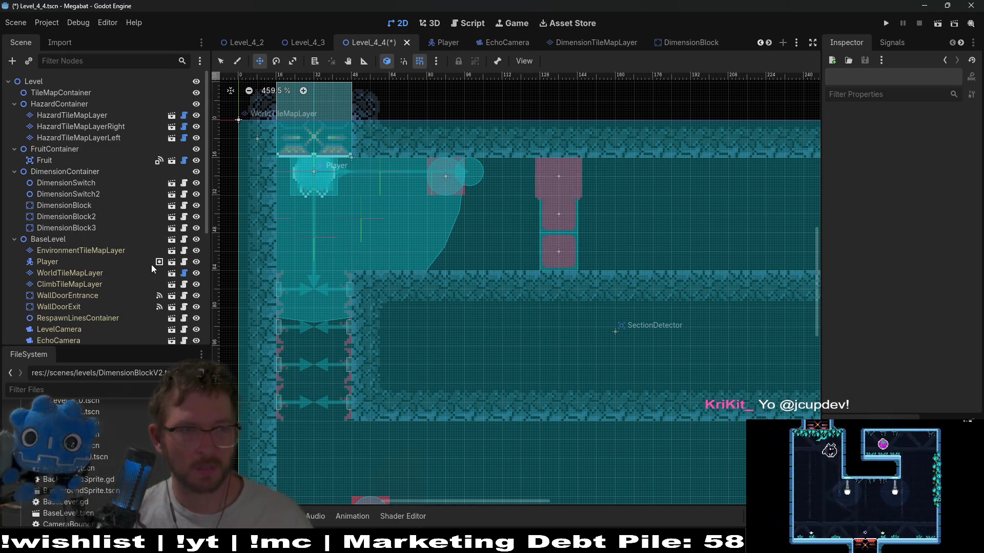
Duplicate the three blocks, place the copies in the lower corridor, and save
click(88, 224)
shift+click(88, 206)
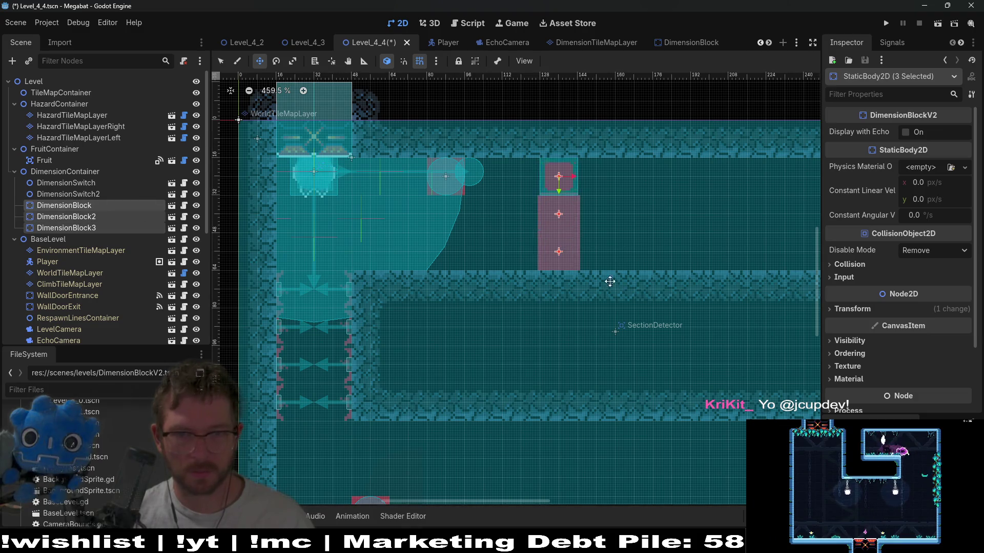
scroll(609, 281, down, 2)
key(ctrl+d)
drag(504, 200, 502, 443)
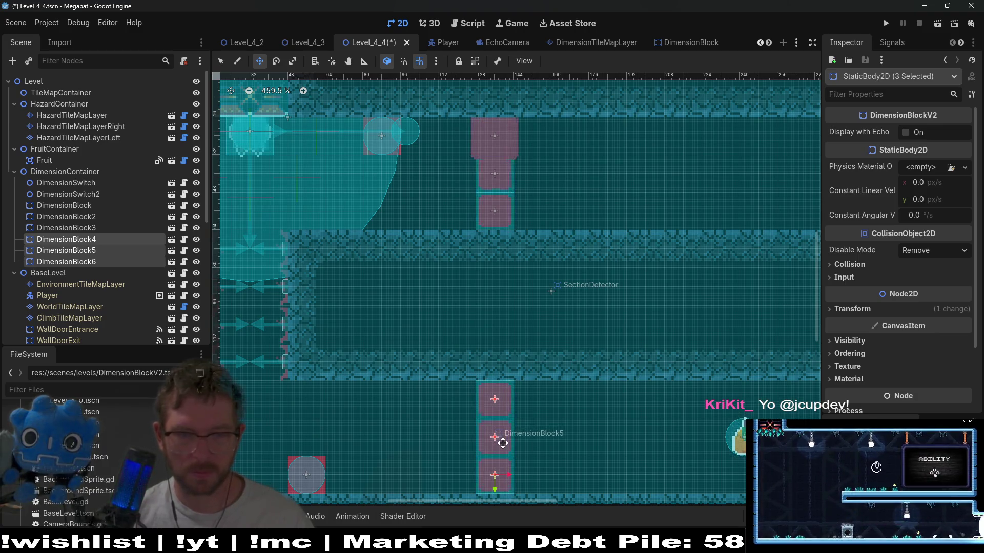
scroll(541, 364, down, 4)
key(ctrl+s)
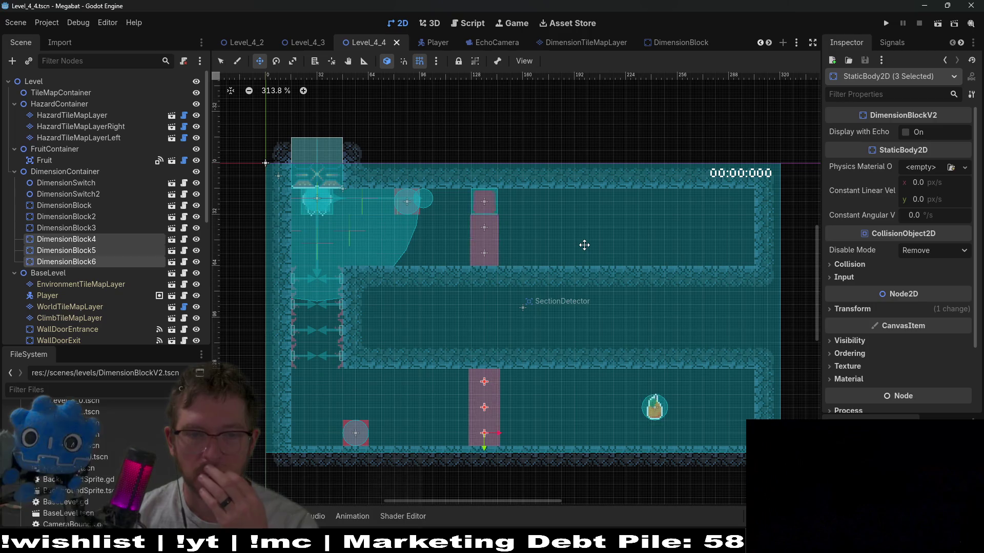
Turn on Display with Echo for the lower copies and save the scene
click(906, 133)
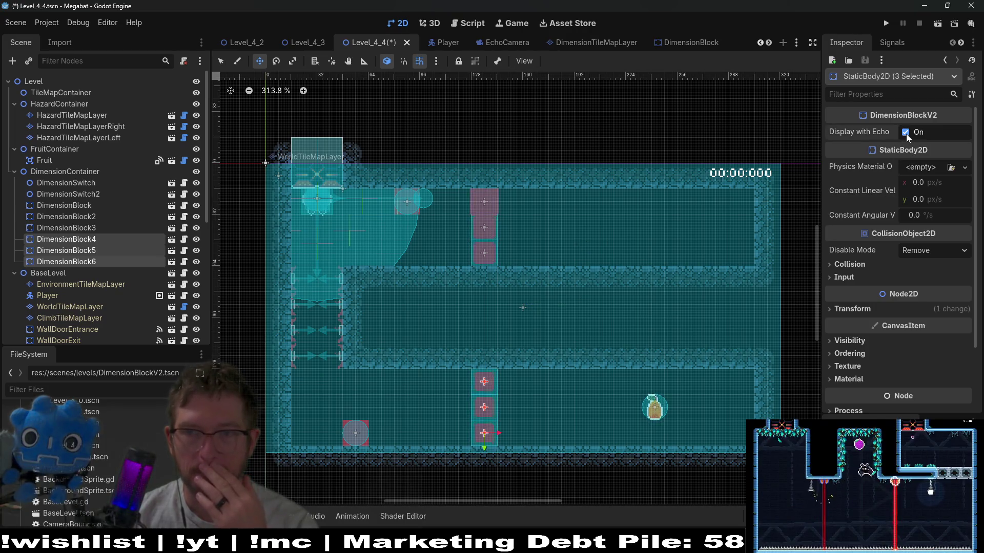
key(ctrl+s)
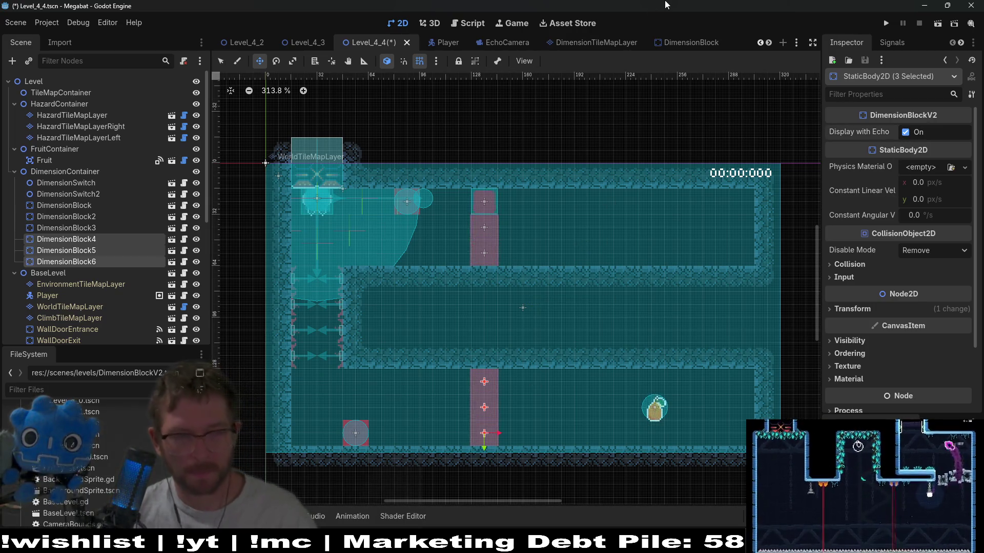
click(935, 23)
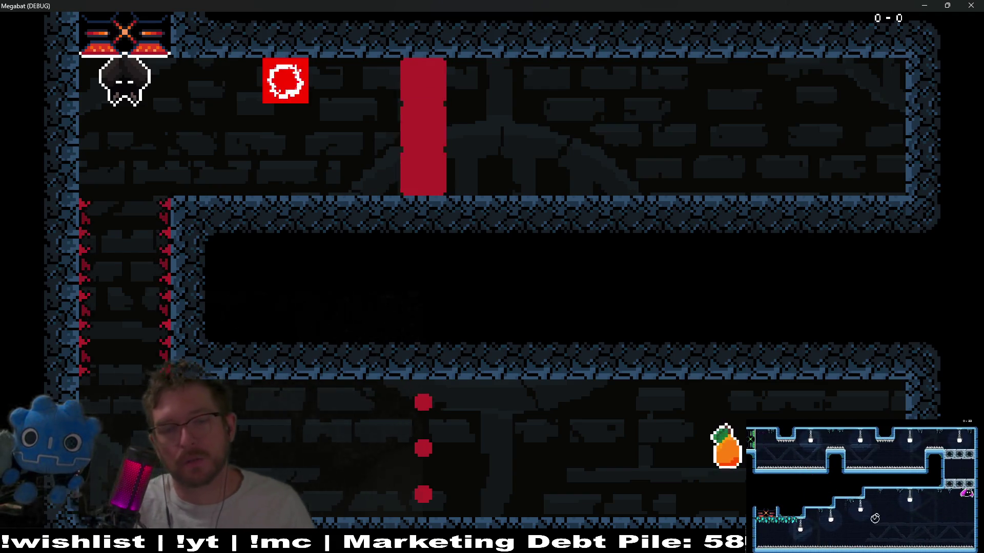
Play-test Level_4_4 by toggling echo with X and moving the bat, then quit the game
key(Right)
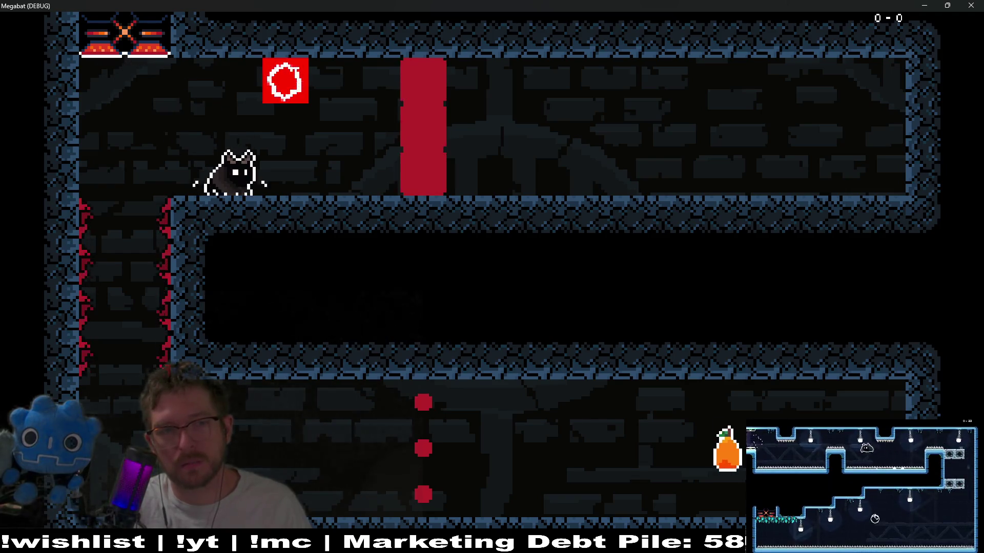
key(x)
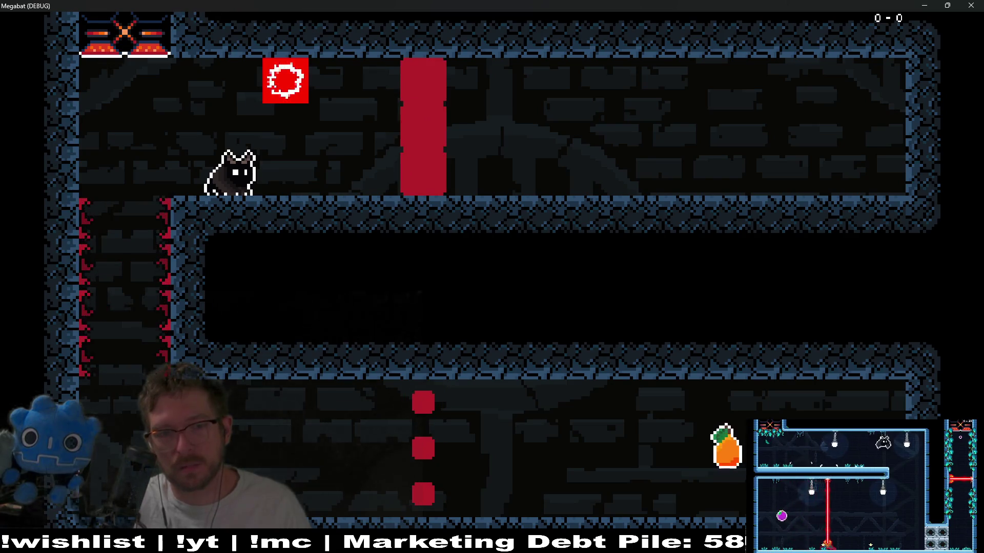
key(Left)
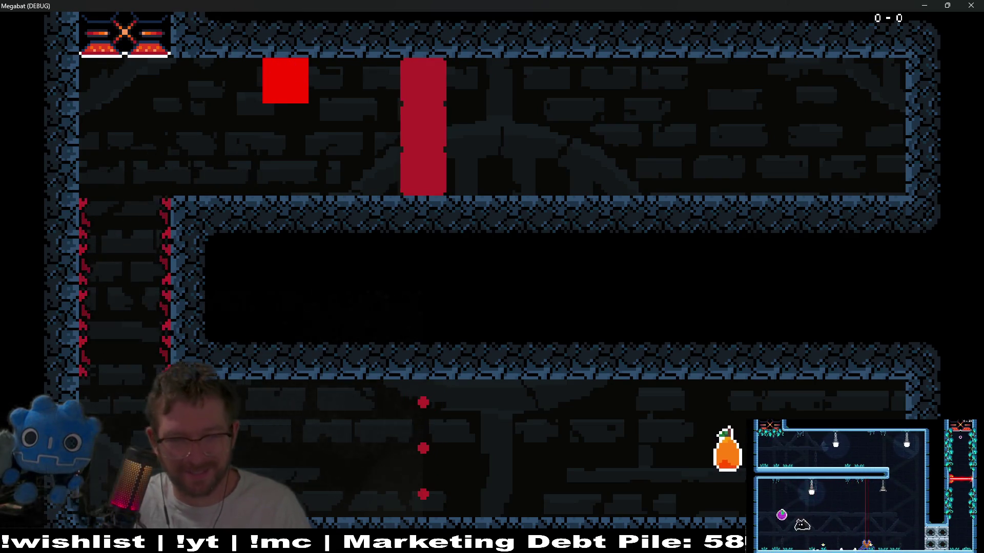
key(Left)
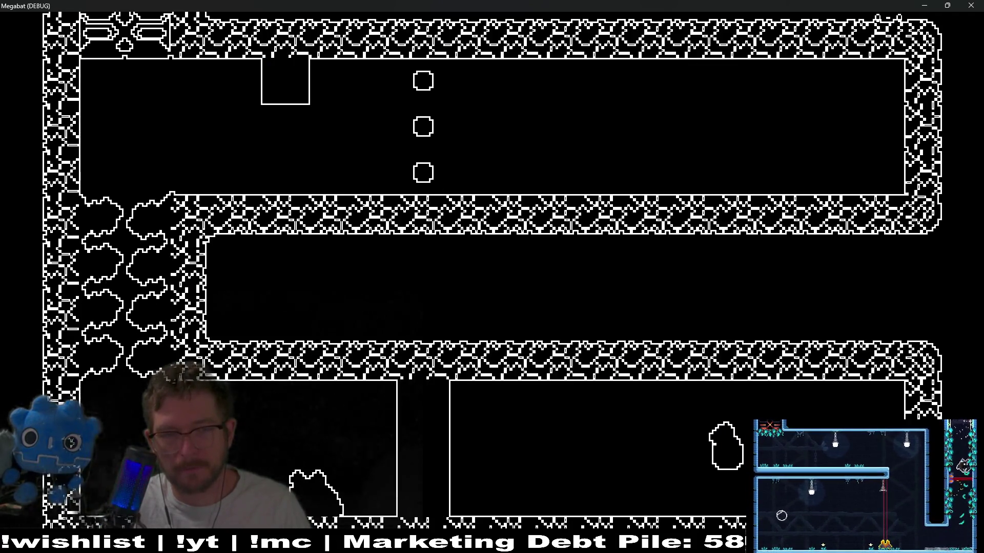
key(space)
key(Right)
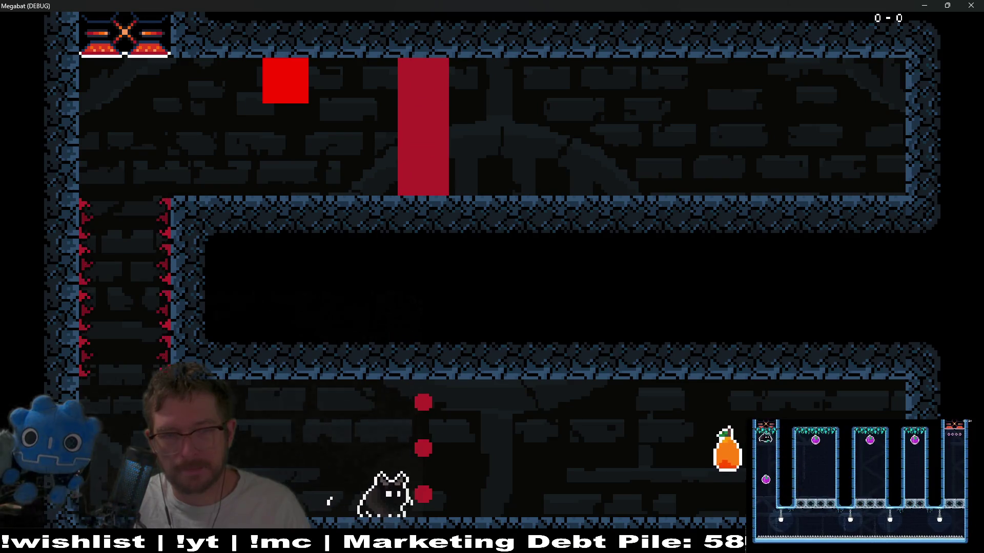
key(Left)
key(Escape)
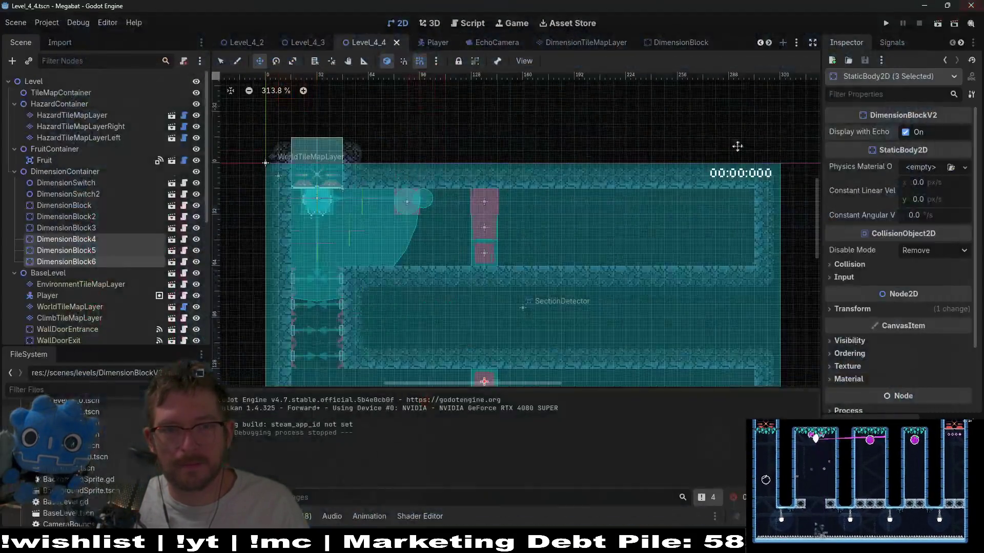
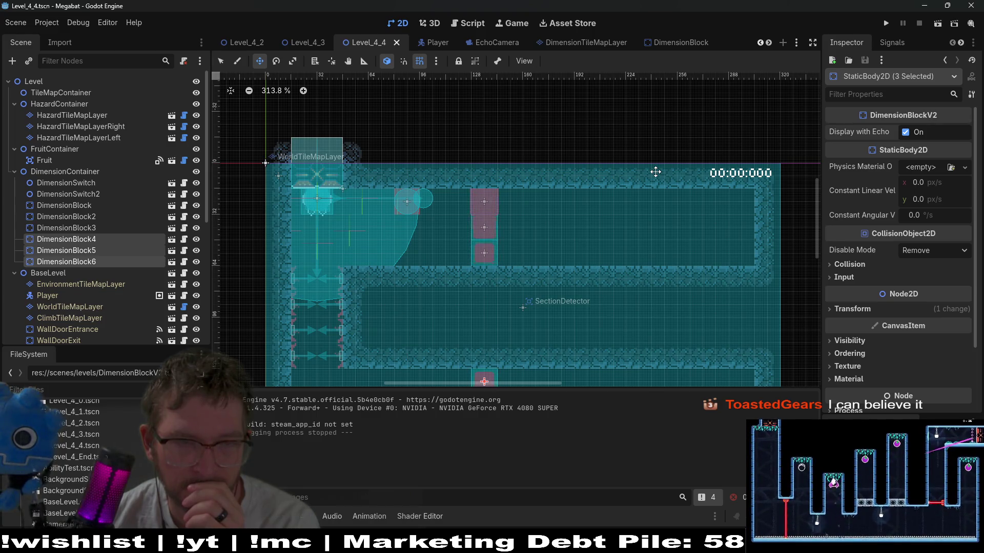
Close the DimensionBlock scene tab and switch to the DimensionBlockV2 scene
click(657, 45)
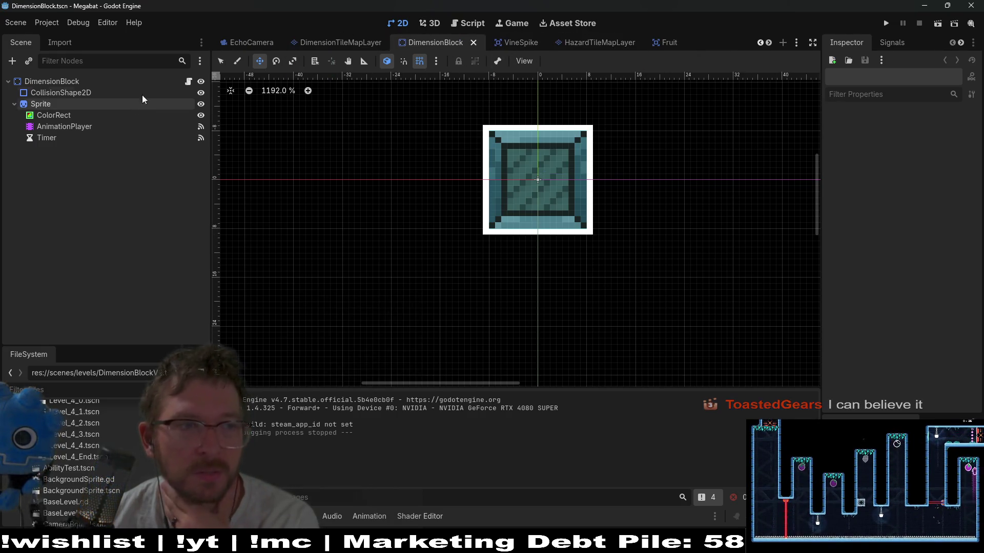
middle_click(428, 45)
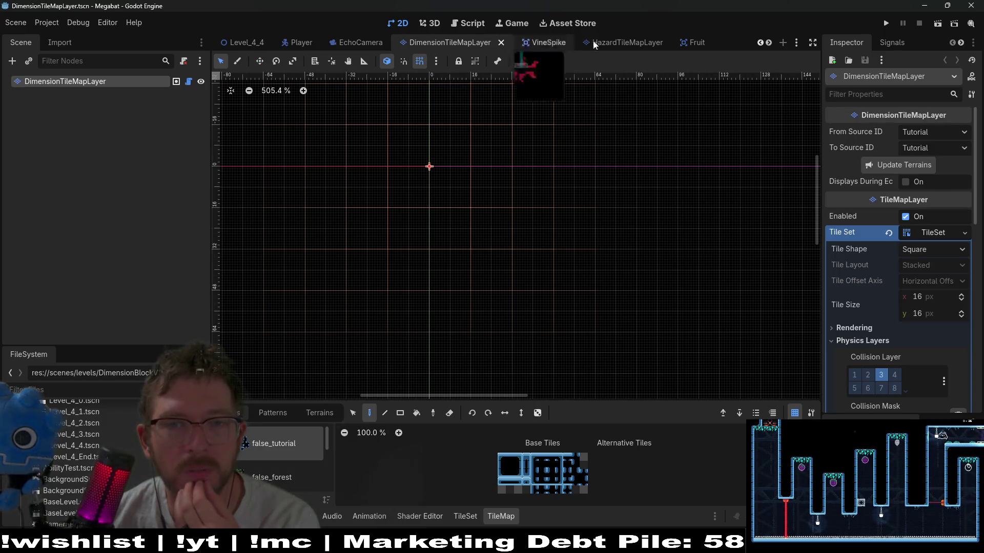
scroll(543, 43, down, 1)
click(693, 47)
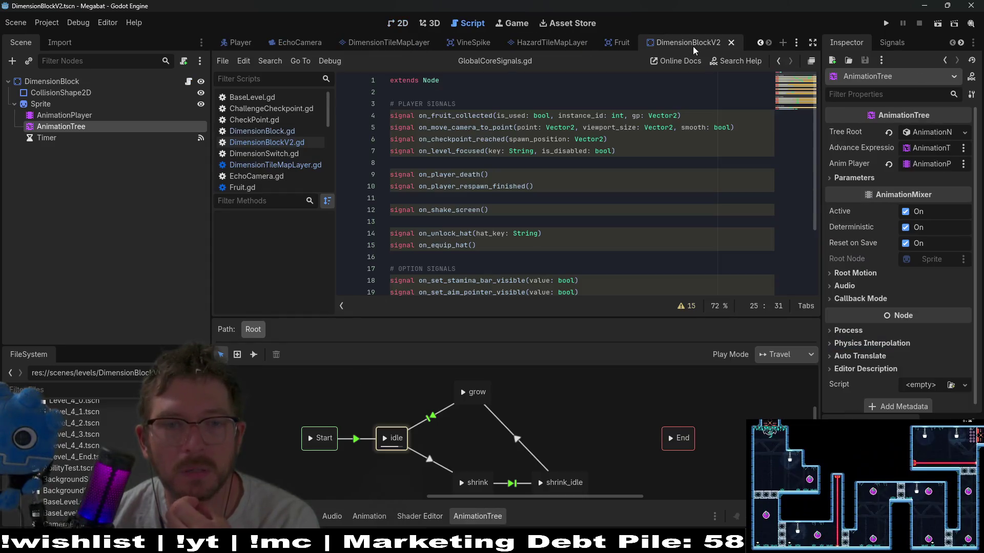
Open the DimensionBlockV2.gd script, then select AnimationPlayer and enlarge the Animation panel
click(513, 211)
scroll(514, 211, down, 2)
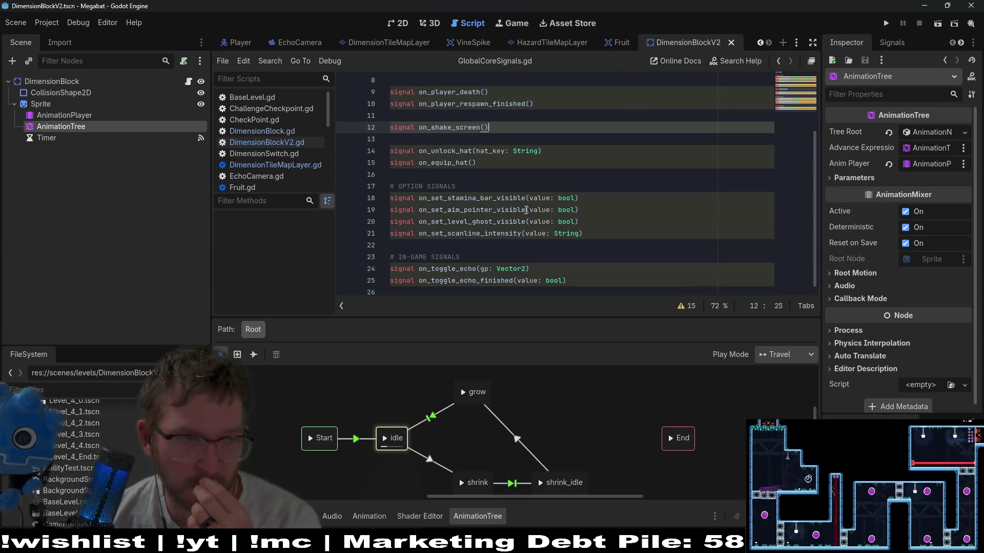
click(190, 81)
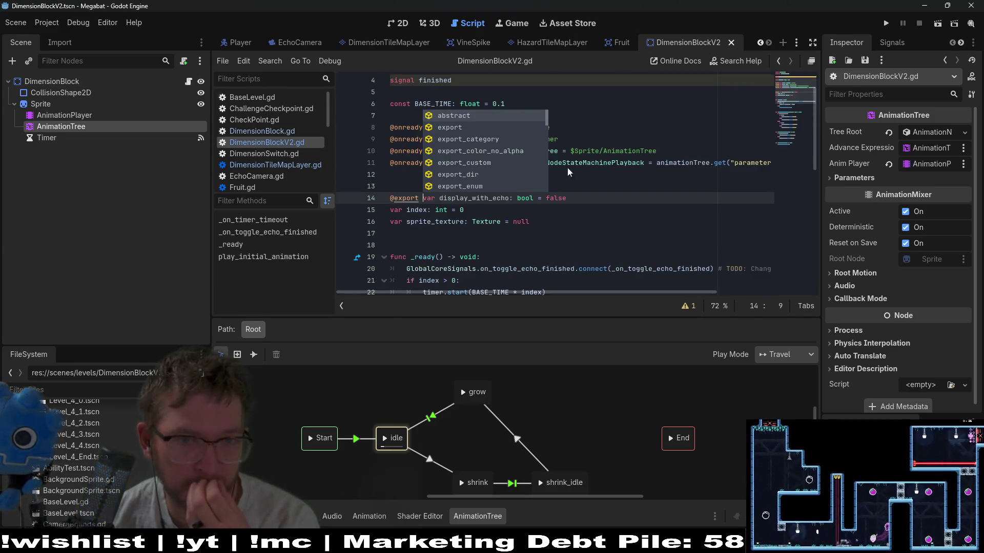
click(627, 194)
scroll(626, 194, down, 7)
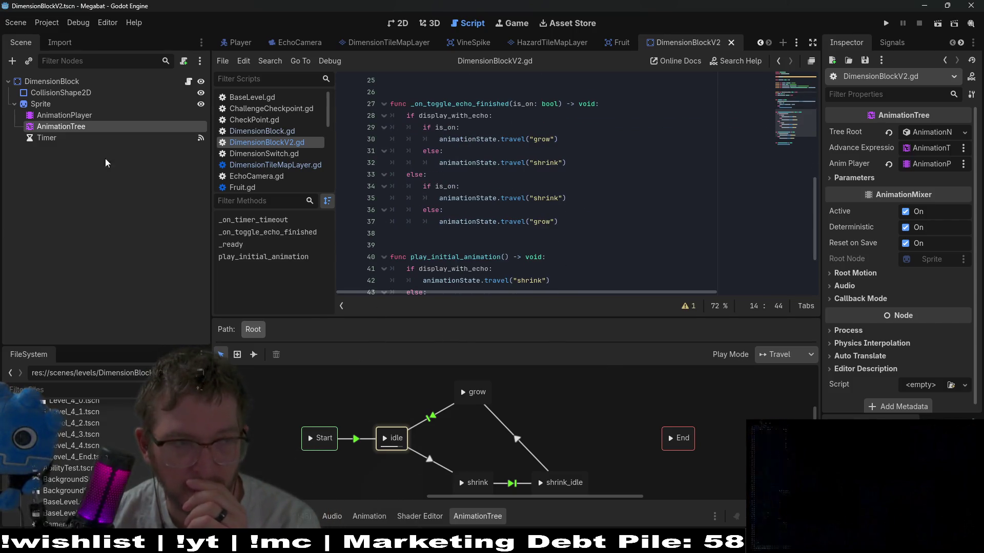
click(69, 116)
drag(520, 311, 533, 169)
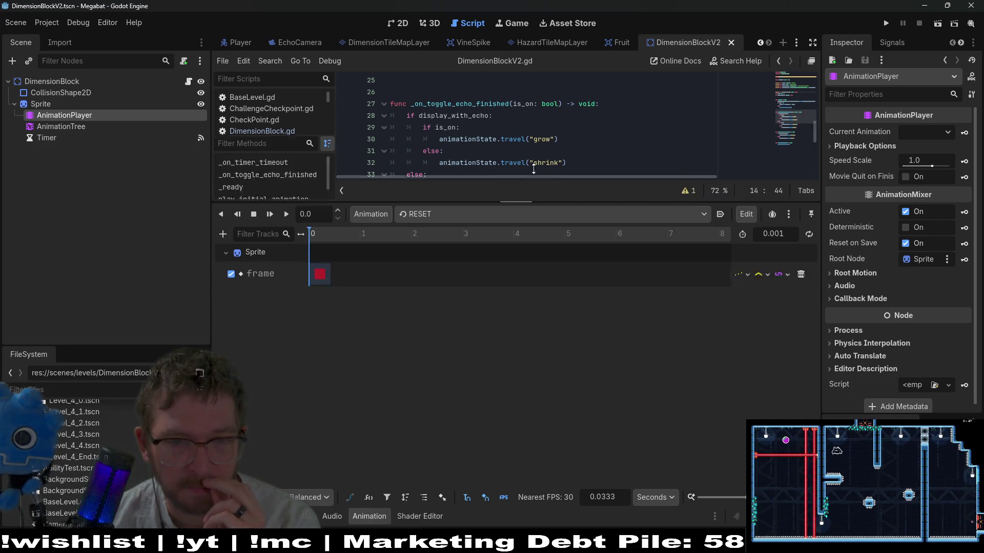
Preview the shrink animation, load grow, and select CollisionShape2D to show its properties
click(443, 185)
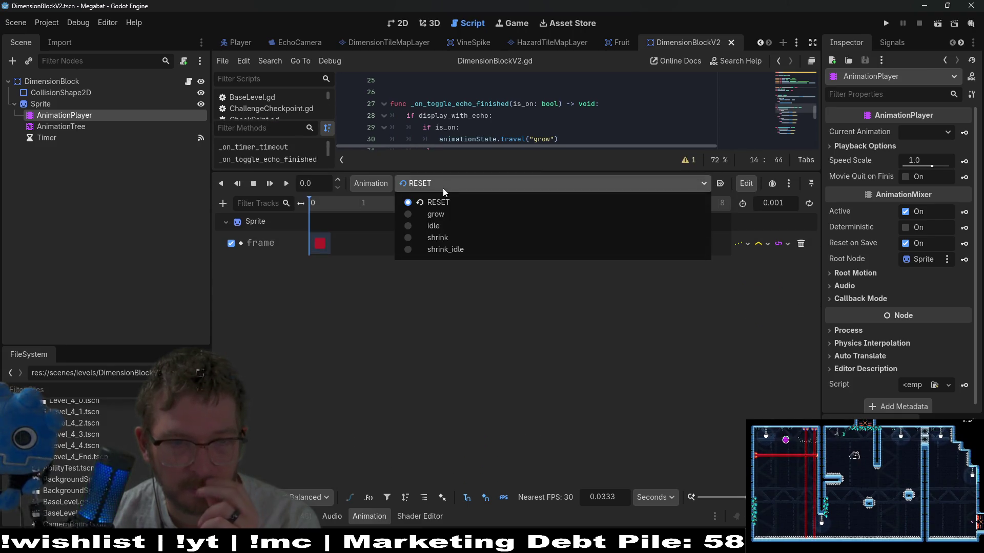
click(438, 239)
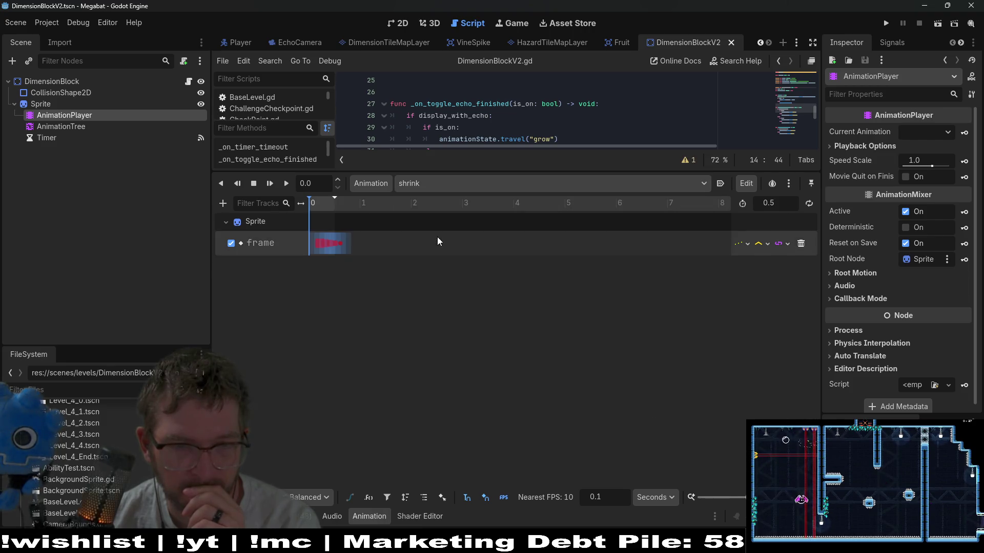
click(447, 184)
click(446, 183)
ctrl+scroll(336, 279, up, 5)
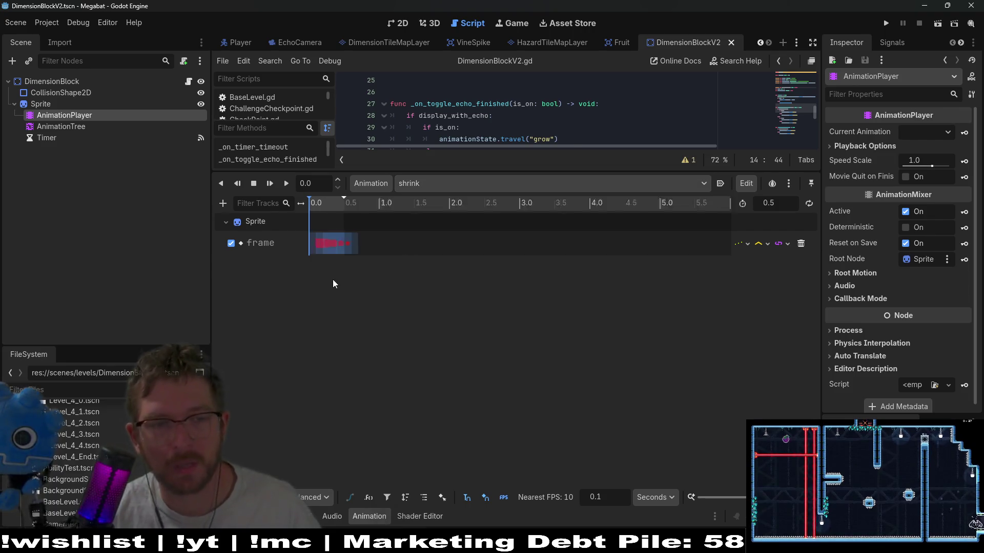
click(425, 183)
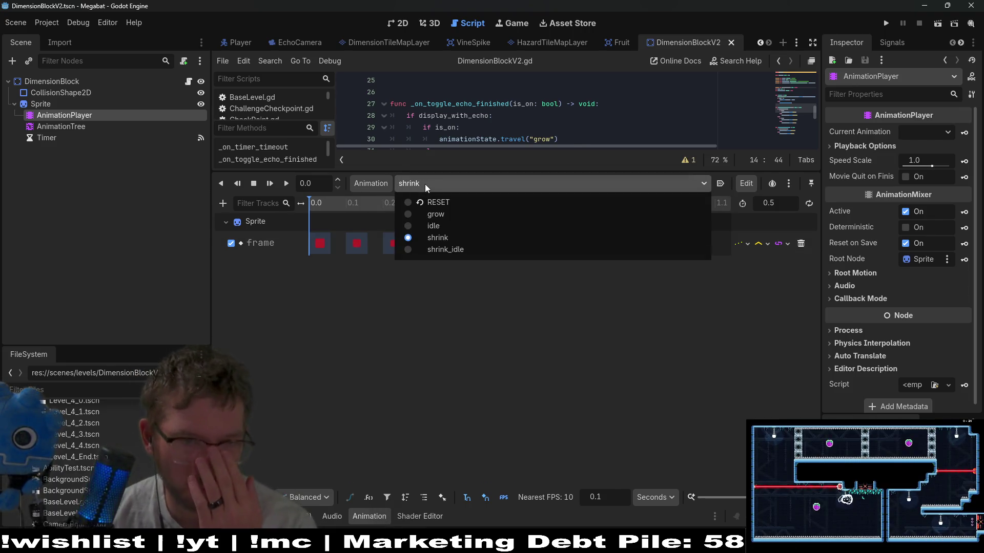
click(438, 216)
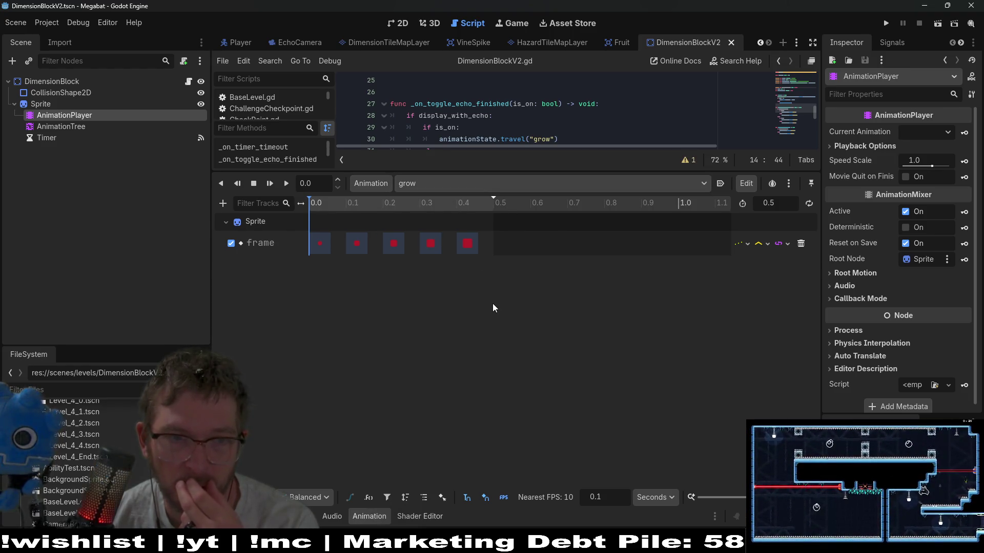
click(60, 93)
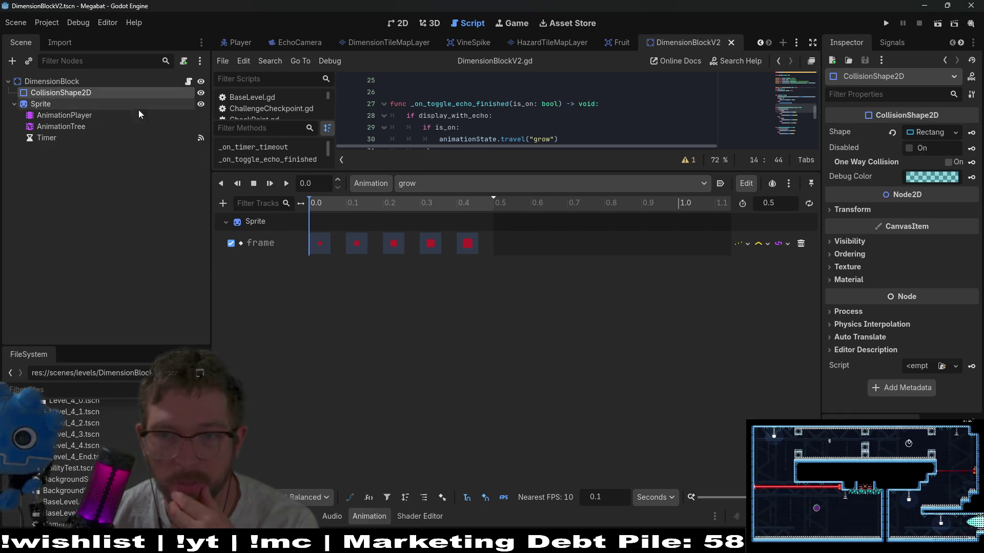
Key CollisionShape2D's Disabled property as off in the grow and idle animations
click(972, 150)
click(434, 302)
click(435, 187)
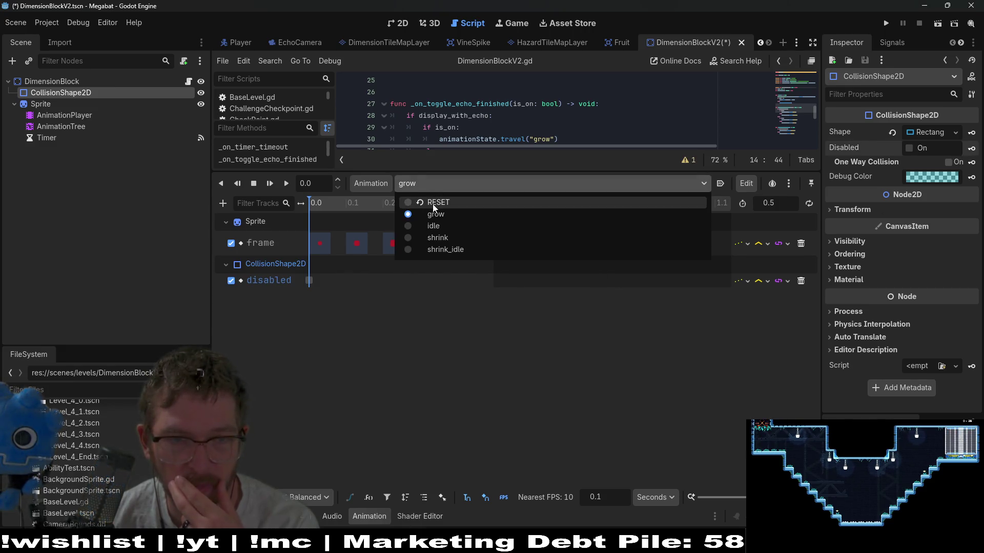
click(442, 224)
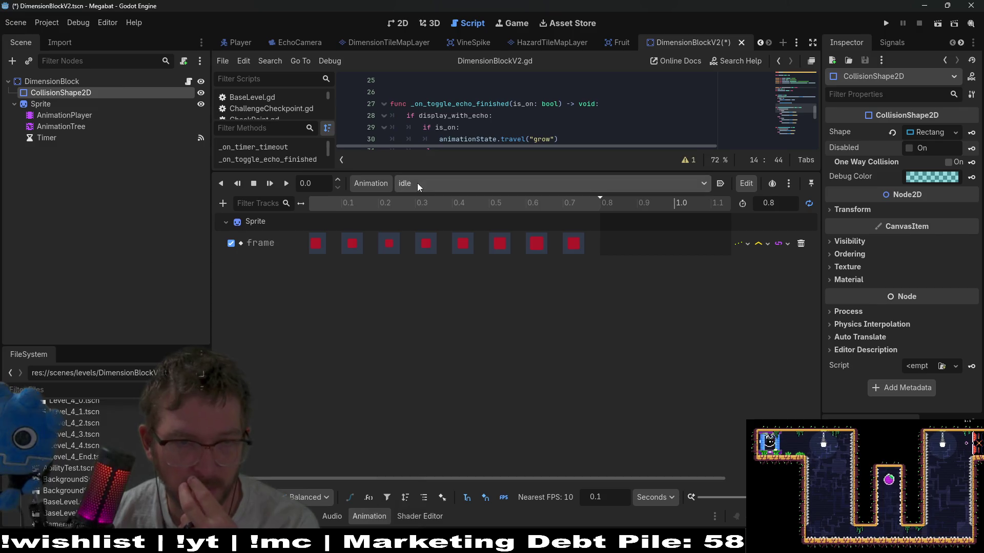
click(972, 148)
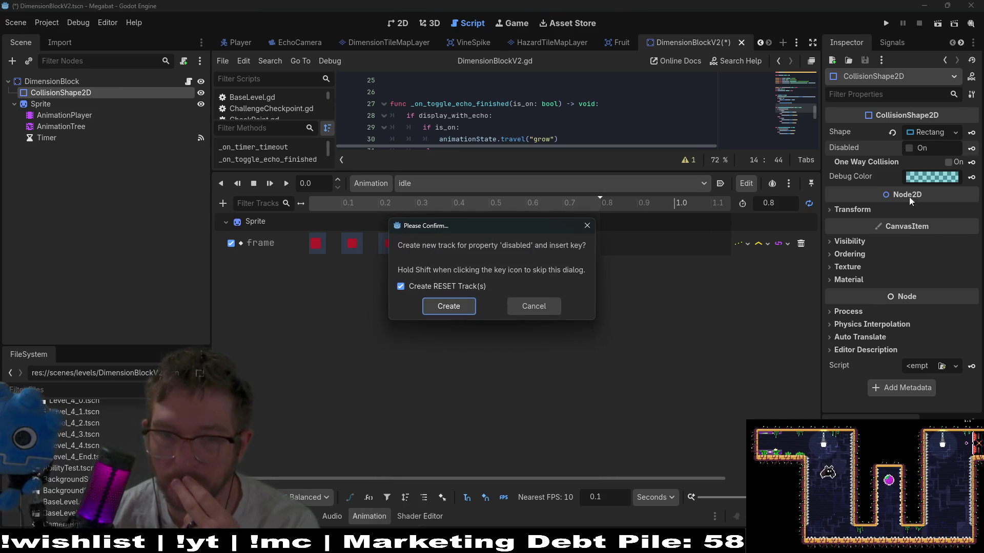
click(436, 302)
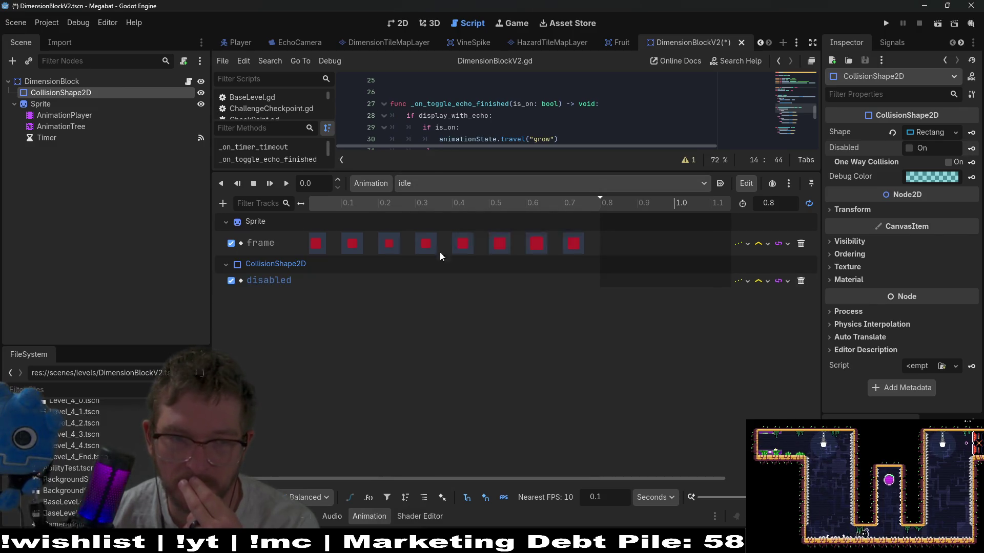
click(420, 187)
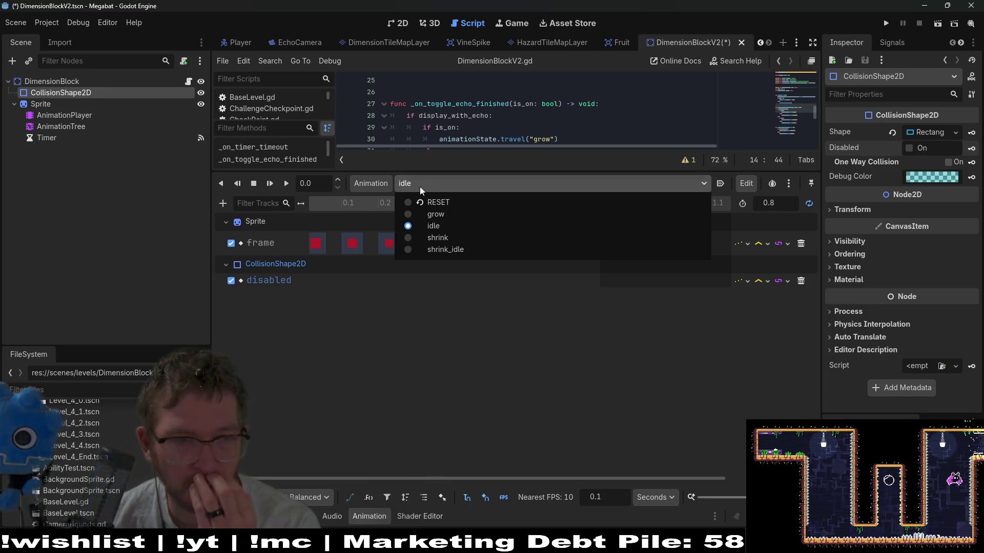
click(424, 187)
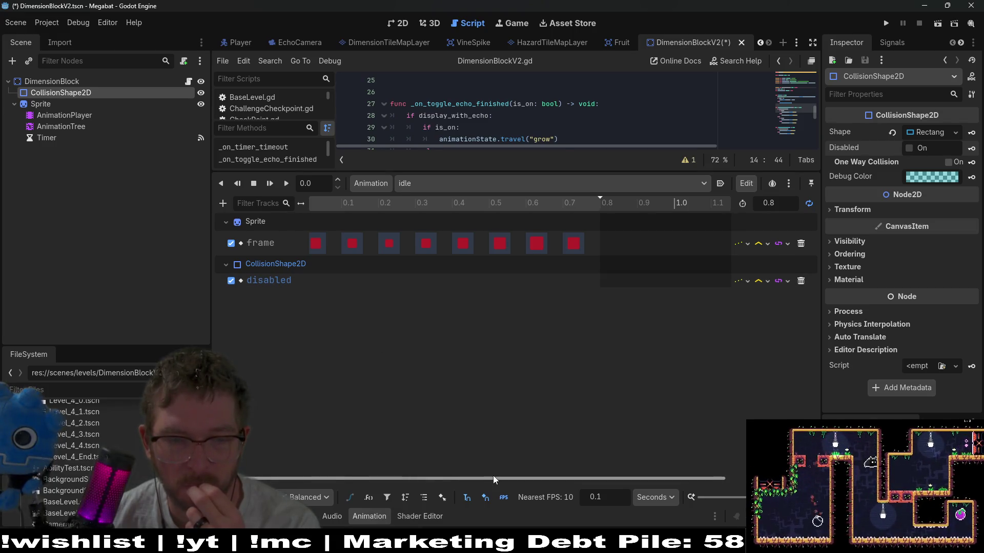
Key Disabled as on in the shrink and shrink_idle animations
click(462, 184)
click(441, 237)
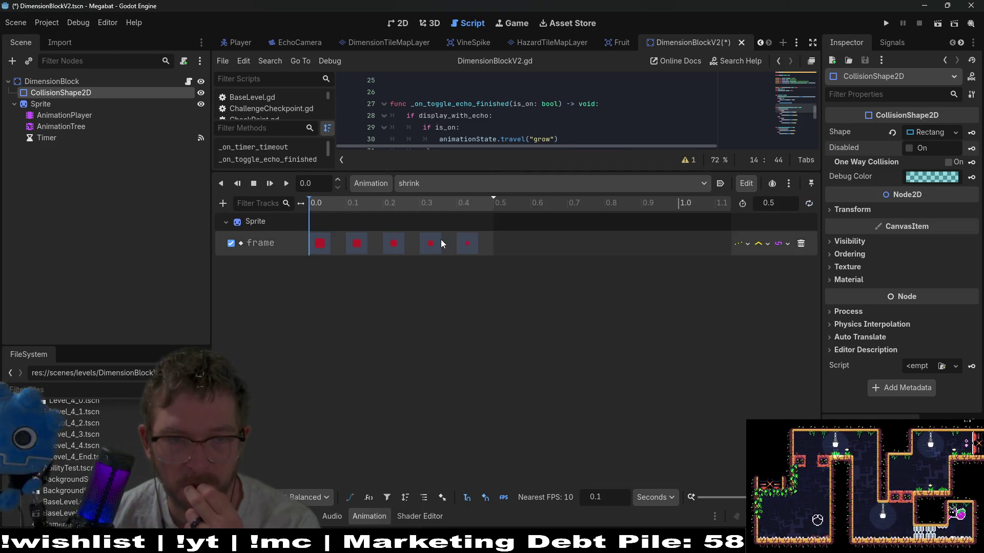
click(971, 149)
click(448, 305)
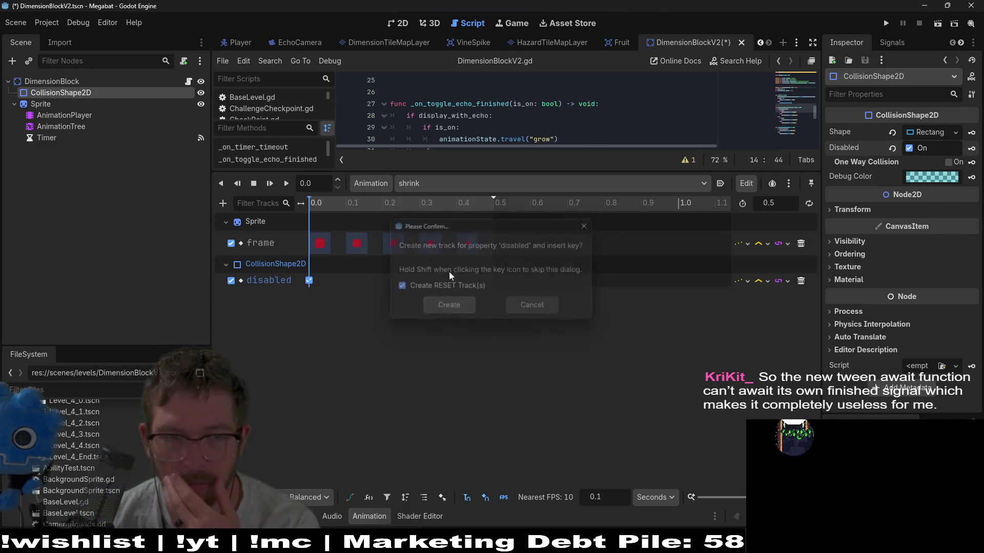
click(432, 184)
click(438, 250)
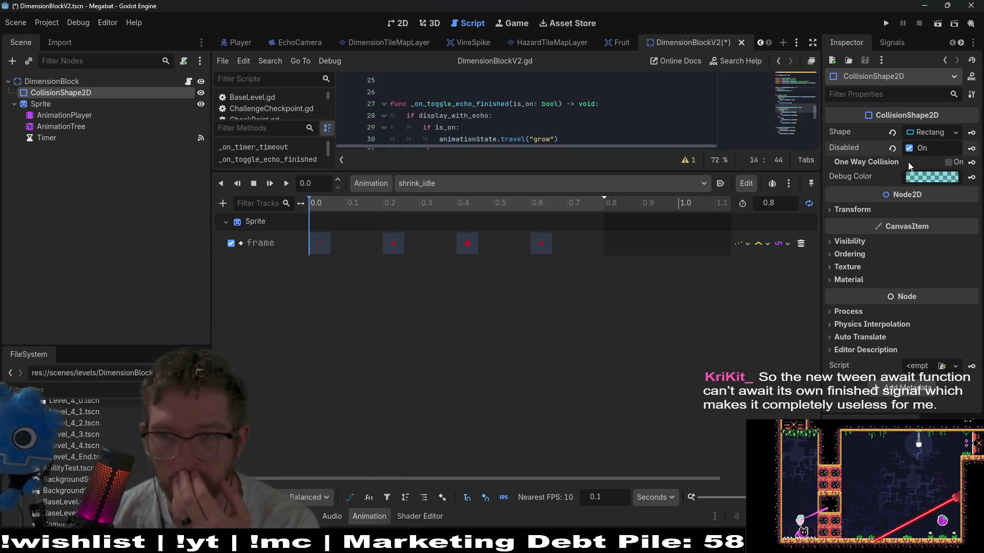
click(972, 149)
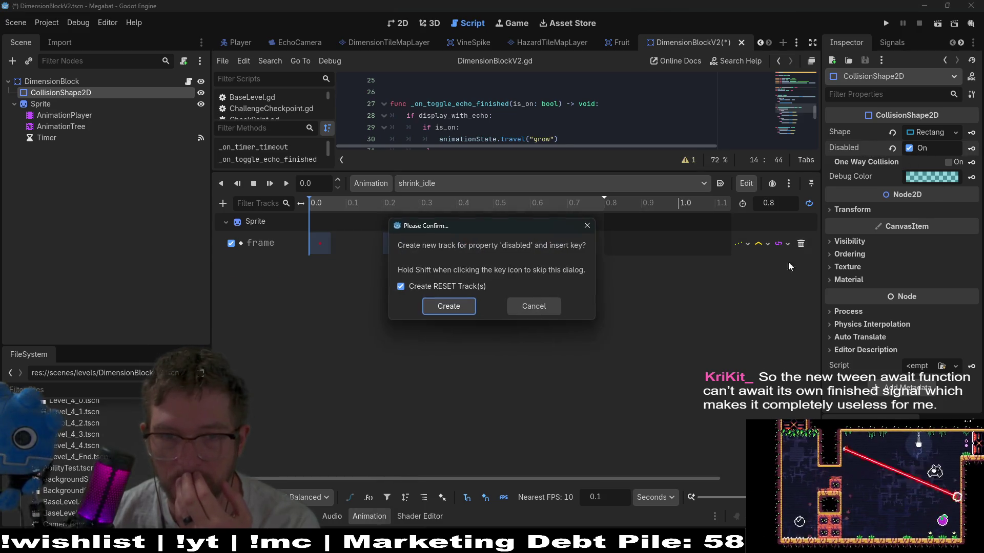
click(449, 308)
Return to the RESET animation, save DimensionBlockV2, and run the Level_4_4 scene
click(443, 184)
click(435, 199)
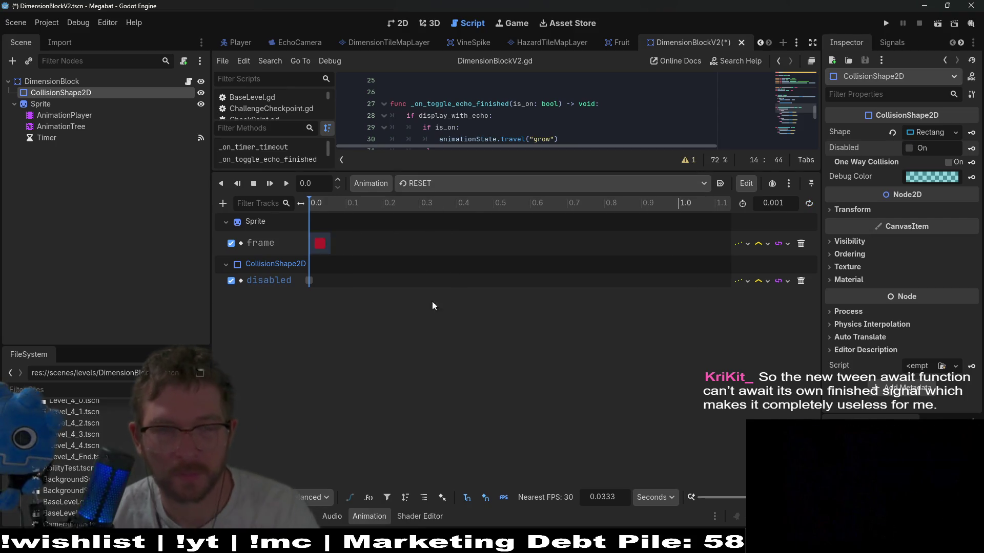
key(ctrl+s)
click(395, 24)
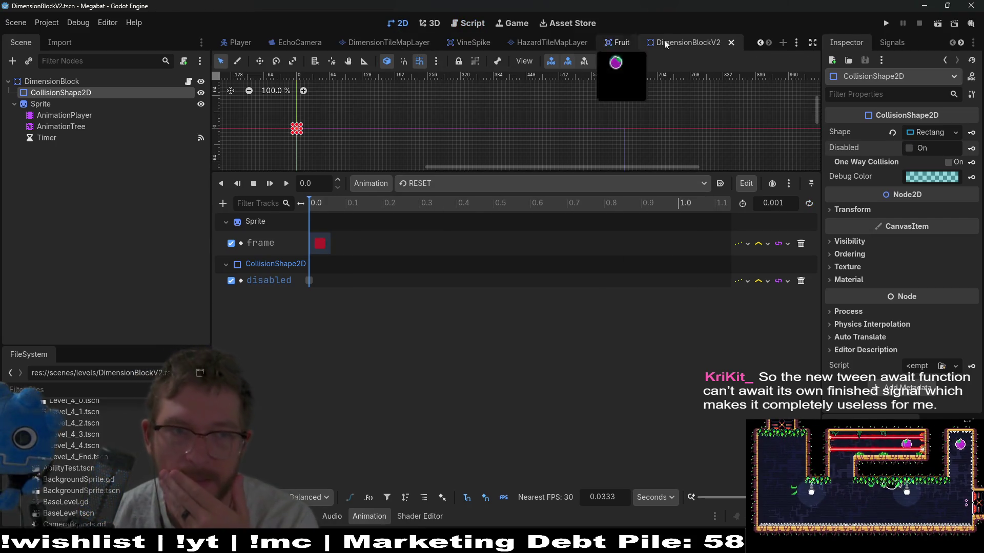
scroll(287, 45, up, 6)
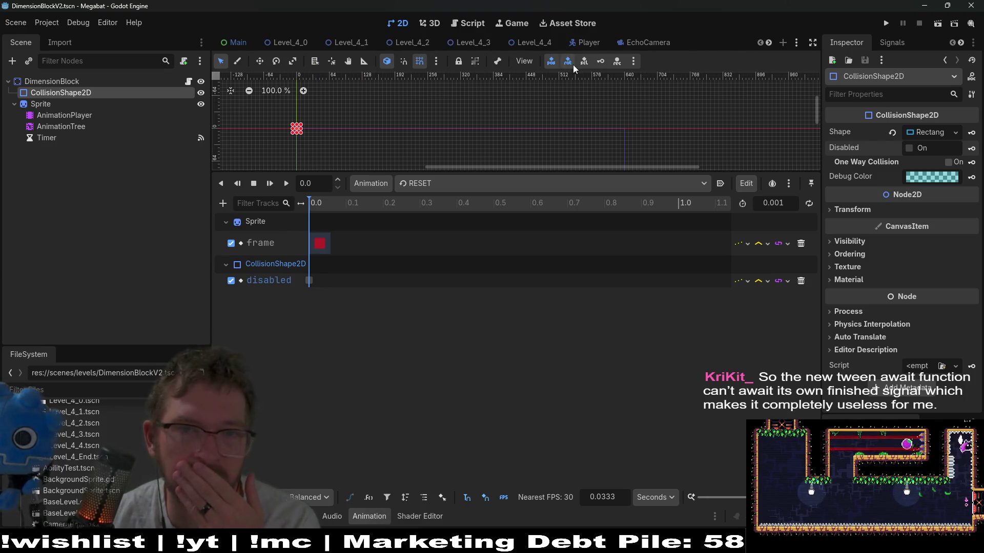
click(548, 49)
click(946, 23)
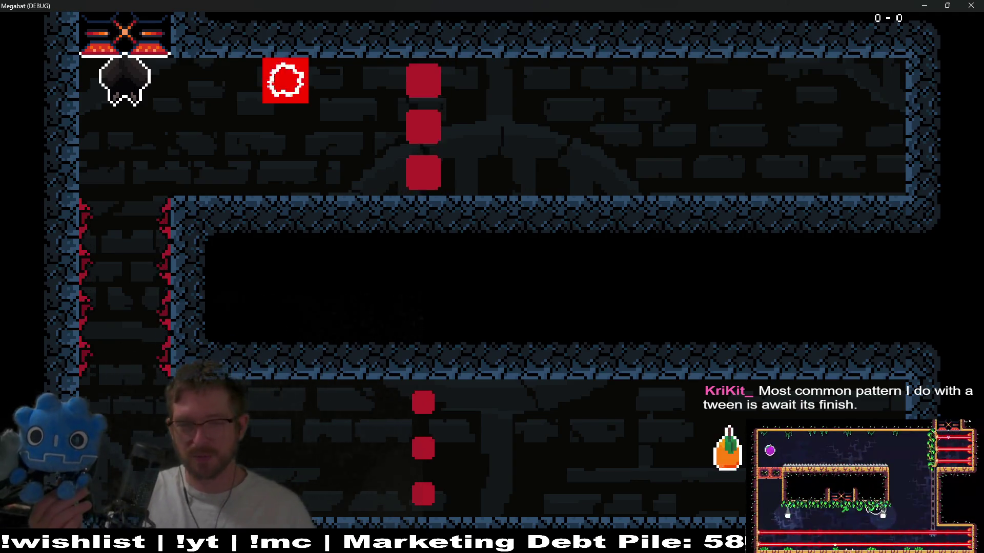
Drop the bat from the ceiling and toggle echo on and off to test the blocks
key(Down)
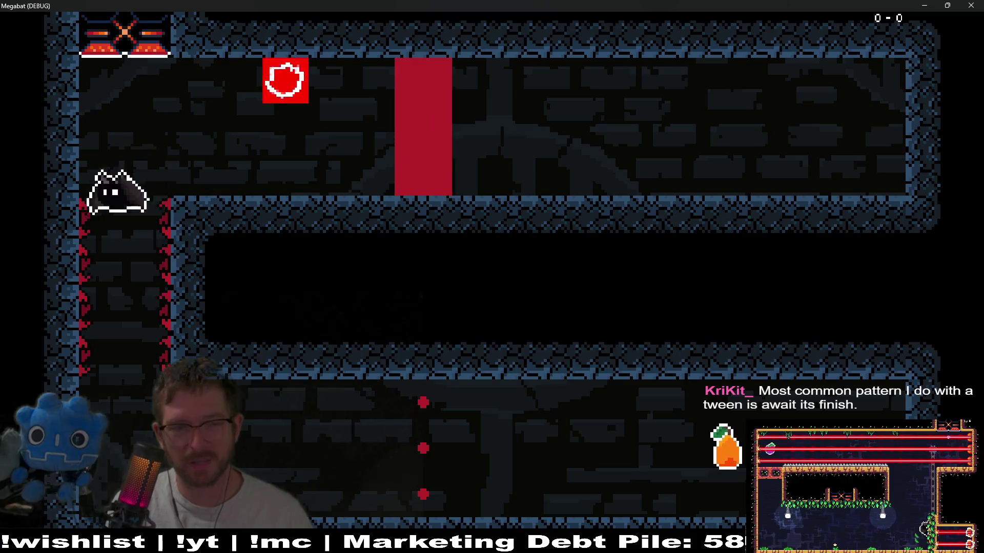
key(space)
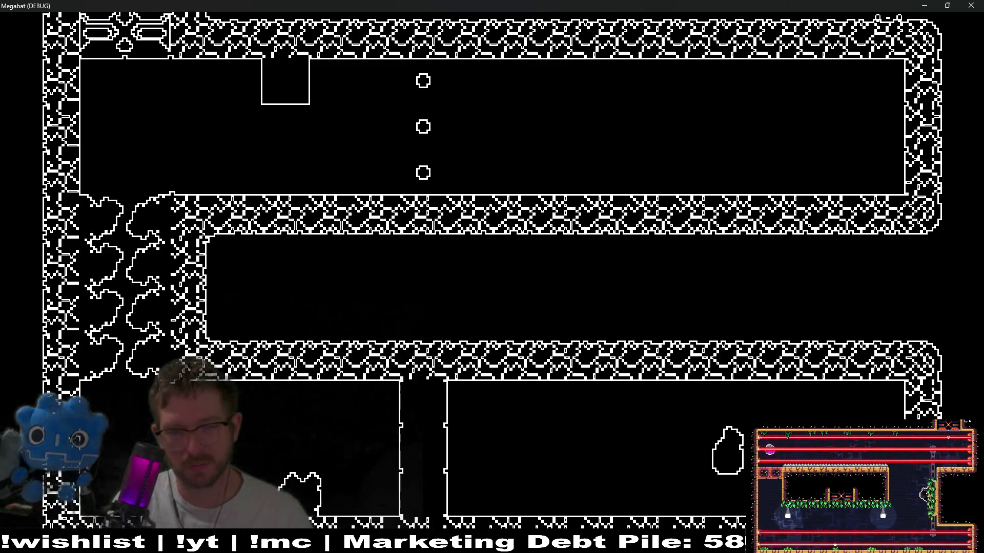
key(Right)
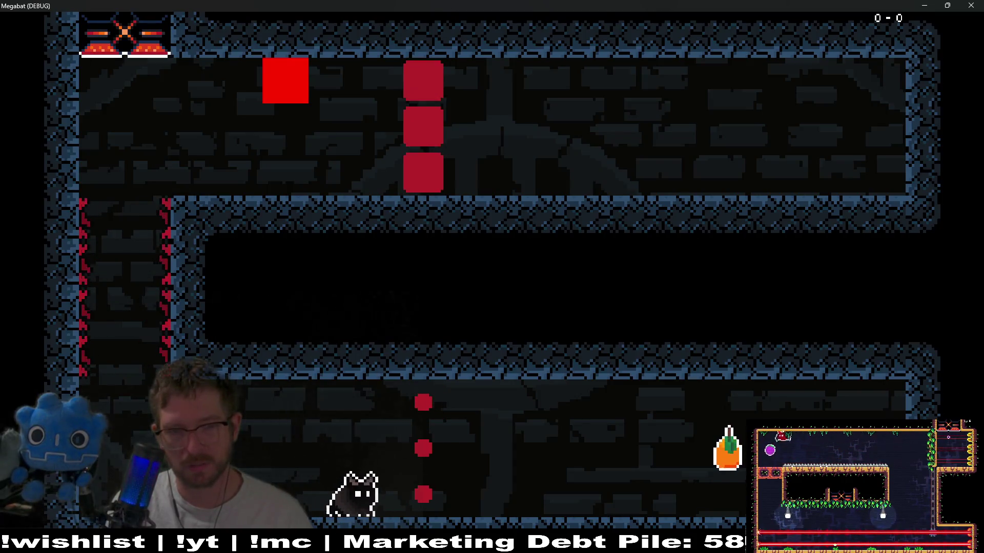